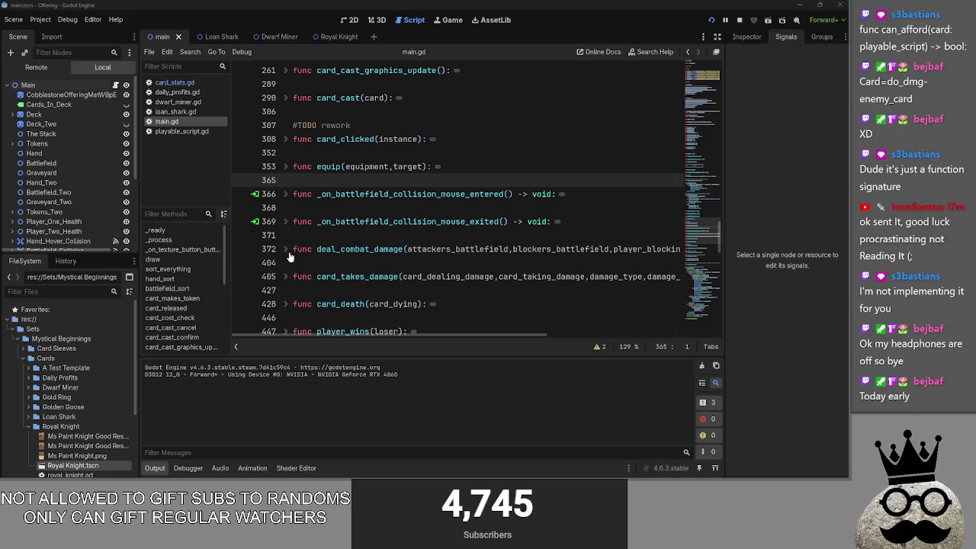
# Fold the deal_combat_damage function in main.gd
pyautogui.scroll(-10, 289, 257)
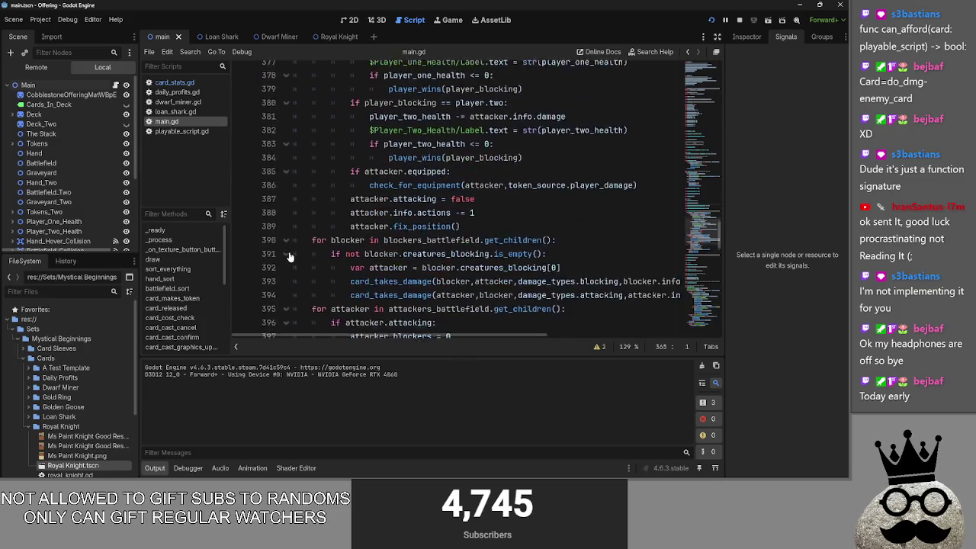
pyautogui.scroll(3, 289, 257)
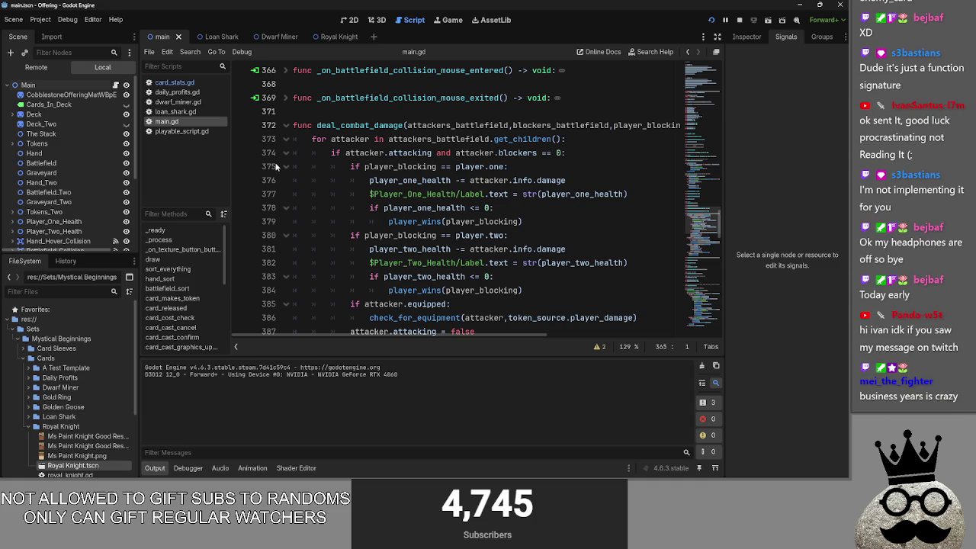
pyautogui.click(286, 125)
pyautogui.scroll(15, 366, 256)
pyautogui.scroll(3, 288, 207)
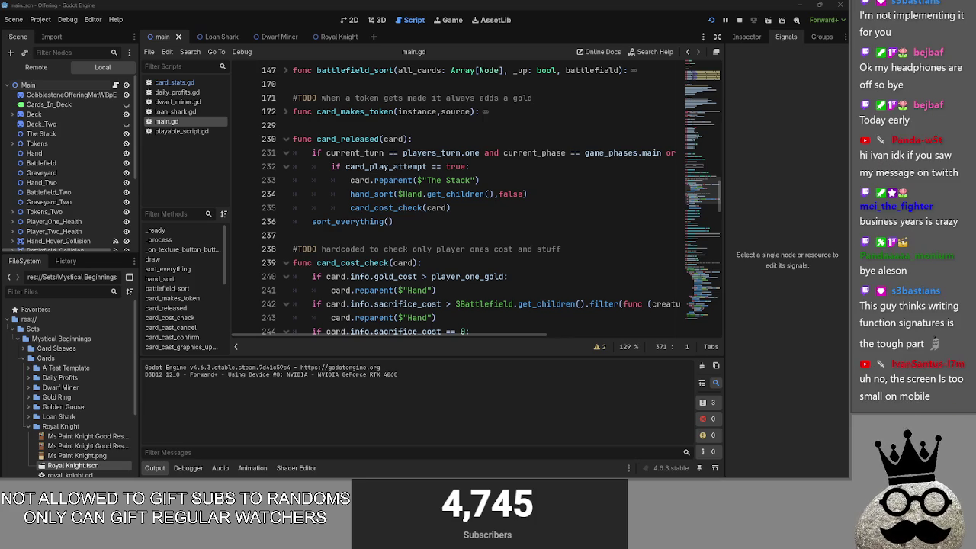
# Review lines 240–249 of card_cost_check, then run the Offering game with F5
pyautogui.scroll(7, 407, 271)
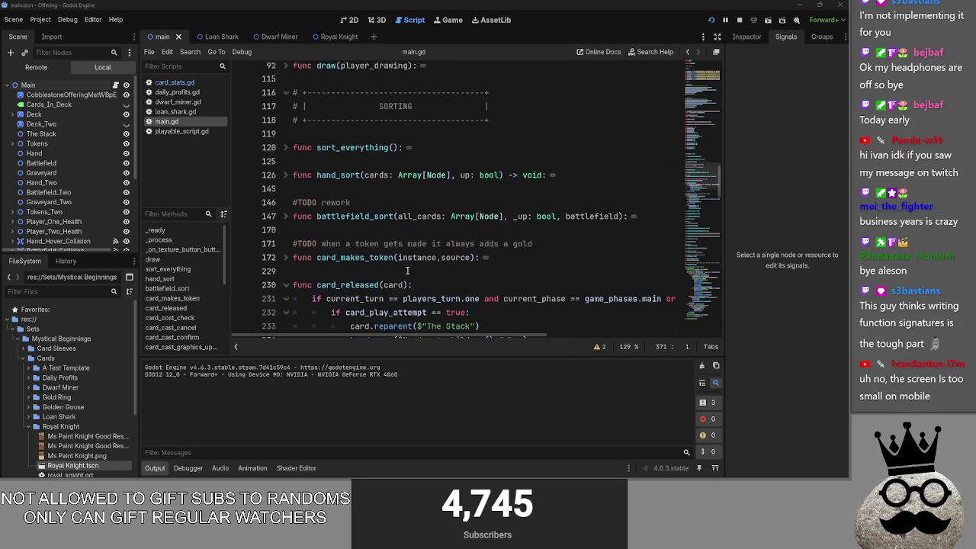
pyautogui.scroll(-4, 407, 271)
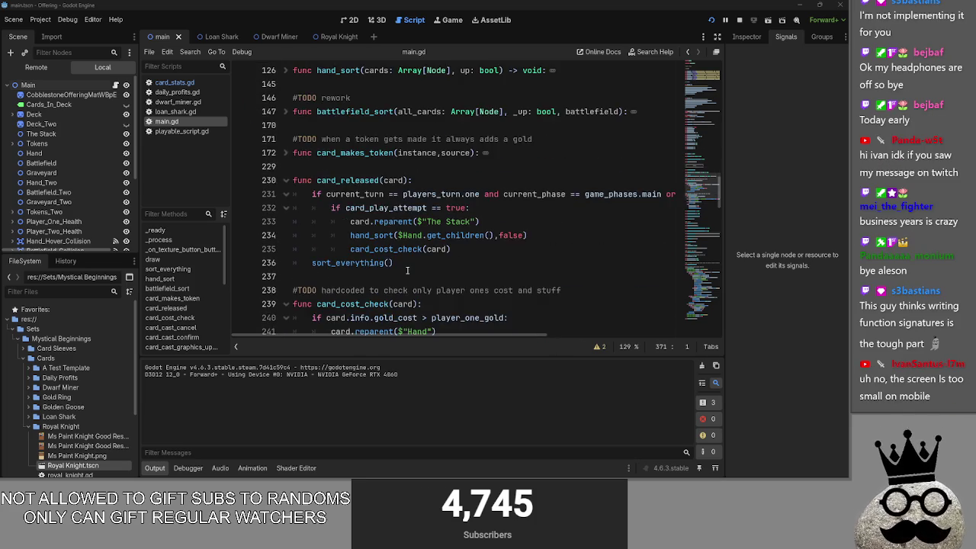
pyautogui.scroll(-6, 321, 236)
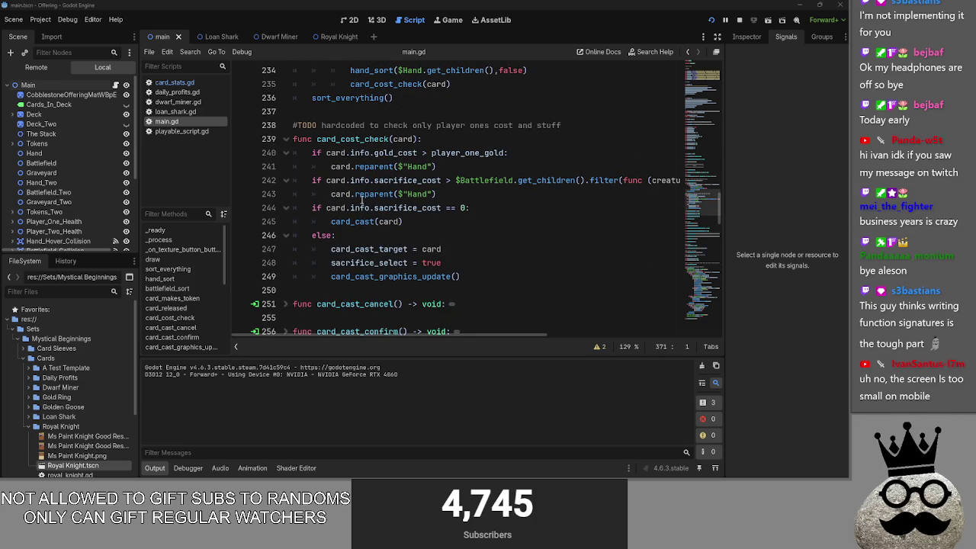
pyautogui.moveTo(488, 274)
pyautogui.mouseDown()
pyautogui.moveTo(427, 260)
pyautogui.moveTo(358, 180)
pyautogui.moveTo(320, 153)
pyautogui.moveTo(519, 274)
pyautogui.mouseUp()
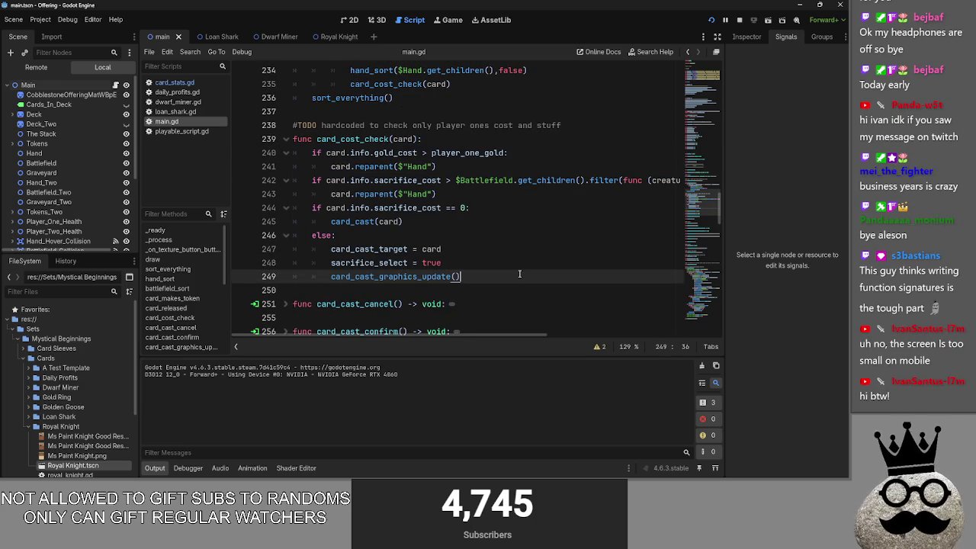
pyautogui.moveTo(500, 276); pyautogui.dragTo(299, 149)
pyautogui.click(543, 279)
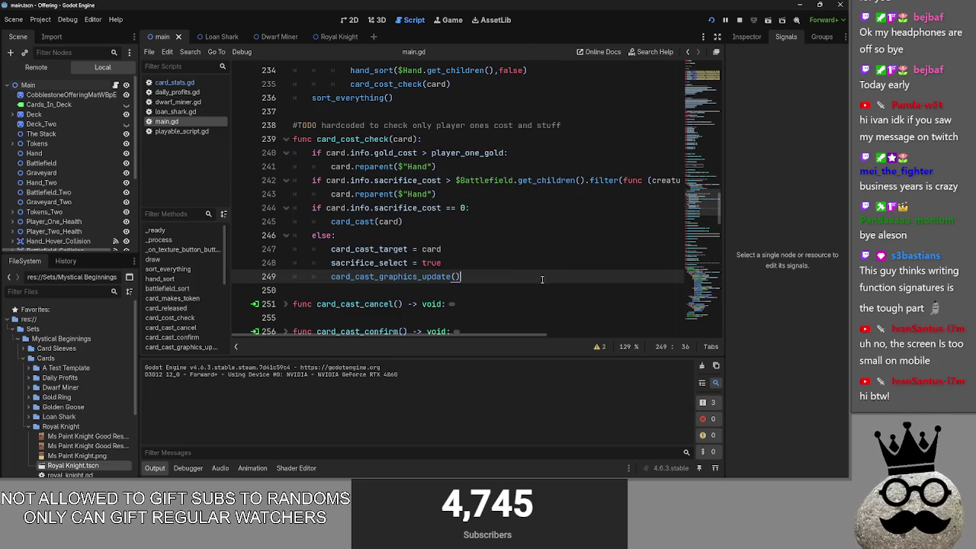
pyautogui.moveTo(536, 278); pyautogui.dragTo(278, 154)
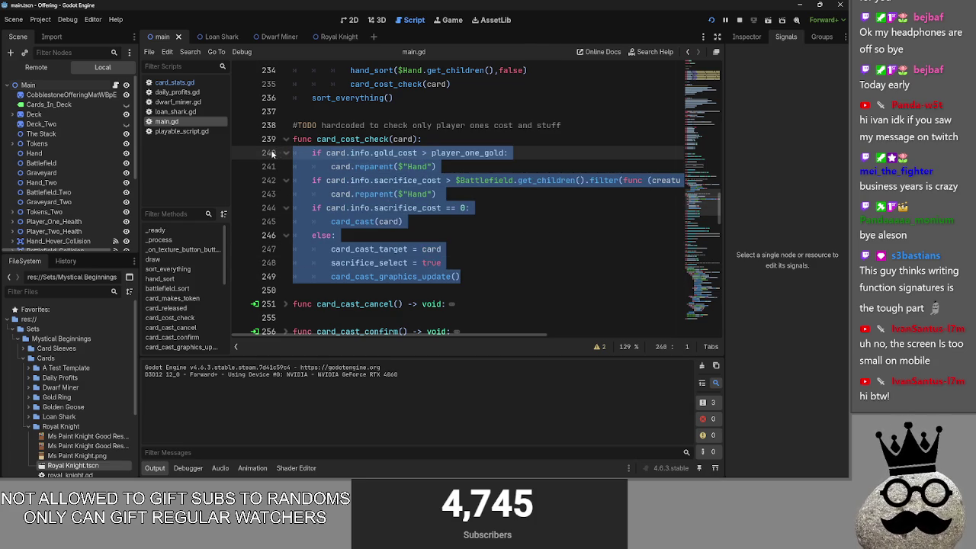
pyautogui.moveTo(482, 278)
pyautogui.mouseDown()
pyautogui.moveTo(427, 259)
pyautogui.moveTo(285, 152)
pyautogui.mouseUp()
pyautogui.moveTo(488, 284)
pyautogui.mouseDown()
pyautogui.moveTo(381, 244)
pyautogui.moveTo(291, 151)
pyautogui.mouseUp()
pyautogui.press('Right')
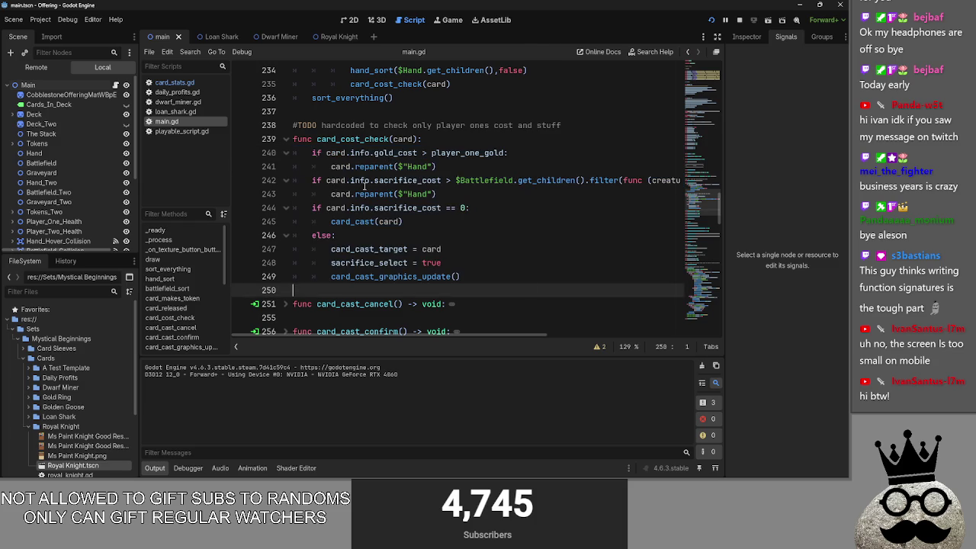
pyautogui.scroll(1, 491, 272)
pyautogui.press('F5')
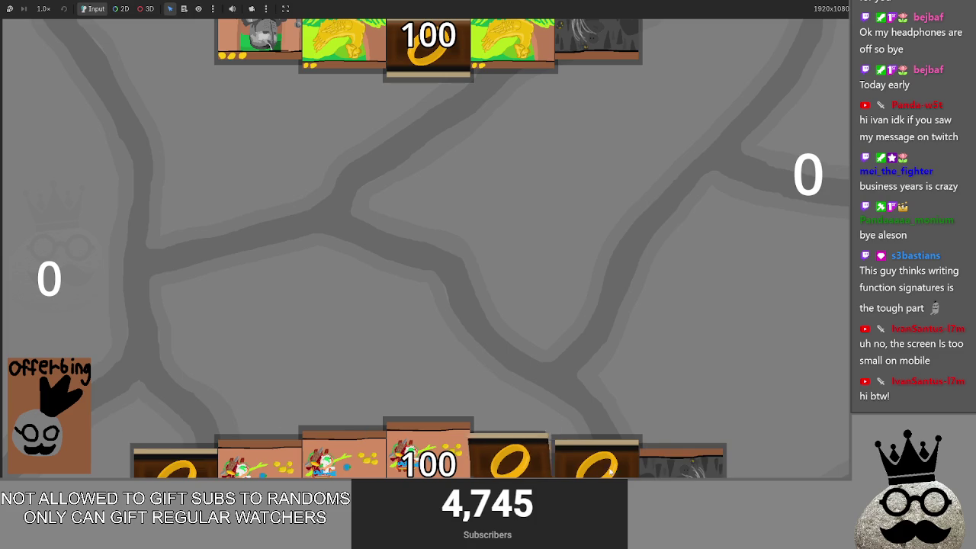
# Play three Makes On Damage ring cards to the board centre
pyautogui.click(583, 466)
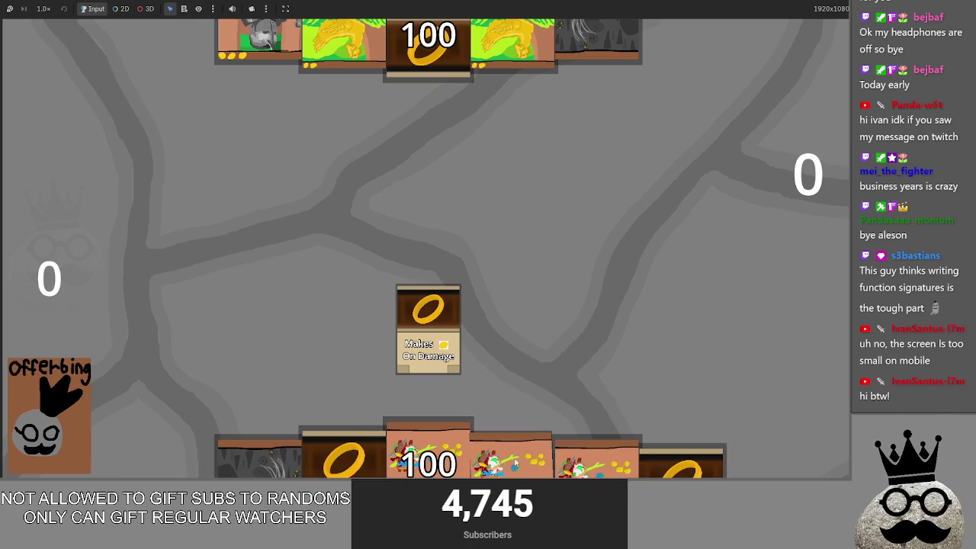
pyautogui.click(344, 457)
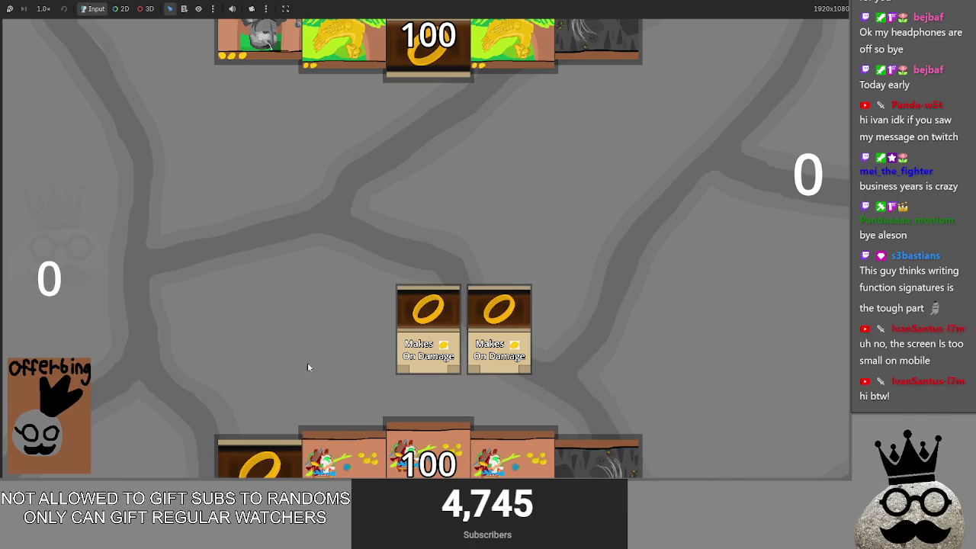
pyautogui.click(250, 452)
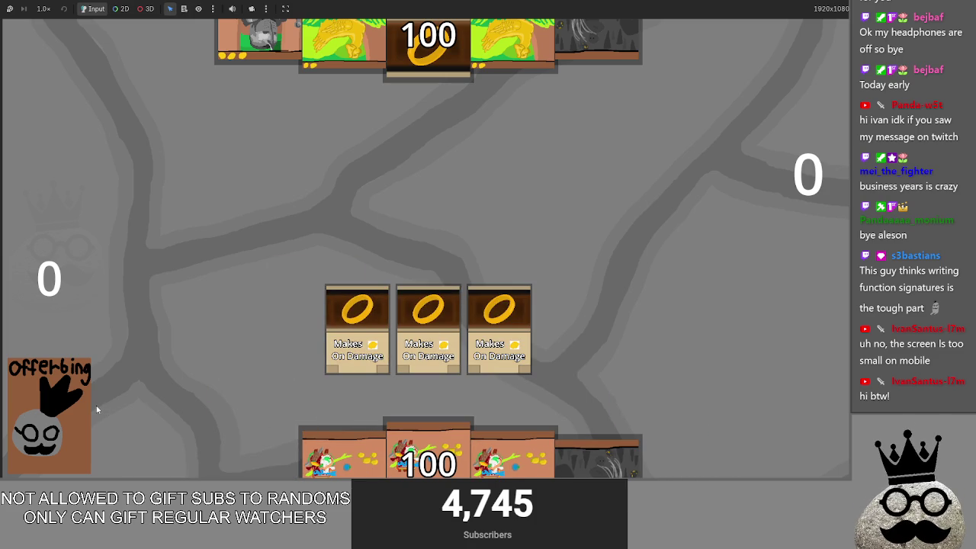
# Advance the turn, try then cancel the shark card, and return to the editor
pyautogui.click(78, 409)
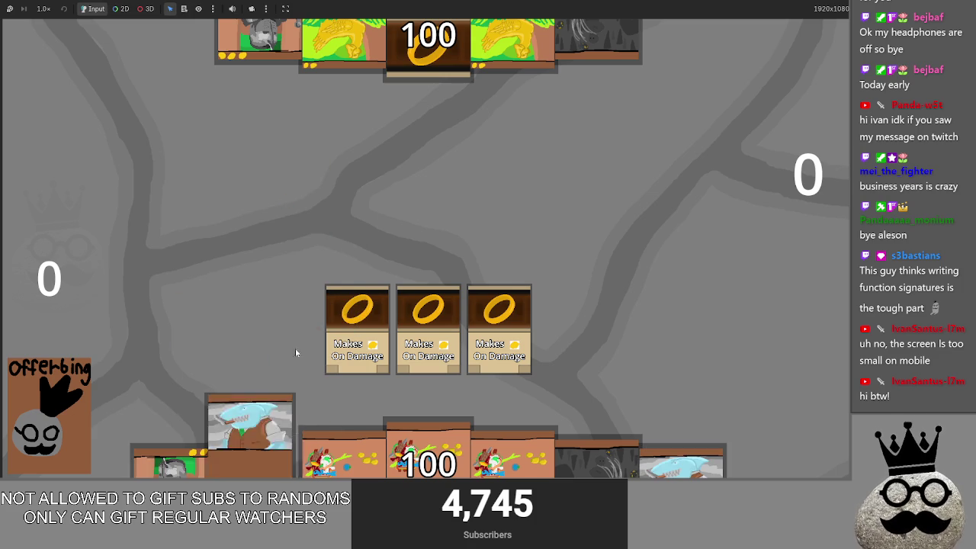
pyautogui.click(252, 439)
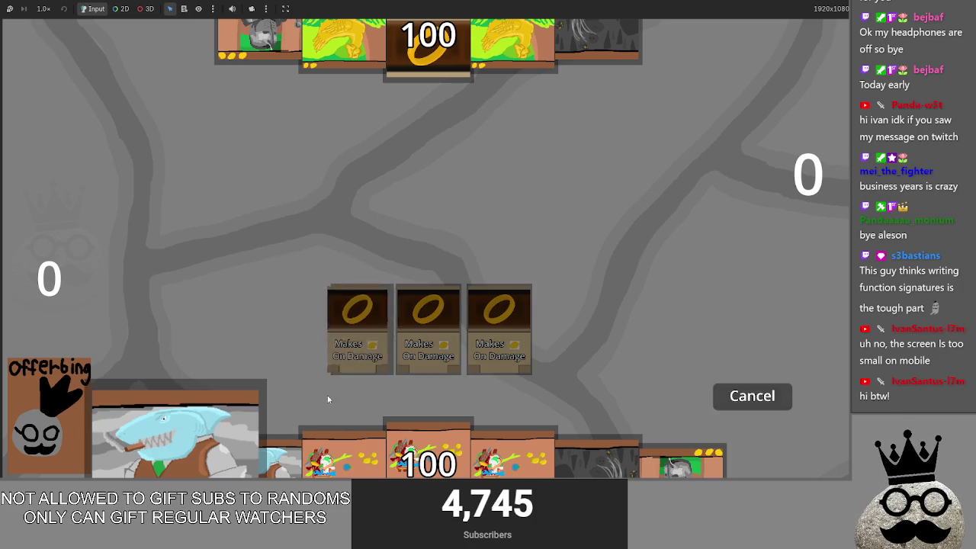
pyautogui.click(755, 409)
pyautogui.hotkey('alt', 'Tab')
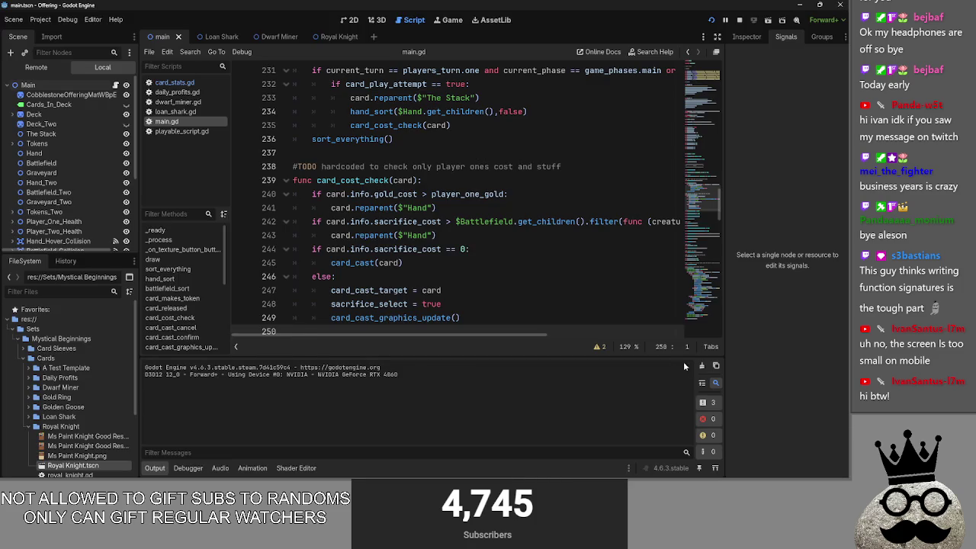
# Unfold card_cast_graphics_update in main.gd and read its body
pyautogui.scroll(2, 474, 253)
pyautogui.scroll(-4, 474, 253)
pyautogui.click(485, 233)
pyautogui.scroll(4, 486, 232)
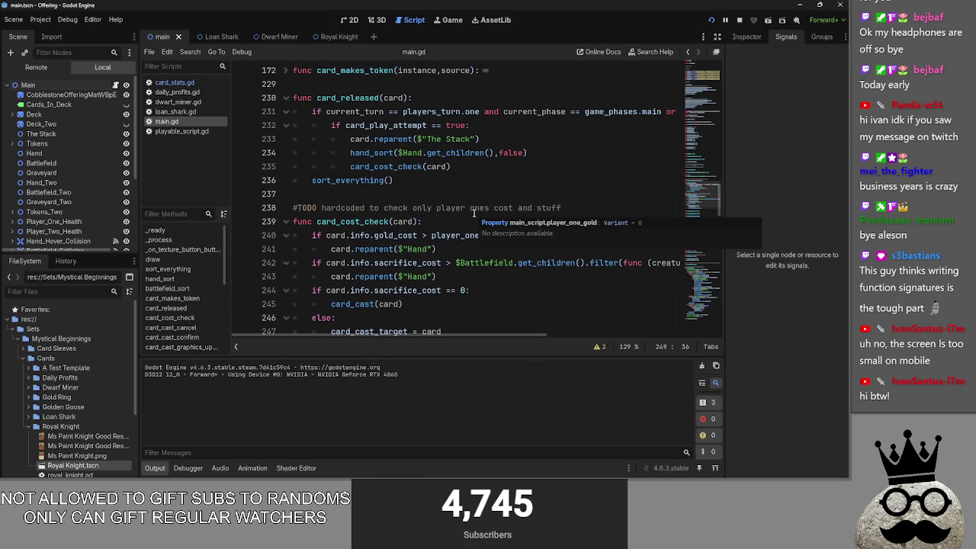
pyautogui.scroll(-1, 474, 214)
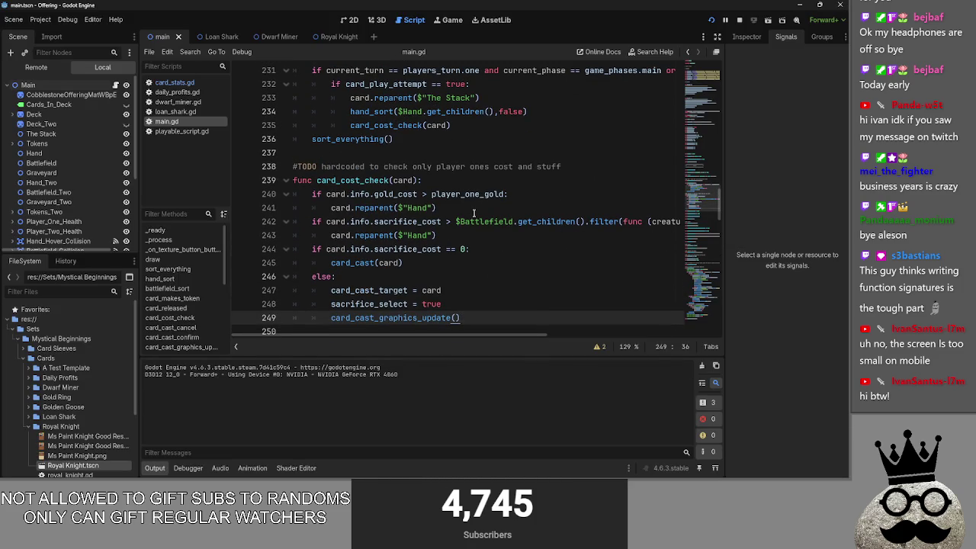
pyautogui.scroll(4, 475, 213)
pyautogui.scroll(-6, 474, 213)
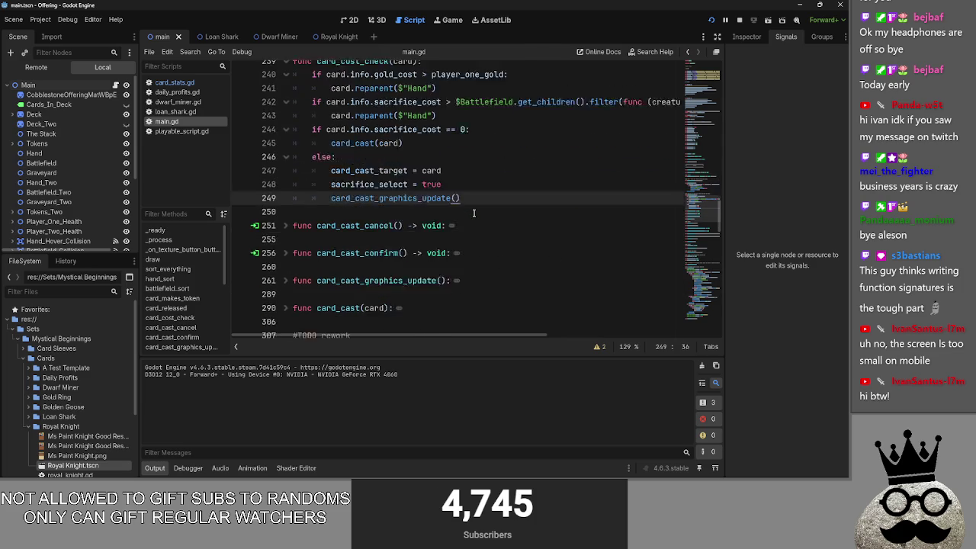
pyautogui.scroll(-2, 473, 212)
pyautogui.click(285, 235)
pyautogui.click(286, 235)
pyautogui.click(285, 235)
pyautogui.scroll(4, 297, 241)
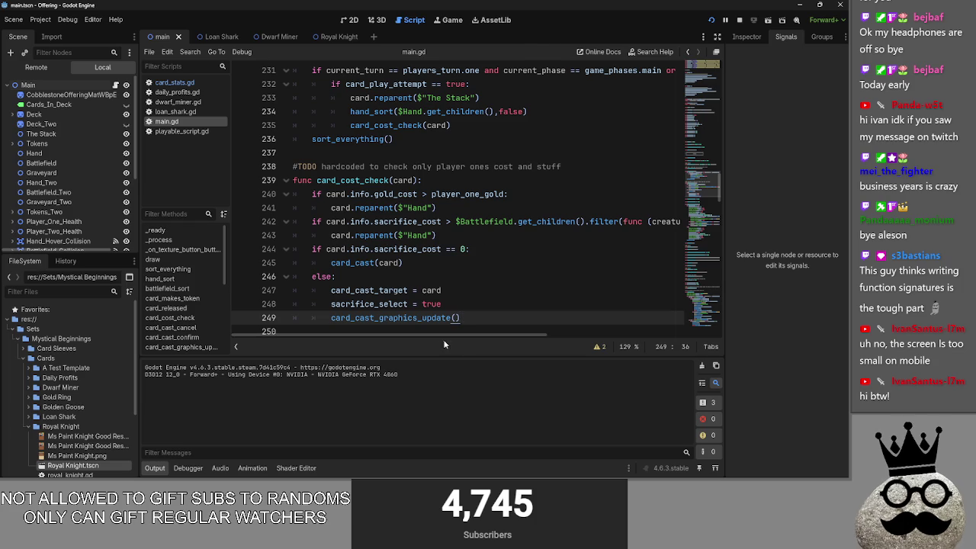
# In the running game, try playing the shark cards, cancelling one
pyautogui.hotkey('alt', 'Tab')
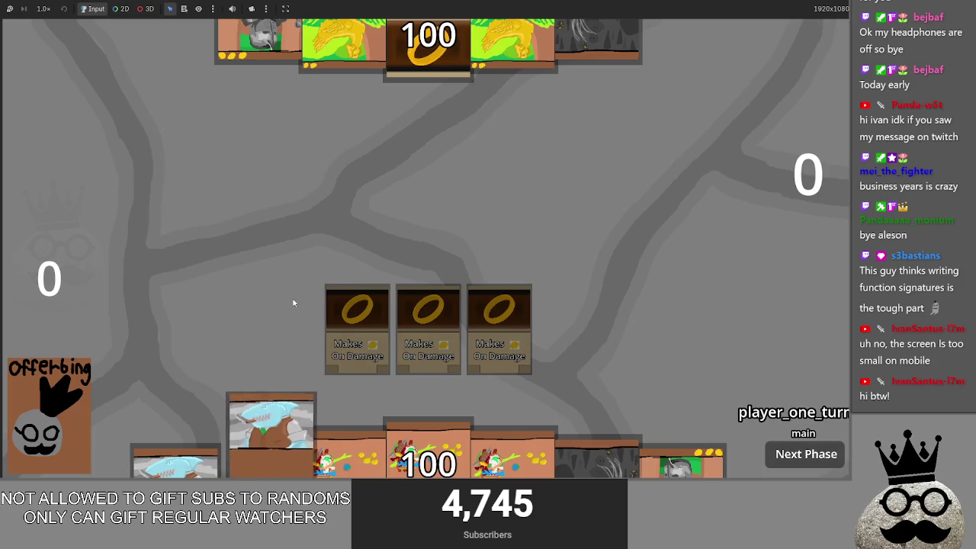
pyautogui.click(283, 387)
pyautogui.click(750, 398)
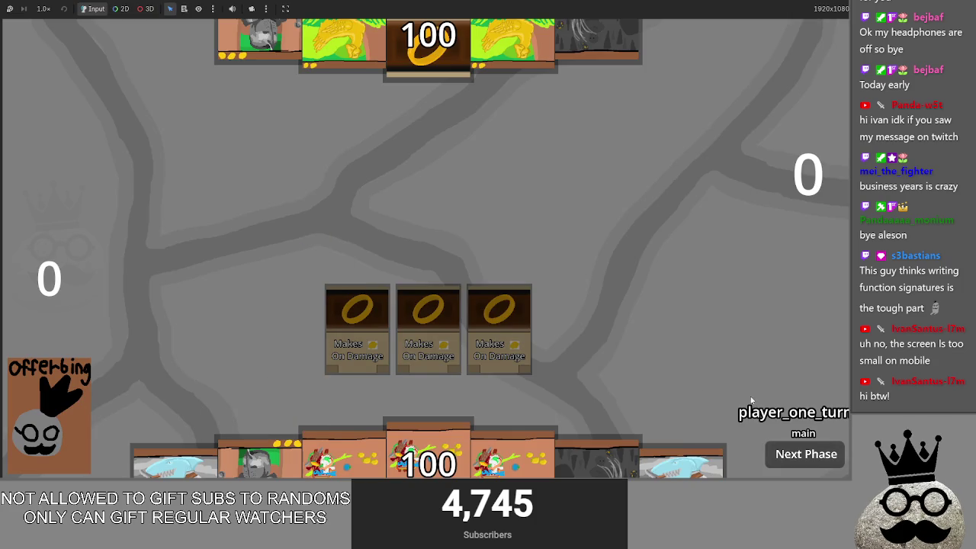
pyautogui.moveTo(681, 458)
pyautogui.mouseDown()
pyautogui.moveTo(630, 266)
pyautogui.moveTo(404, 209)
pyautogui.mouseUp()
pyautogui.hotkey('alt', 'Tab')
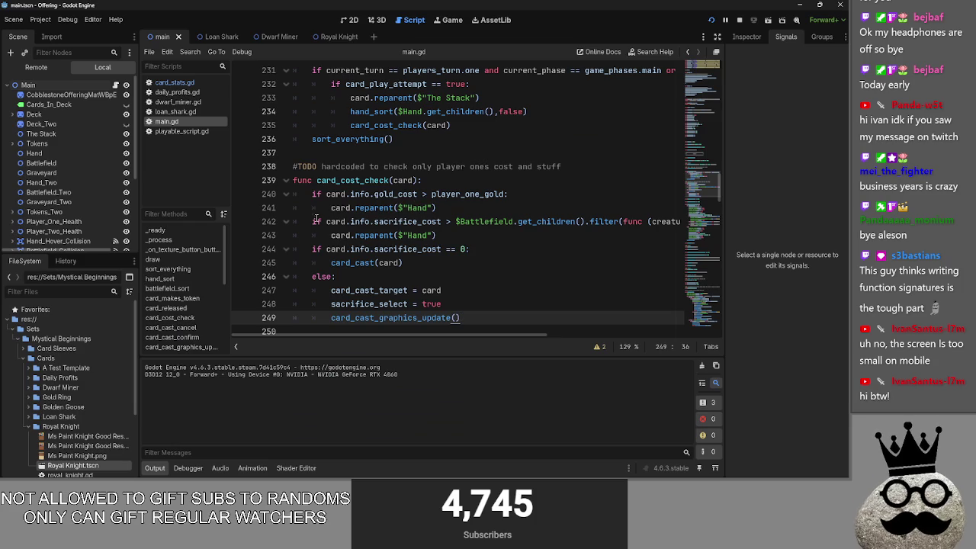
# Add a return line after card.reparent($"Hand") and a line after the sacrifice check, then relaunch
pyautogui.click(307, 192)
pyautogui.click(512, 207)
pyautogui.press('Return')
pyautogui.write('return')
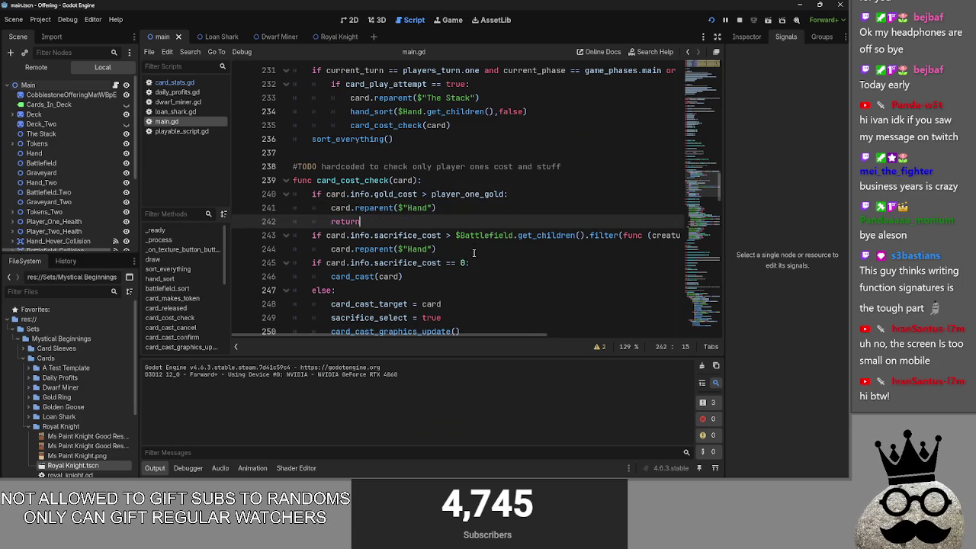
pyautogui.click(459, 250)
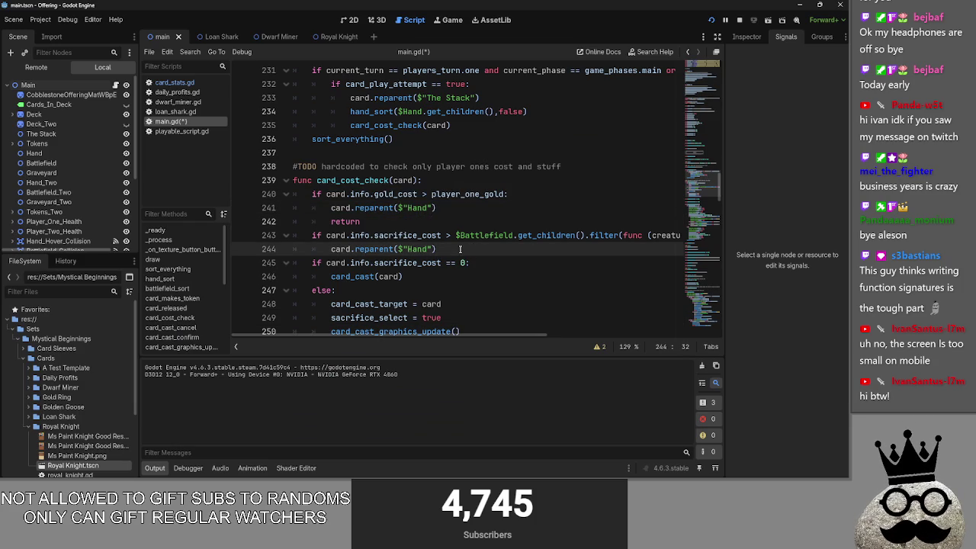
pyautogui.press('Return')
pyautogui.click(738, 20)
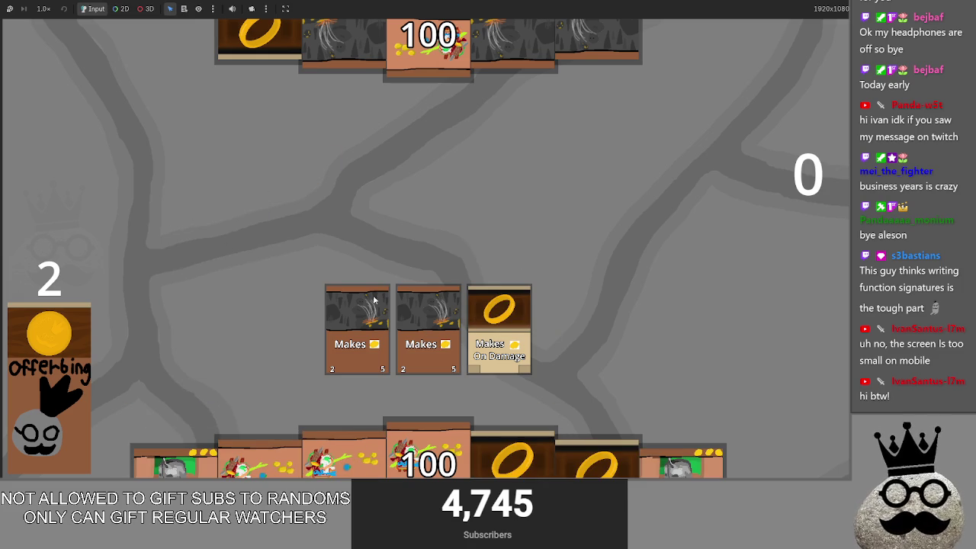
# Drag Brace, Brace 1, 100 and Gold Egg cards onto the board, noting which get refused
pyautogui.moveTo(713, 453)
pyautogui.mouseDown()
pyautogui.moveTo(566, 221)
pyautogui.moveTo(424, 218)
pyautogui.mouseUp()
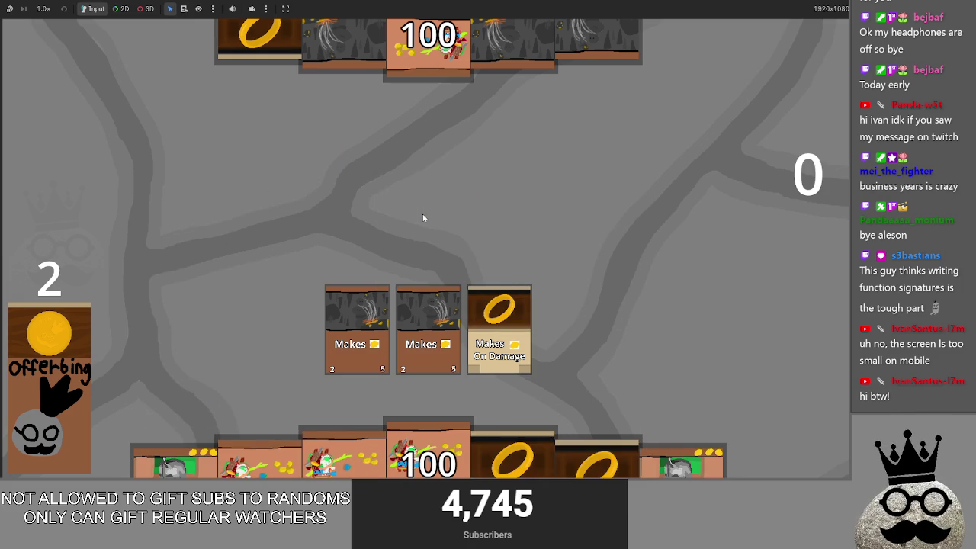
pyautogui.moveTo(713, 452)
pyautogui.mouseDown()
pyautogui.moveTo(588, 325)
pyautogui.moveTo(459, 241)
pyautogui.mouseUp()
pyautogui.moveTo(168, 457)
pyautogui.mouseDown()
pyautogui.moveTo(200, 331)
pyautogui.moveTo(231, 264)
pyautogui.mouseUp()
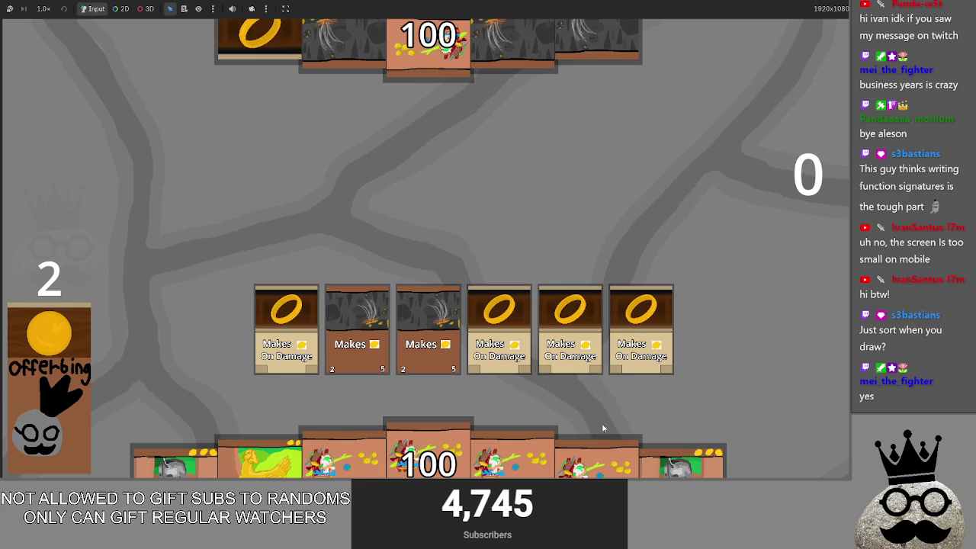
pyautogui.moveTo(680, 458)
pyautogui.mouseDown()
pyautogui.moveTo(619, 221)
pyautogui.moveTo(449, 212)
pyautogui.mouseUp()
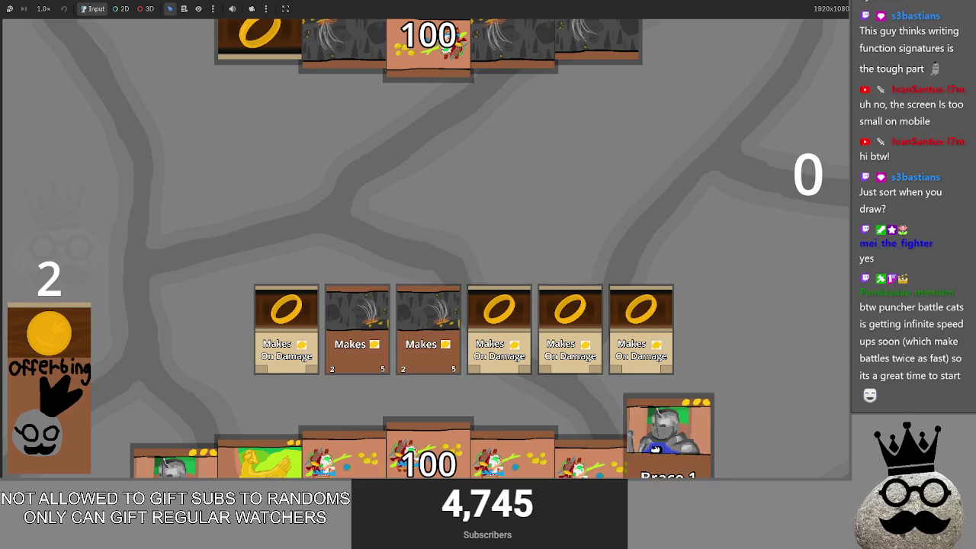
pyautogui.moveTo(458, 456)
pyautogui.mouseDown()
pyautogui.moveTo(437, 225)
pyautogui.moveTo(421, 240)
pyautogui.moveTo(429, 242)
pyautogui.mouseUp()
pyautogui.moveTo(259, 460)
pyautogui.mouseDown()
pyautogui.moveTo(300, 262)
pyautogui.moveTo(316, 228)
pyautogui.moveTo(336, 215)
pyautogui.mouseUp()
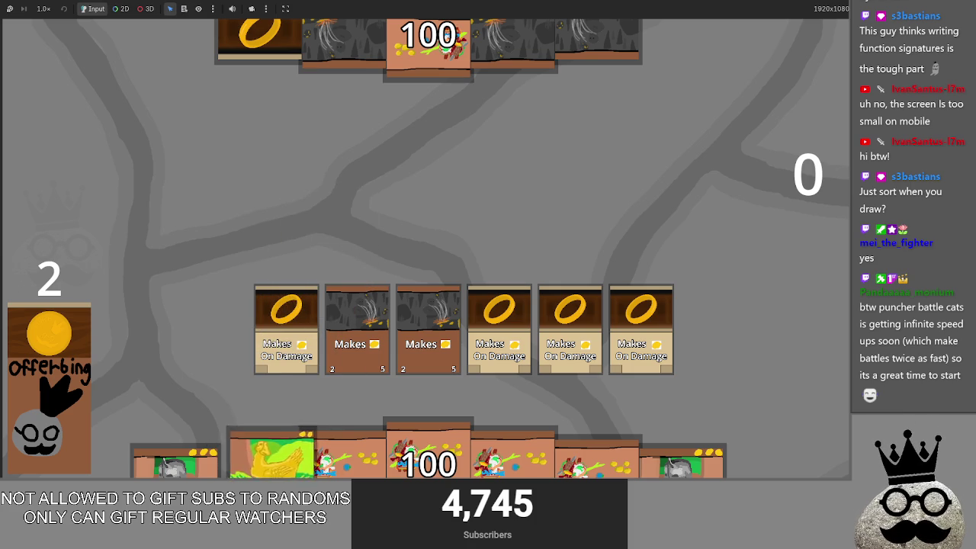
pyautogui.moveTo(177, 460)
pyautogui.mouseDown()
pyautogui.moveTo(383, 234)
pyautogui.moveTo(433, 230)
pyautogui.moveTo(411, 222)
pyautogui.mouseUp()
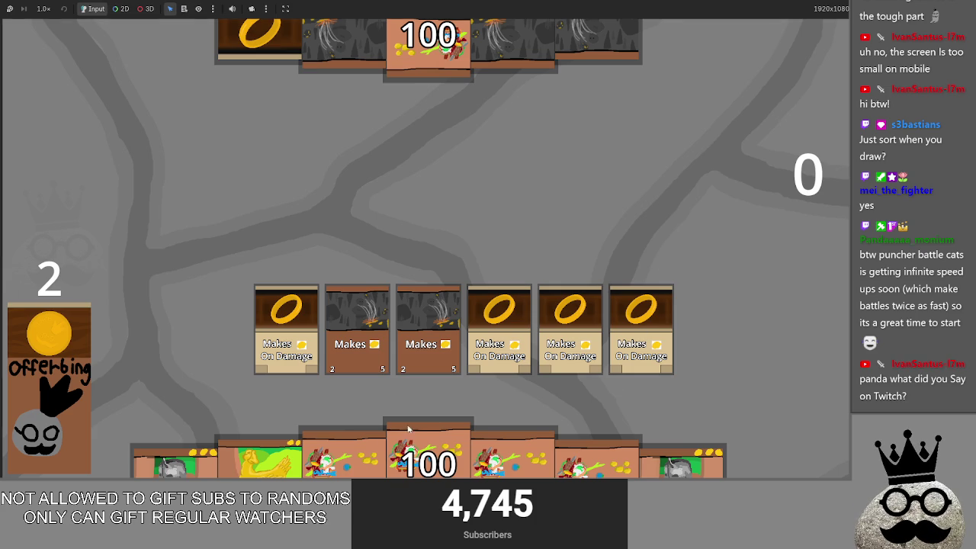
# Play the gold-egg chicken card into the leftmost slot and try placing the Brace cards
pyautogui.moveTo(259, 457); pyautogui.dragTo(314, 295)
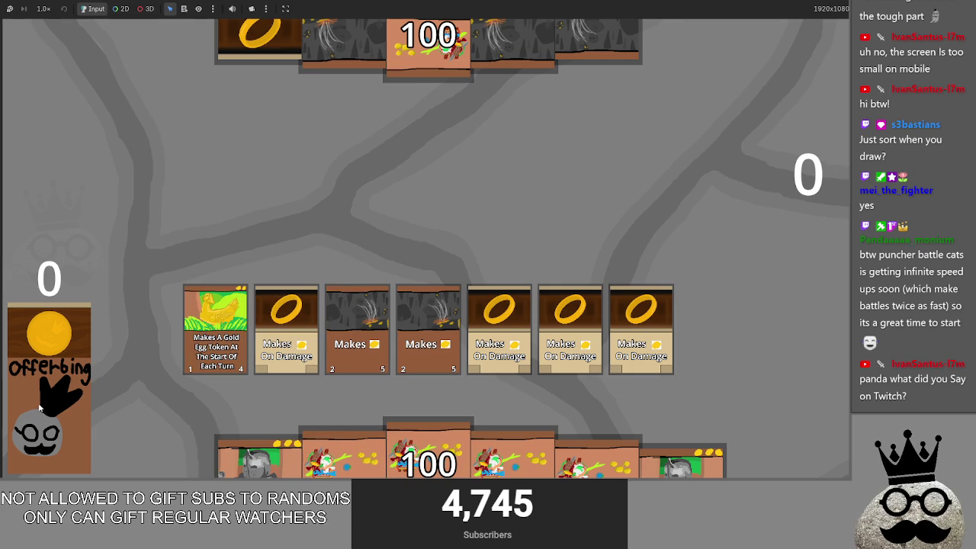
pyautogui.moveTo(703, 457)
pyautogui.mouseDown()
pyautogui.moveTo(644, 251)
pyautogui.moveTo(605, 279)
pyautogui.mouseUp()
pyautogui.moveTo(260, 457); pyautogui.dragTo(353, 244)
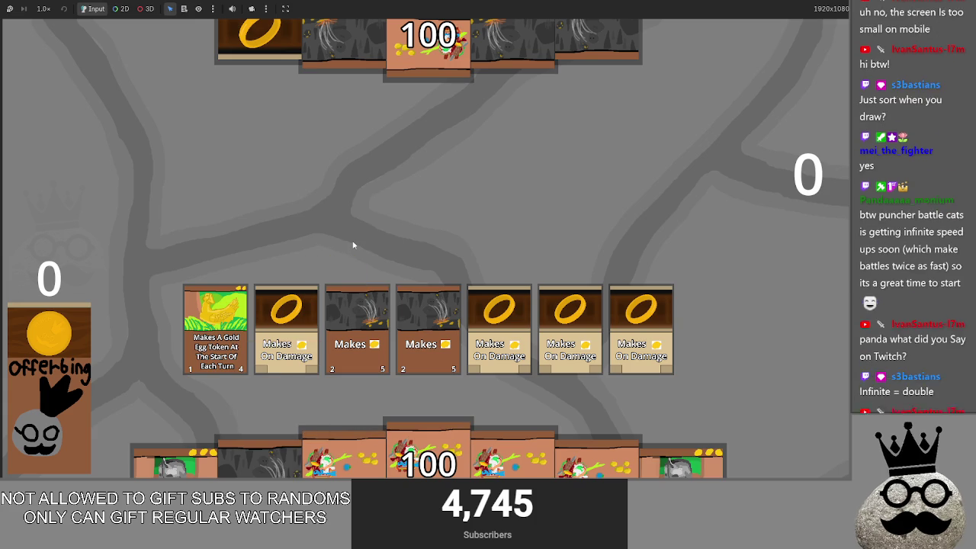
pyautogui.moveTo(708, 432); pyautogui.dragTo(673, 269)
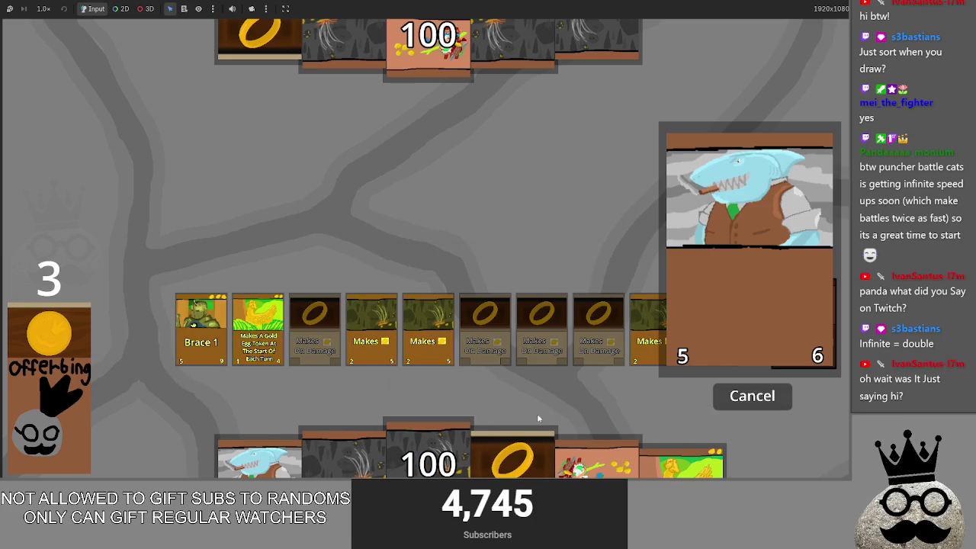
# Pick a board creature to sacrifice for the shark, then return to main.gd
pyautogui.click(727, 398)
pyautogui.moveTo(262, 457)
pyautogui.mouseDown()
pyautogui.moveTo(316, 259)
pyautogui.moveTo(376, 254)
pyautogui.mouseUp()
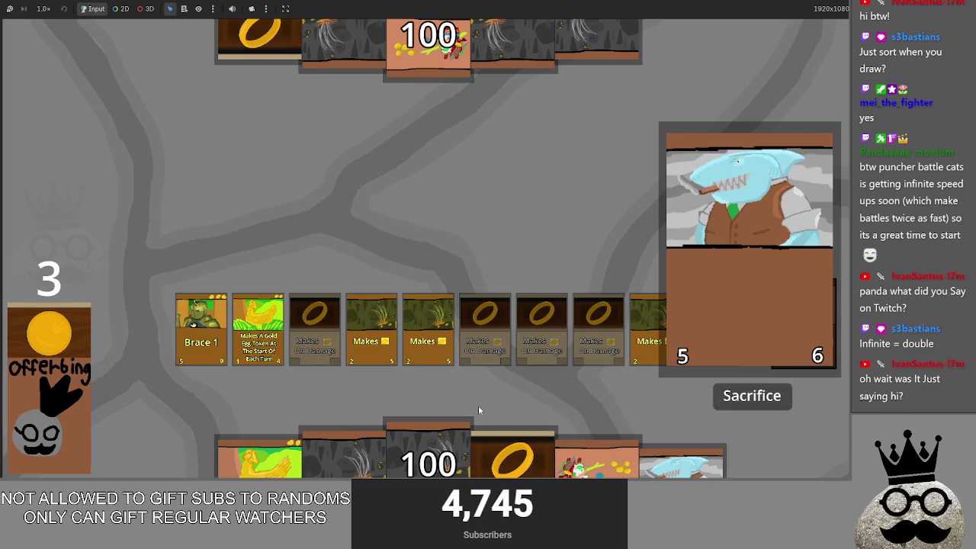
pyautogui.hotkey('alt', 'Tab')
pyautogui.scroll(-4, 397, 263)
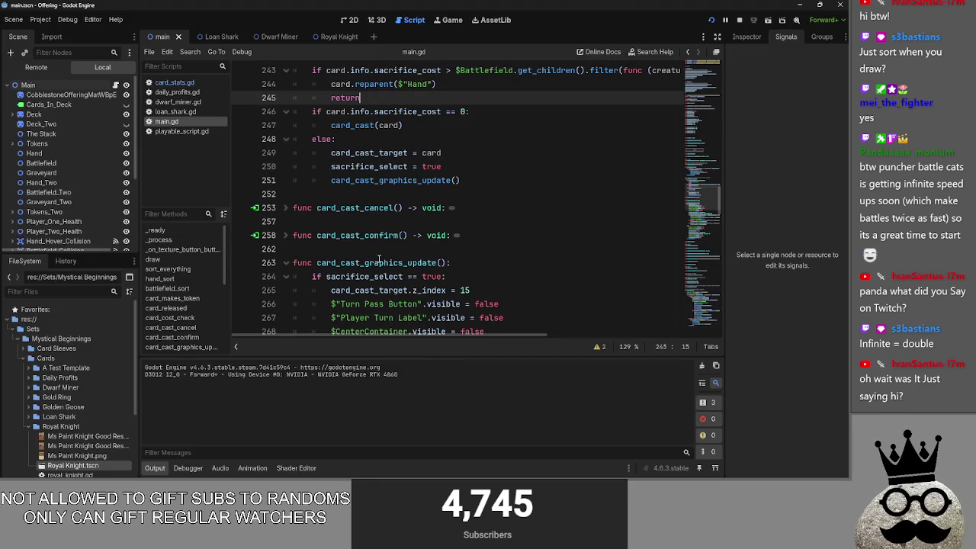
# Open a new line under 'if sacrifice_select == true:' in card_cast_graphics_update
pyautogui.scroll(-9, 282, 266)
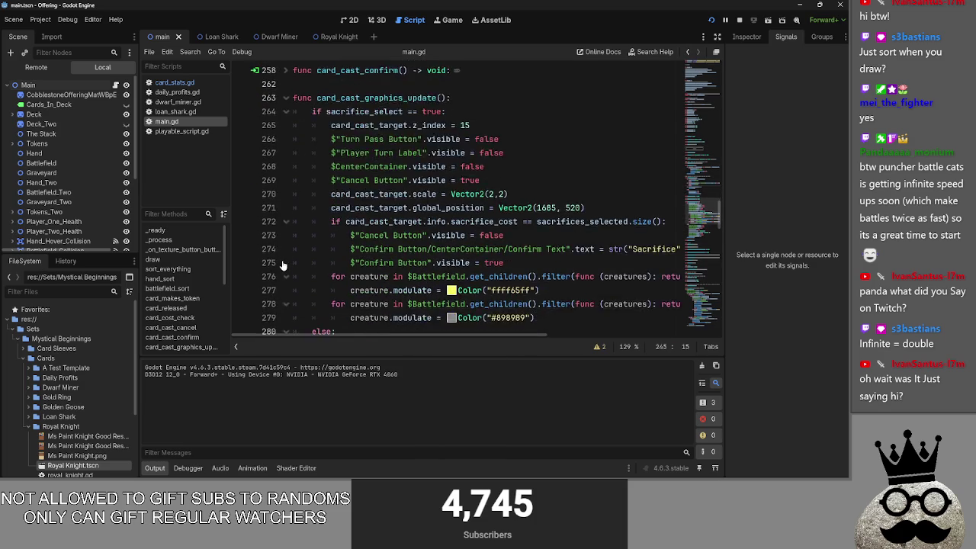
pyautogui.scroll(-2, 282, 266)
pyautogui.scroll(4, 282, 265)
pyautogui.scroll(1, 282, 265)
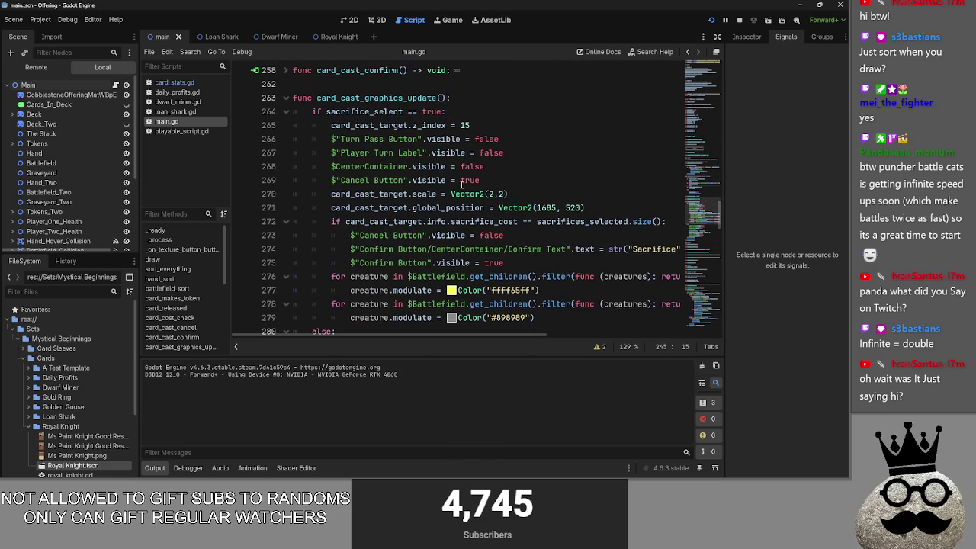
pyautogui.click(489, 112)
pyautogui.press('Return')
# Bring 'sacrifices_selected = []' from line 66 onto line 265, then stop the game
pyautogui.scroll(20, 332, 225)
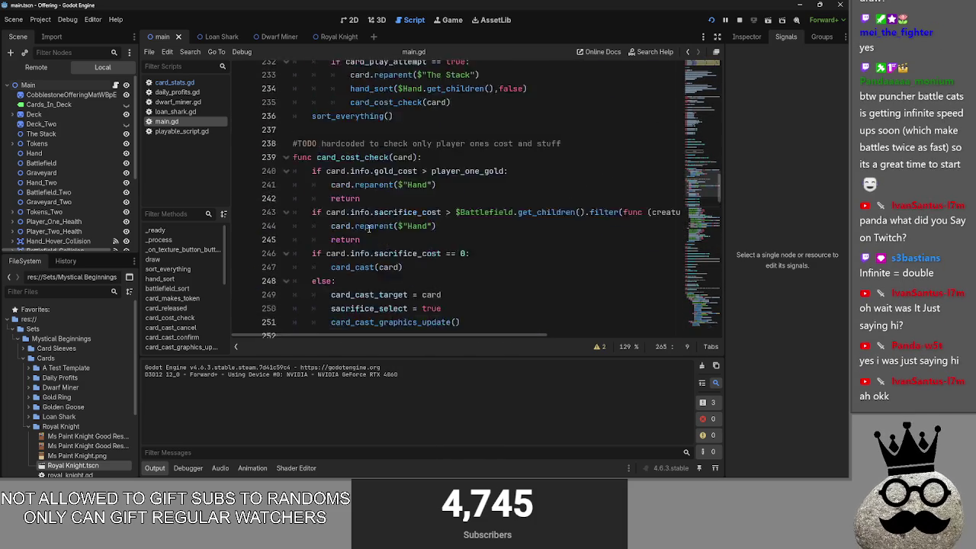
pyautogui.scroll(7, 332, 225)
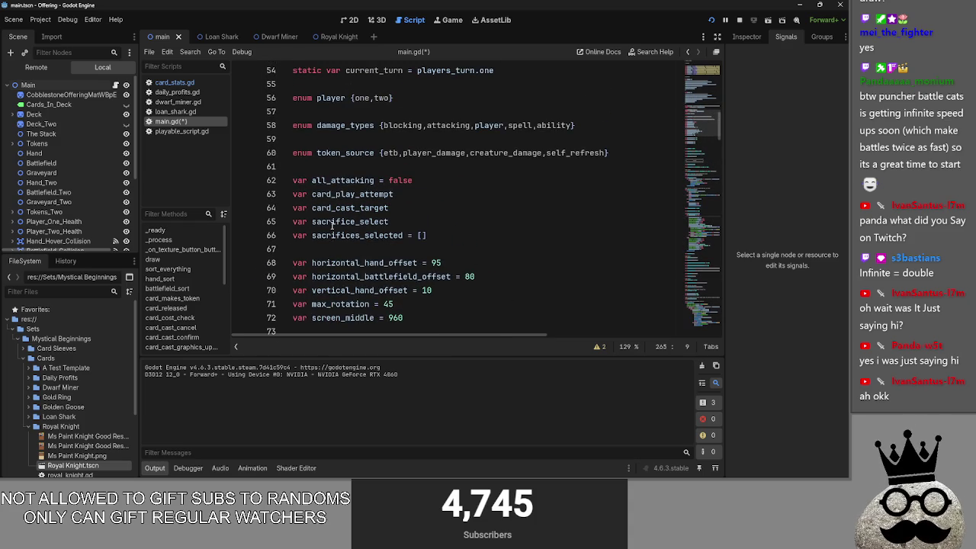
pyautogui.doubleClick(329, 235)
pyautogui.scroll(-8, 422, 242)
pyautogui.scroll(7, 423, 243)
pyautogui.moveTo(427, 194); pyautogui.dragTo(312, 196)
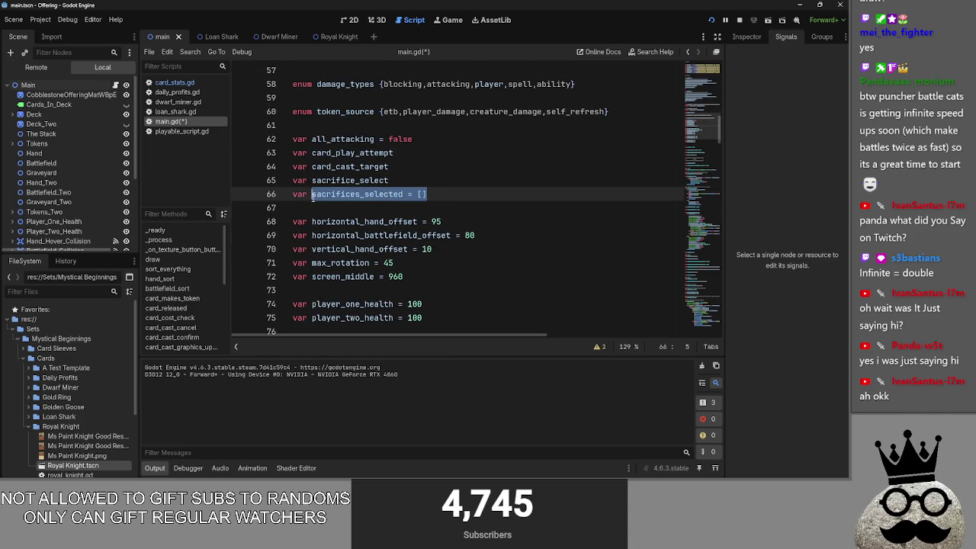
pyautogui.scroll(-20, 412, 261)
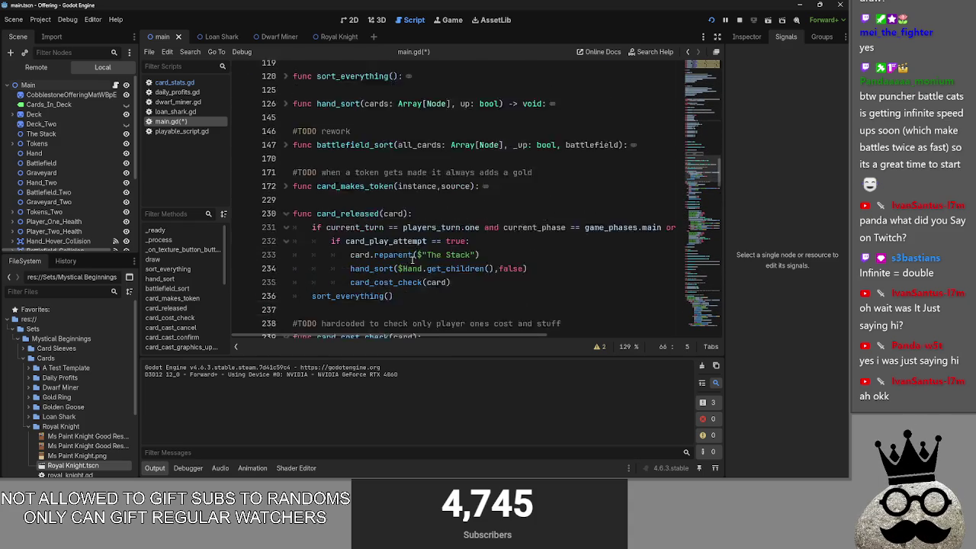
pyautogui.scroll(-5, 411, 259)
pyautogui.click(366, 168)
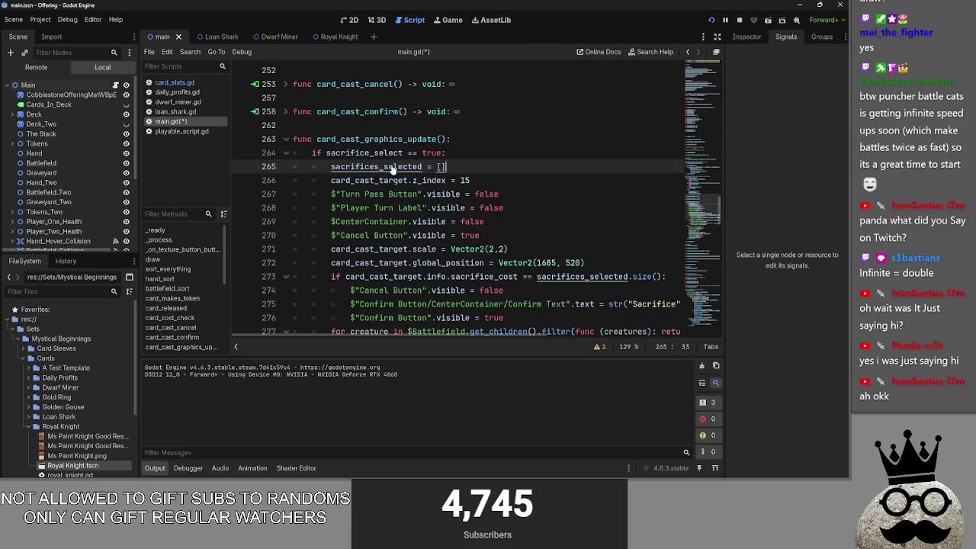
pyautogui.click(494, 155)
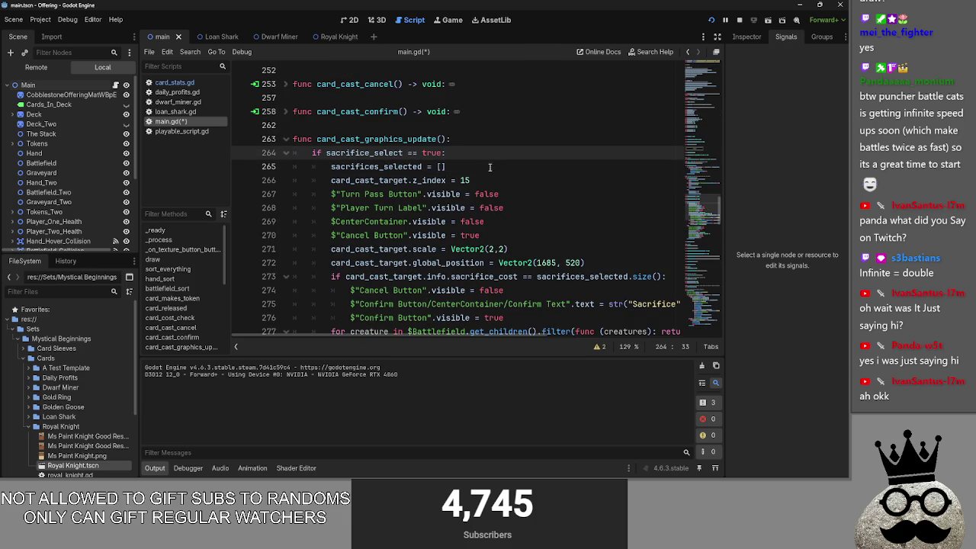
pyautogui.click(740, 21)
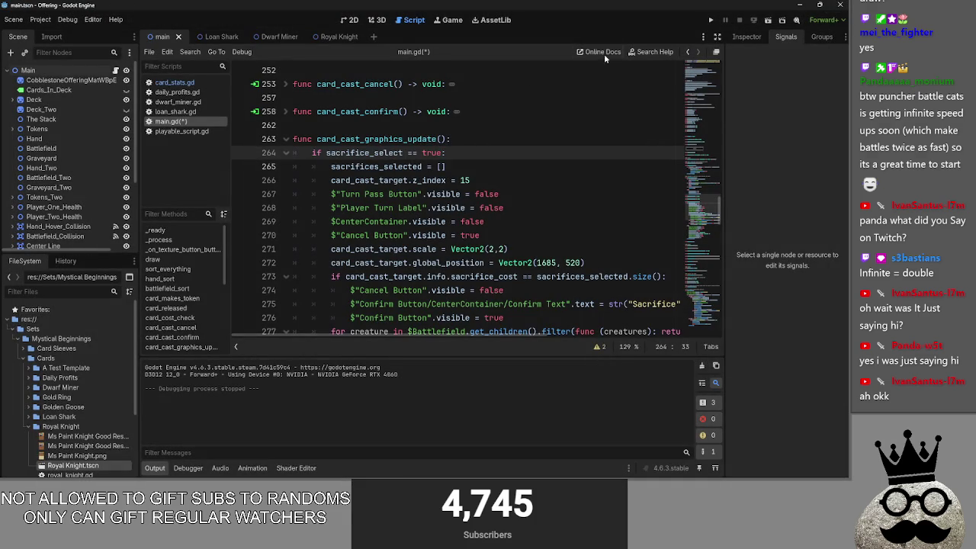
# Select the commented if/else modulate lines 42–45 in playable_script.gd's _process, then return to main.gd
pyautogui.click(181, 131)
pyautogui.scroll(-5, 533, 167)
pyautogui.scroll(3, 534, 167)
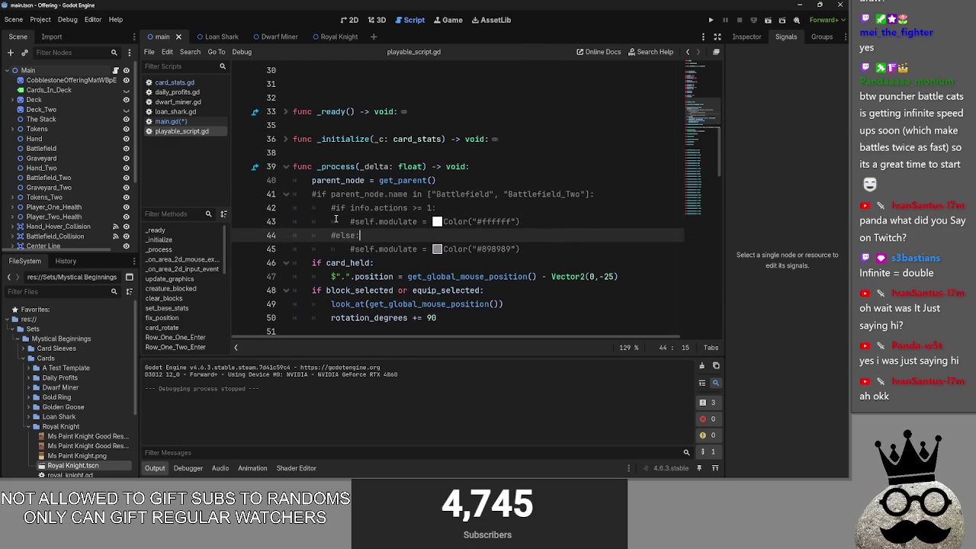
pyautogui.moveTo(313, 194); pyautogui.dragTo(562, 244)
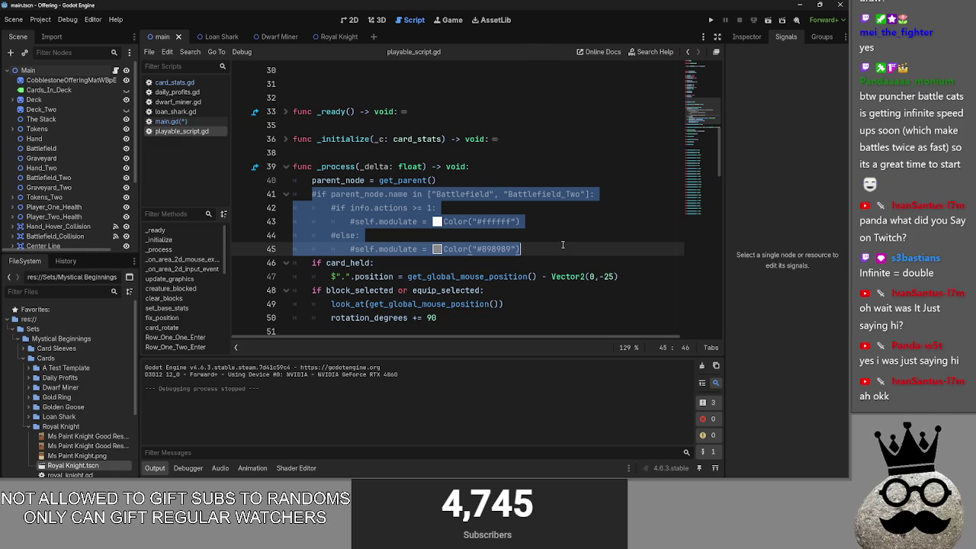
pyautogui.click(562, 244)
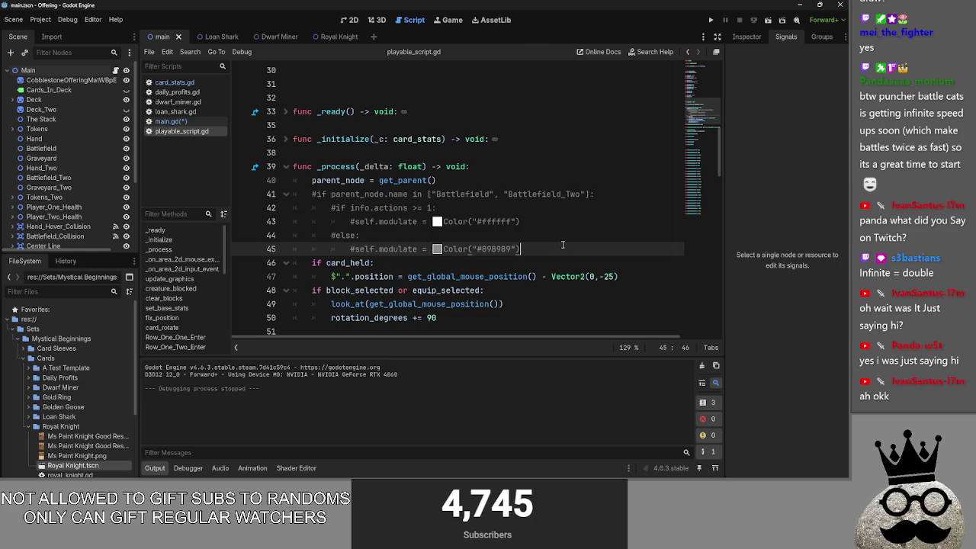
pyautogui.moveTo(554, 248)
pyautogui.mouseDown()
pyautogui.moveTo(458, 222)
pyautogui.moveTo(336, 206)
pyautogui.mouseUp()
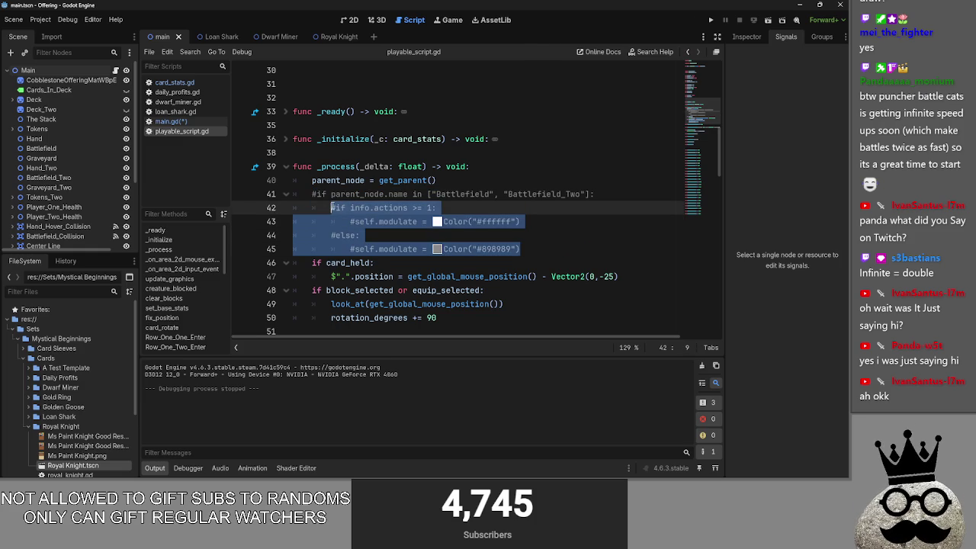
pyautogui.click(170, 121)
pyautogui.scroll(-10, 310, 221)
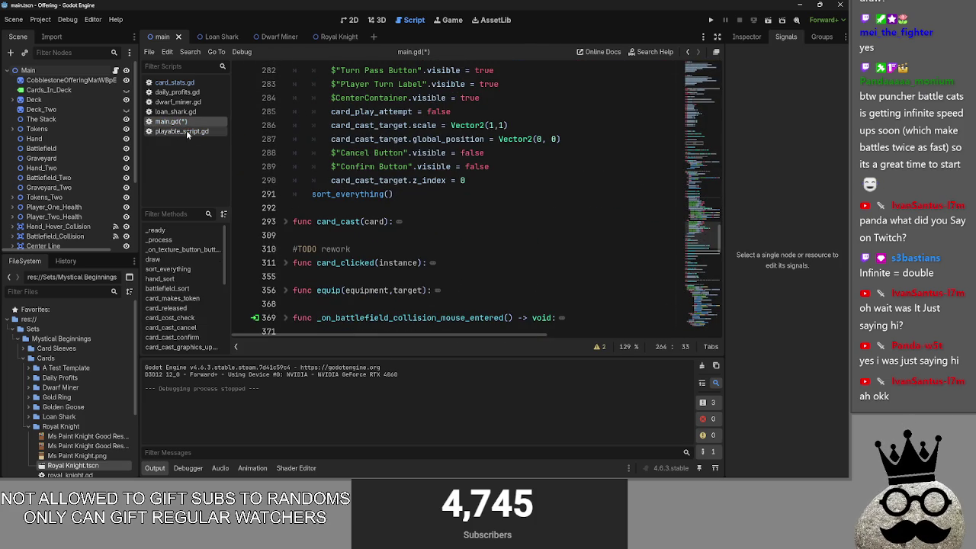
# Unfold battlefield_sort and paste the commented dimming block after line 169
pyautogui.scroll(2, 354, 221)
pyautogui.scroll(15, 355, 221)
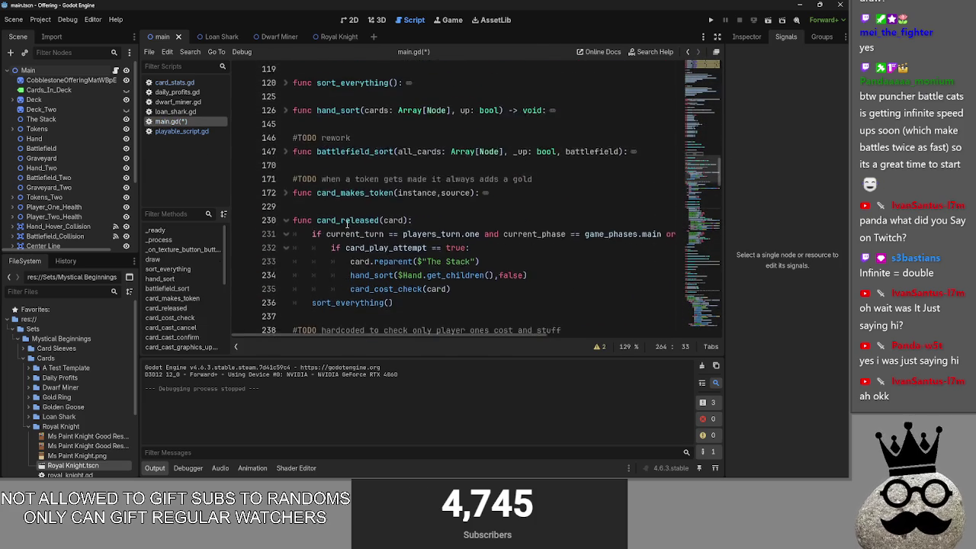
pyautogui.click(285, 234)
pyautogui.scroll(-7, 533, 249)
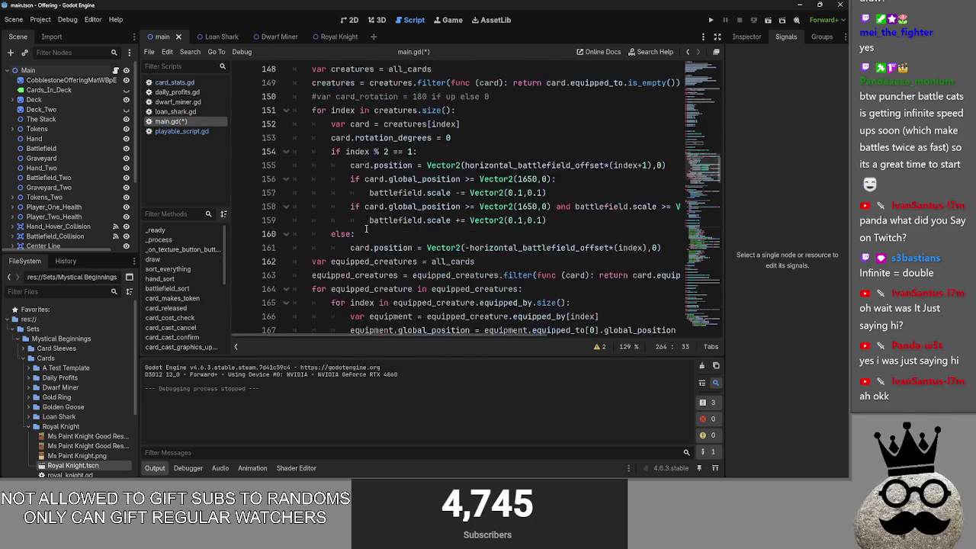
pyautogui.click(532, 248)
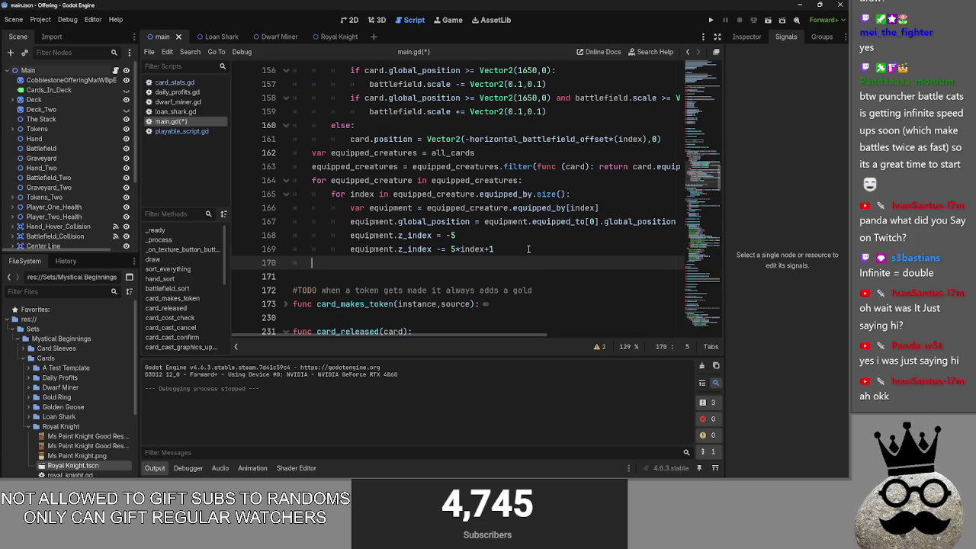
pyautogui.scroll(5, 500, 264)
pyautogui.scroll(-3, 497, 264)
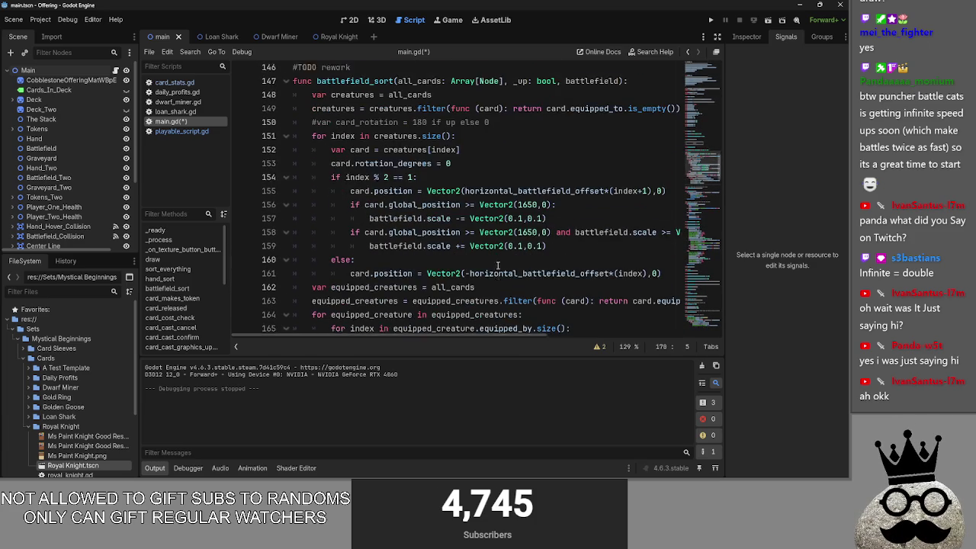
pyautogui.scroll(2, 395, 270)
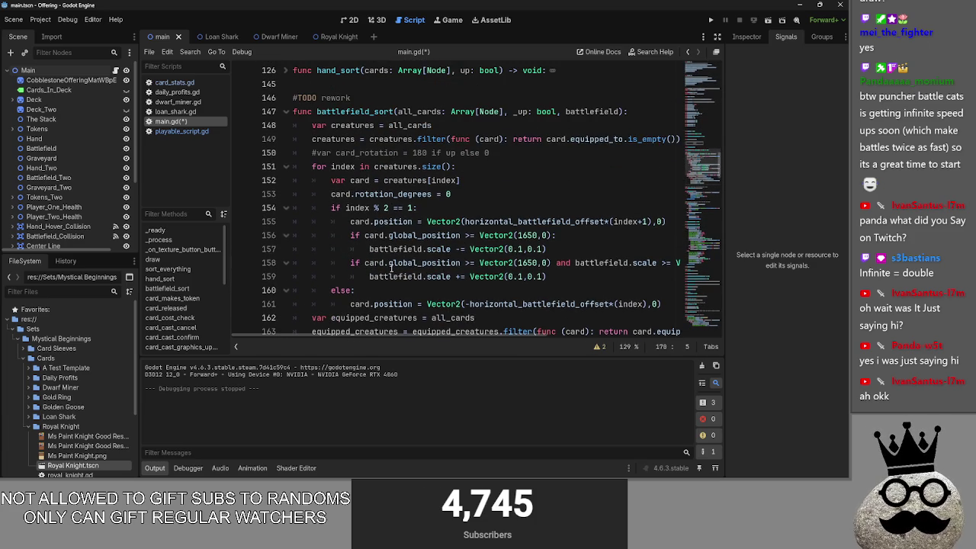
pyautogui.scroll(-5, 349, 166)
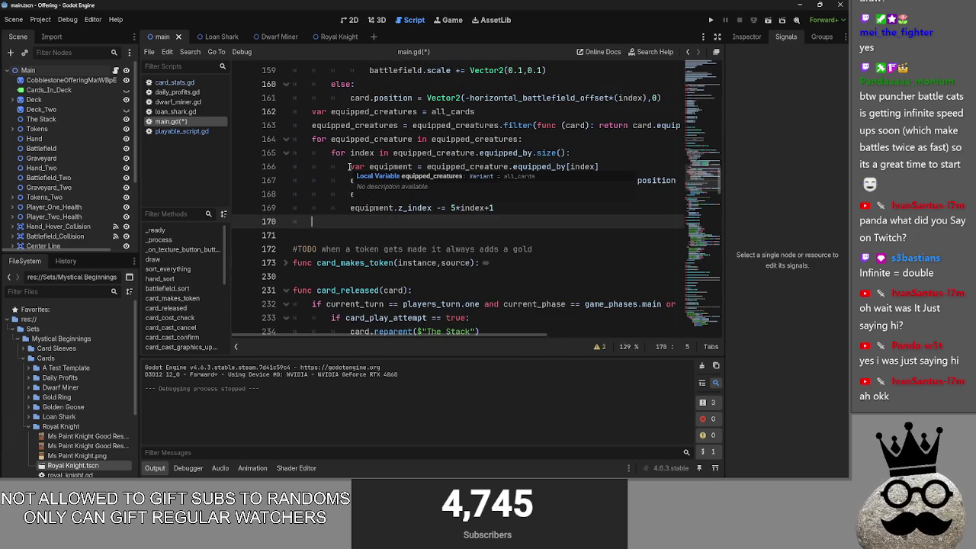
pyautogui.hotkey('ctrl', 'z')
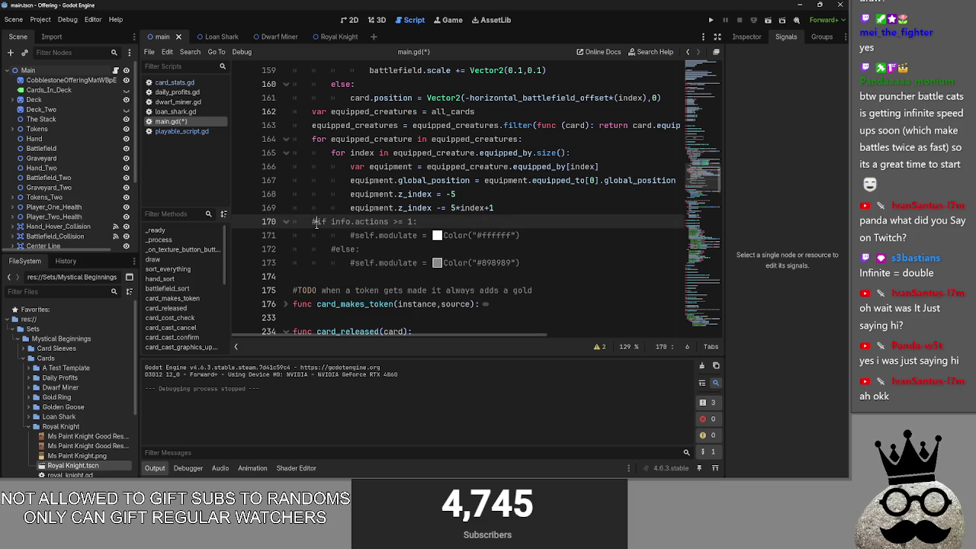
# Uncomment the pasted if/else lines setting modulate to #ffffff and #898989
pyautogui.click(316, 221)
pyautogui.press('BackSpace')
pyautogui.click(354, 235)
pyautogui.press('BackSpace')
pyautogui.click(335, 249)
pyautogui.press('BackSpace')
pyautogui.click(354, 263)
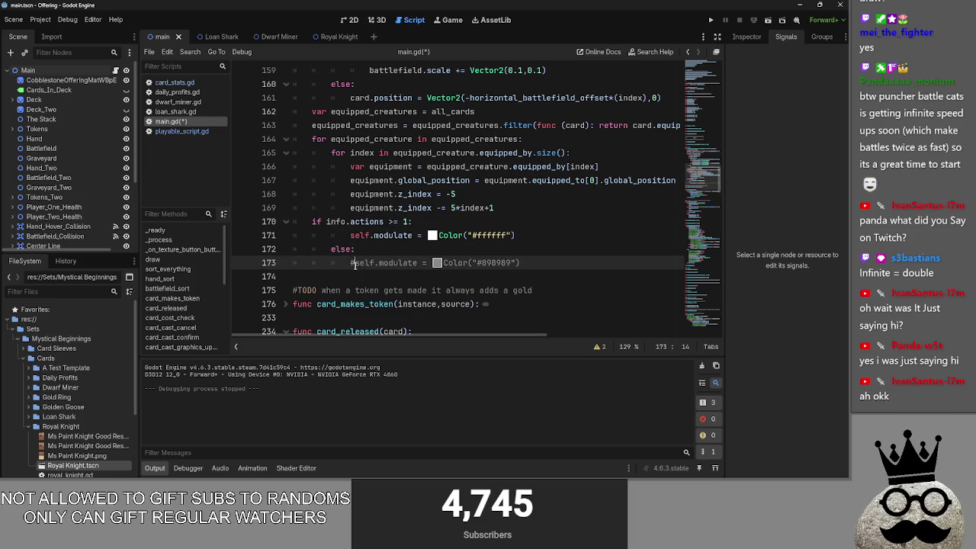
# Replace the self references on lines 171 and 173 with card, and add a blank line after 169
pyautogui.scroll(1, 559, 254)
pyautogui.click(334, 263)
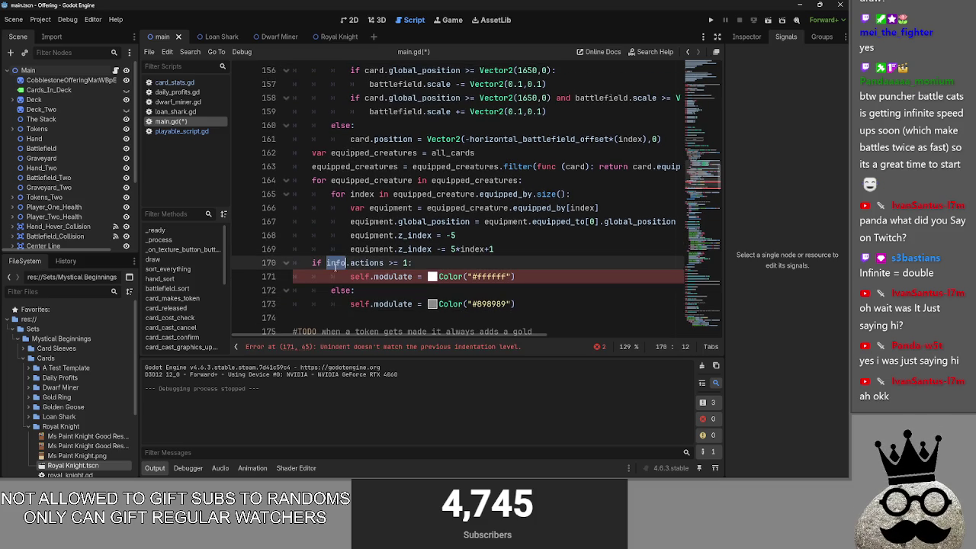
pyautogui.click(360, 276)
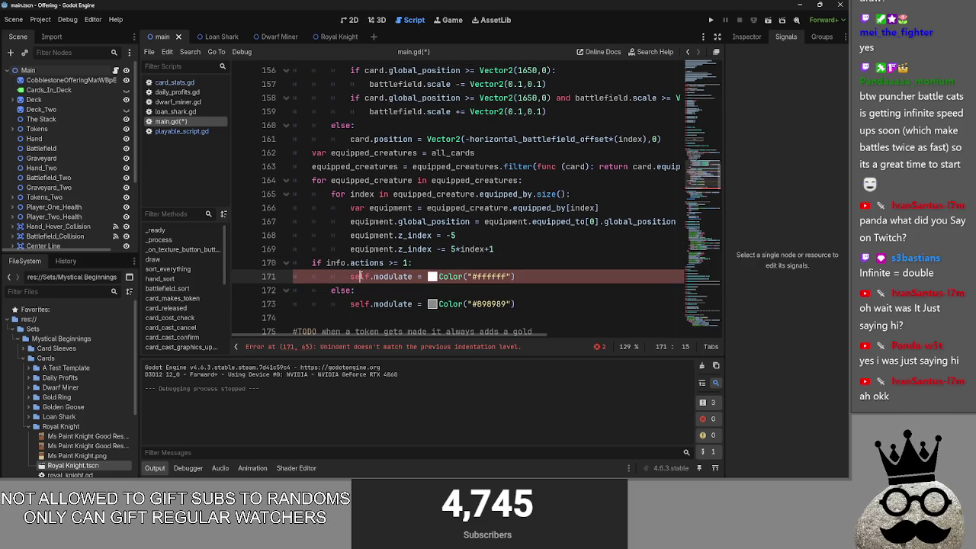
pyautogui.write('card')
pyautogui.click(364, 303)
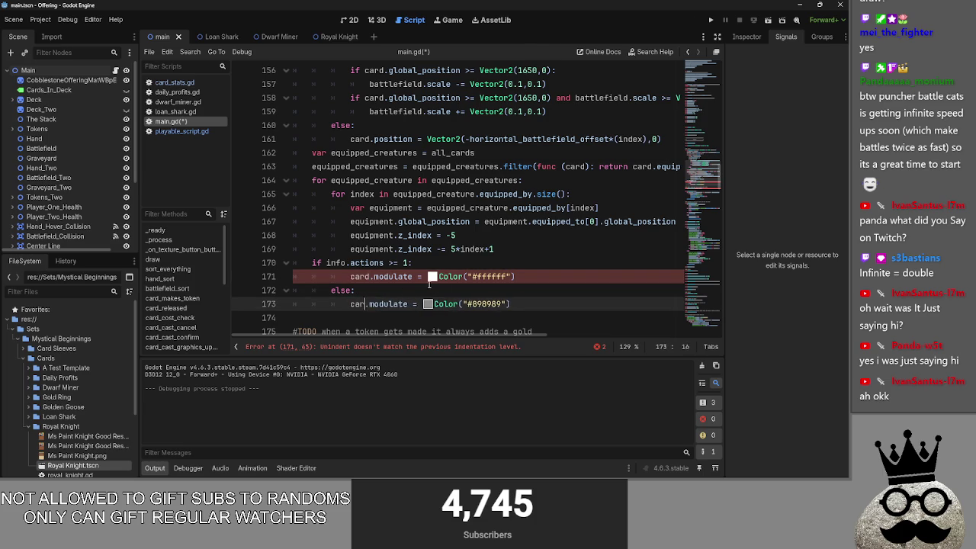
pyautogui.write('rd')
pyautogui.click(550, 255)
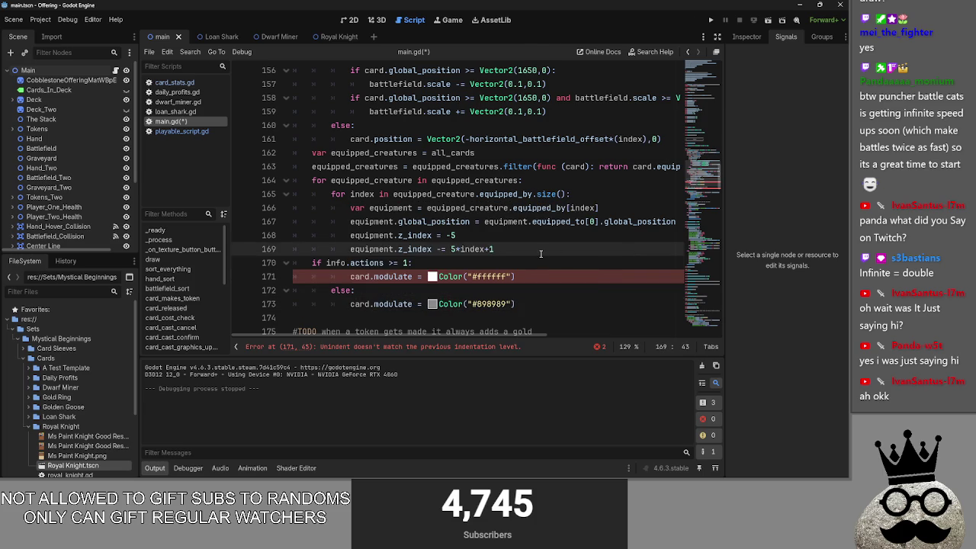
pyautogui.press('Return')
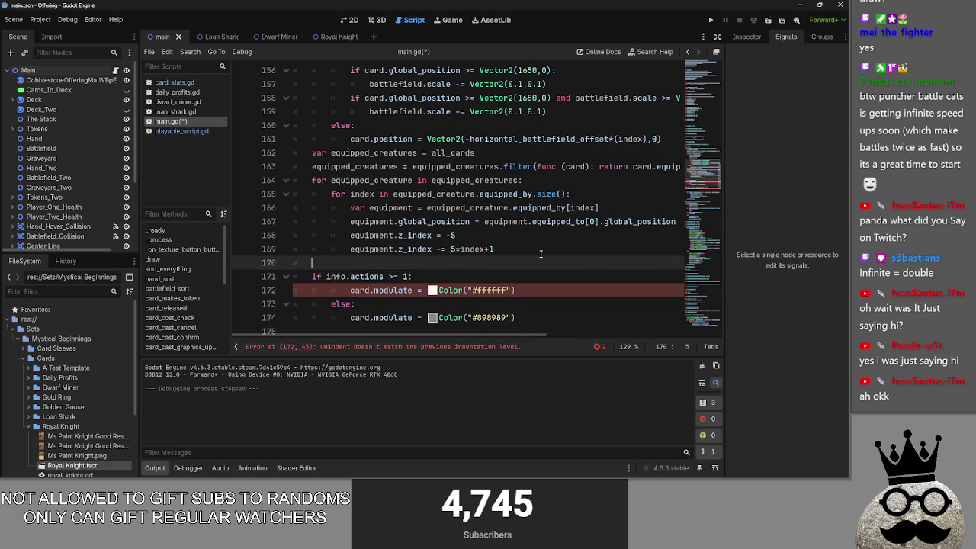
pyautogui.scroll(5, 541, 254)
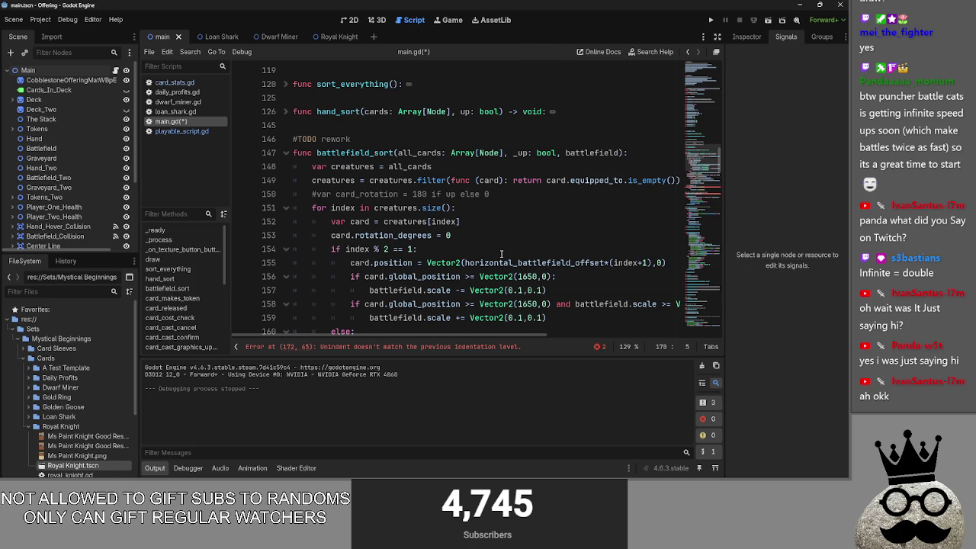
# Check the all_cards declaration at the start of battlefield_sort on line 148
pyautogui.scroll(-1, 501, 253)
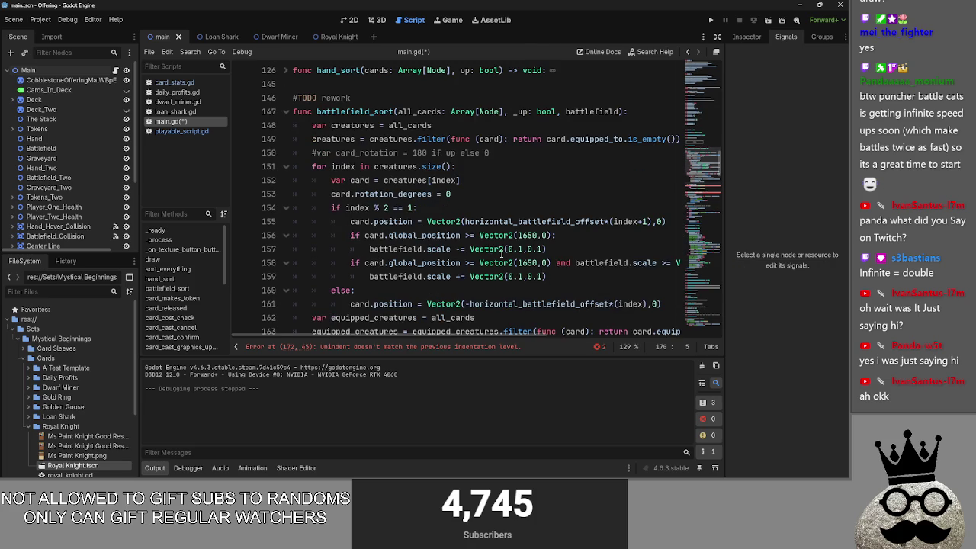
pyautogui.click(415, 128)
pyautogui.keyDown('ctrl'); pyautogui.click(416, 128); pyautogui.keyUp('ctrl')
pyautogui.scroll(-2, 415, 141)
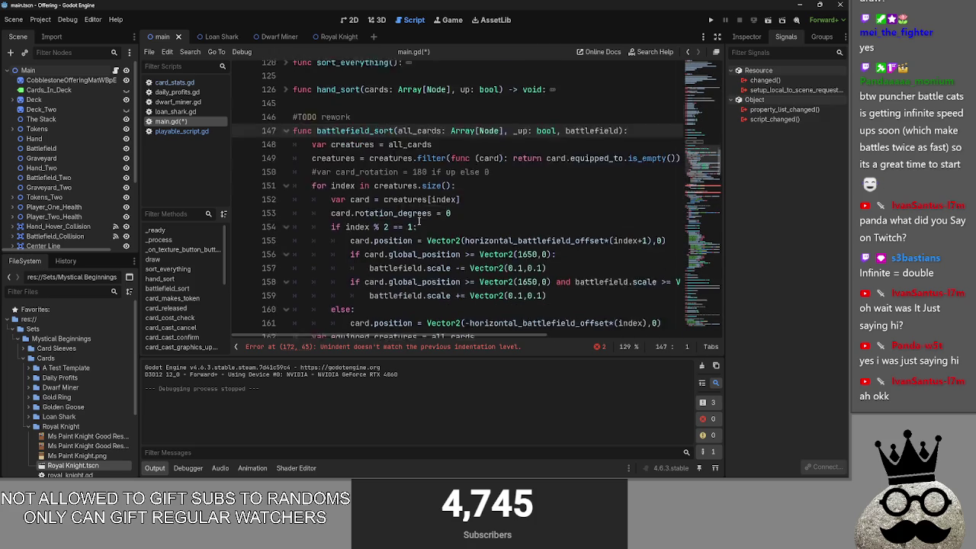
pyautogui.scroll(1, 415, 145)
pyautogui.doubleClick(415, 125)
pyautogui.scroll(-5, 419, 190)
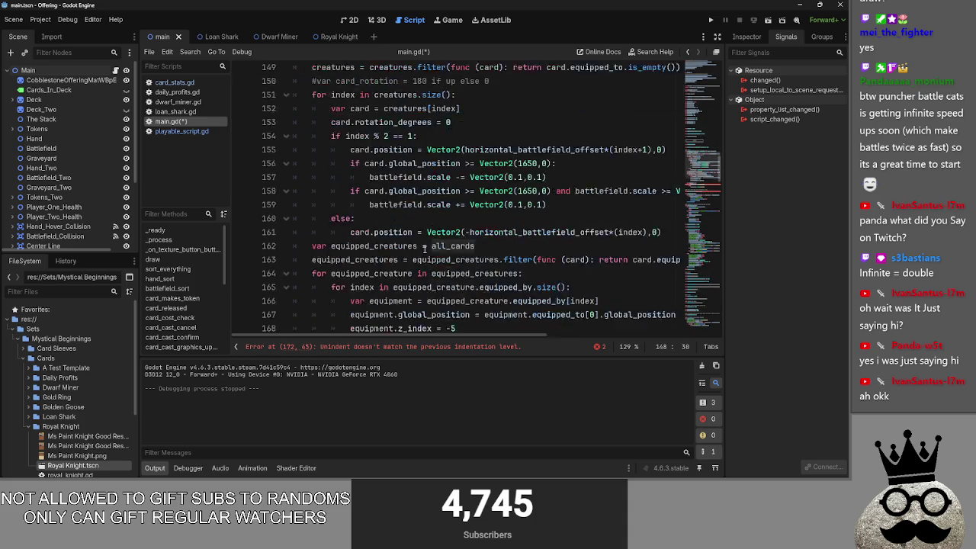
pyautogui.click(394, 221)
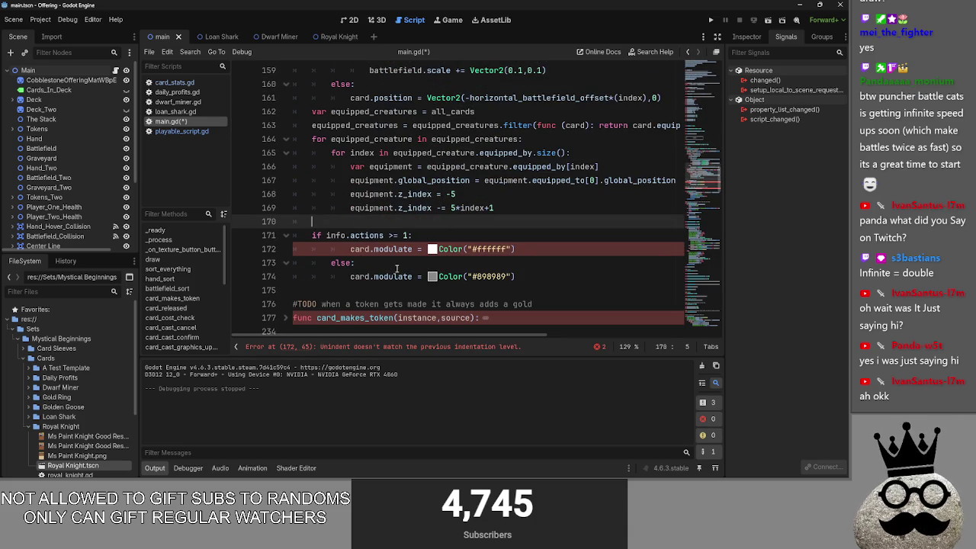
# Unindent the card-tinting if/else block one level with Shift+Tab
pyautogui.press('Down')
pyautogui.press('Down')
pyautogui.hotkey('shift', 'Tab')
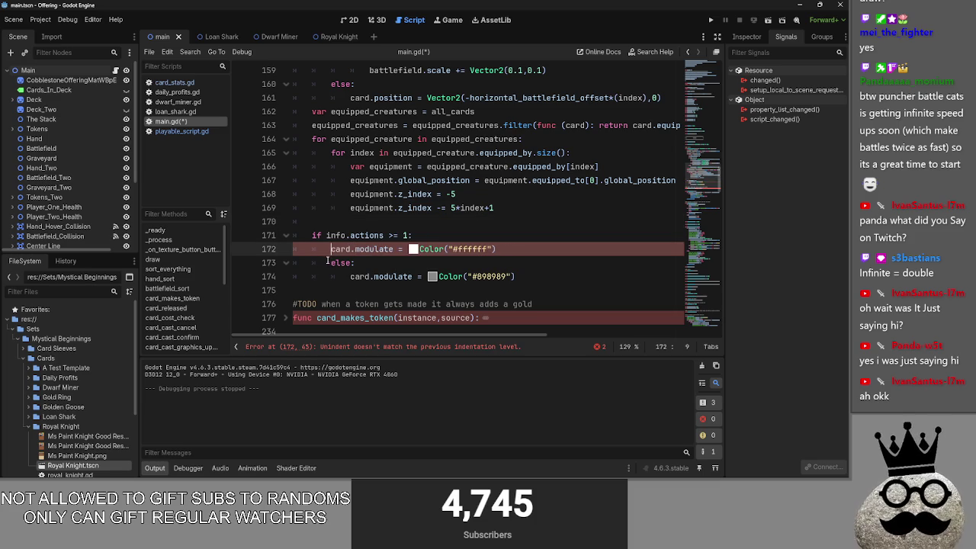
pyautogui.press('Down')
pyautogui.hotkey('shift', 'Tab')
pyautogui.press('Down')
pyautogui.hotkey('shift', 'Tab')
pyautogui.click(516, 257)
pyautogui.click(507, 240)
pyautogui.click(507, 262)
pyautogui.click(502, 218)
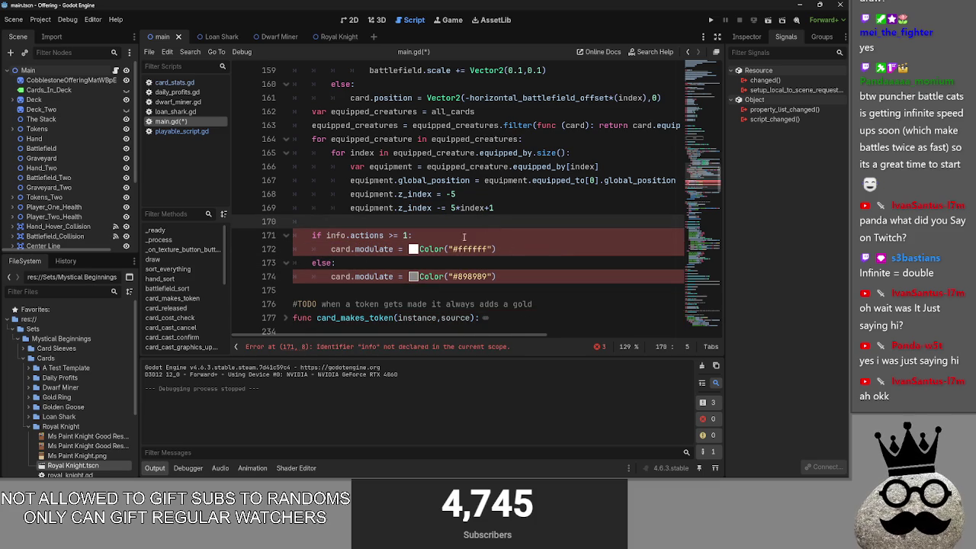
# Change line 171's condition to card.info.actions, then switch to playable_script.gd
pyautogui.click(325, 236)
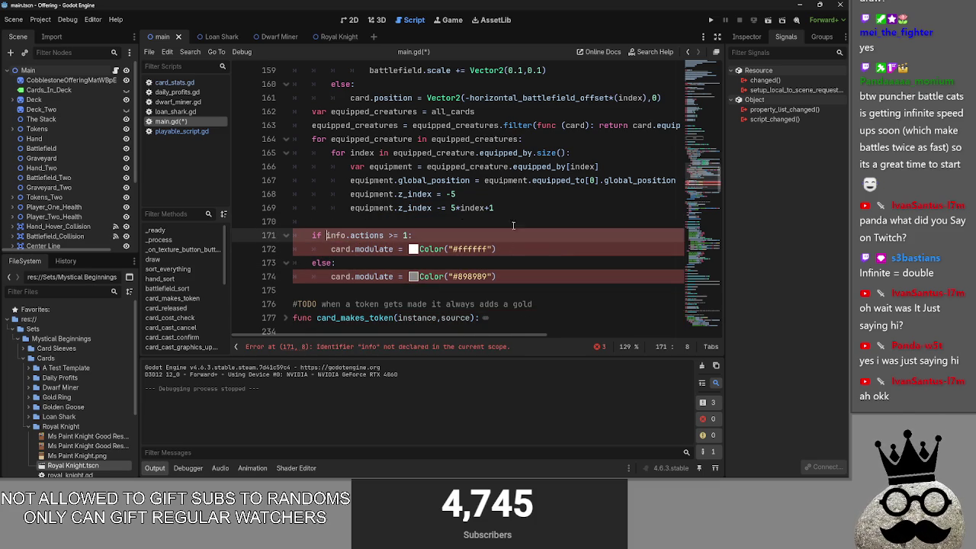
pyautogui.write('cadr')
pyautogui.press('BackSpace')
pyautogui.press('BackSpace')
pyautogui.write('rd.')
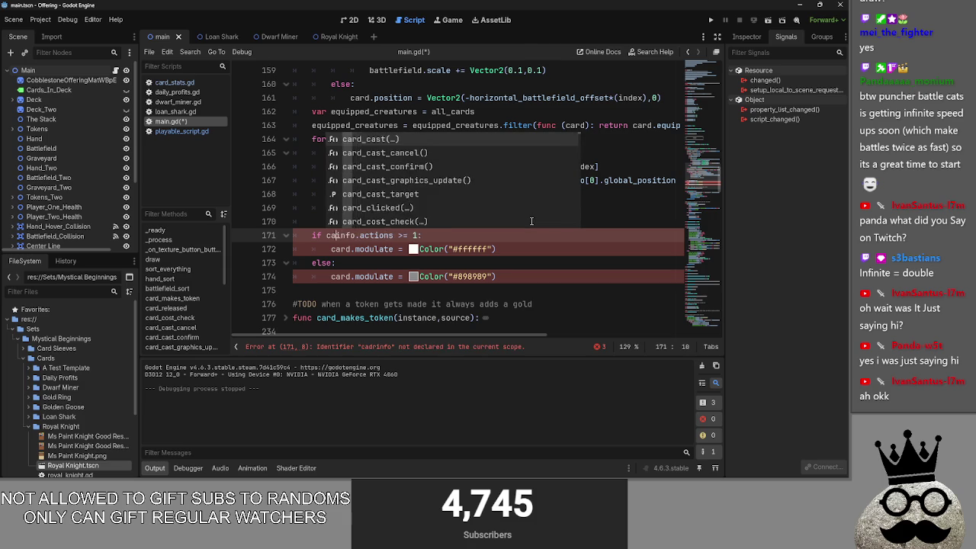
pyautogui.click(529, 222)
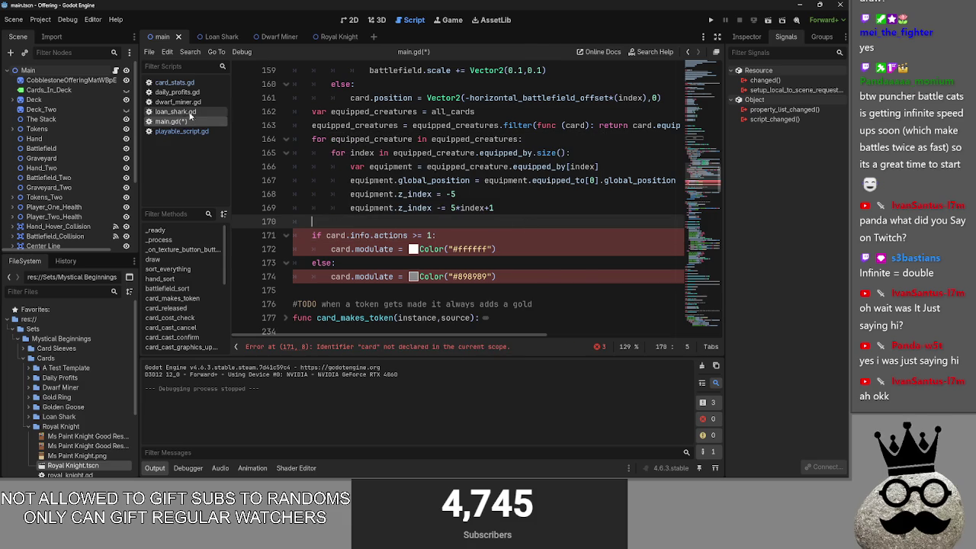
pyautogui.click(174, 132)
# Delete commented modulate lines 41–45 from playable_script.gd's _process, then return to main.gd
pyautogui.click(518, 224)
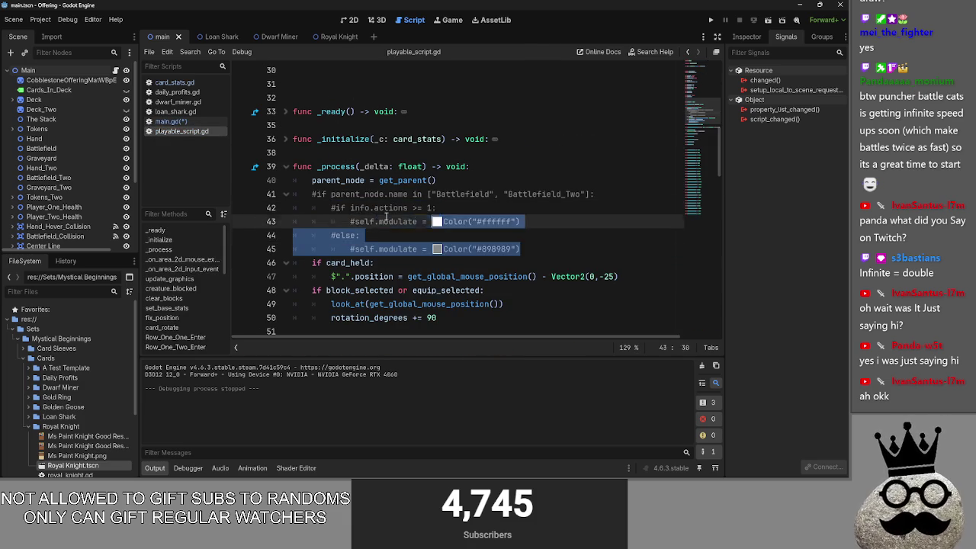
pyautogui.click(538, 237)
pyautogui.hotkey('shift', 'Up')
pyautogui.hotkey('shift', 'Up')
pyautogui.hotkey('shift', 'Up')
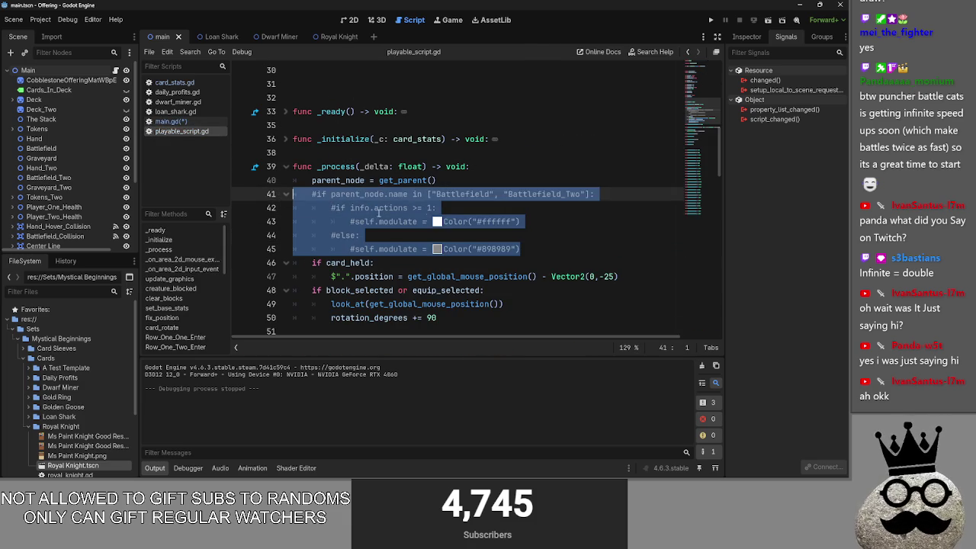
pyautogui.press('BackSpace')
pyautogui.press('Delete')
pyautogui.click(439, 198)
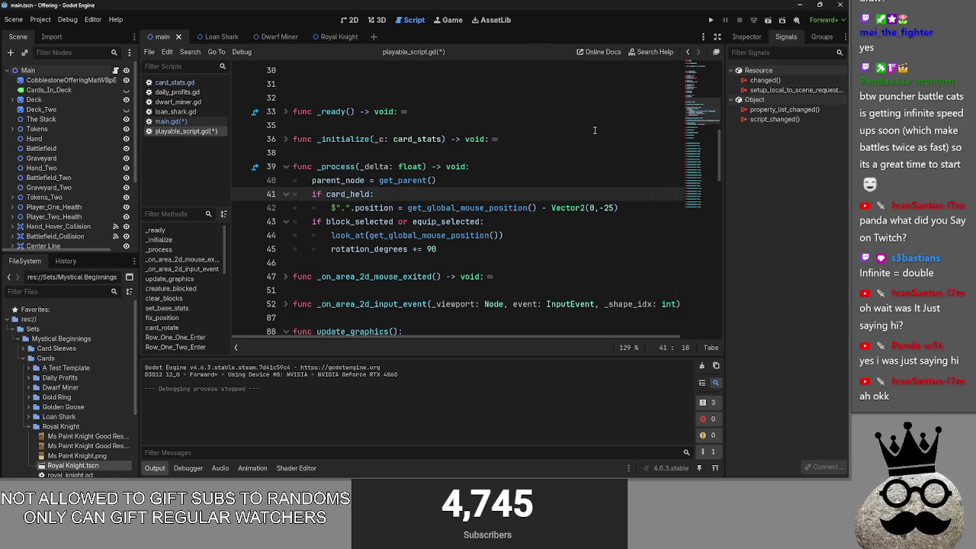
pyautogui.scroll(-2, 532, 154)
pyautogui.click(172, 122)
pyautogui.scroll(6, 365, 225)
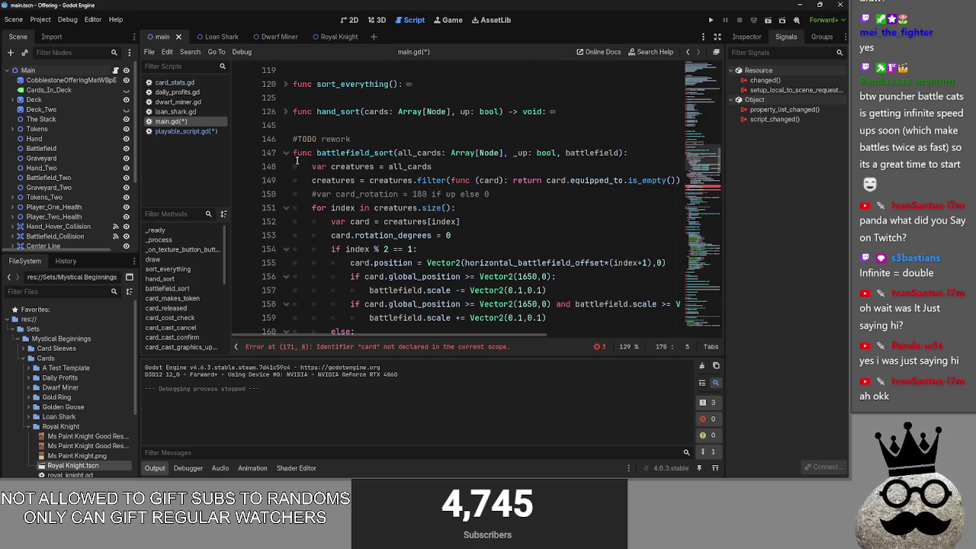
# Add a new line after var card = creatures[index] in the battlefield loop
pyautogui.moveTo(306, 161)
pyautogui.mouseDown()
pyautogui.moveTo(549, 305)
pyautogui.moveTo(599, 317)
pyautogui.mouseUp()
pyautogui.click(599, 308)
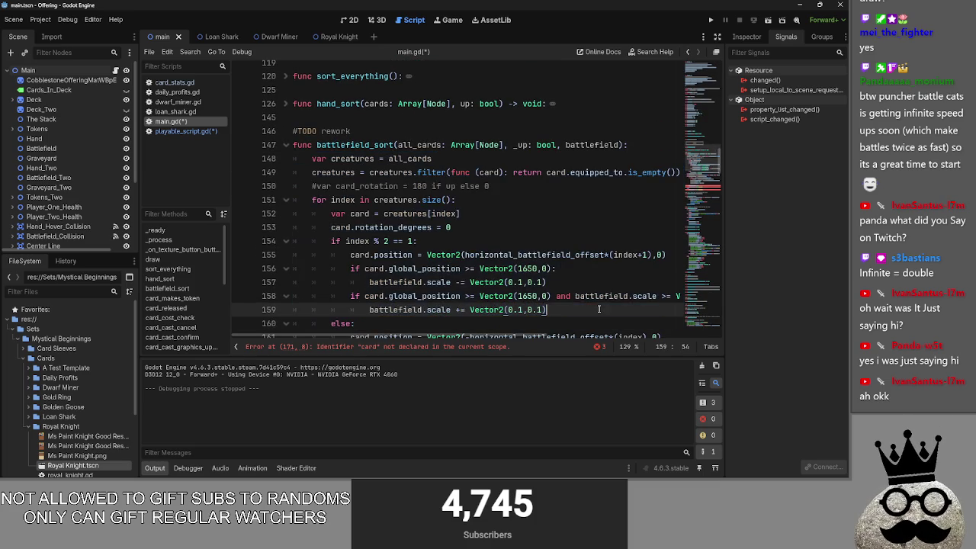
pyautogui.scroll(-2, 521, 263)
pyautogui.scroll(-4, 513, 259)
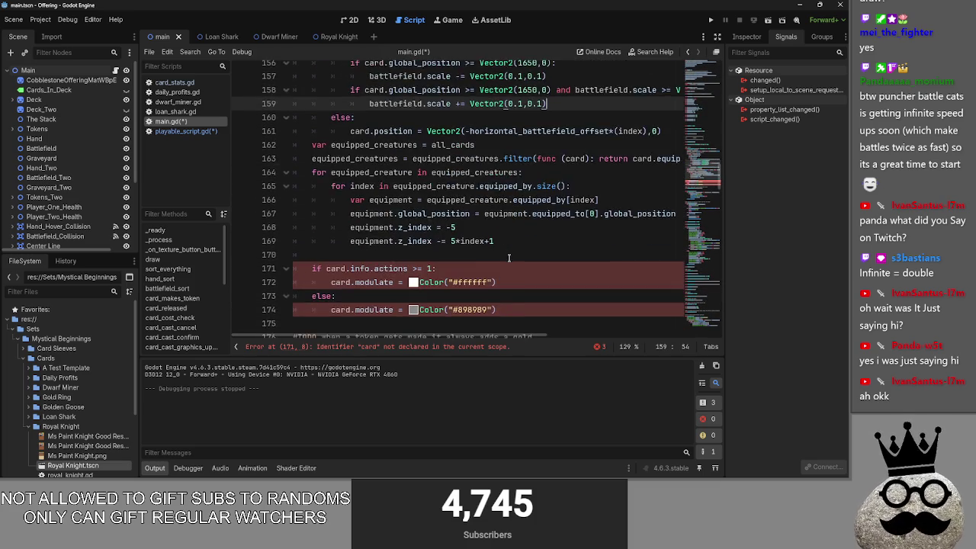
pyautogui.scroll(4, 503, 256)
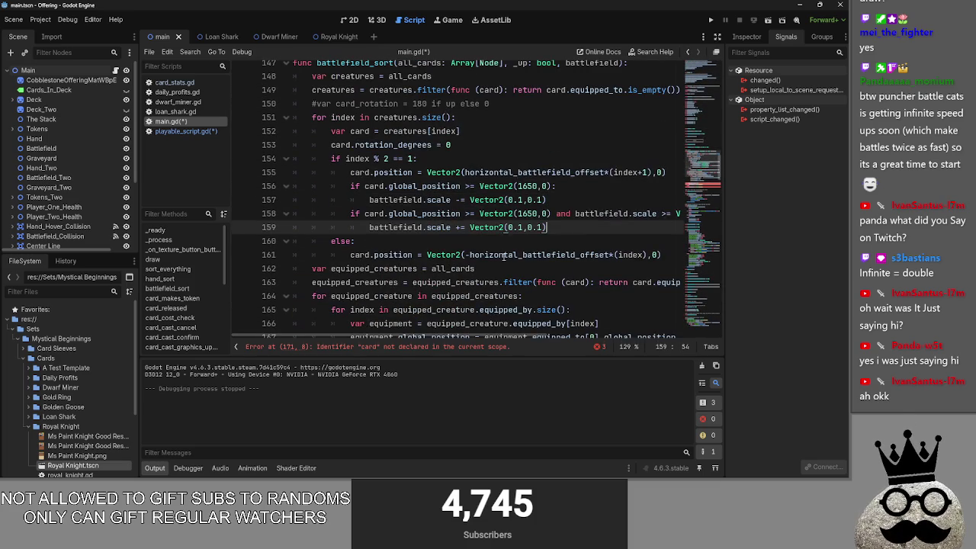
pyautogui.click(479, 133)
pyautogui.press('Return')
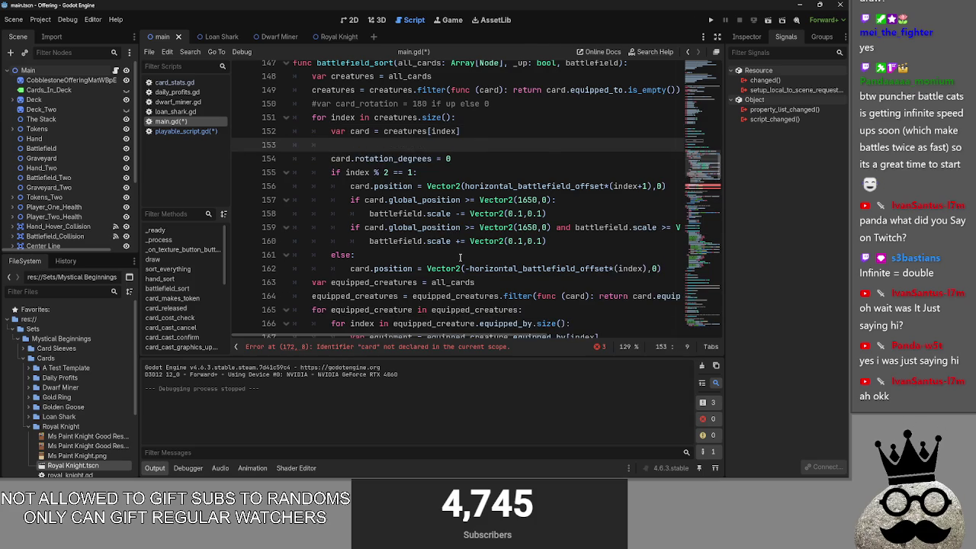
# Drag the card-tinting if/else block up beneath the var card line
pyautogui.scroll(-4, 459, 258)
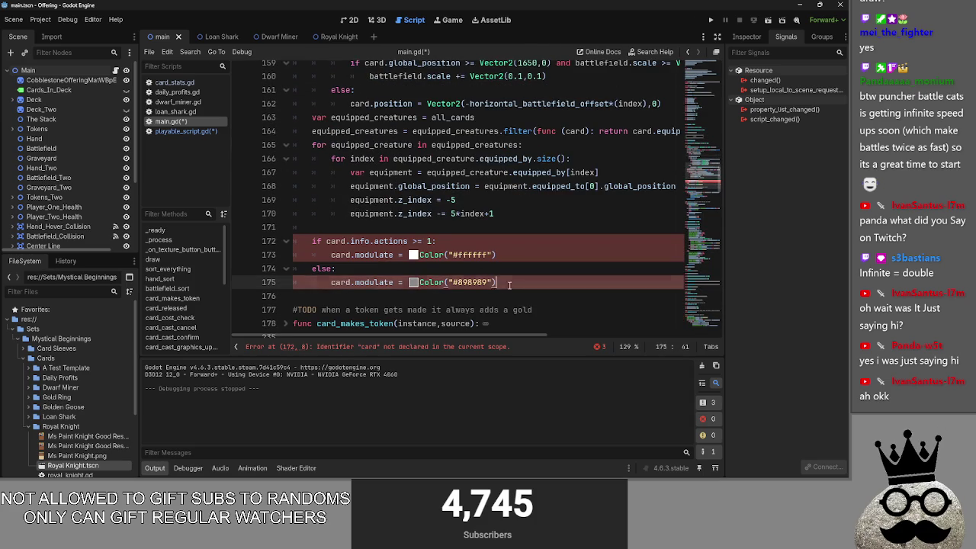
pyautogui.moveTo(509, 284); pyautogui.dragTo(313, 240)
pyautogui.click(516, 273)
pyautogui.scroll(3, 513, 281)
pyautogui.scroll(-1, 313, 241)
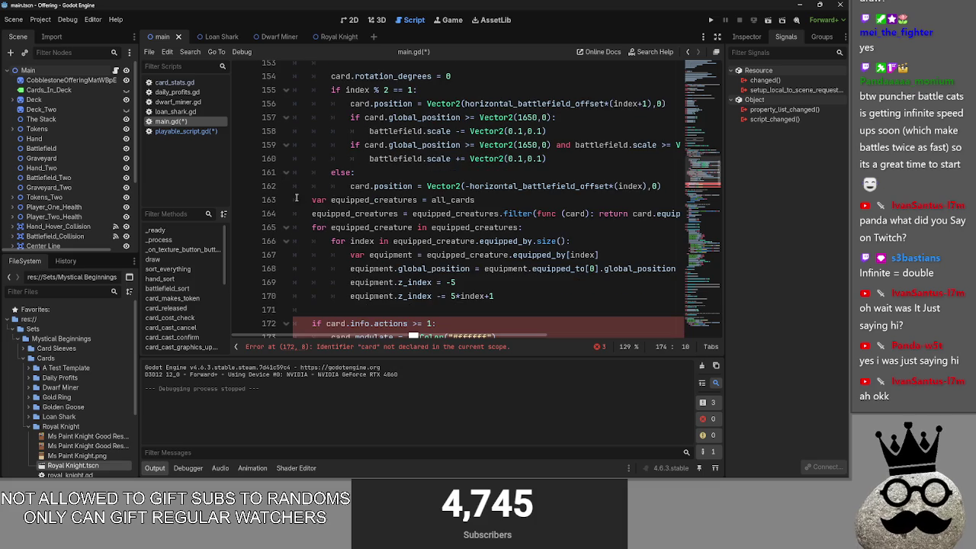
pyautogui.scroll(2, 313, 228)
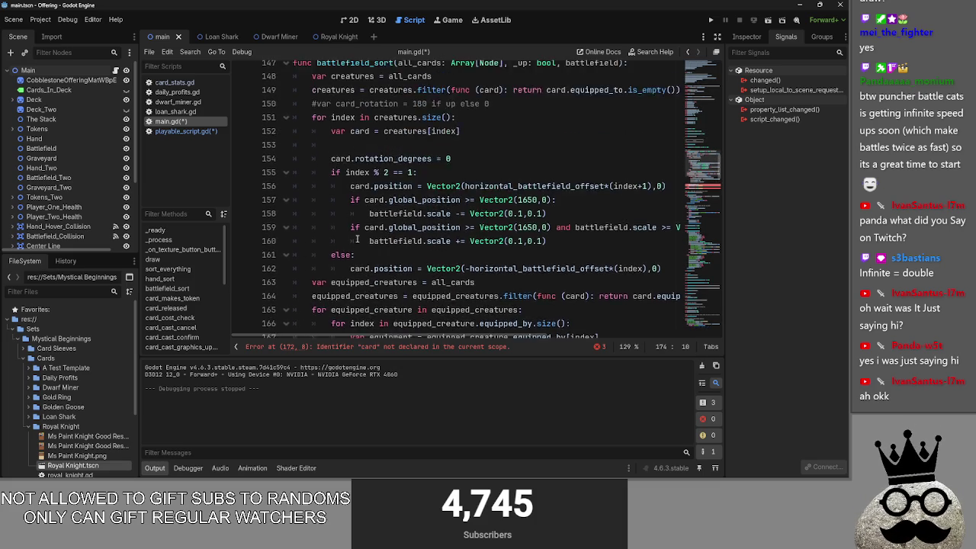
pyautogui.scroll(-3, 356, 240)
pyautogui.moveTo(494, 323)
pyautogui.mouseDown()
pyautogui.moveTo(305, 323)
pyautogui.moveTo(312, 282)
pyautogui.moveTo(358, 263)
pyautogui.moveTo(415, 172)
pyautogui.moveTo(416, 183)
pyautogui.mouseUp()
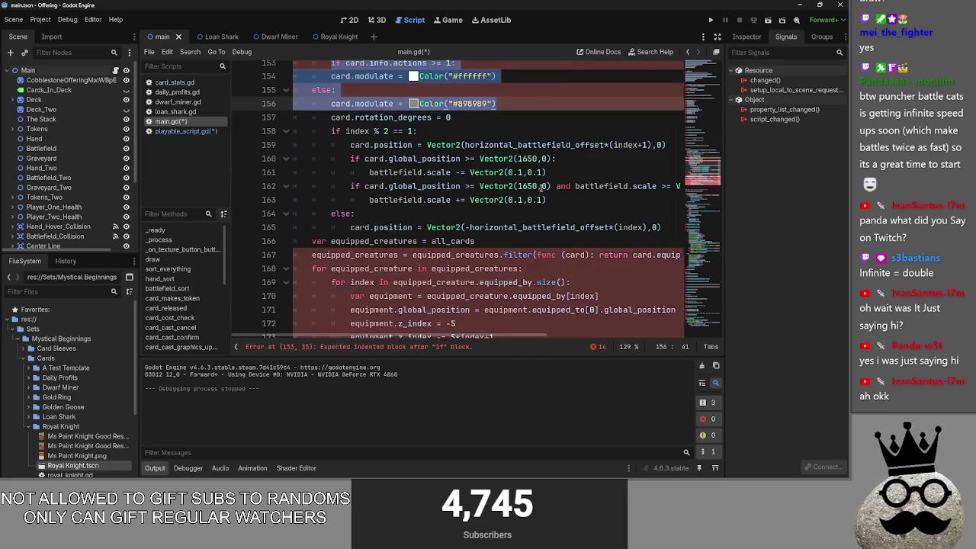
# Indent the moved tinting block to fit the loop and run the game
pyautogui.click(312, 172)
pyautogui.press('Tab')
pyautogui.press('Up')
pyautogui.press('Tab')
pyautogui.press('Down')
pyautogui.press('Down')
pyautogui.press('Tab')
pyautogui.click(585, 192)
pyautogui.hotkey('shift', 'Up')
pyautogui.hotkey('shift', 'Up')
pyautogui.hotkey('shift', 'Up')
pyautogui.click(454, 145)
pyautogui.click(713, 19)
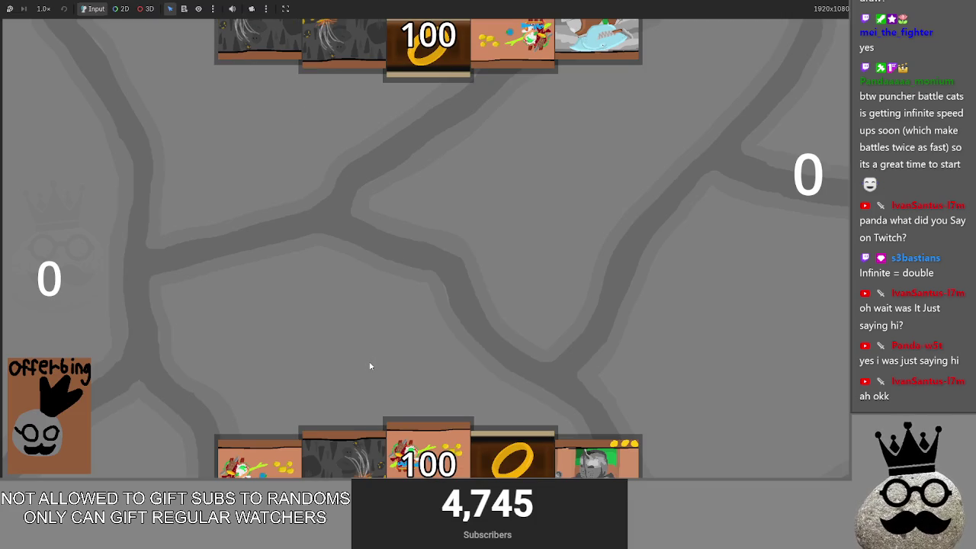
# Play the dark cave and ring cards, offer another card, dismiss the preview, and stop the game
pyautogui.moveTo(348, 451)
pyautogui.mouseDown()
pyautogui.moveTo(360, 237)
pyautogui.moveTo(366, 250)
pyautogui.mouseUp()
pyautogui.moveTo(518, 446); pyautogui.dragTo(499, 305)
pyautogui.moveTo(428, 450)
pyautogui.mouseDown()
pyautogui.moveTo(477, 271)
pyautogui.moveTo(52, 419)
pyautogui.mouseUp()
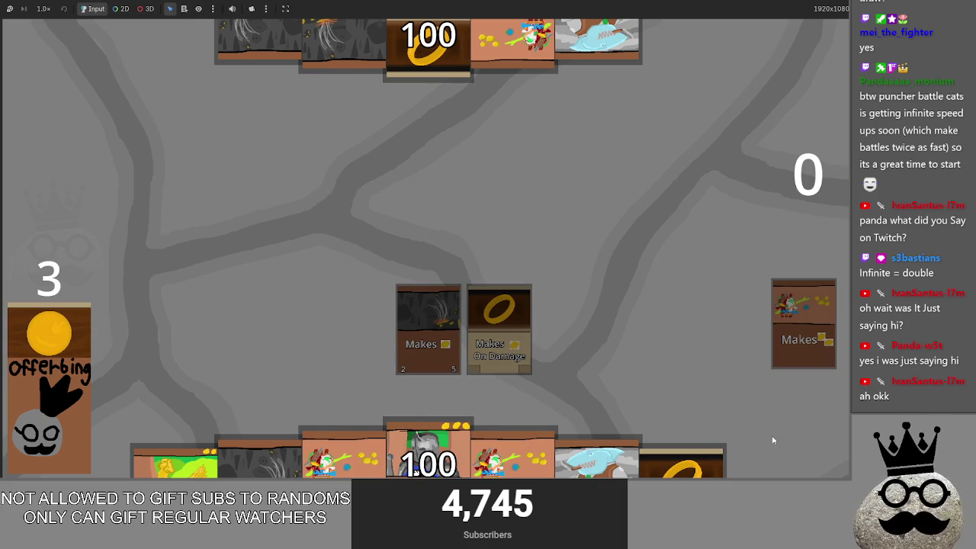
pyautogui.moveTo(512, 450)
pyautogui.mouseDown()
pyautogui.moveTo(547, 439)
pyautogui.moveTo(560, 320)
pyautogui.mouseUp()
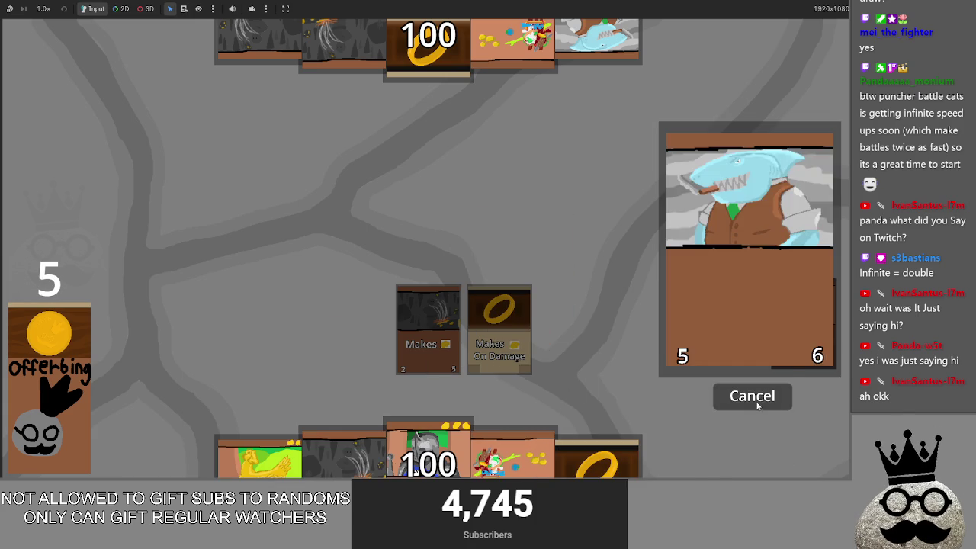
pyautogui.click(755, 404)
pyautogui.press('F8')
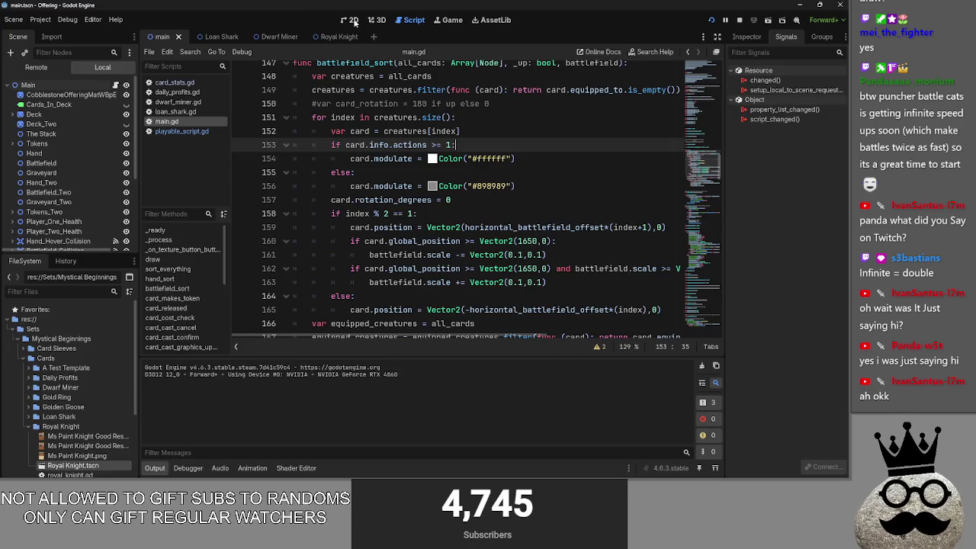
# Make the Turn Pass Button and Player Turn Label visible, then run the project again
pyautogui.scroll(-1, 150, 221)
pyautogui.scroll(-5, 114, 175)
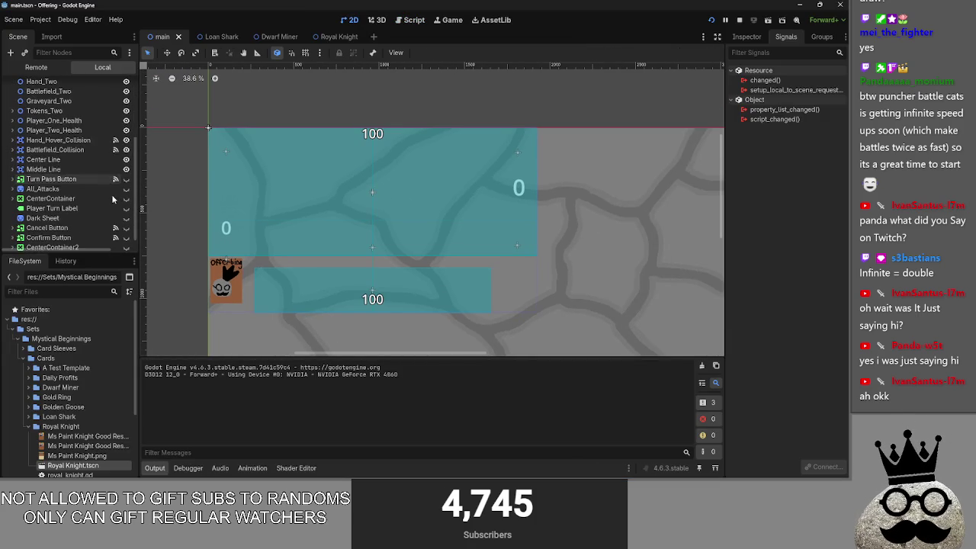
pyautogui.click(126, 169)
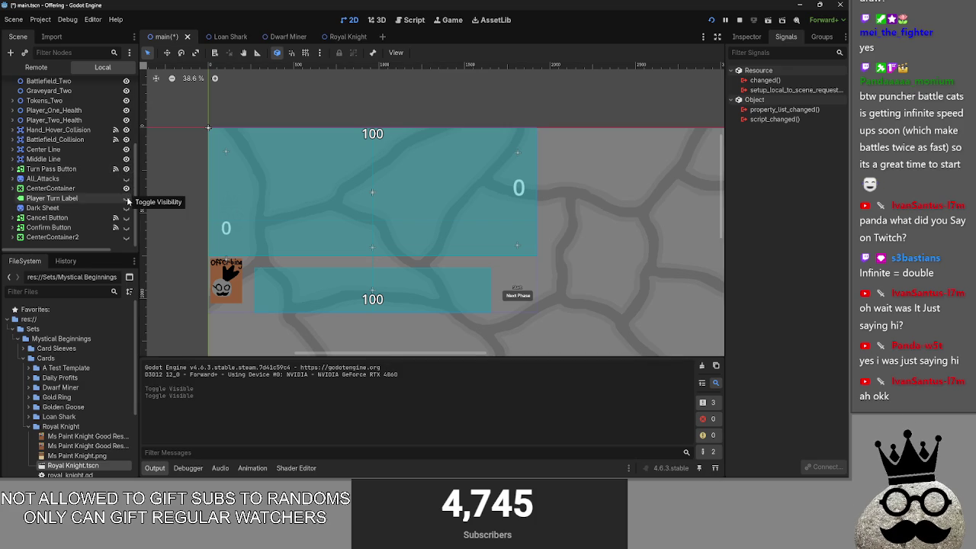
pyautogui.click(127, 197)
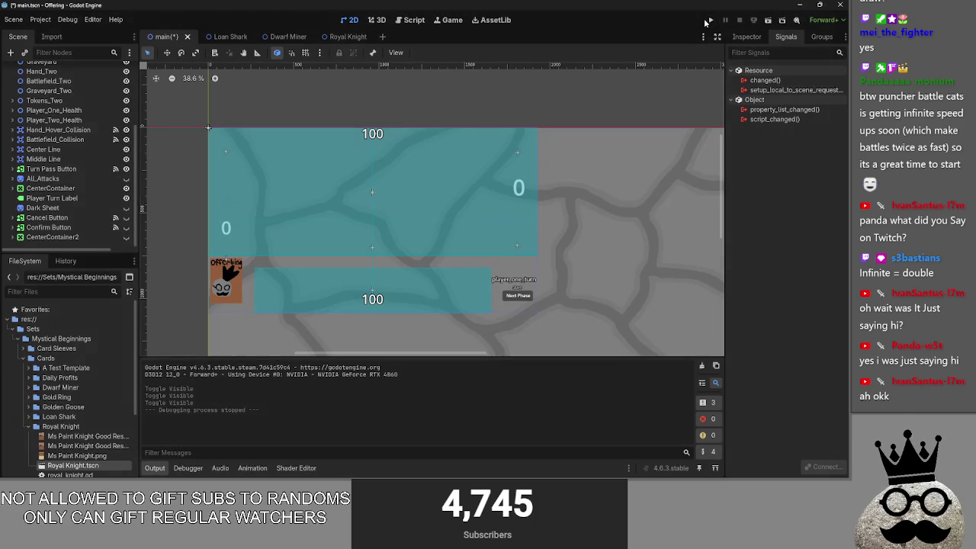
pyautogui.click(711, 20)
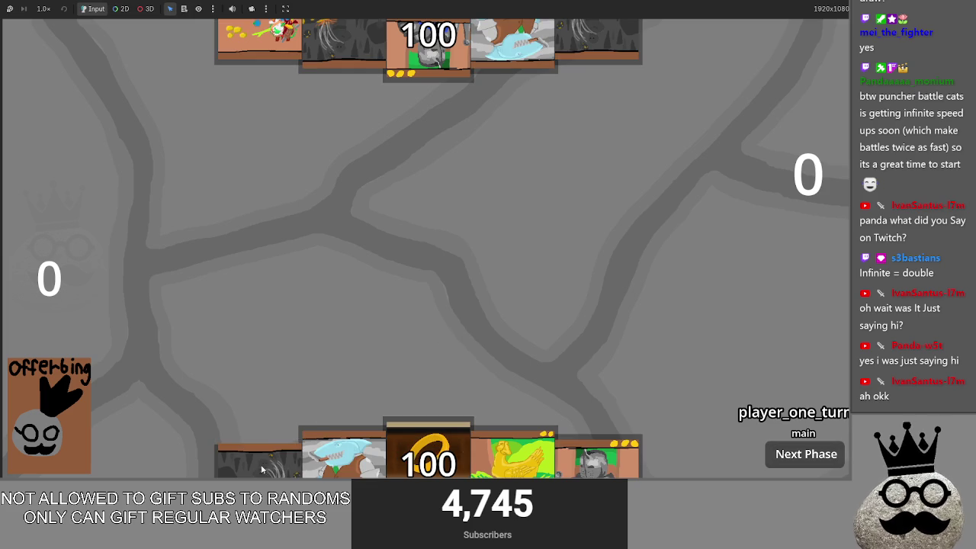
# Play the cave Makes and ring Makes On Damage cards, pass the turn, and return to the editor
pyautogui.moveTo(260, 458); pyautogui.dragTo(385, 234)
pyautogui.moveTo(427, 457); pyautogui.dragTo(514, 241)
pyautogui.click(796, 458)
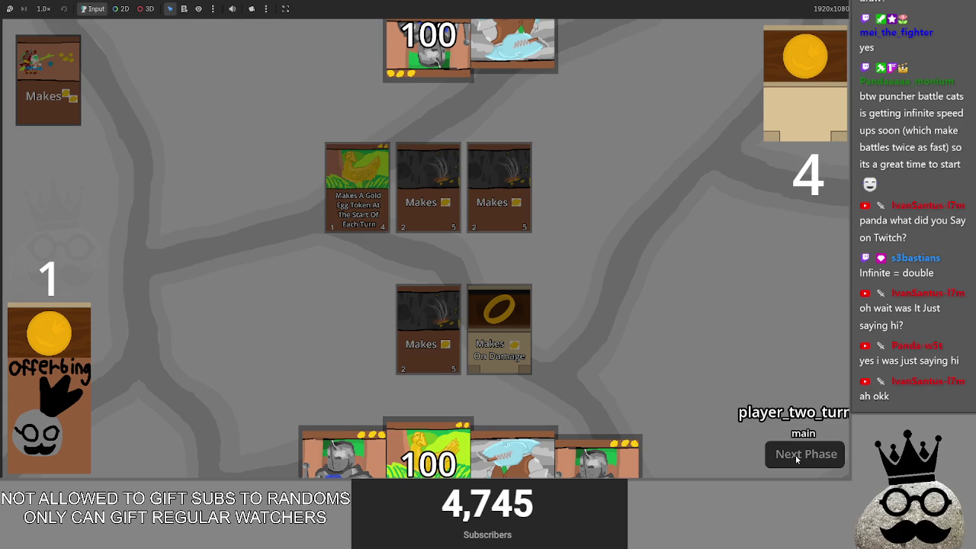
pyautogui.hotkey('alt', 'Tab')
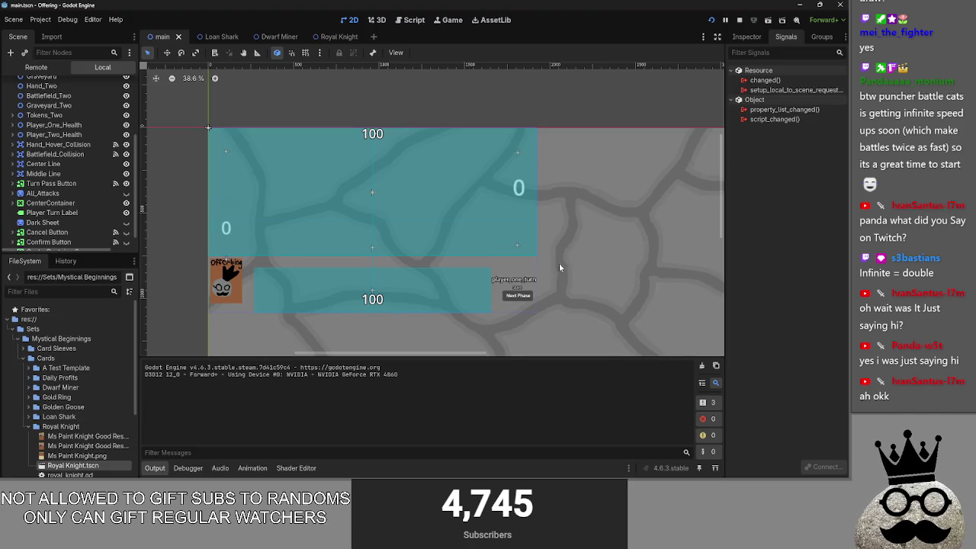
pyautogui.hotkey('alt', 'Tab')
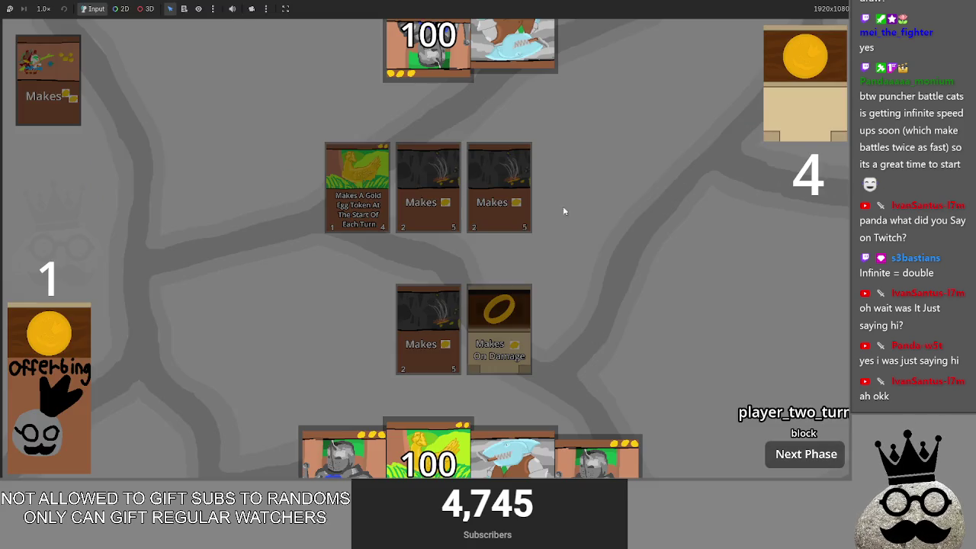
pyautogui.hotkey('alt', 'Tab')
# Select the if/else block in main.gd's battlefield_sort that dims cards
pyautogui.click(414, 20)
pyautogui.scroll(-3, 544, 200)
pyautogui.scroll(3, 544, 201)
pyautogui.moveTo(545, 200); pyautogui.dragTo(326, 152)
pyautogui.hotkey('ctrl', 'c')
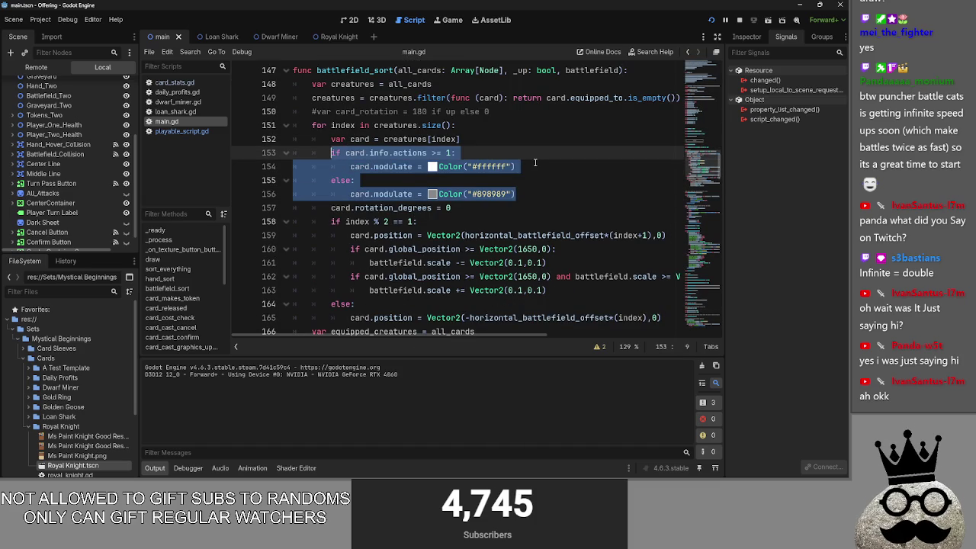
# Remove the dimming block from the creature loop and write a 'for card in all_cards:' loop header
pyautogui.press('BackSpace')
pyautogui.scroll(-3, 530, 166)
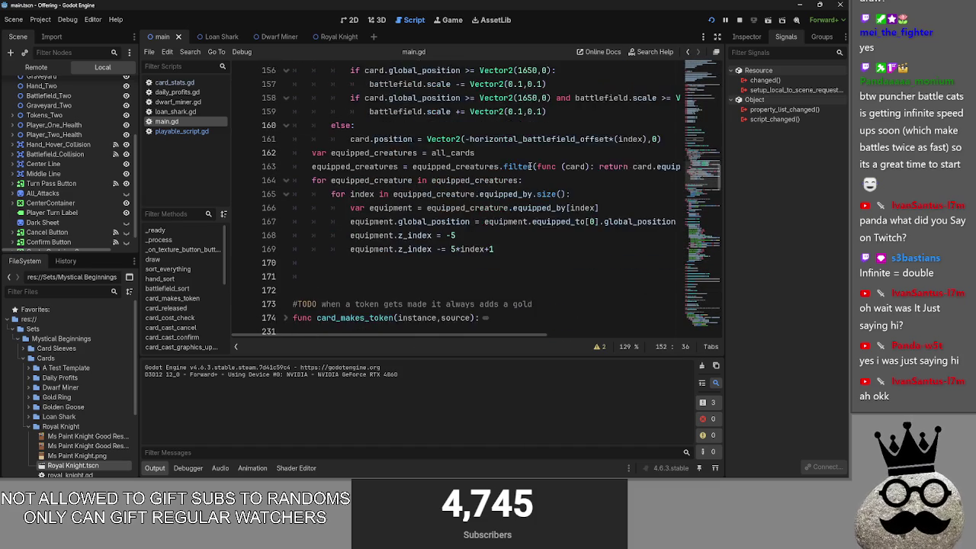
pyautogui.scroll(-1, 529, 166)
pyautogui.click(470, 223)
pyautogui.write('for')
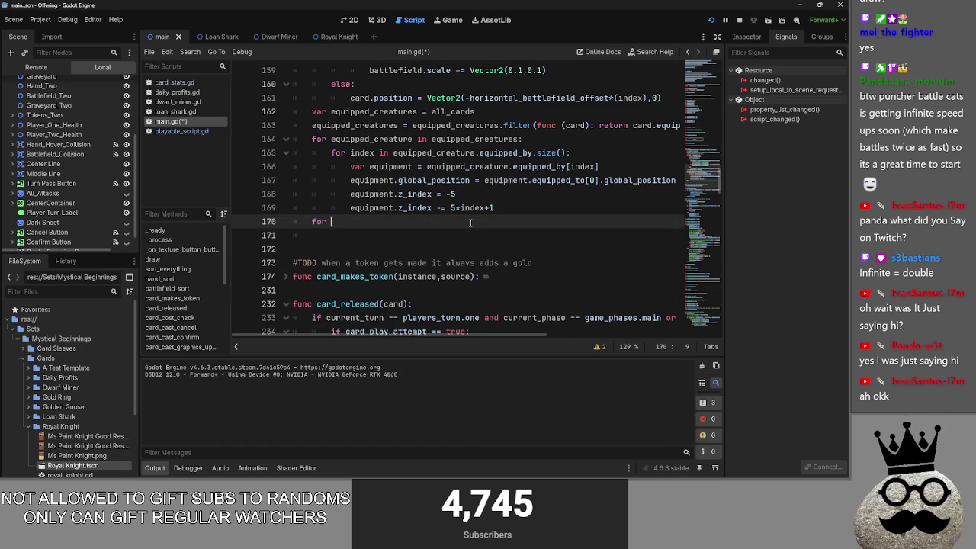
pyautogui.press('BackSpace')
pyautogui.write('r card in all')
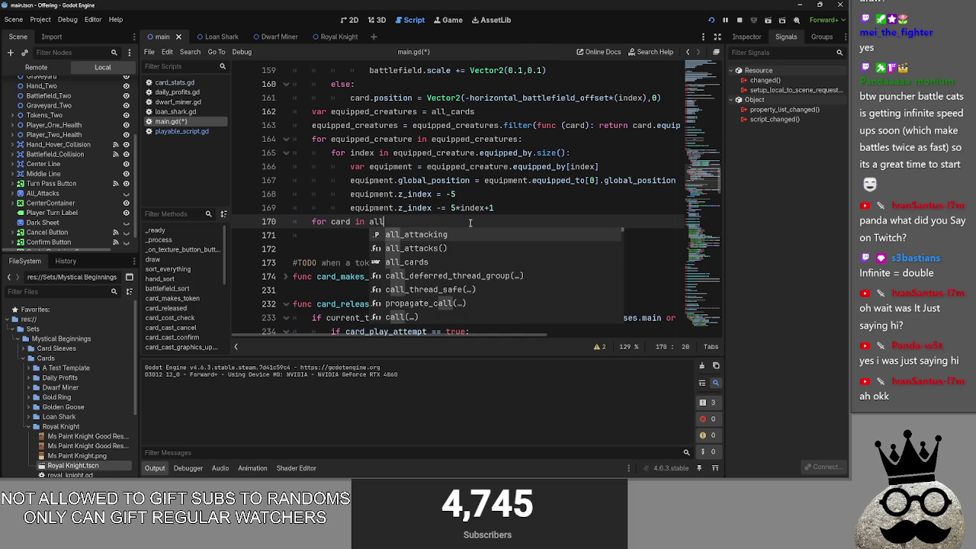
pyautogui.press('Down')
pyautogui.press('Down')
pyautogui.press('Return')
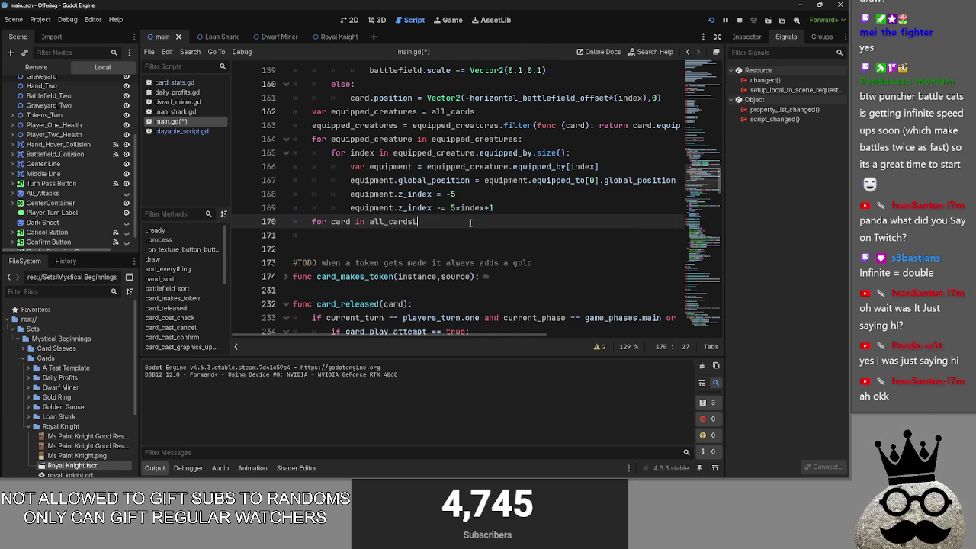
pyautogui.write(':')
pyautogui.press('Return')
# Paste the dimming if/else into the all_cards loop and delete the extra blank line
pyautogui.hotkey('ctrl', 'v')
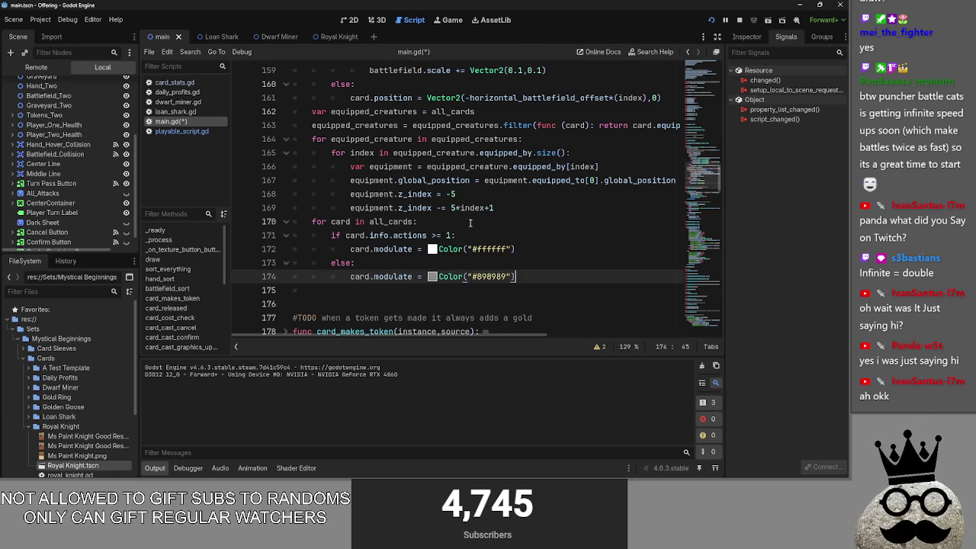
pyautogui.click(328, 235)
pyautogui.click(516, 231)
pyautogui.click(600, 246)
pyautogui.click(332, 296)
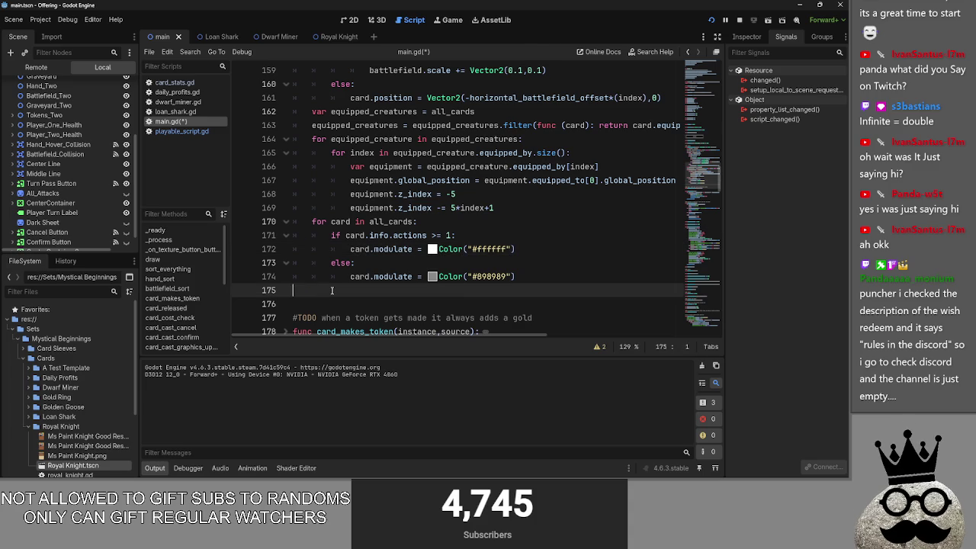
pyautogui.press('BackSpace')
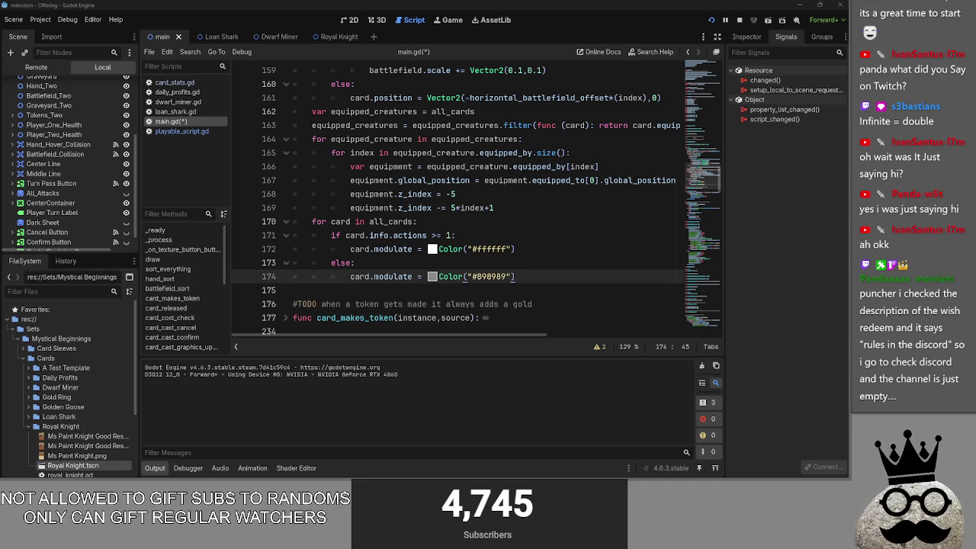
pyautogui.hotkey('alt', 'Tab')
pyautogui.hotkey('alt', 'Tab')
pyautogui.hotkey('alt', 'Tab')
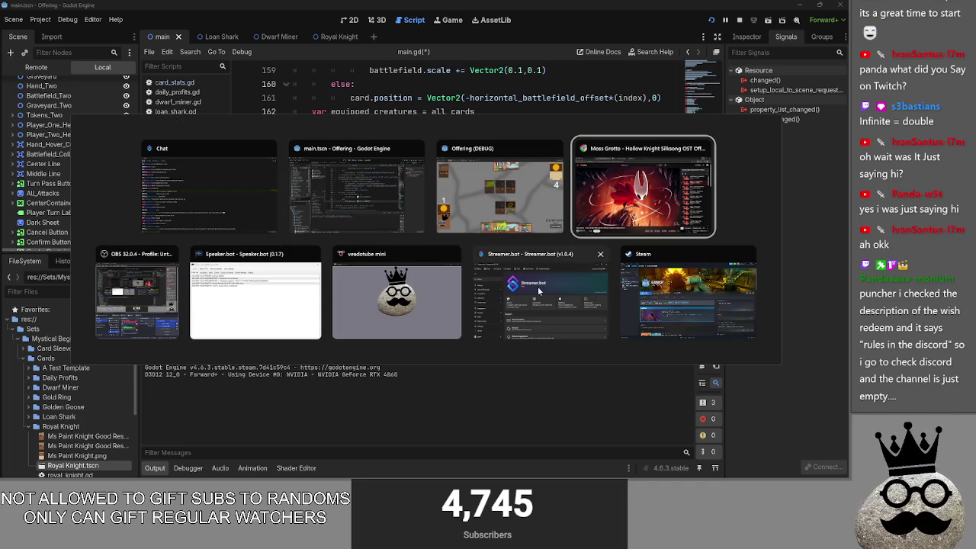
# Bring the Discord window to the front and maximize it
pyautogui.press('Escape')
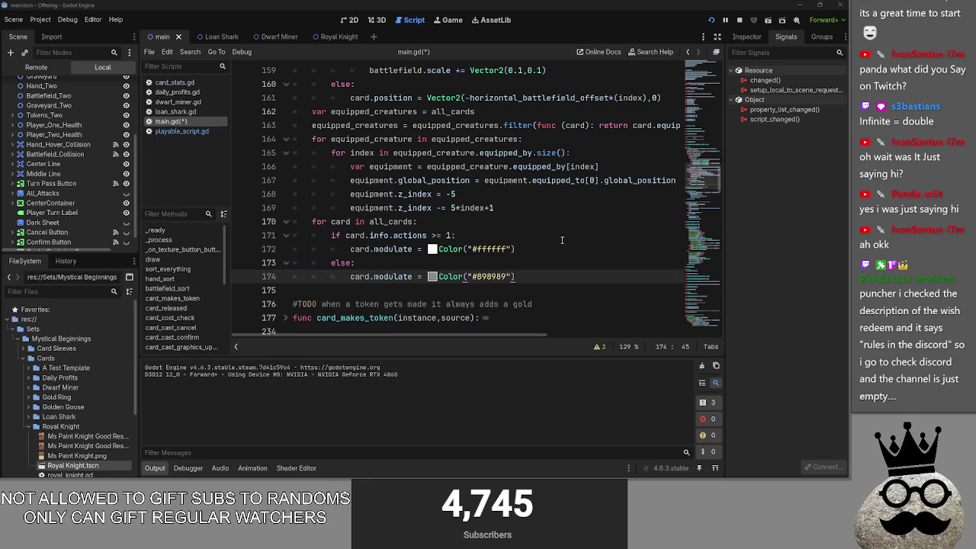
pyautogui.press('super')
pyautogui.press('super')
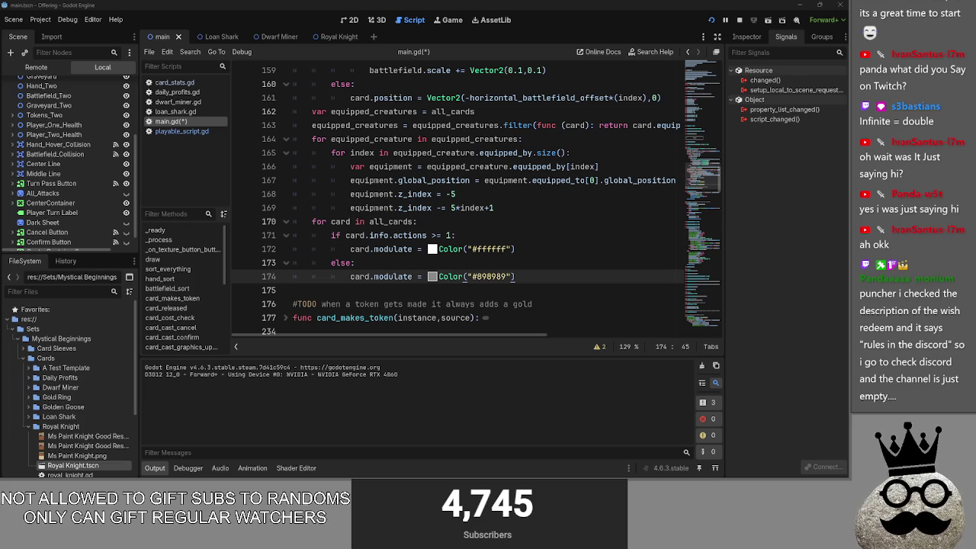
pyautogui.hotkey('alt', 'Tab')
pyautogui.doubleClick(674, 4)
# View and close a member's VALORANT activity card, then switch to the tracker.gg browser
pyautogui.moveTo(674, 4); pyautogui.dragTo(669, 8)
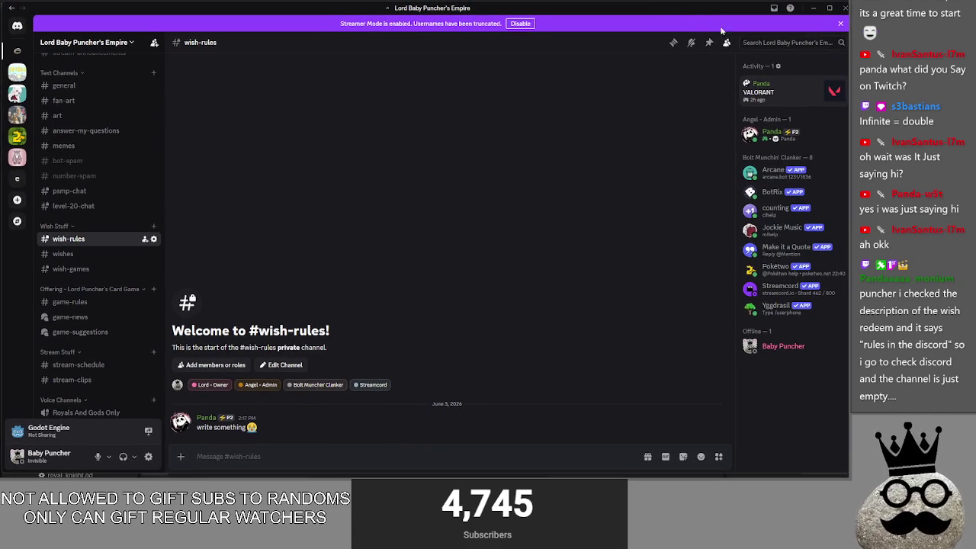
pyautogui.click(800, 101)
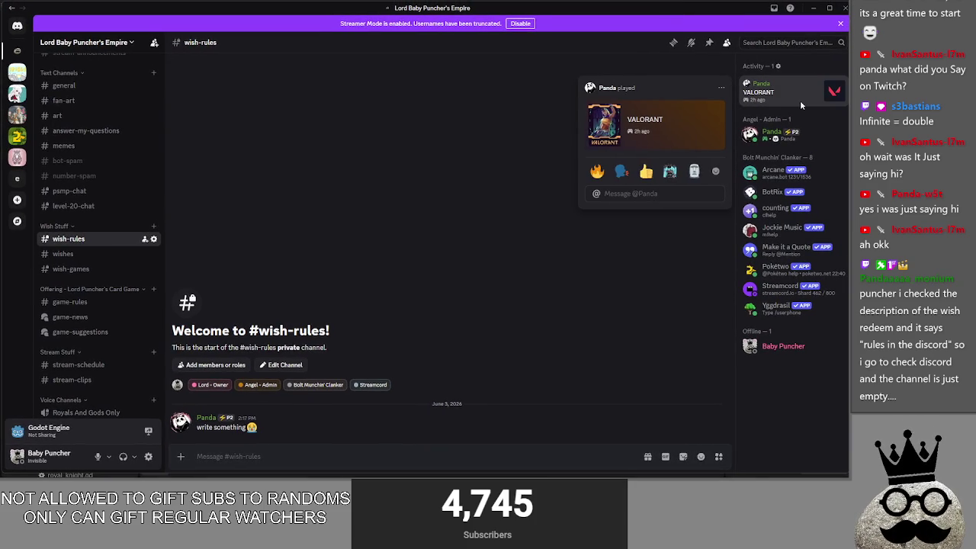
pyautogui.press('Escape')
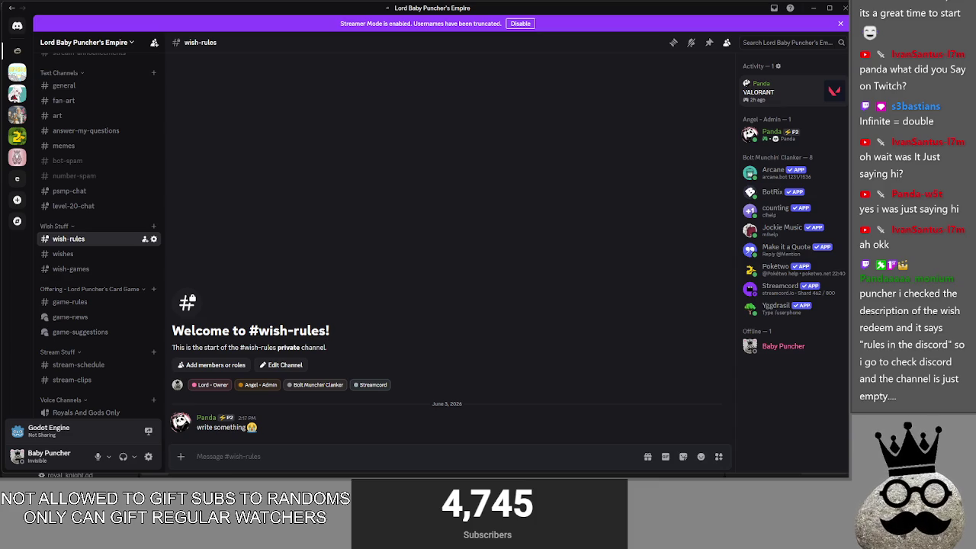
pyautogui.hotkey('alt', 'Tab')
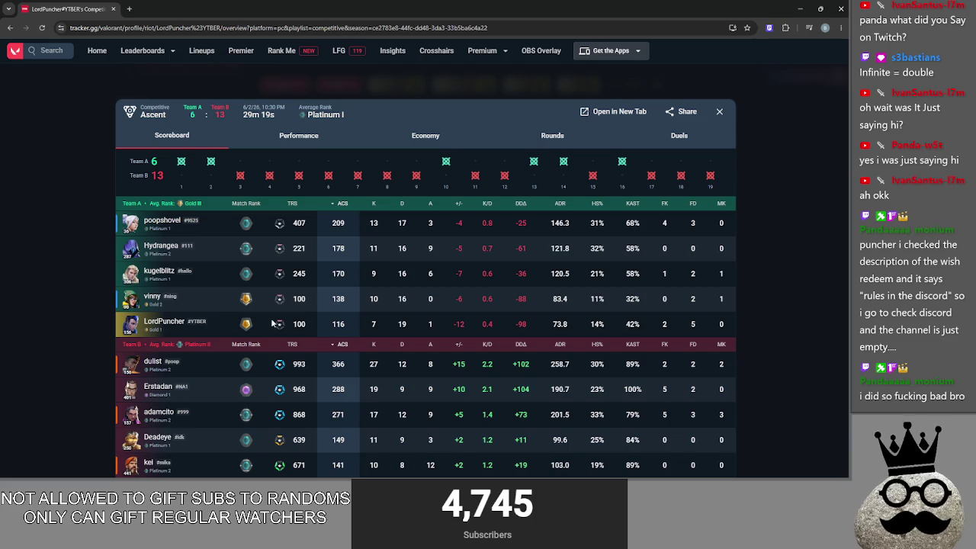
# Sort the Ascent scoreboard by assists, then view the Lotus, Split and Pearl match scoreboards
pyautogui.click(430, 343)
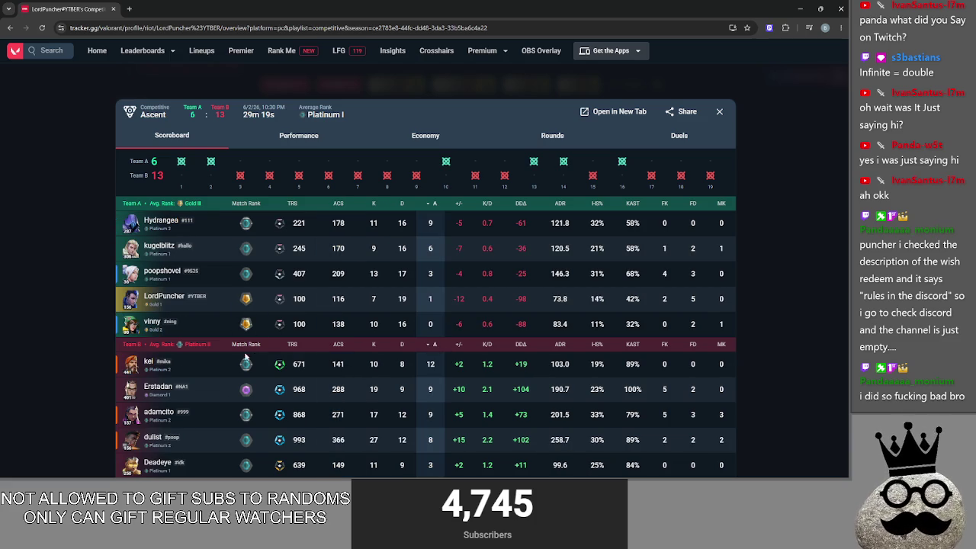
pyautogui.click(773, 295)
pyautogui.click(786, 300)
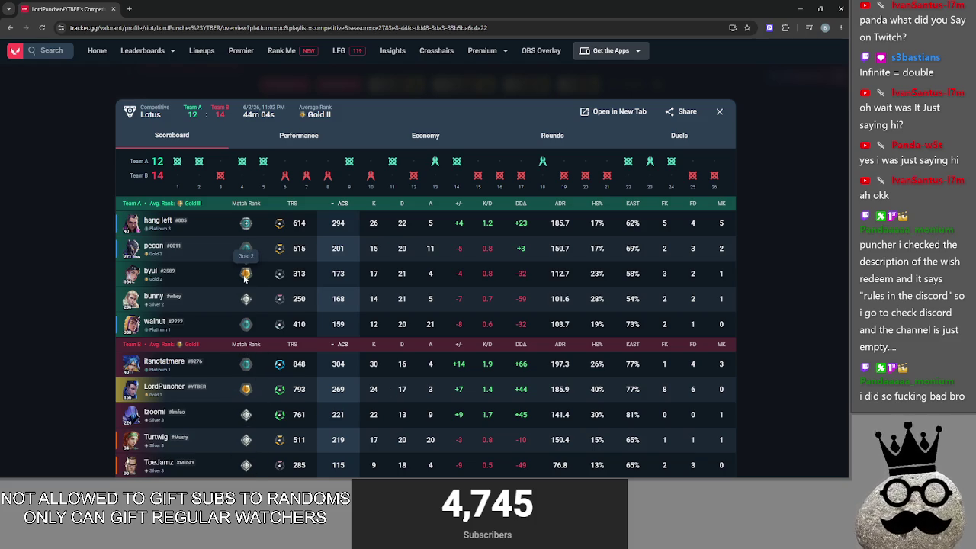
pyautogui.press('Escape')
pyautogui.scroll(-5, 518, 283)
pyautogui.click(643, 281)
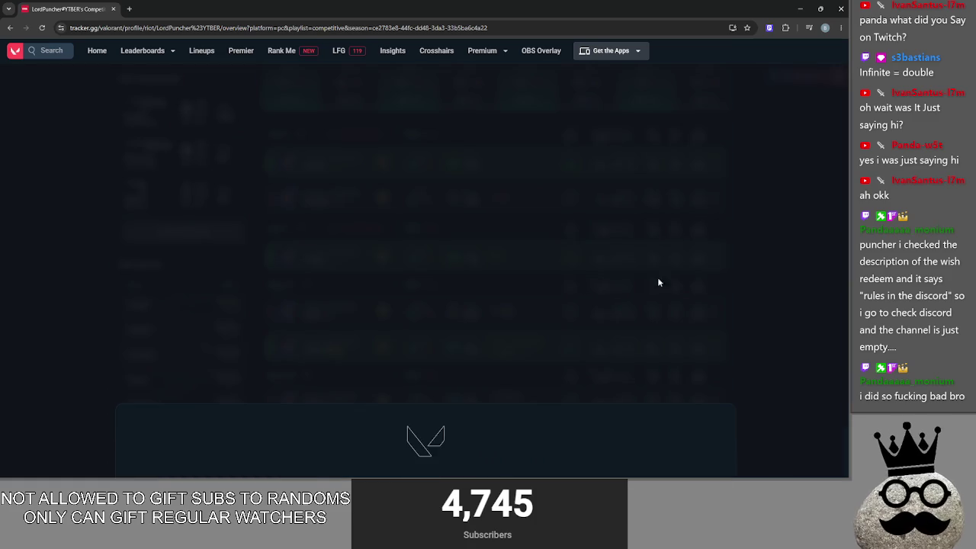
pyautogui.click(766, 288)
pyautogui.click(541, 325)
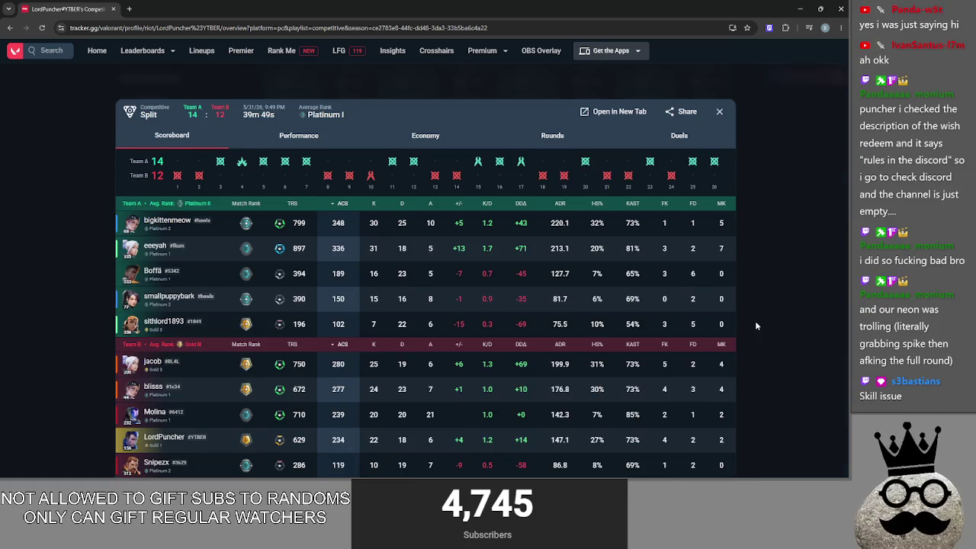
pyautogui.click(756, 326)
pyautogui.click(553, 351)
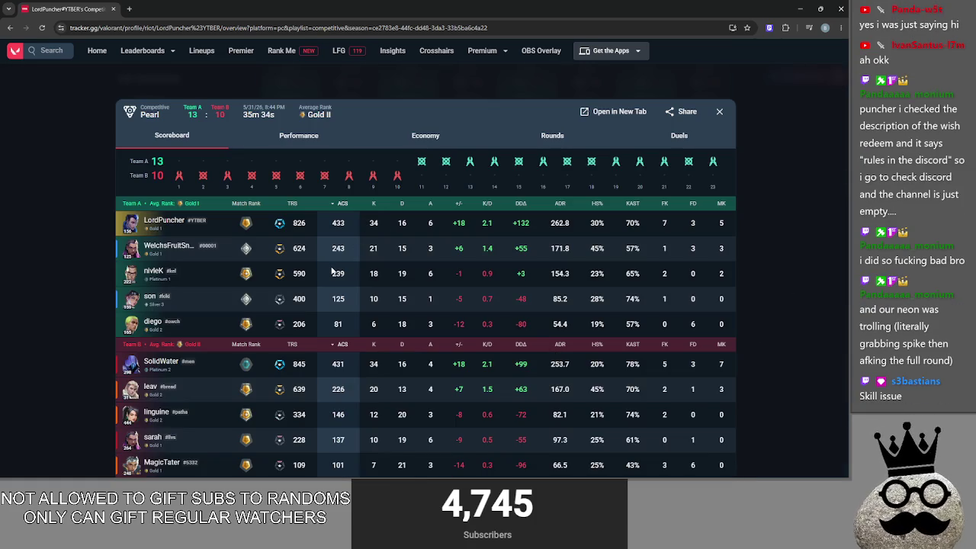
pyautogui.click(777, 278)
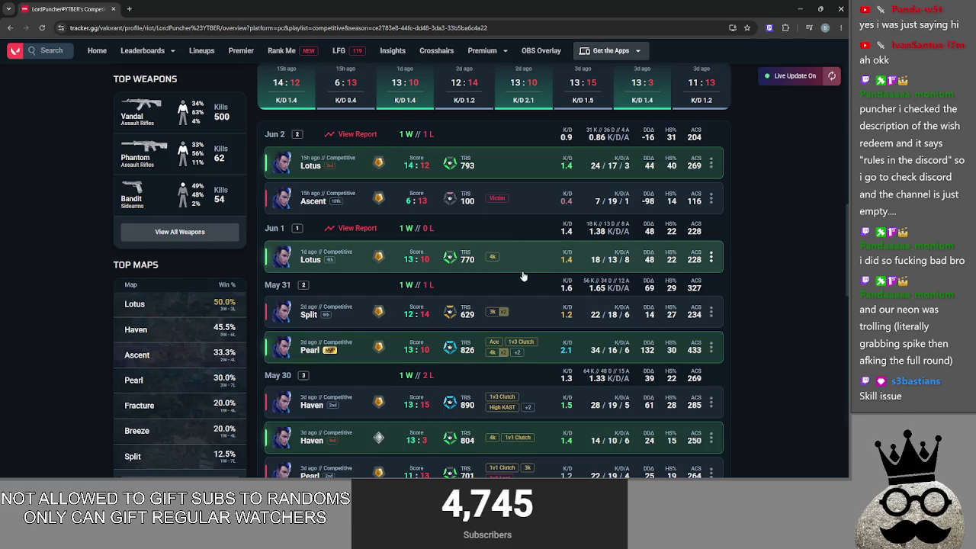
# Review the Jun 1 Lotus, Ascent, Jun 2 Lotus and Ascent 6:13 match scoreboards
pyautogui.click(526, 264)
pyautogui.click(757, 289)
pyautogui.click(533, 199)
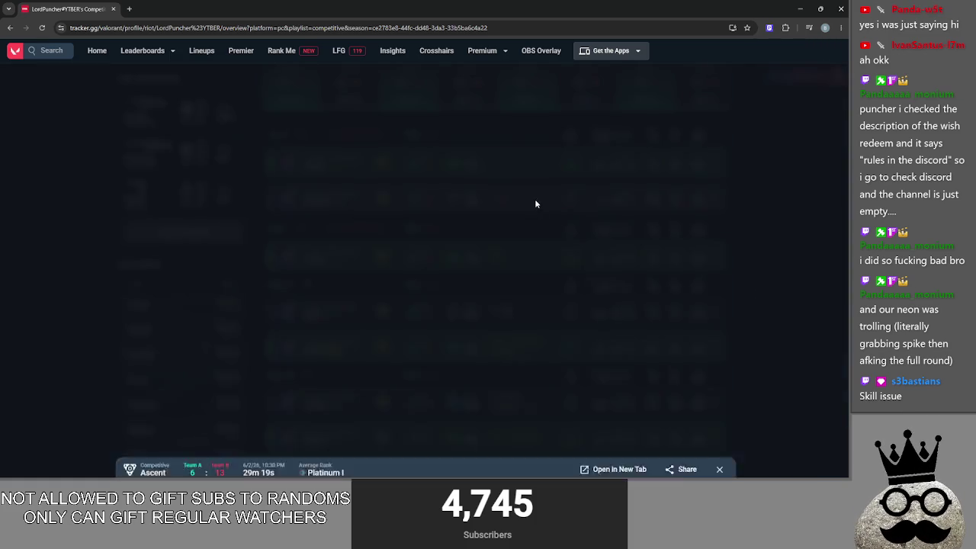
pyautogui.click(814, 231)
pyautogui.click(537, 172)
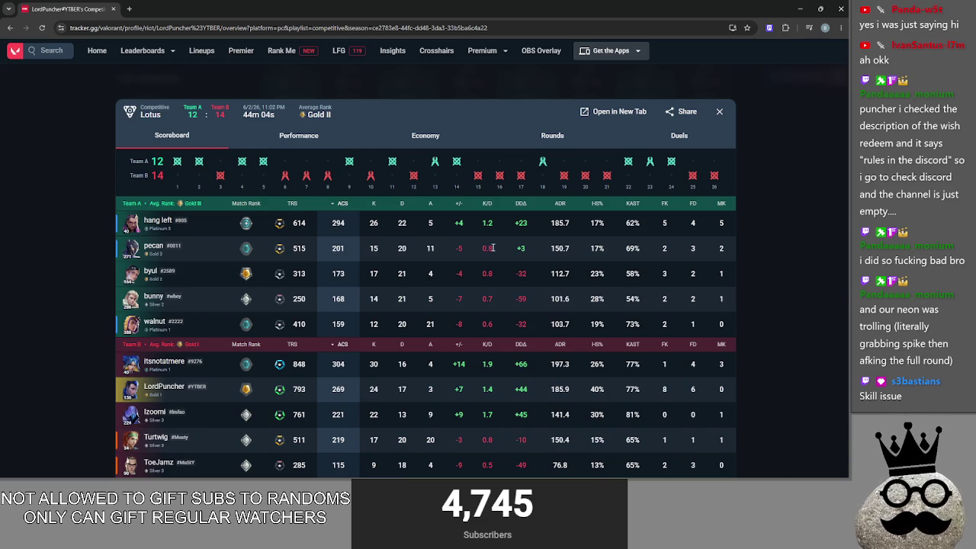
pyautogui.press('Escape')
pyautogui.click(534, 218)
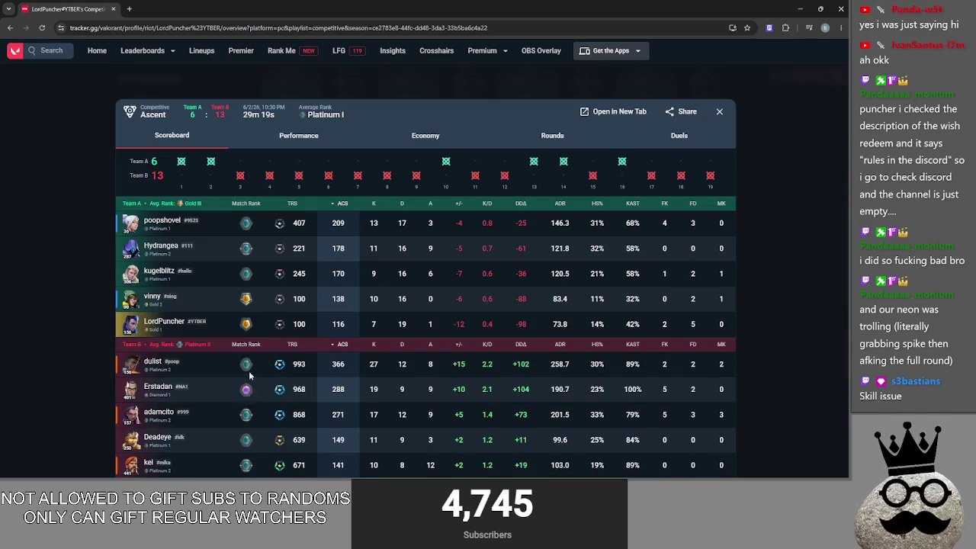
pyautogui.moveTo(254, 362)
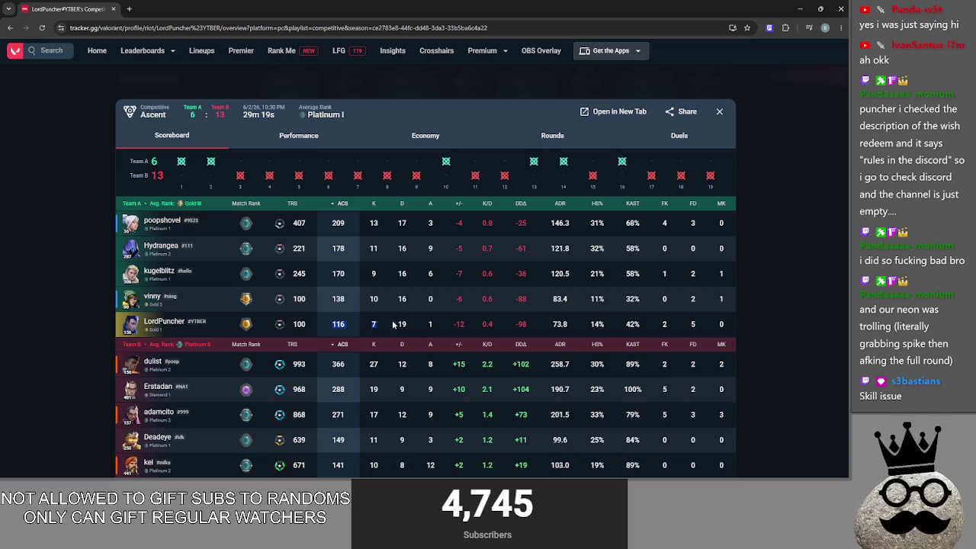
pyautogui.click(772, 301)
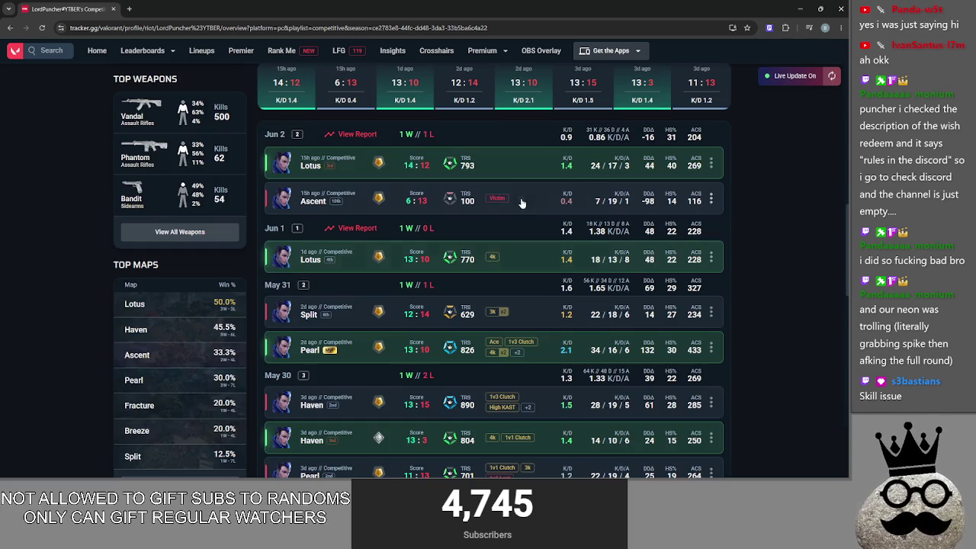
pyautogui.click(612, 195)
pyautogui.scroll(-1, 612, 195)
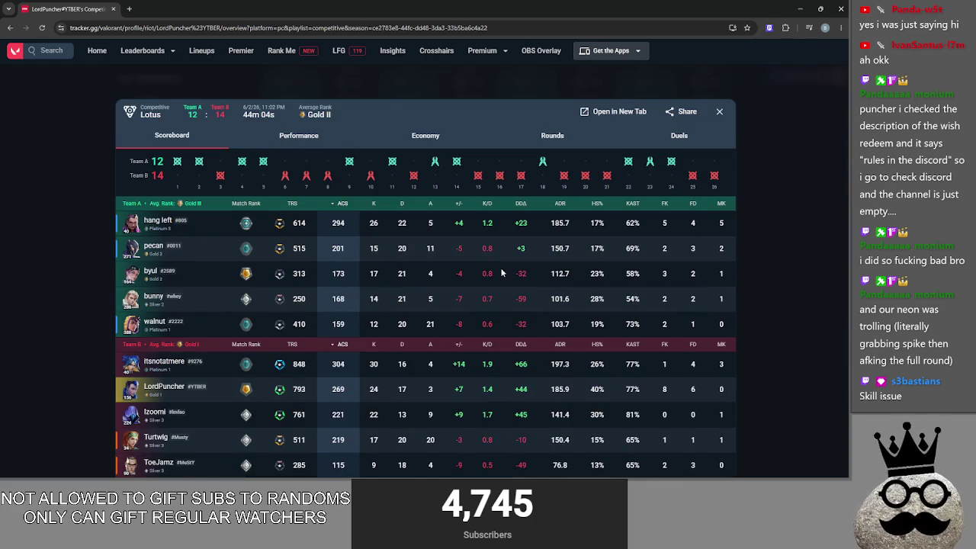
pyautogui.click(743, 244)
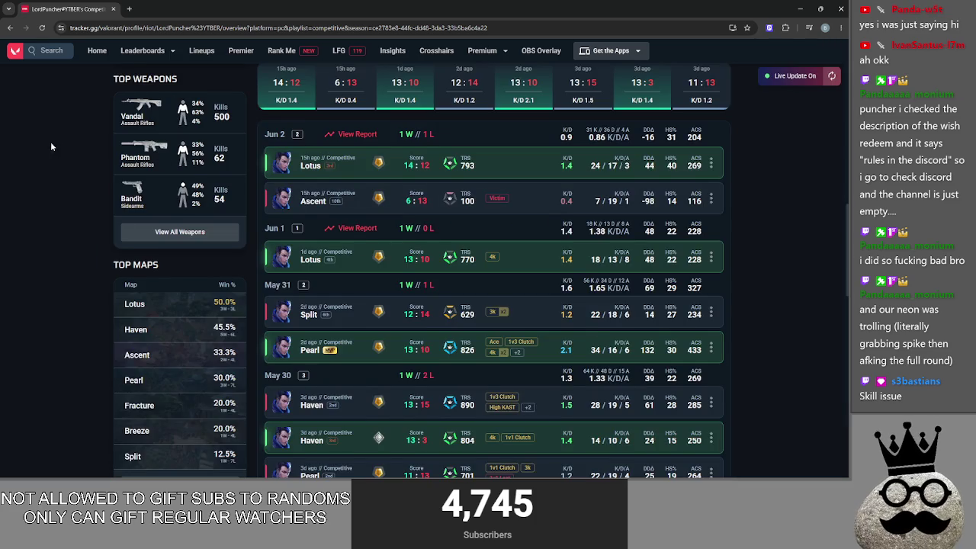
pyautogui.scroll(3, 57, 142)
# Open a recent player's profile from the player search and scroll through it
pyautogui.click(42, 52)
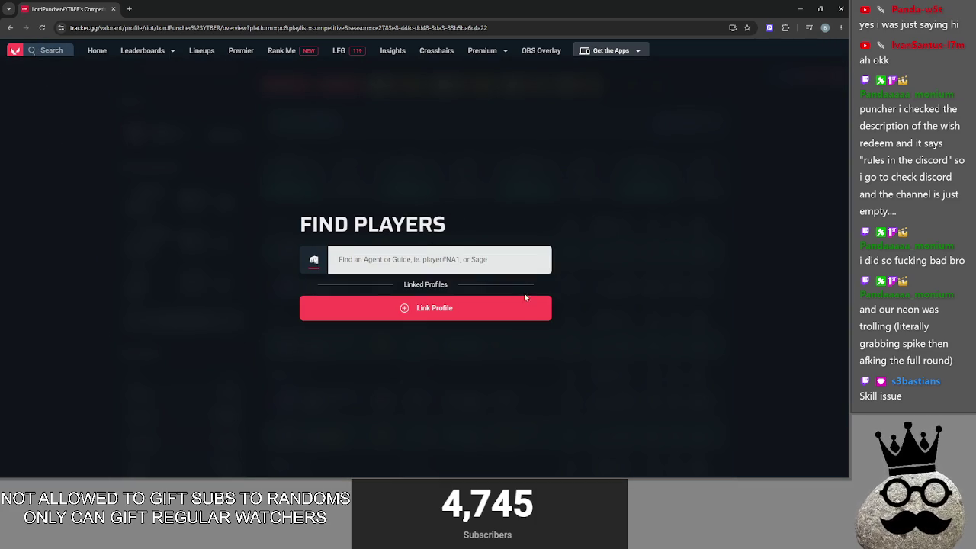
pyautogui.click(457, 261)
pyautogui.click(491, 368)
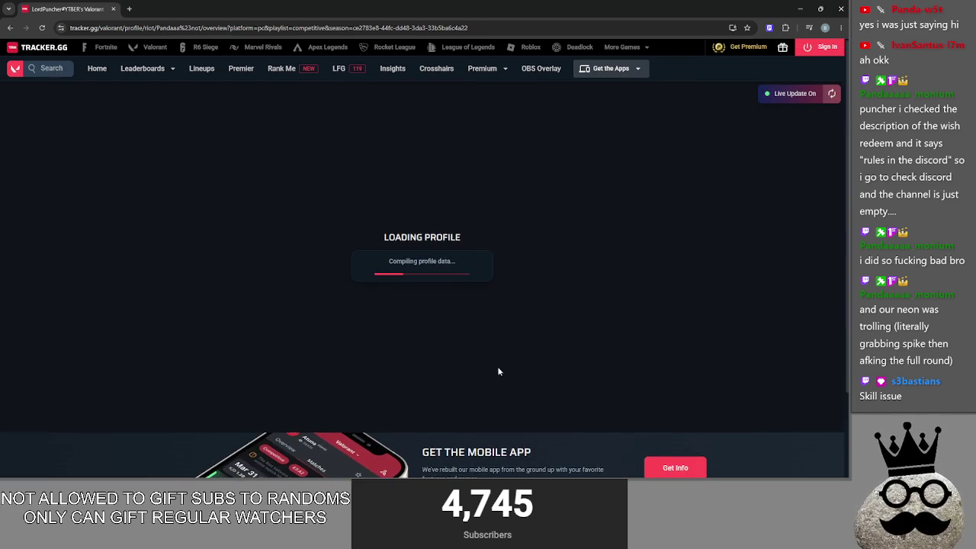
pyautogui.scroll(-15, 727, 350)
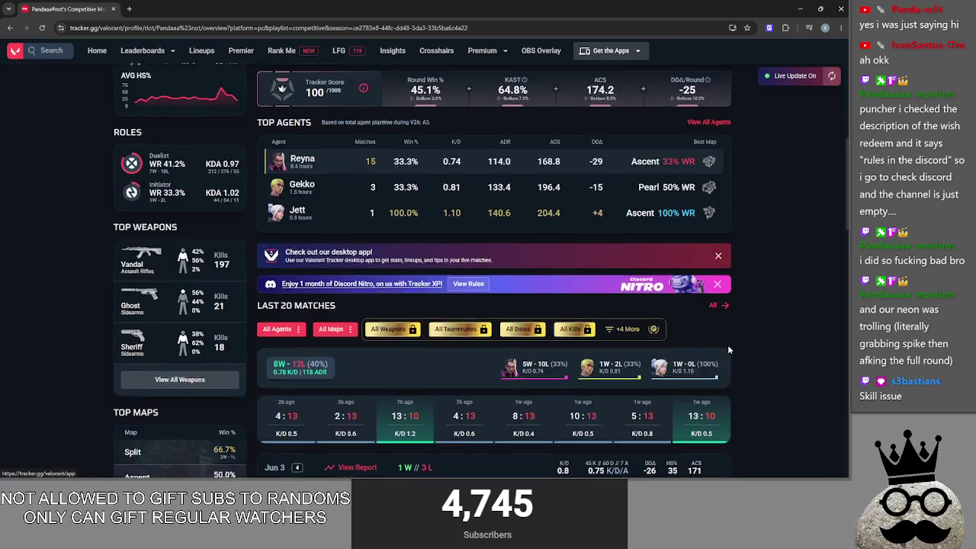
pyautogui.scroll(-1, 728, 350)
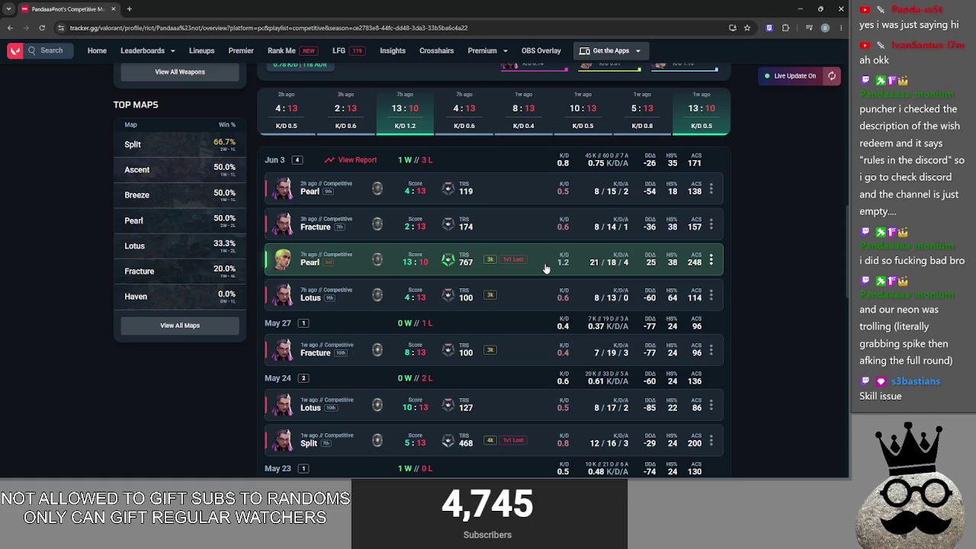
pyautogui.scroll(-2, 545, 269)
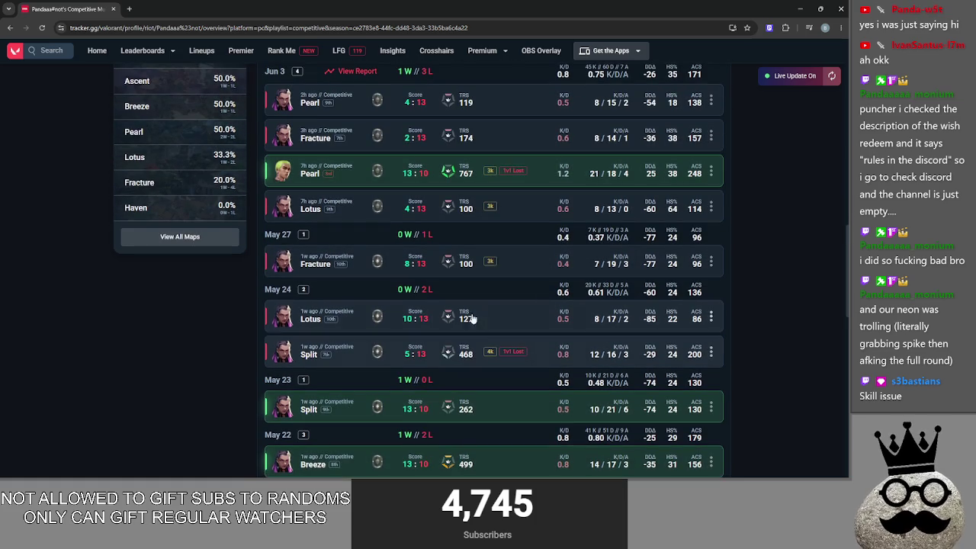
pyautogui.scroll(-4, 447, 305)
pyautogui.scroll(-5, 455, 198)
pyautogui.scroll(15, 449, 362)
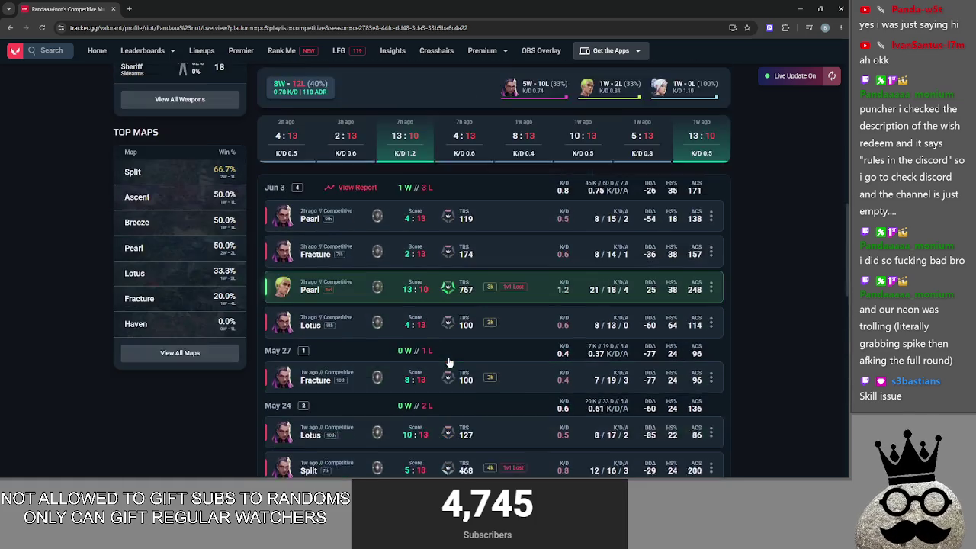
pyautogui.scroll(1, 448, 361)
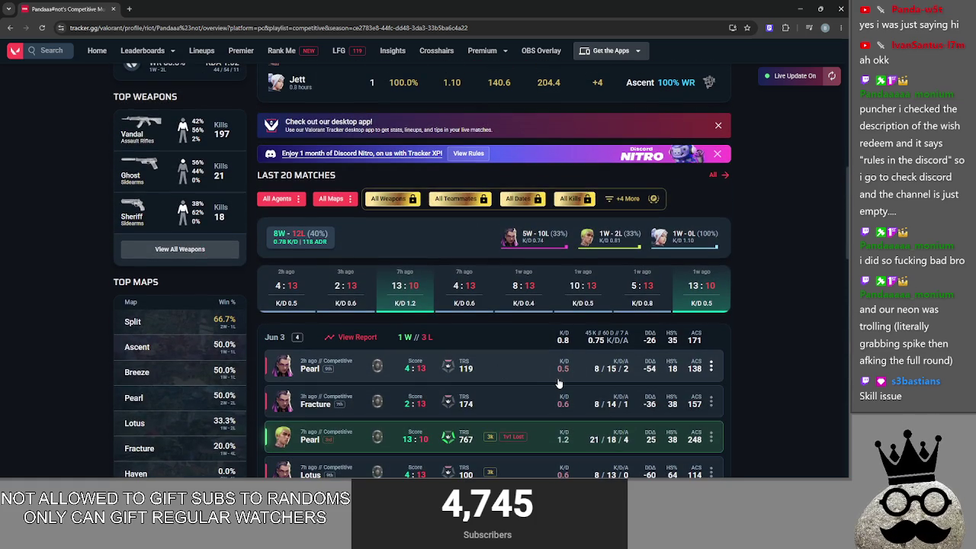
pyautogui.scroll(1, 549, 381)
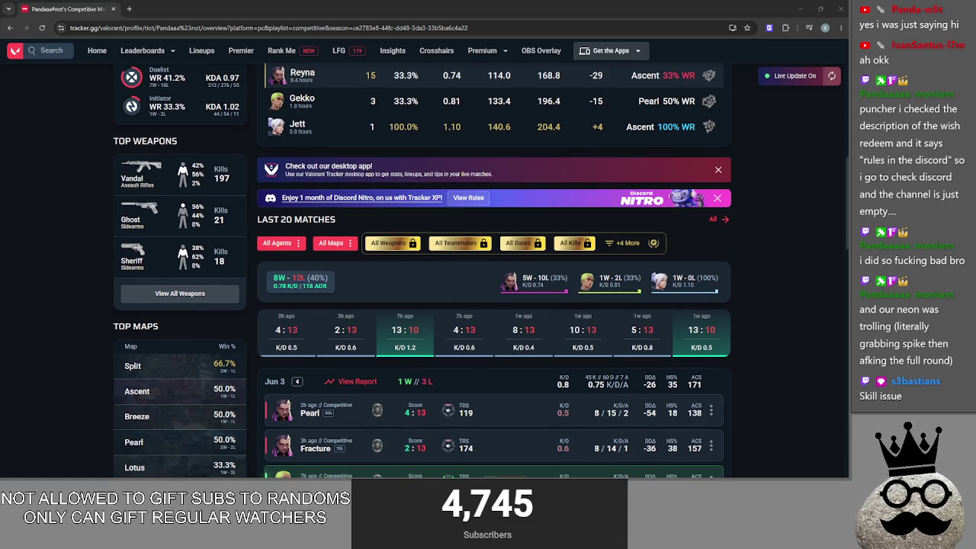
pyautogui.scroll(-4, 511, 238)
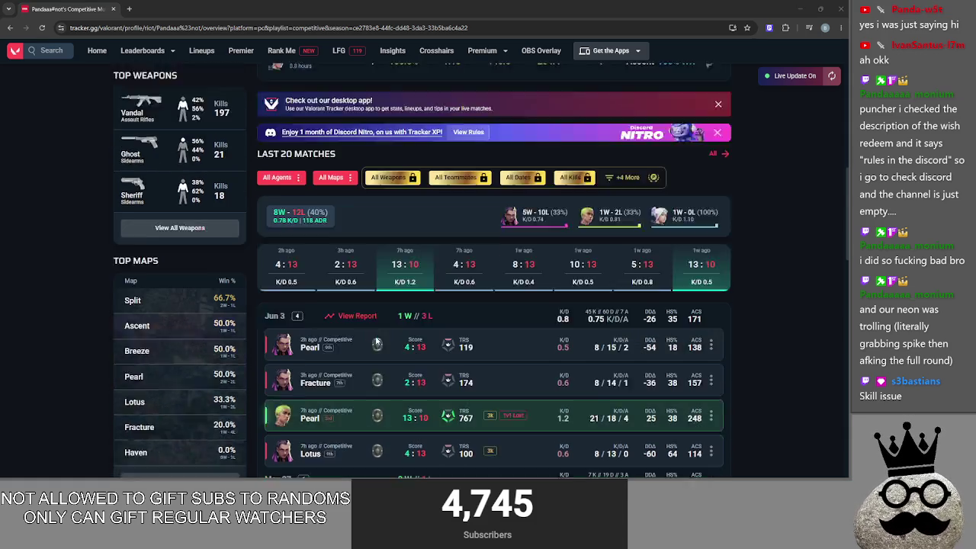
# Check the Pearl 4:13, Lotus 4:13 and Fracture 8:13 match scoreboards
pyautogui.click(511, 238)
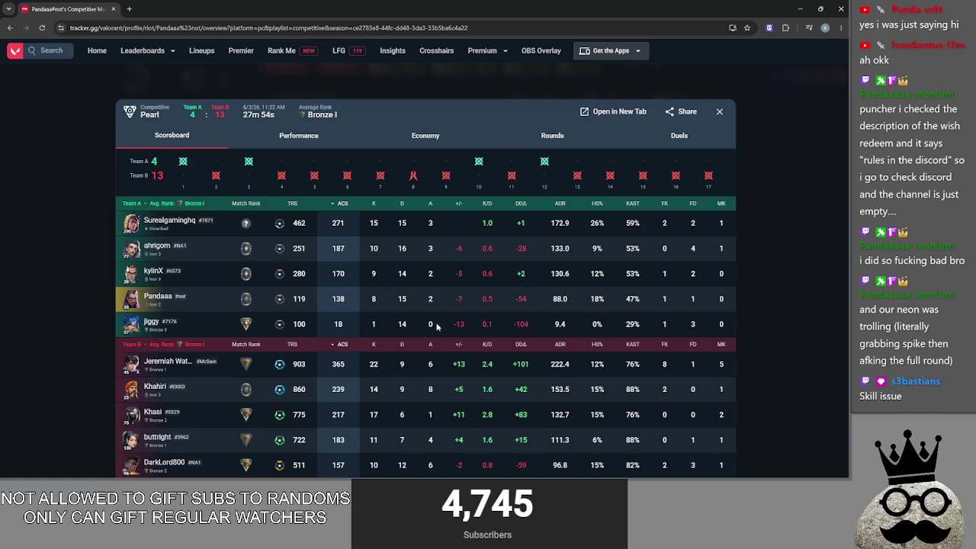
pyautogui.click(760, 313)
pyautogui.click(572, 334)
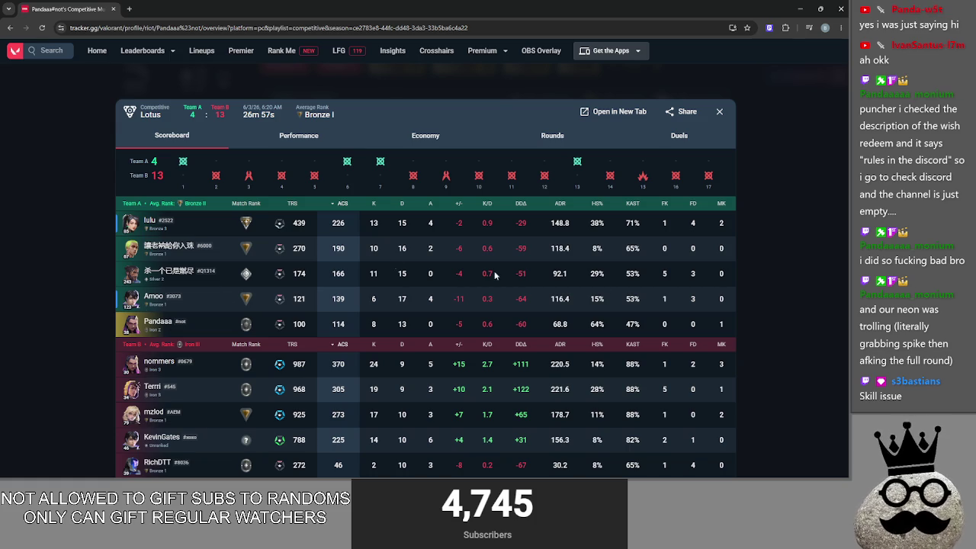
pyautogui.click(773, 283)
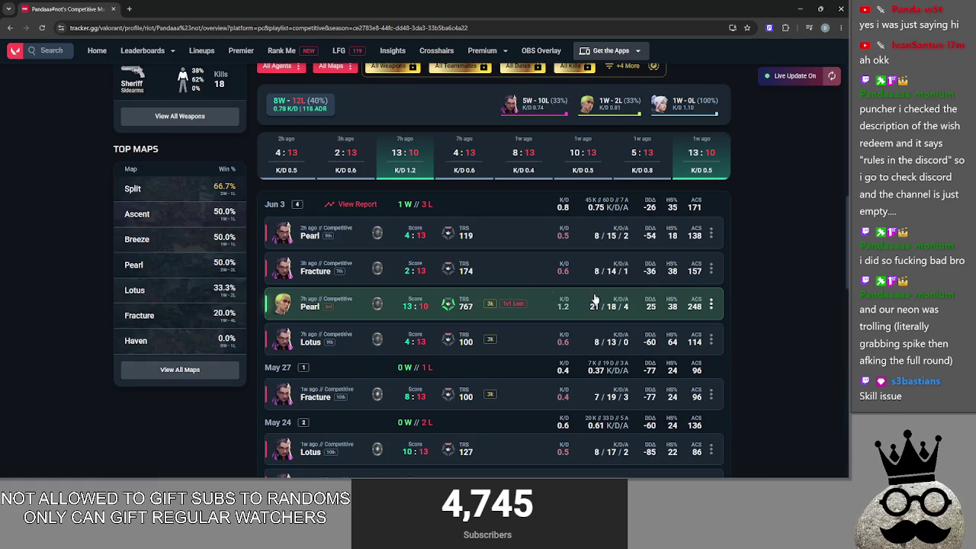
pyautogui.click(521, 393)
pyautogui.click(746, 308)
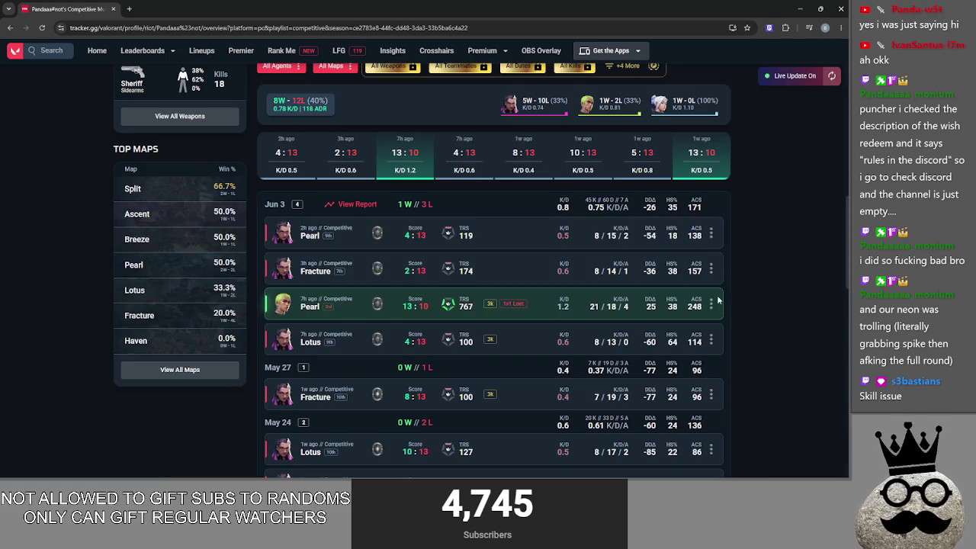
pyautogui.click(494, 229)
pyautogui.click(769, 271)
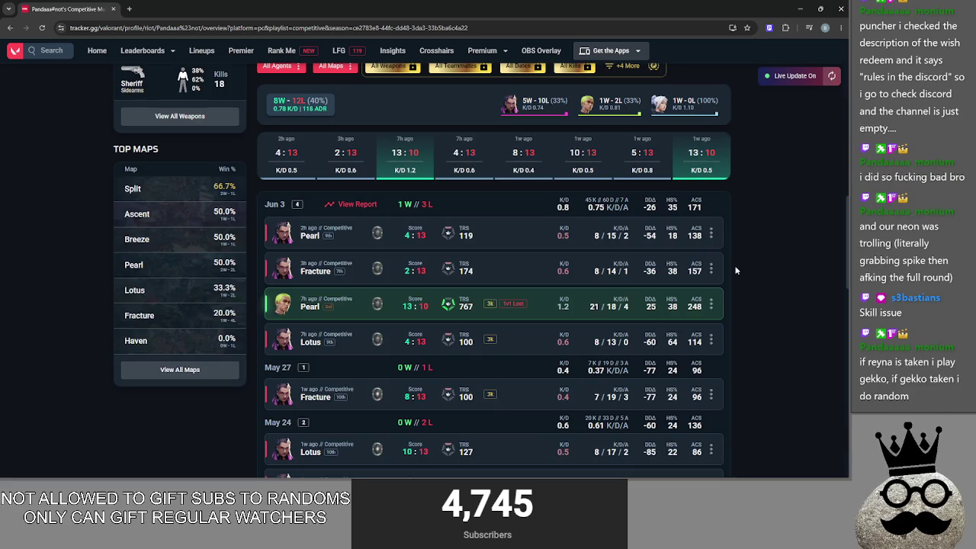
# Scroll the profile overview, then minimize Chrome and Discord to reveal Godot's main.gd
pyautogui.scroll(3, 735, 271)
pyautogui.scroll(-4, 422, 255)
pyautogui.scroll(1, 504, 282)
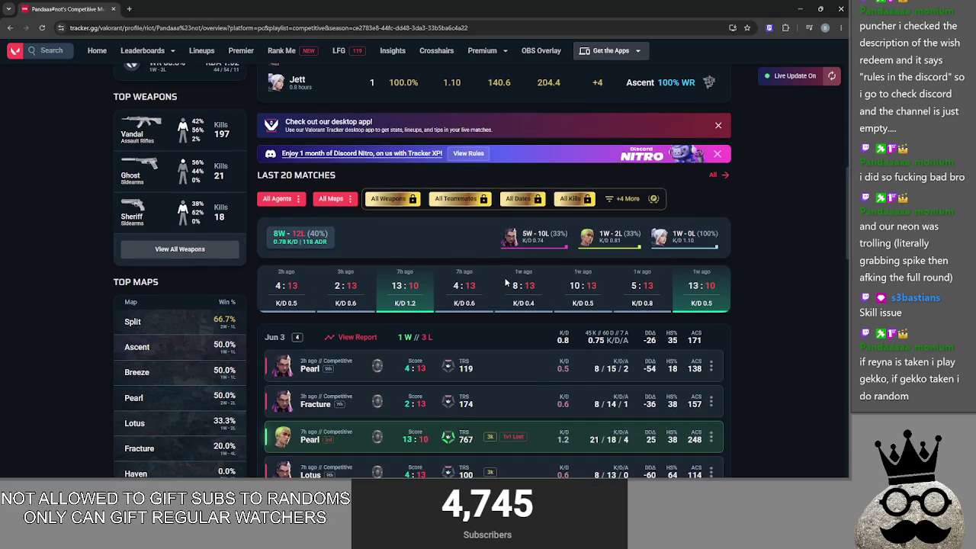
pyautogui.scroll(4, 575, 290)
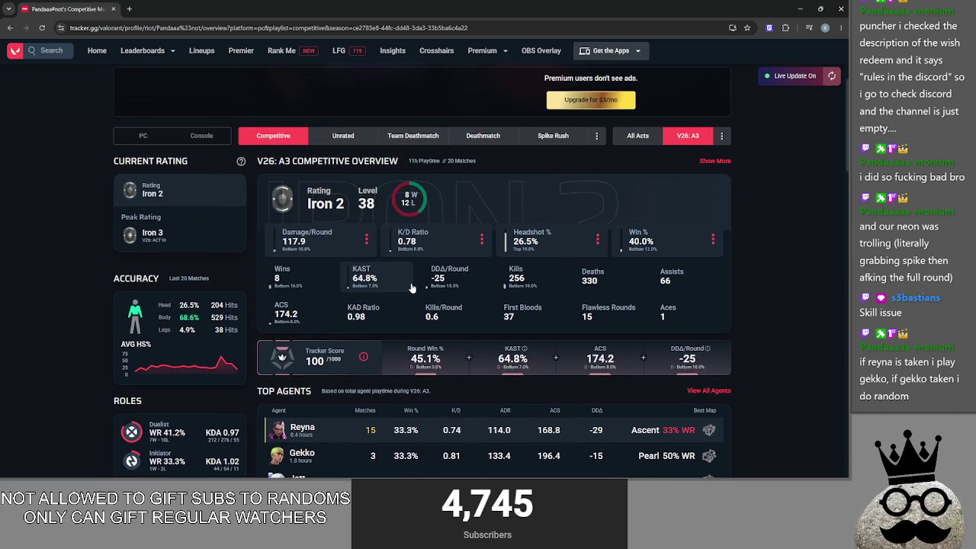
pyautogui.scroll(-8, 412, 292)
pyautogui.scroll(-4, 411, 286)
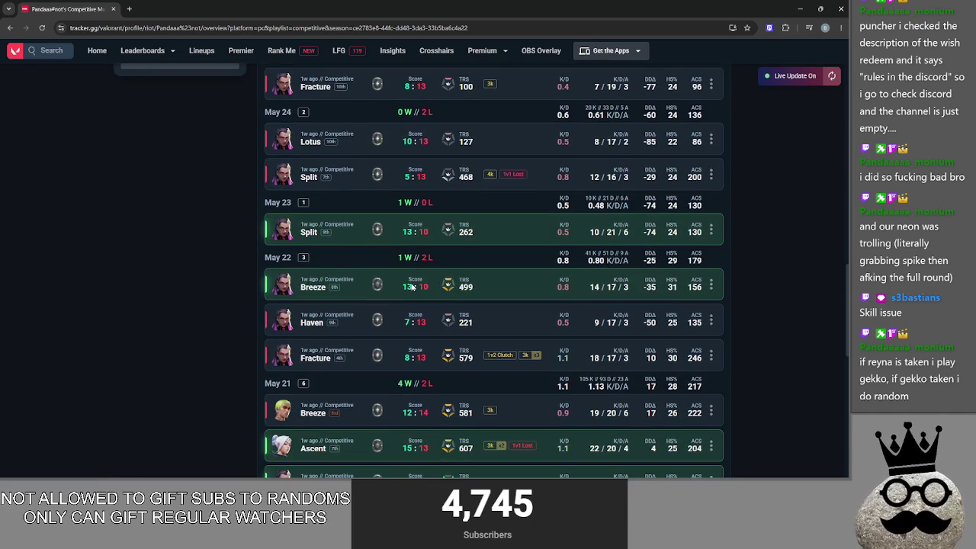
pyautogui.scroll(-2, 411, 286)
pyautogui.scroll(-5, 412, 287)
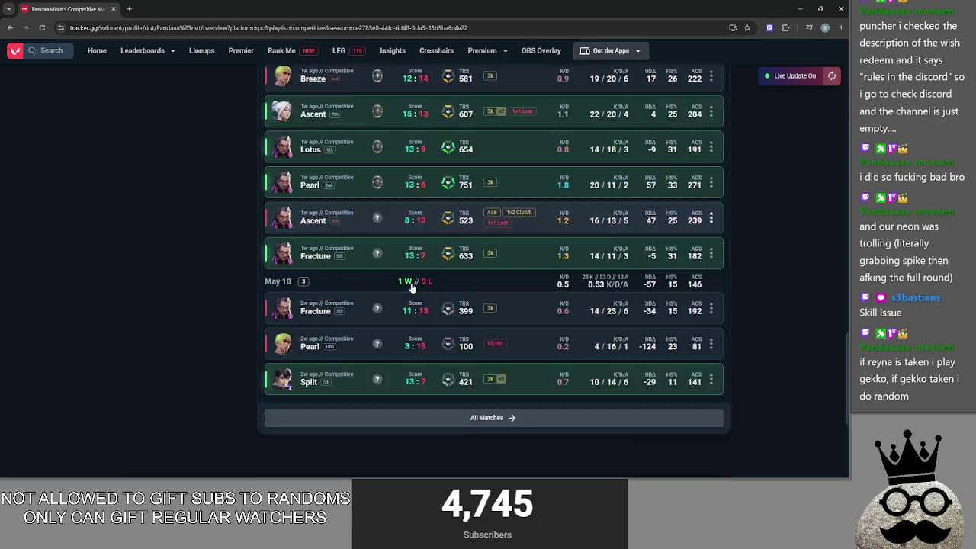
pyautogui.scroll(9, 412, 287)
pyautogui.scroll(10, 545, 317)
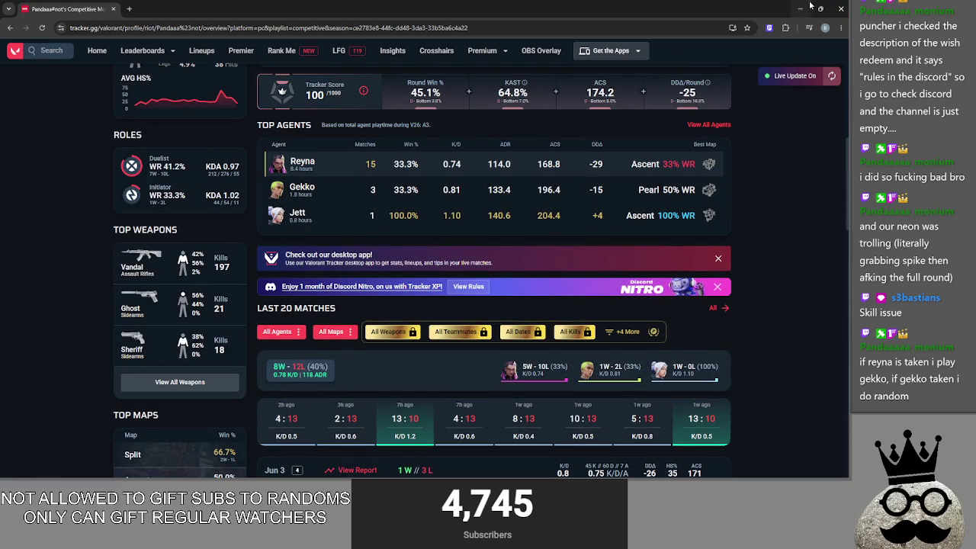
pyautogui.click(840, 8)
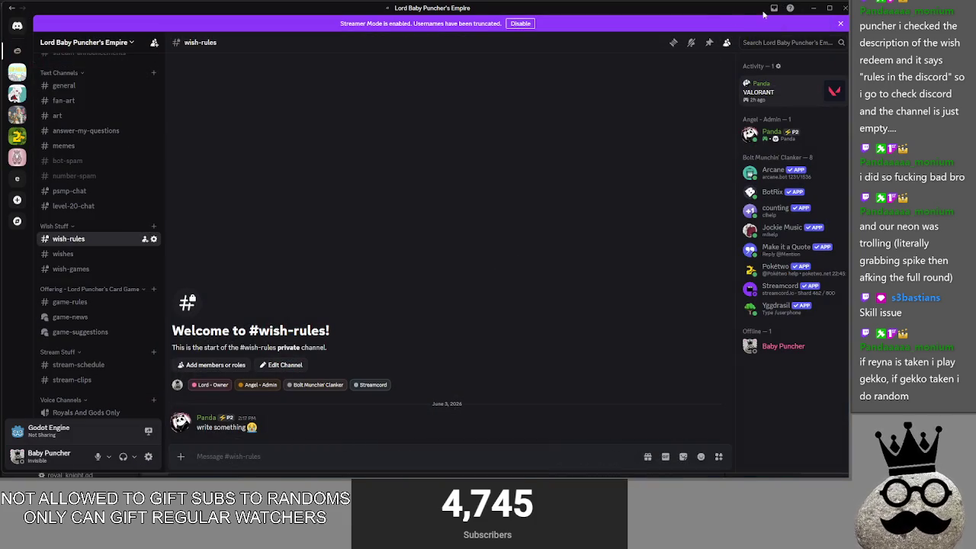
pyautogui.click(812, 8)
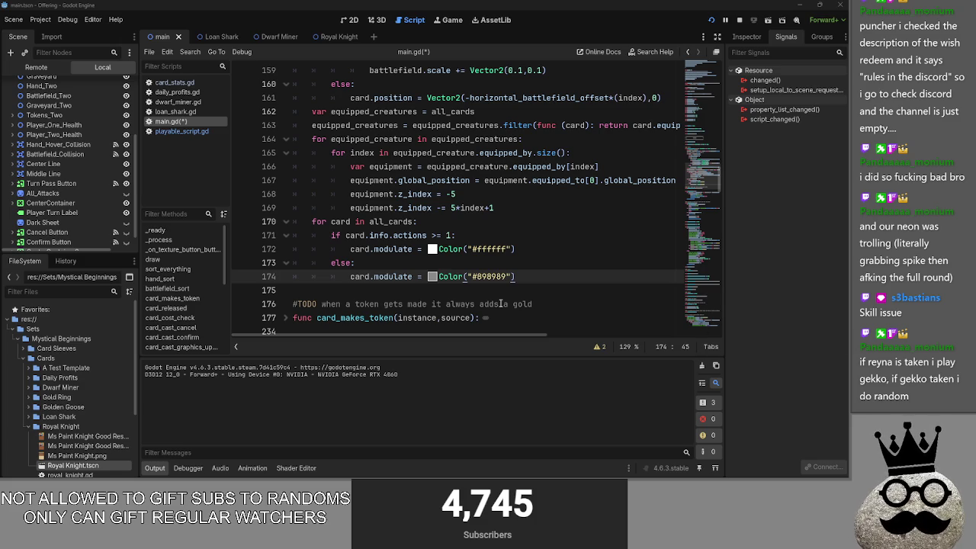
# Run the Offering card game to test the edited script
pyautogui.click(451, 266)
pyautogui.scroll(1, 452, 267)
pyautogui.click(745, 21)
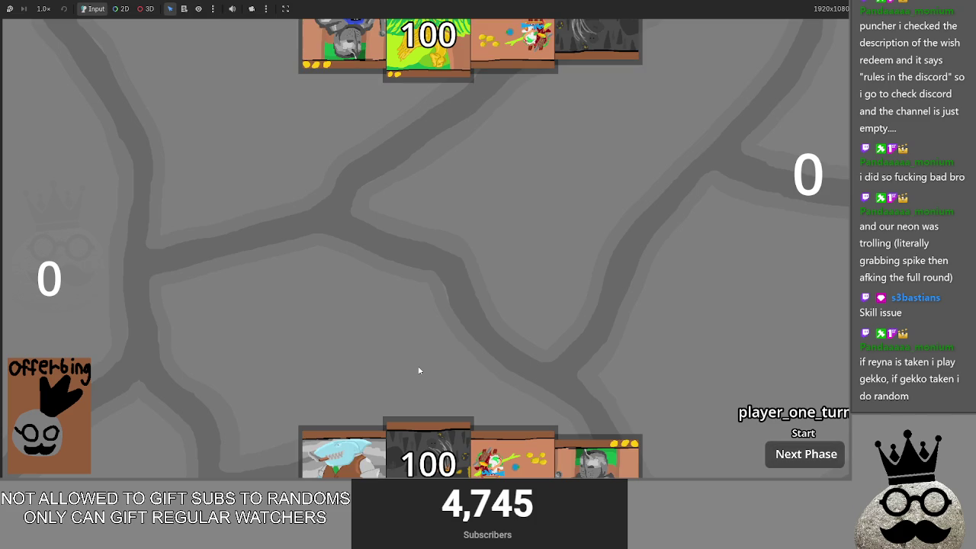
# Play a Makes card, the Brace 1 knight by sacrificing a 100 card, and a second Makes card
pyautogui.moveTo(427, 464)
pyautogui.mouseDown()
pyautogui.moveTo(431, 381)
pyautogui.moveTo(452, 298)
pyautogui.mouseUp()
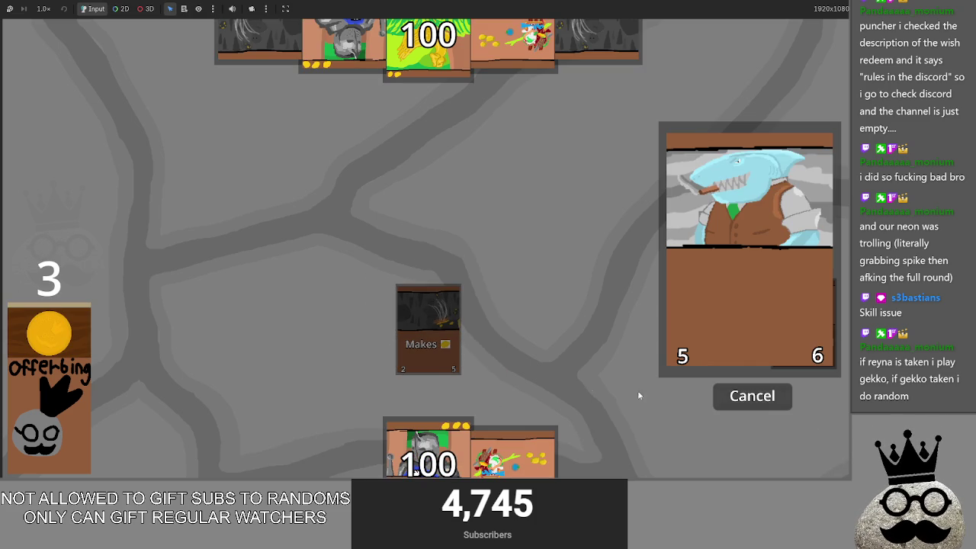
pyautogui.click(753, 404)
pyautogui.moveTo(343, 450)
pyautogui.mouseDown()
pyautogui.moveTo(603, 364)
pyautogui.moveTo(676, 431)
pyautogui.mouseUp()
pyautogui.moveTo(428, 449)
pyautogui.mouseDown()
pyautogui.moveTo(457, 339)
pyautogui.moveTo(499, 336)
pyautogui.mouseUp()
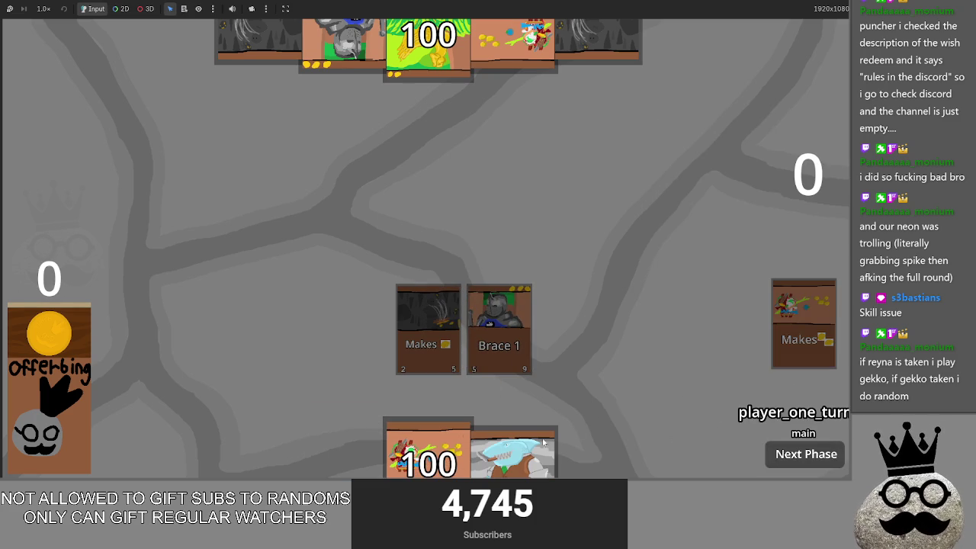
pyautogui.moveTo(427, 450); pyautogui.dragTo(461, 328)
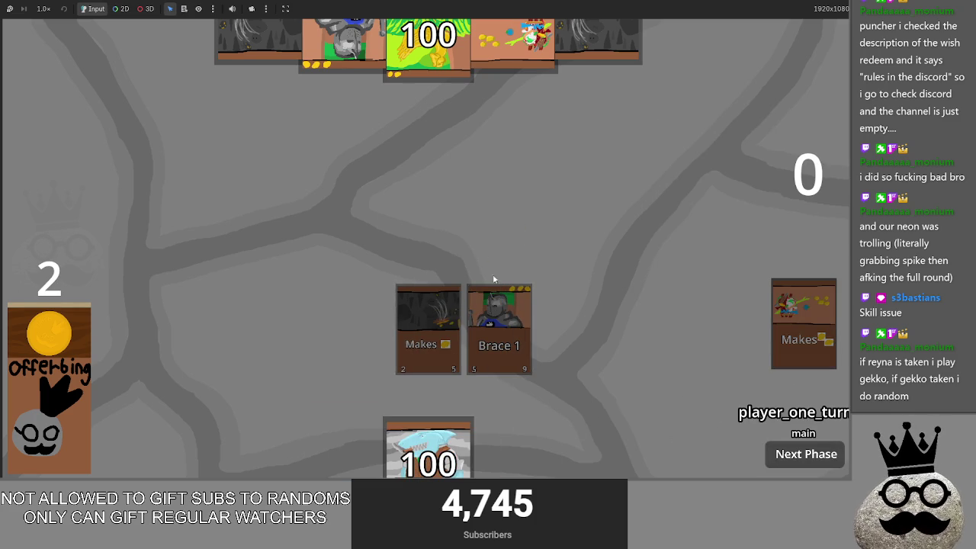
pyautogui.moveTo(428, 450)
pyautogui.mouseDown()
pyautogui.moveTo(504, 263)
pyautogui.moveTo(428, 443)
pyautogui.moveTo(503, 263)
pyautogui.moveTo(430, 429)
pyautogui.moveTo(469, 274)
pyautogui.moveTo(446, 286)
pyautogui.moveTo(429, 427)
pyautogui.mouseUp()
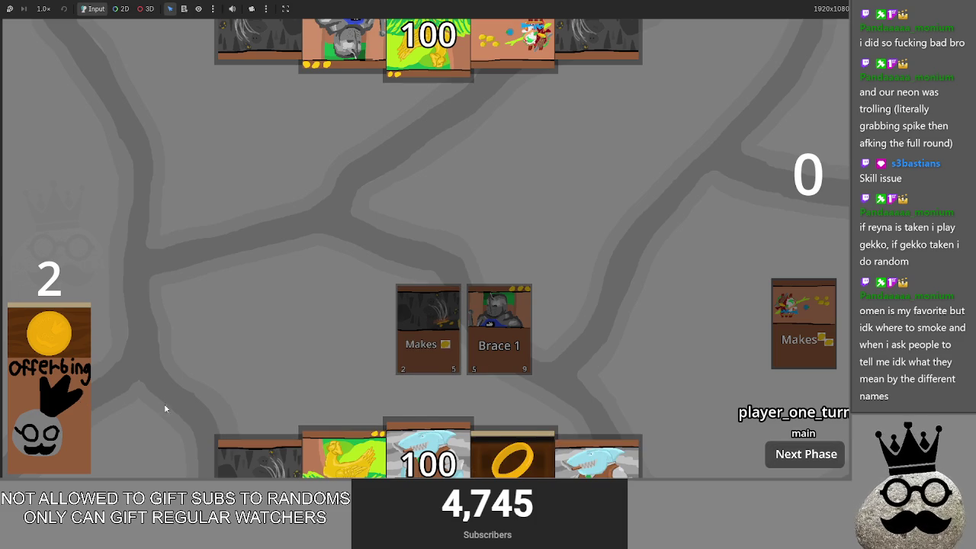
pyautogui.moveTo(263, 453); pyautogui.dragTo(327, 264)
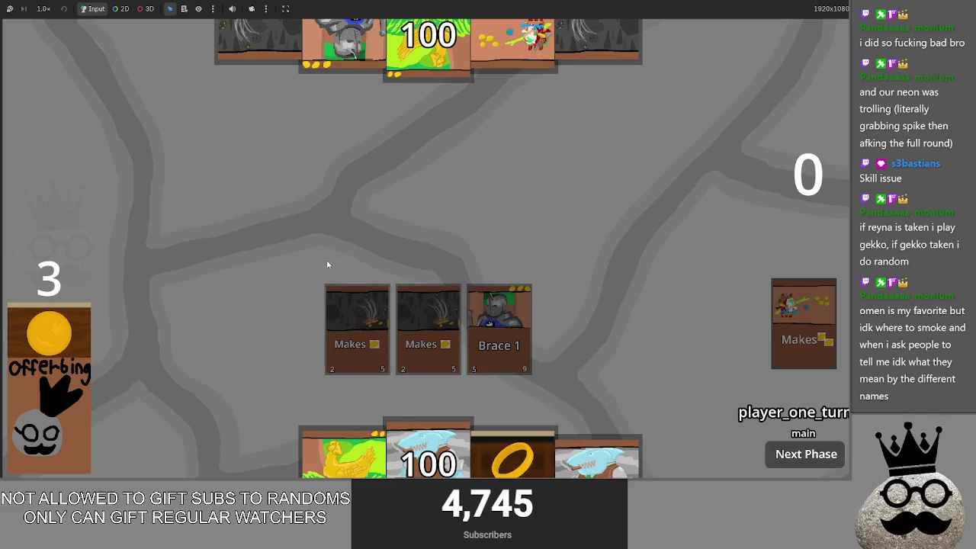
pyautogui.hotkey('alt', 'Tab')
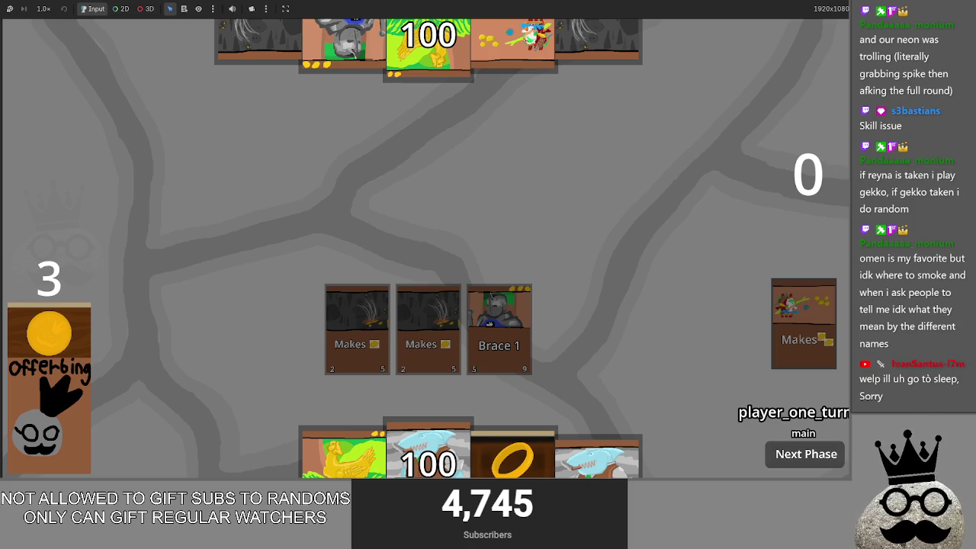
pyautogui.hotkey('alt', 'Tab')
# Maximize Tracker.gg, scroll its Agents table down to Waylay, then close the browser
pyautogui.press('super+Up')
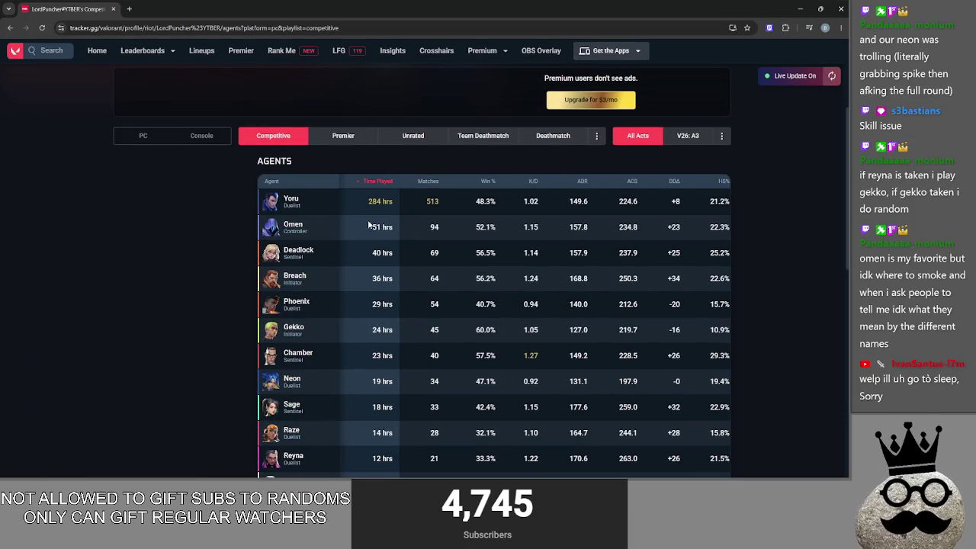
pyautogui.scroll(-5, 361, 301)
pyautogui.scroll(2, 385, 302)
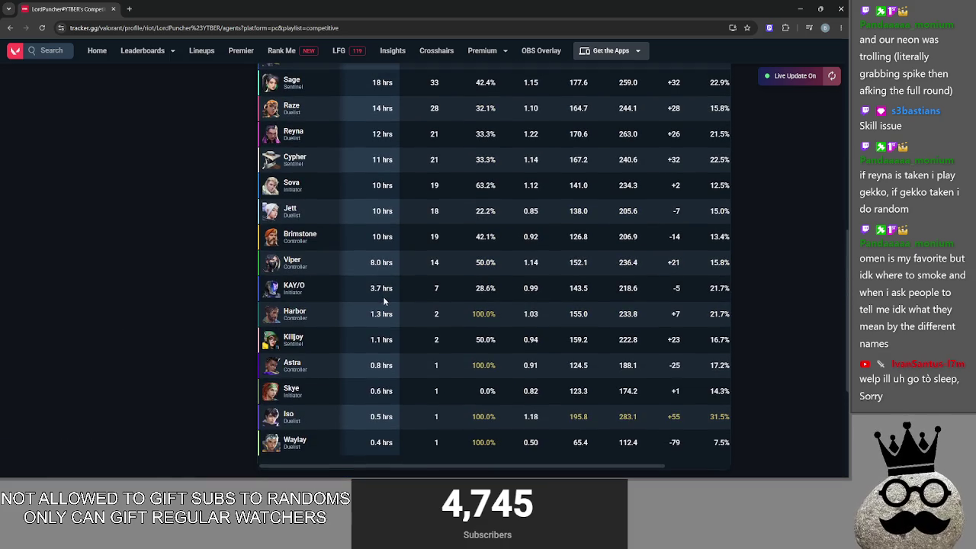
pyautogui.click(827, 15)
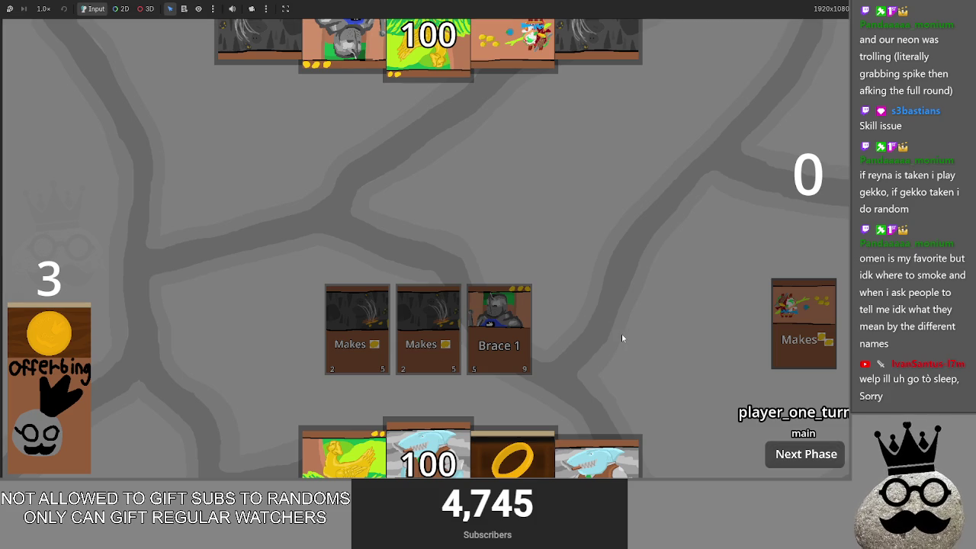
# Play ring Makes On Damage cards, gold-egg chicken cards, dark Makes cards and the Brace 1 knight
pyautogui.moveTo(512, 456)
pyautogui.mouseDown()
pyautogui.moveTo(538, 343)
pyautogui.moveTo(570, 328)
pyautogui.mouseUp()
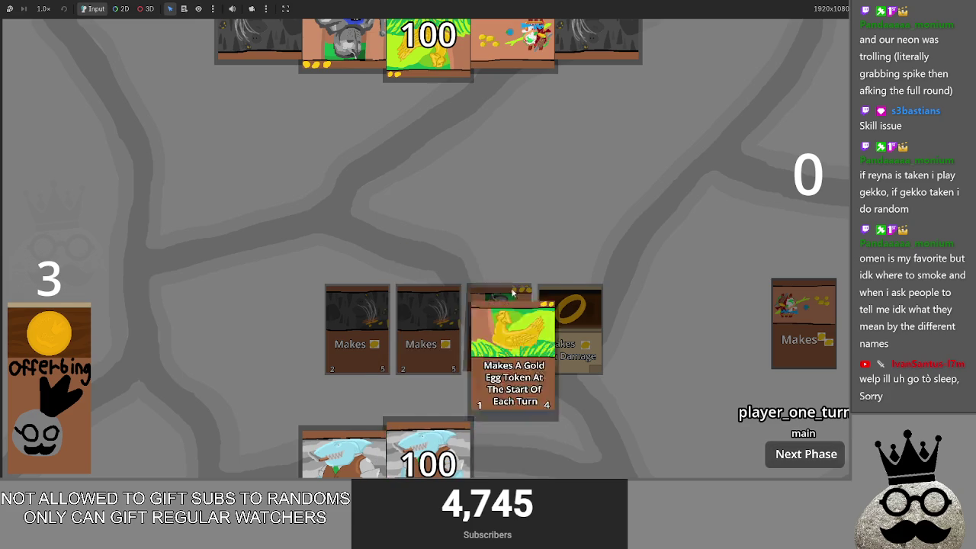
pyautogui.moveTo(500, 456); pyautogui.dragTo(286, 331)
pyautogui.moveTo(343, 457); pyautogui.dragTo(640, 328)
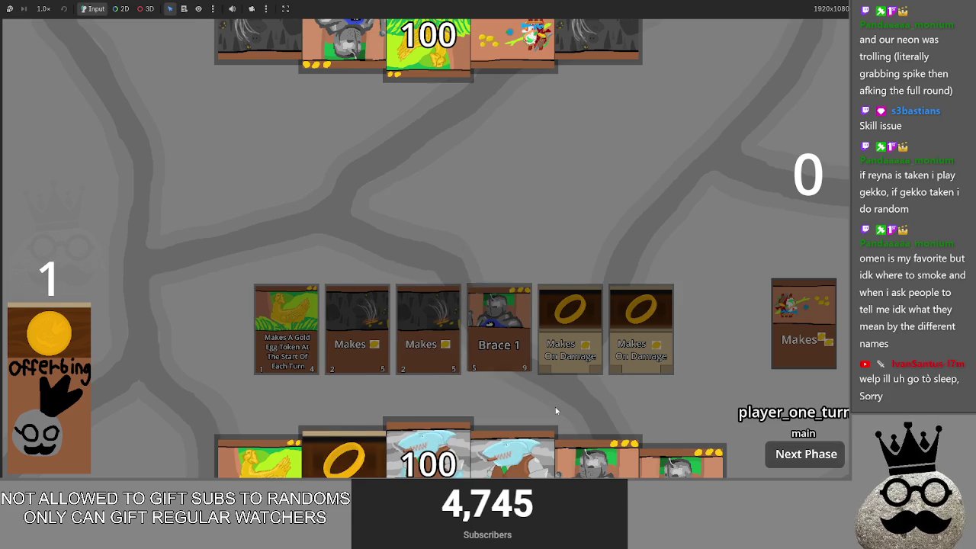
pyautogui.moveTo(343, 457); pyautogui.dragTo(215, 328)
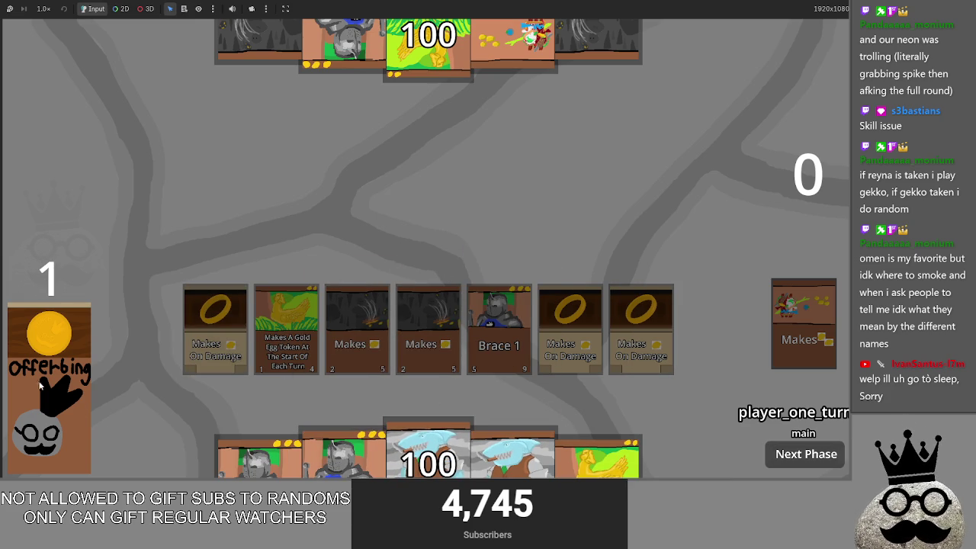
pyautogui.moveTo(690, 473); pyautogui.dragTo(712, 329)
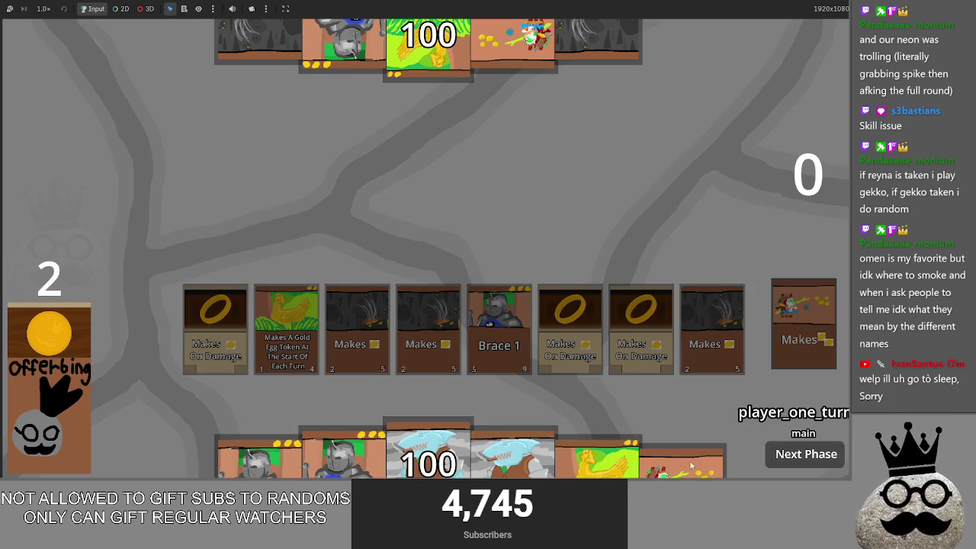
pyautogui.moveTo(343, 458); pyautogui.dragTo(410, 254)
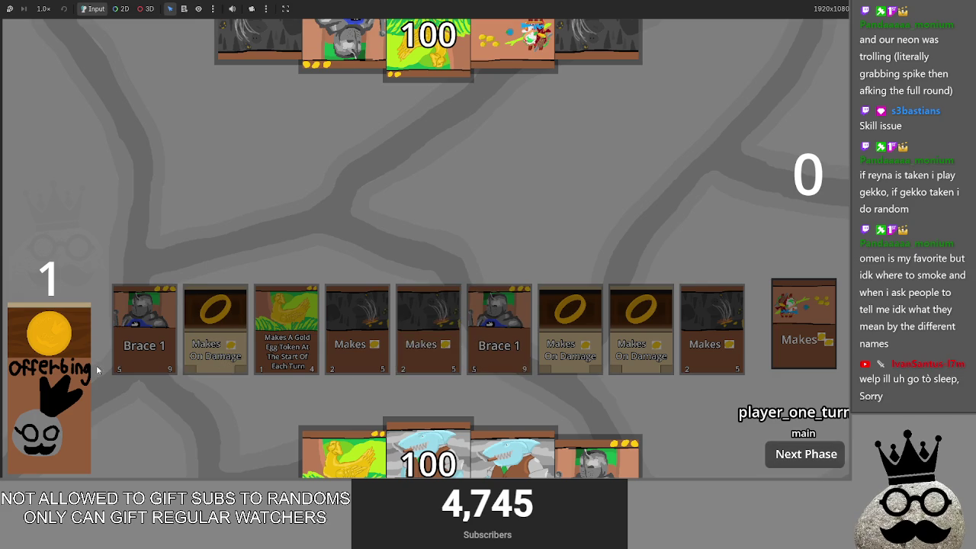
pyautogui.moveTo(229, 453); pyautogui.dragTo(331, 285)
pyautogui.moveTo(343, 454)
pyautogui.mouseDown()
pyautogui.moveTo(344, 365)
pyautogui.moveTo(378, 311)
pyautogui.mouseUp()
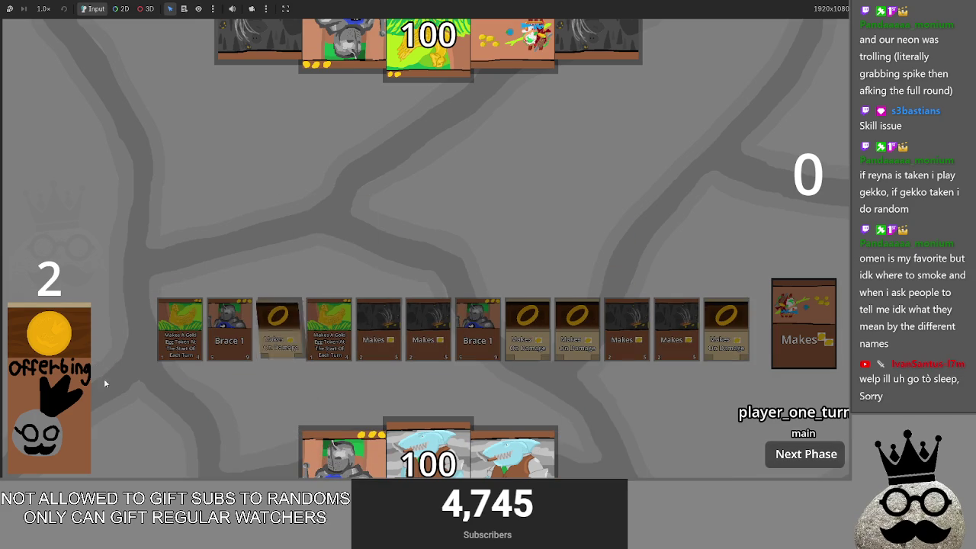
pyautogui.moveTo(589, 457); pyautogui.dragTo(595, 335)
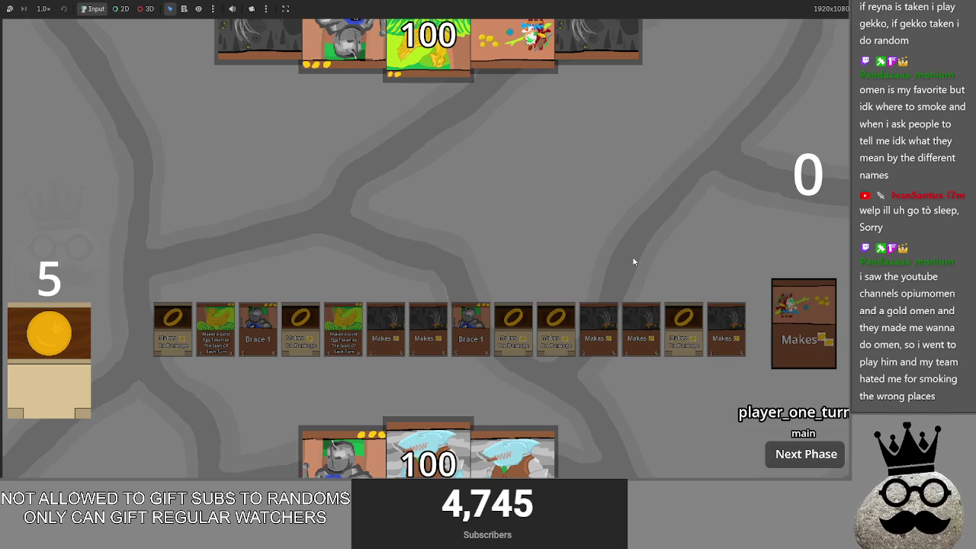
pyautogui.hotkey('alt', 'Tab')
pyautogui.hotkey('alt', 'Tab')
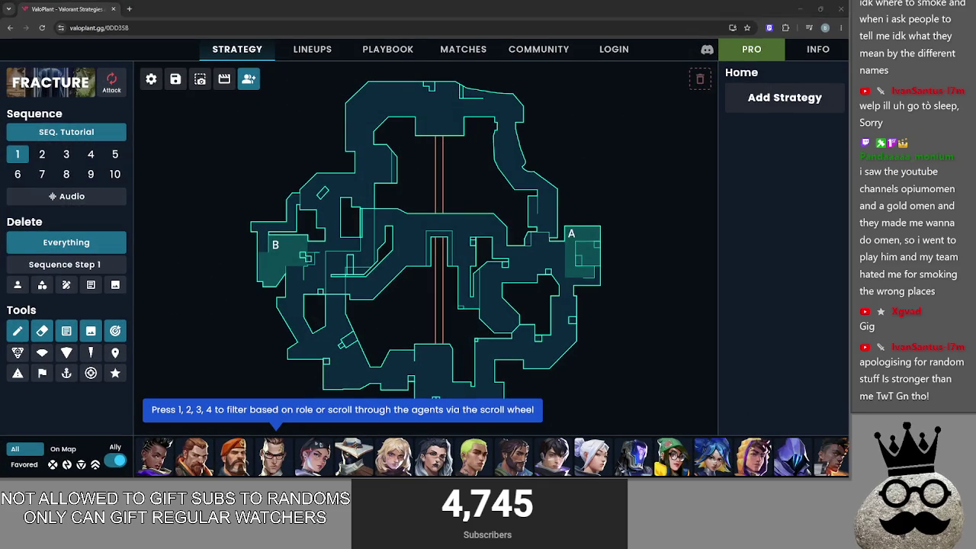
pyautogui.moveTo(225, 458)
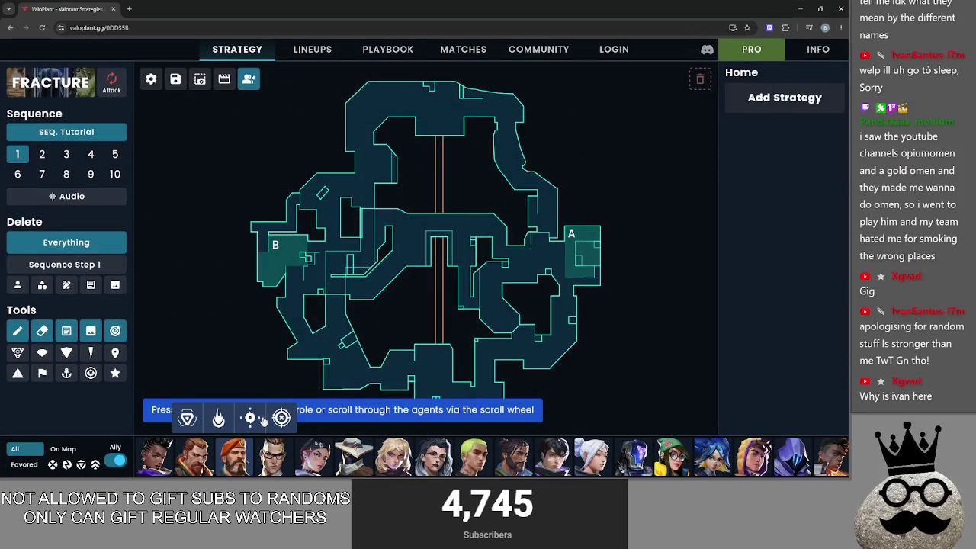
pyautogui.moveTo(793, 458)
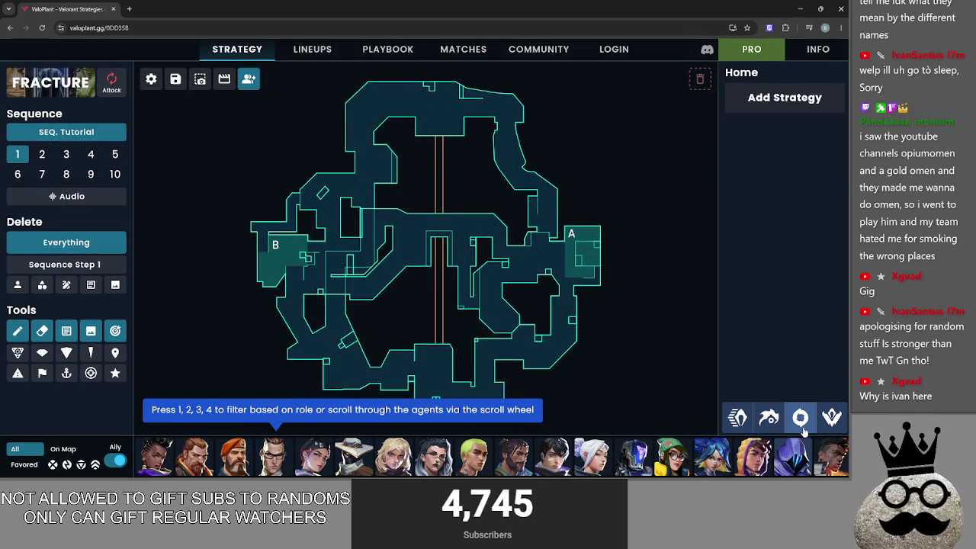
pyautogui.click(800, 417)
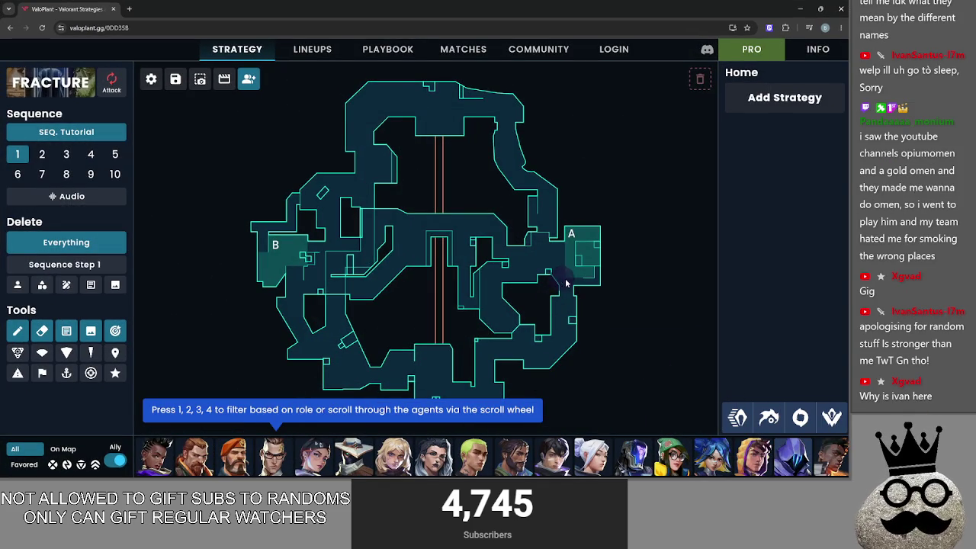
pyautogui.scroll(3, 603, 301)
pyautogui.scroll(3, 534, 244)
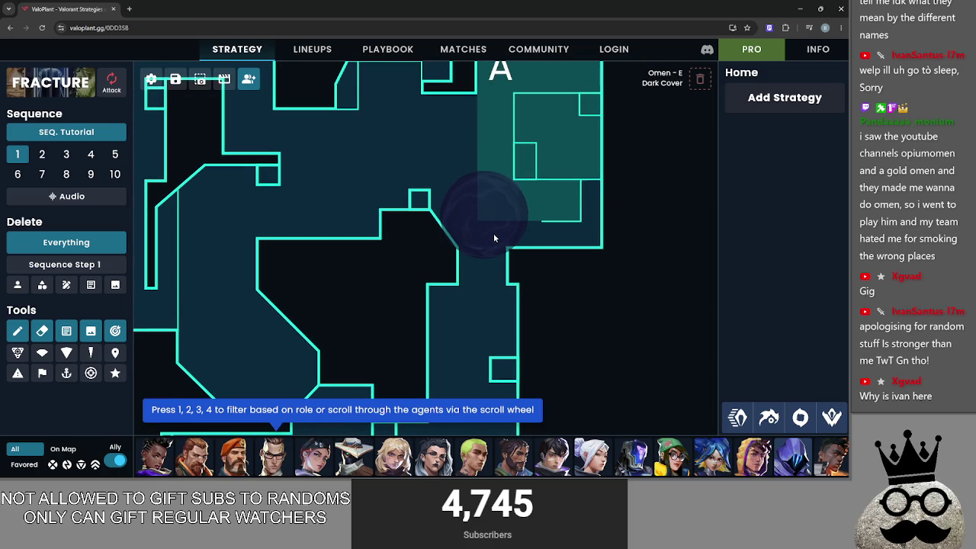
pyautogui.click(493, 233)
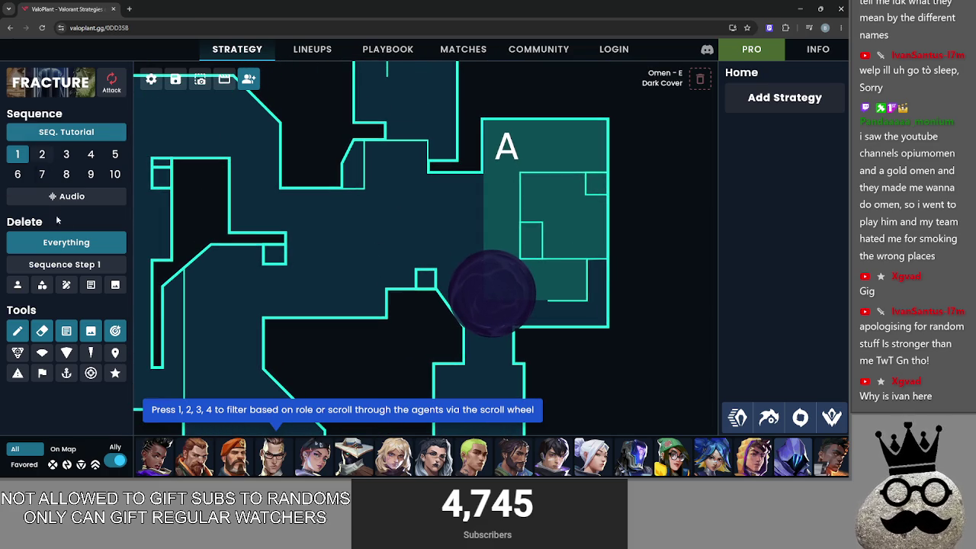
pyautogui.click(21, 334)
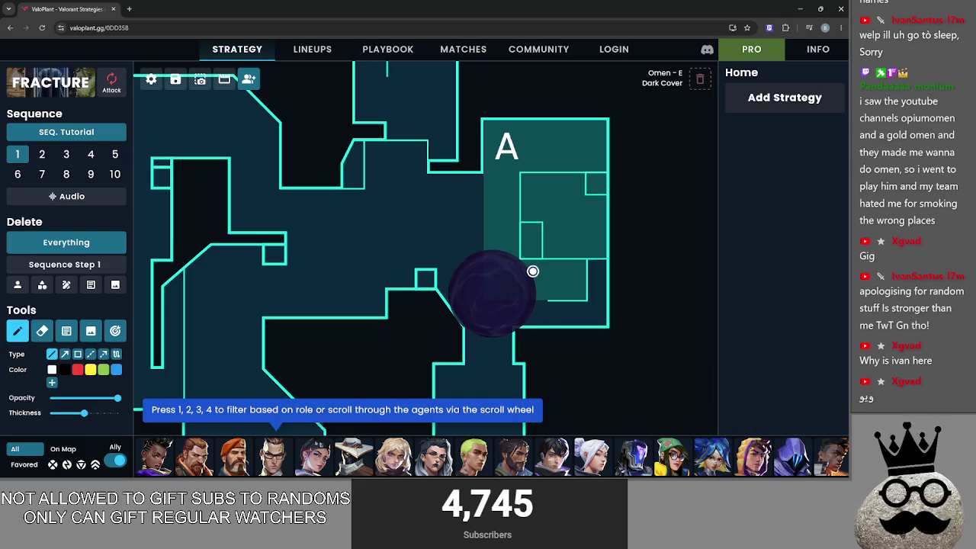
pyautogui.moveTo(537, 317)
pyautogui.mouseDown()
pyautogui.moveTo(521, 305)
pyautogui.moveTo(536, 306)
pyautogui.mouseUp()
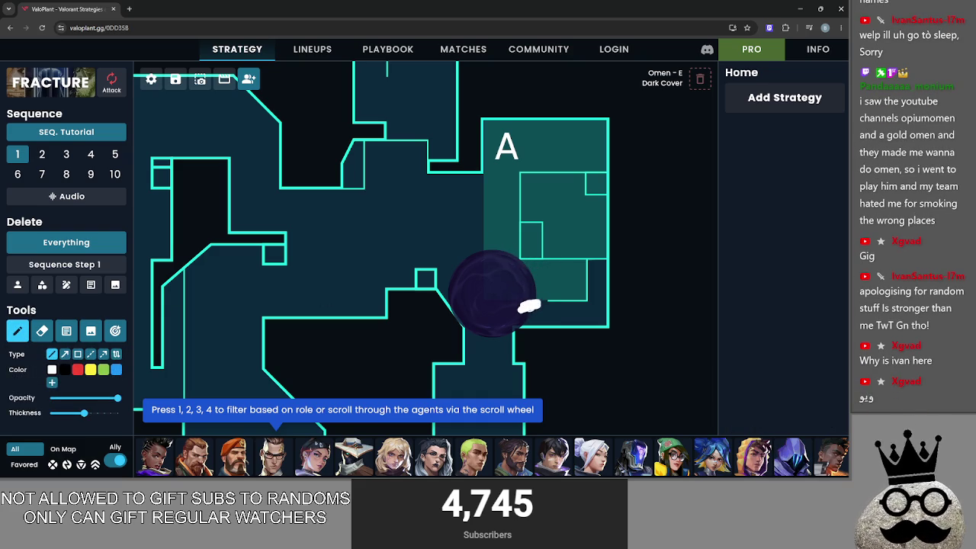
pyautogui.moveTo(529, 266)
pyautogui.mouseDown()
pyautogui.moveTo(555, 223)
pyautogui.moveTo(602, 197)
pyautogui.moveTo(613, 282)
pyautogui.moveTo(578, 331)
pyautogui.moveTo(529, 295)
pyautogui.moveTo(522, 118)
pyautogui.mouseUp()
pyautogui.hotkey('ctrl', 'z')
pyautogui.hotkey('ctrl', 'z')
pyautogui.moveTo(521, 228)
pyautogui.mouseDown()
pyautogui.moveTo(523, 258)
pyautogui.moveTo(463, 263)
pyautogui.moveTo(442, 298)
pyautogui.moveTo(434, 264)
pyautogui.moveTo(406, 263)
pyautogui.moveTo(341, 156)
pyautogui.moveTo(391, 132)
pyautogui.moveTo(436, 152)
pyautogui.moveTo(433, 180)
pyautogui.moveTo(487, 175)
pyautogui.moveTo(511, 119)
pyautogui.moveTo(523, 120)
pyautogui.mouseUp()
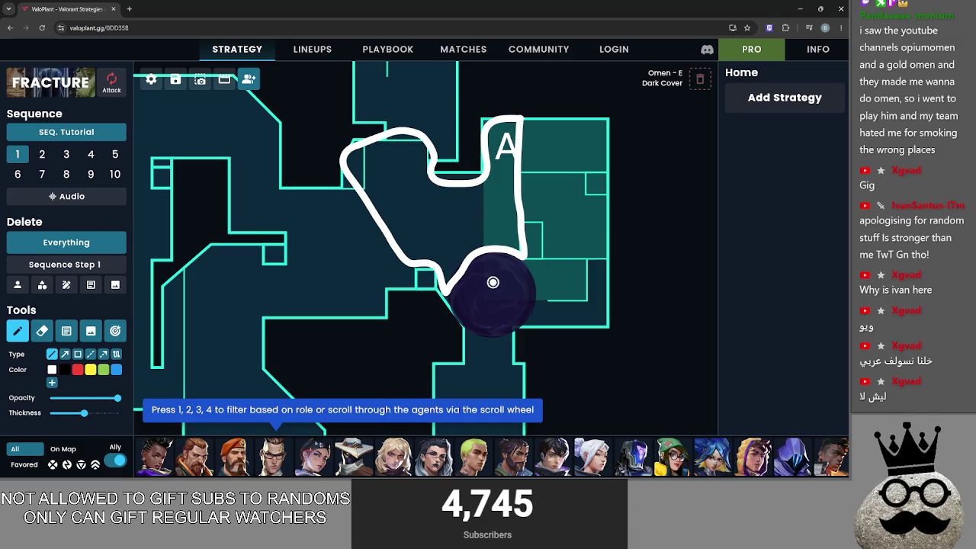
pyautogui.hotkey('ctrl', 'z')
pyautogui.hotkey('ctrl', 'z')
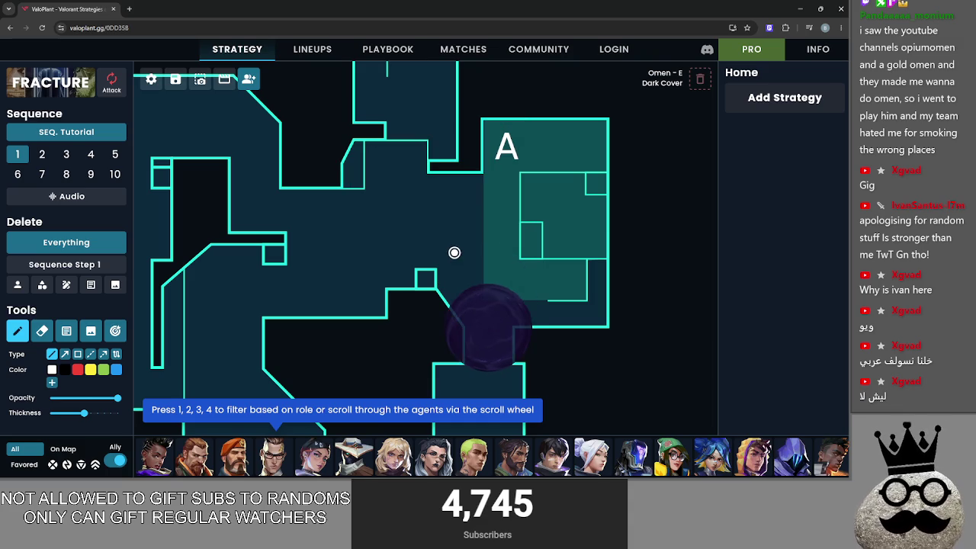
pyautogui.hotkey('ctrl', 'z')
pyautogui.moveTo(444, 206)
pyautogui.mouseDown()
pyautogui.moveTo(431, 269)
pyautogui.moveTo(448, 169)
pyautogui.moveTo(445, 219)
pyautogui.mouseUp()
pyautogui.hotkey('ctrl', 'z')
pyautogui.hotkey('ctrl', 'z')
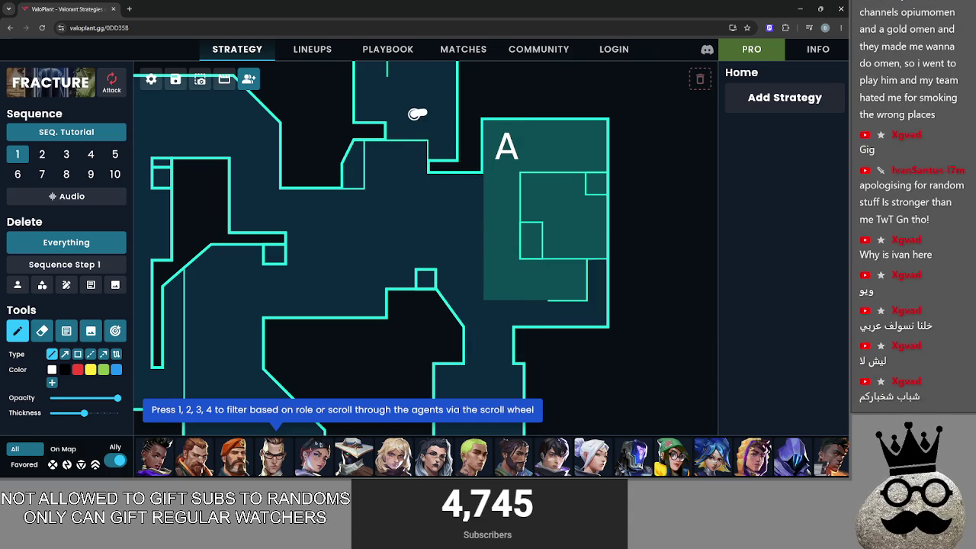
pyautogui.moveTo(420, 109); pyautogui.dragTo(416, 121)
pyautogui.moveTo(279, 170); pyautogui.dragTo(274, 223)
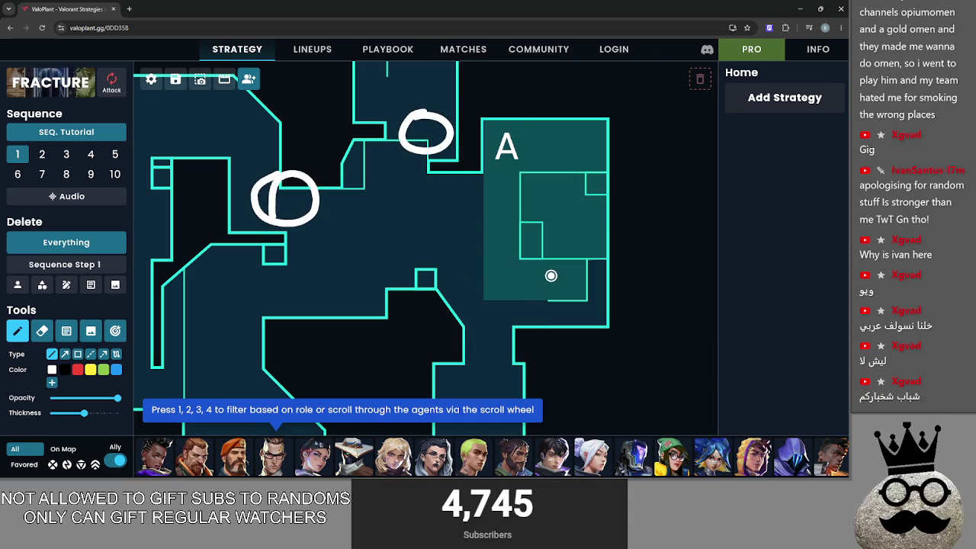
pyautogui.hotkey('ctrl', 'z')
pyautogui.hotkey('ctrl', 'z')
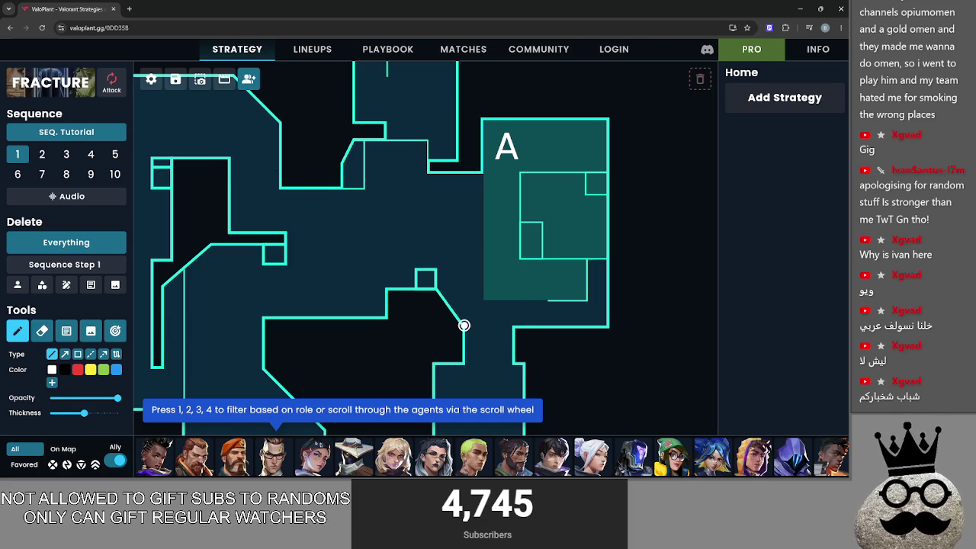
pyautogui.moveTo(781, 458)
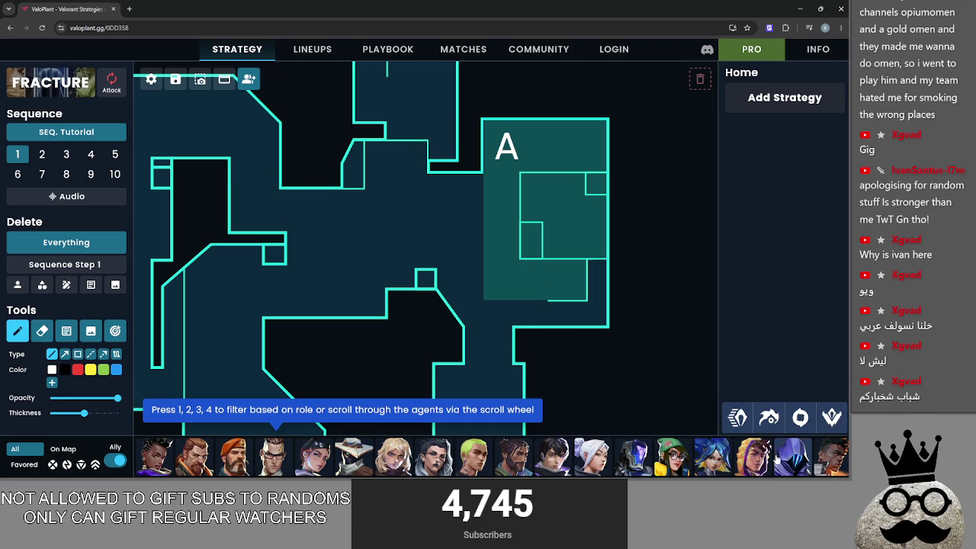
# Drop Omen's Dark Cover below site A on Fracture and nudge it into place
pyautogui.moveTo(800, 417)
pyautogui.mouseDown()
pyautogui.moveTo(486, 285)
pyautogui.moveTo(490, 369)
pyautogui.mouseUp()
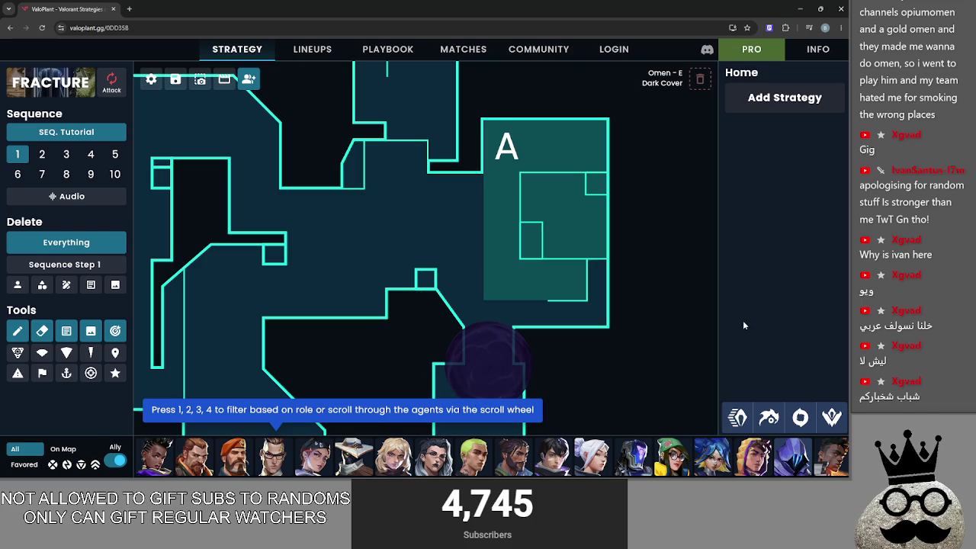
pyautogui.scroll(-2, 663, 299)
pyautogui.scroll(5, 584, 242)
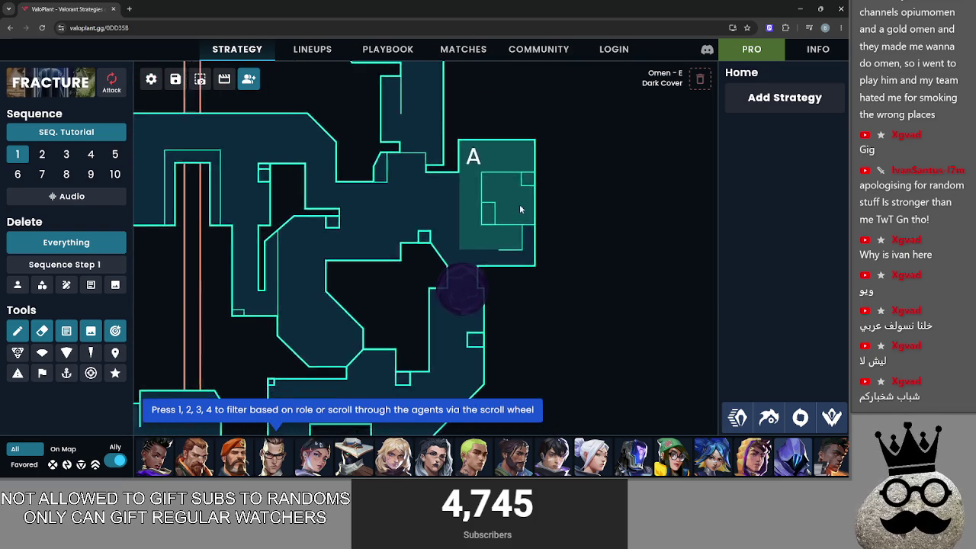
pyautogui.scroll(-2, 344, 129)
pyautogui.scroll(-3, 407, 139)
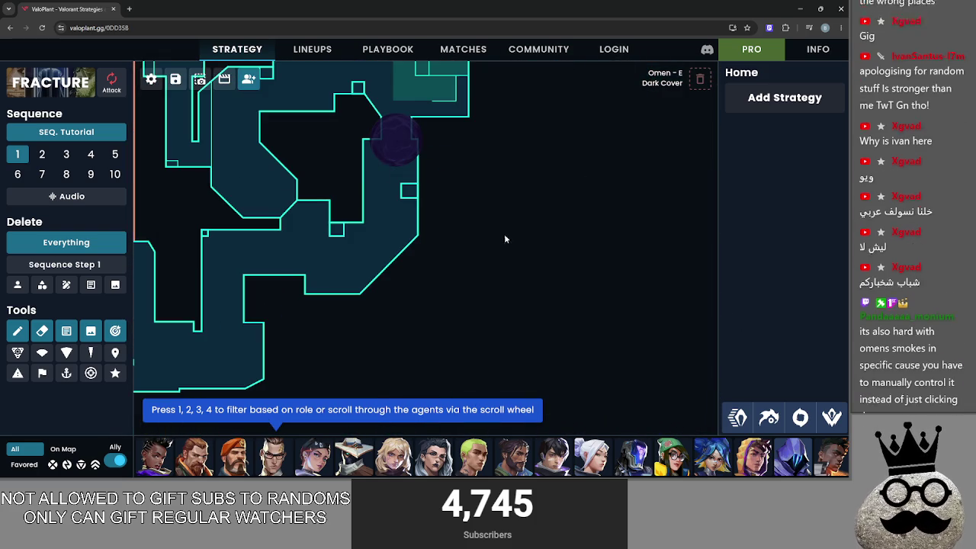
pyautogui.moveTo(399, 113); pyautogui.dragTo(481, 269)
pyautogui.scroll(3, 488, 285)
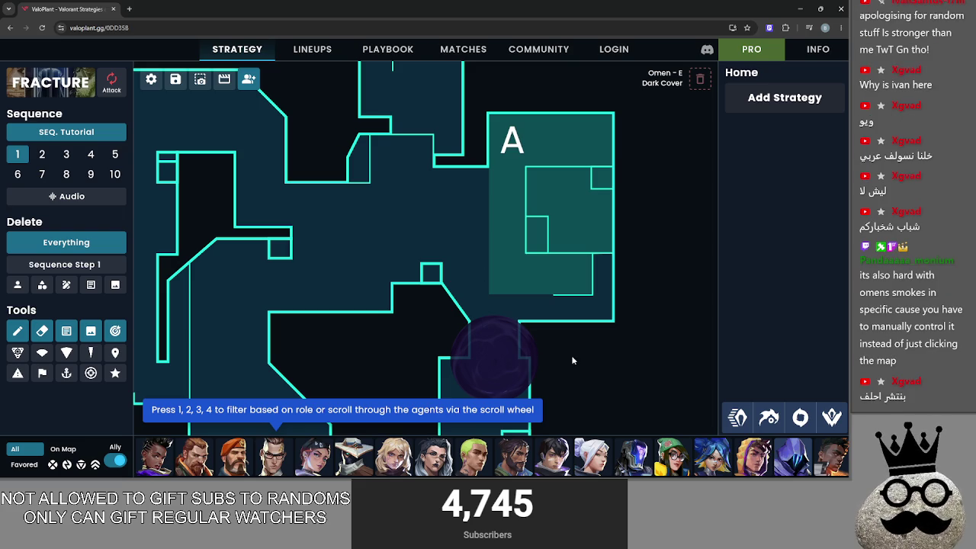
pyautogui.moveTo(491, 342)
pyautogui.mouseDown()
pyautogui.moveTo(462, 344)
pyautogui.moveTo(473, 355)
pyautogui.moveTo(451, 387)
pyautogui.moveTo(475, 341)
pyautogui.moveTo(514, 377)
pyautogui.moveTo(494, 355)
pyautogui.mouseUp()
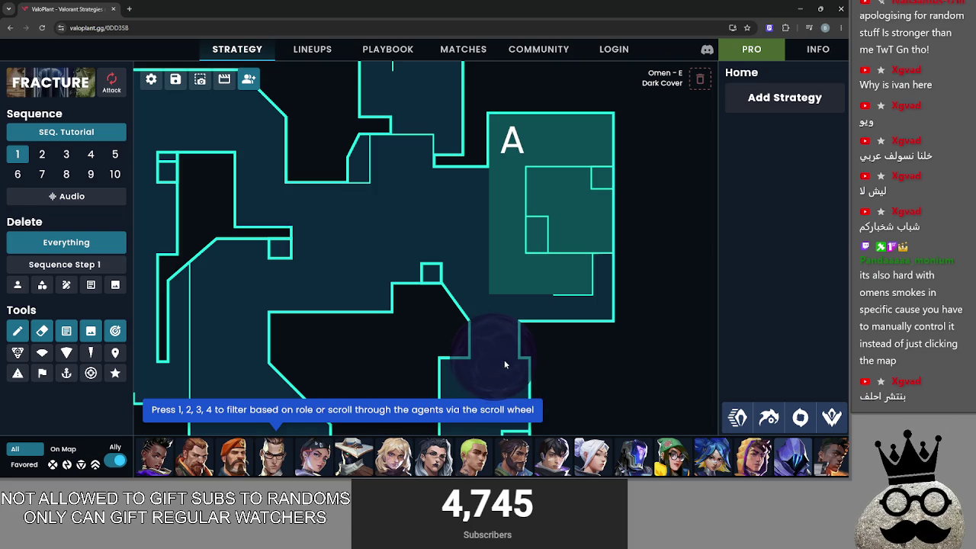
pyautogui.moveTo(545, 326); pyautogui.dragTo(553, 230)
pyautogui.scroll(-3, 554, 236)
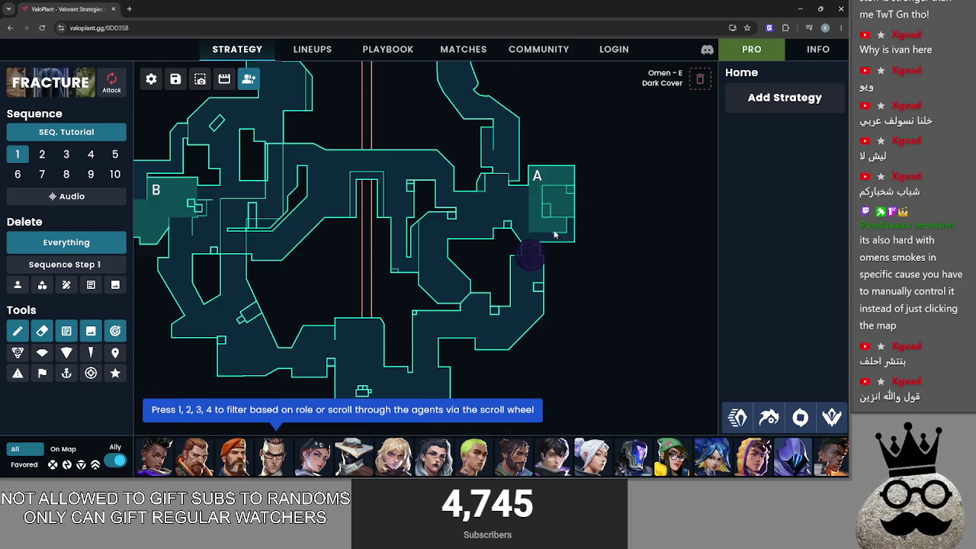
# Shift the Dark Cover smoke around site A until it rests in the passage below
pyautogui.scroll(3, 553, 244)
pyautogui.moveTo(484, 322)
pyautogui.mouseDown()
pyautogui.moveTo(572, 247)
pyautogui.moveTo(610, 303)
pyautogui.moveTo(608, 284)
pyautogui.moveTo(492, 321)
pyautogui.moveTo(497, 328)
pyautogui.moveTo(503, 283)
pyautogui.moveTo(487, 249)
pyautogui.moveTo(497, 246)
pyautogui.moveTo(503, 339)
pyautogui.moveTo(502, 260)
pyautogui.moveTo(503, 361)
pyautogui.moveTo(503, 333)
pyautogui.mouseUp()
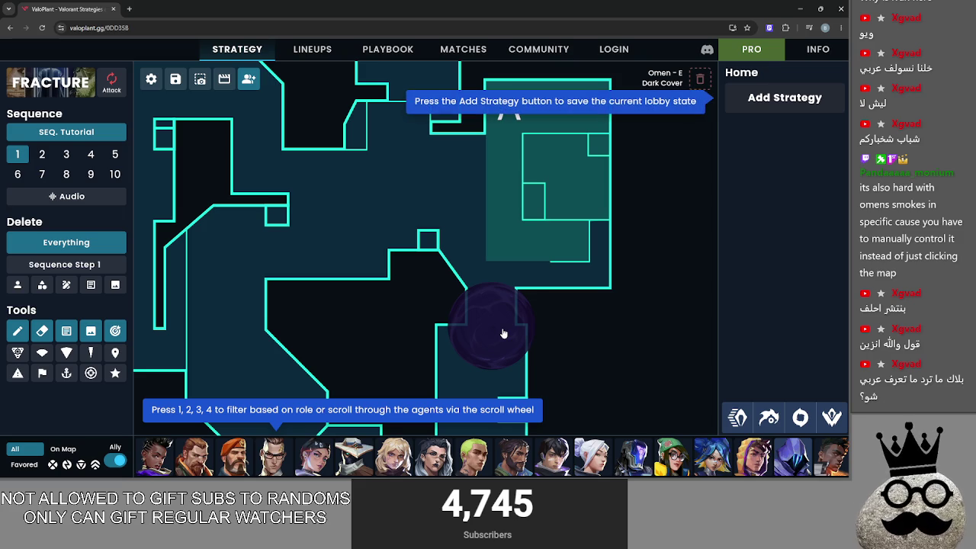
pyautogui.moveTo(503, 334); pyautogui.dragTo(502, 254)
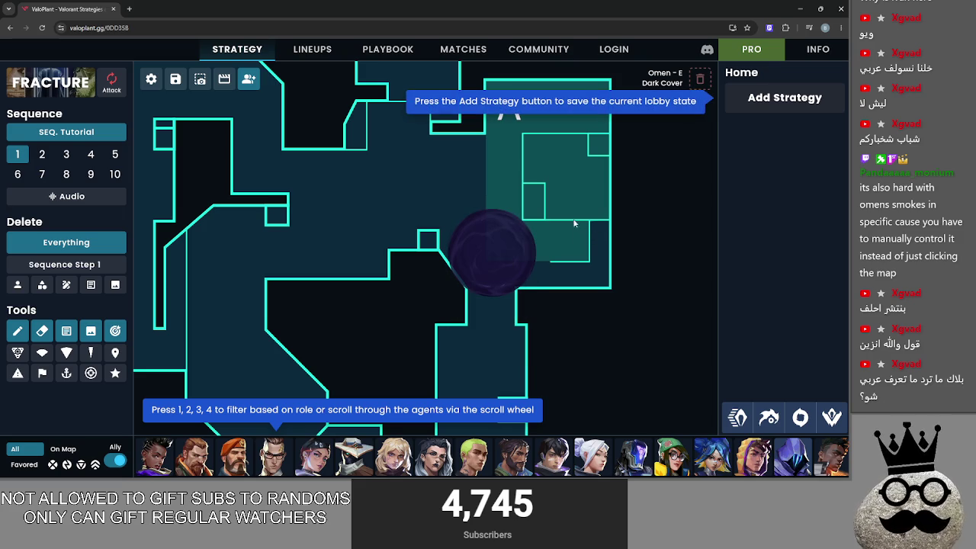
pyautogui.moveTo(551, 223); pyautogui.dragTo(565, 260)
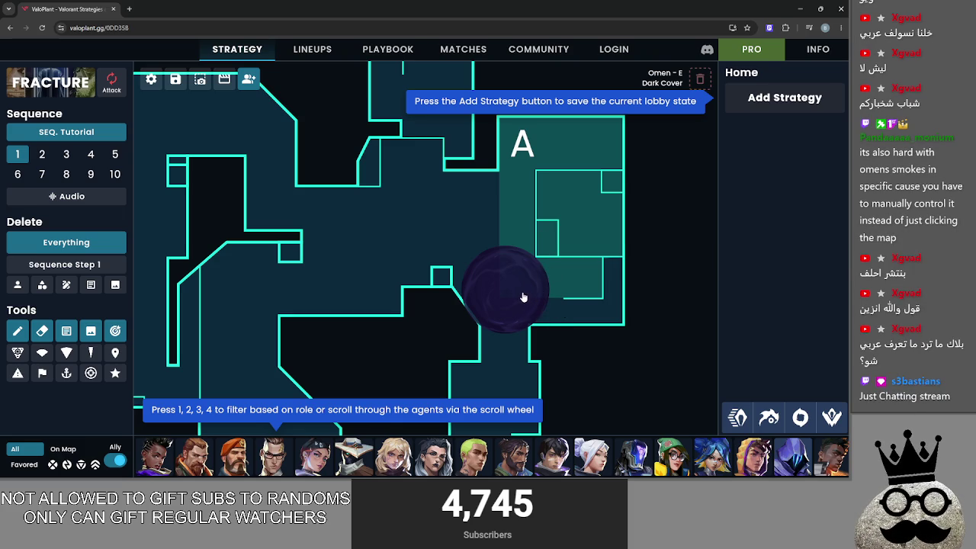
pyautogui.moveTo(523, 293); pyautogui.dragTo(522, 363)
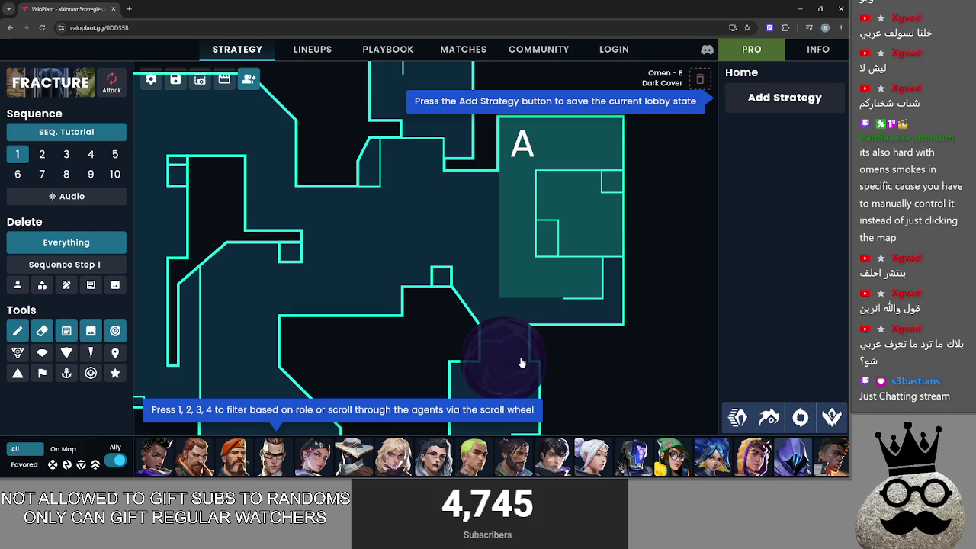
pyautogui.moveTo(521, 363)
pyautogui.mouseDown()
pyautogui.moveTo(527, 299)
pyautogui.moveTo(511, 334)
pyautogui.moveTo(523, 366)
pyautogui.moveTo(523, 356)
pyautogui.mouseUp()
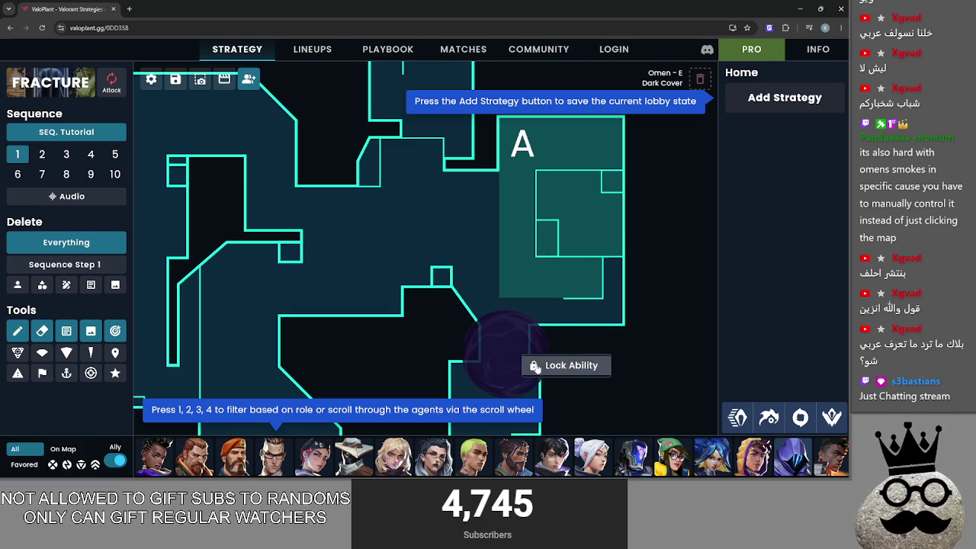
pyautogui.moveTo(505, 367); pyautogui.dragTo(500, 369)
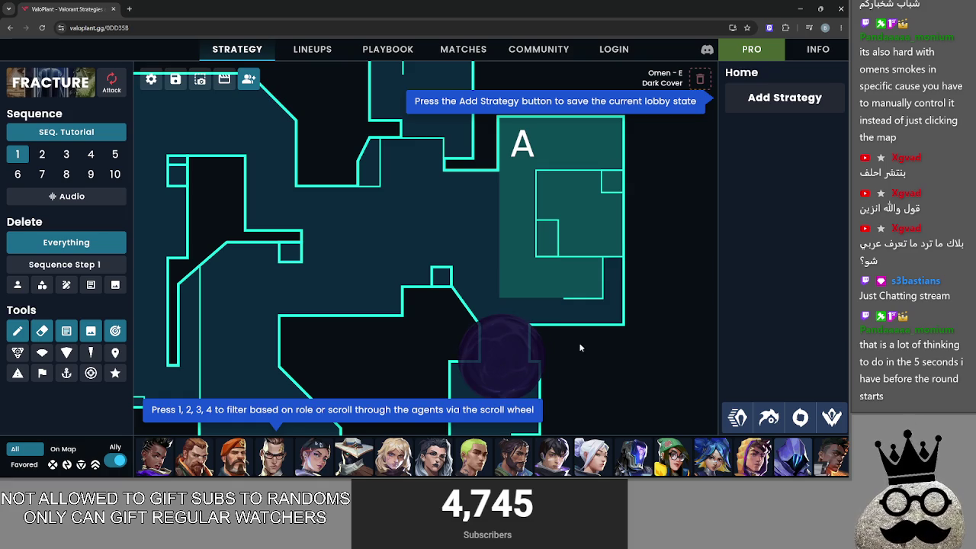
pyautogui.moveTo(575, 329); pyautogui.dragTo(571, 286)
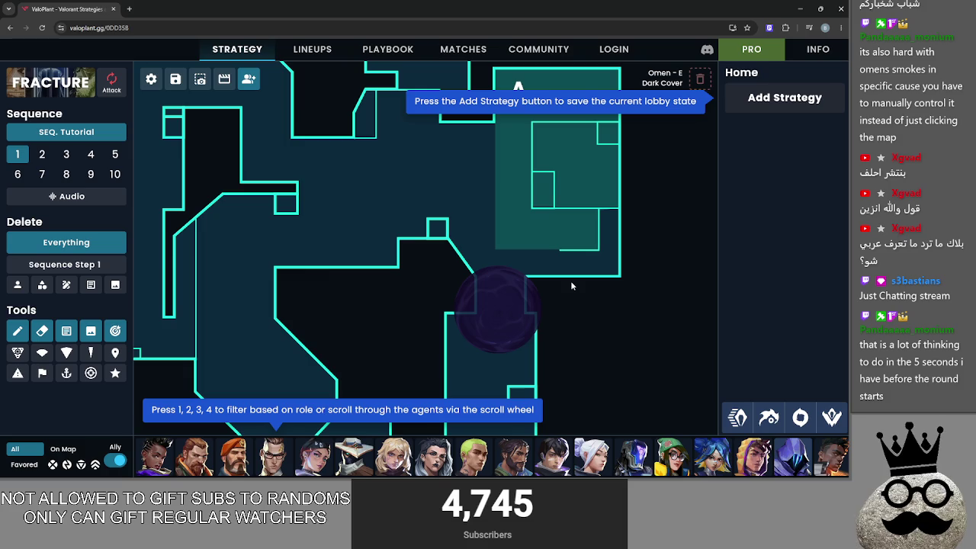
pyautogui.scroll(-5, 529, 327)
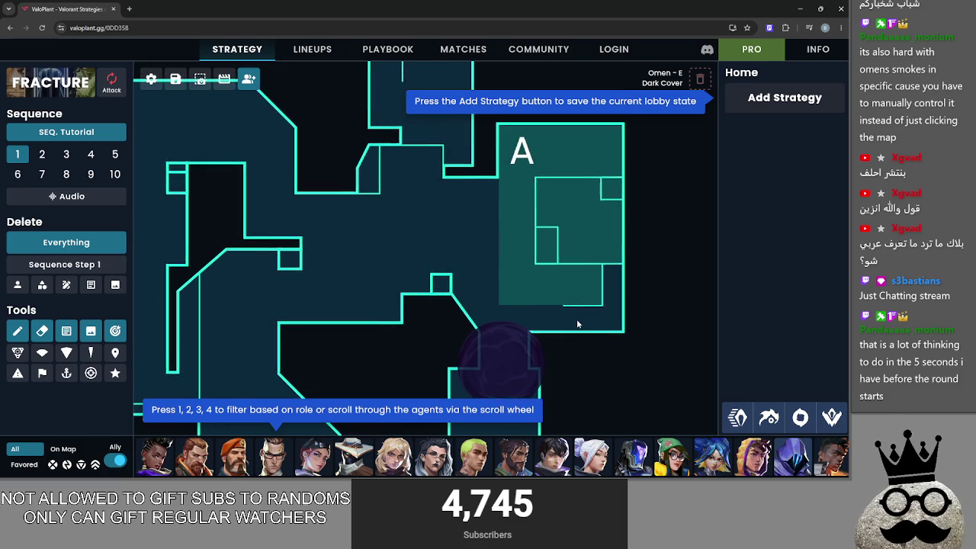
pyautogui.scroll(1, 611, 285)
pyautogui.scroll(-1, 612, 283)
# Load the Pearl map from ValoPlant's map list
pyautogui.moveTo(48, 85)
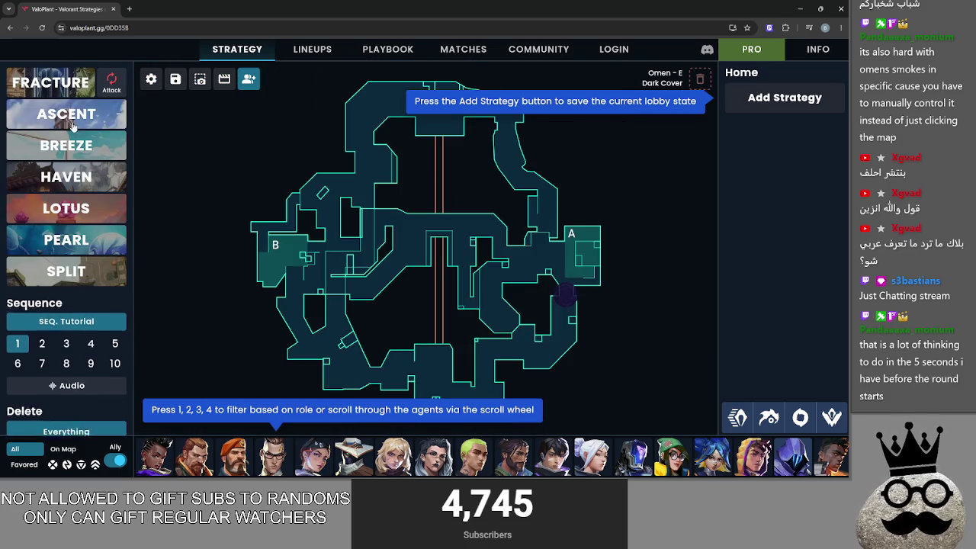
pyautogui.click(93, 241)
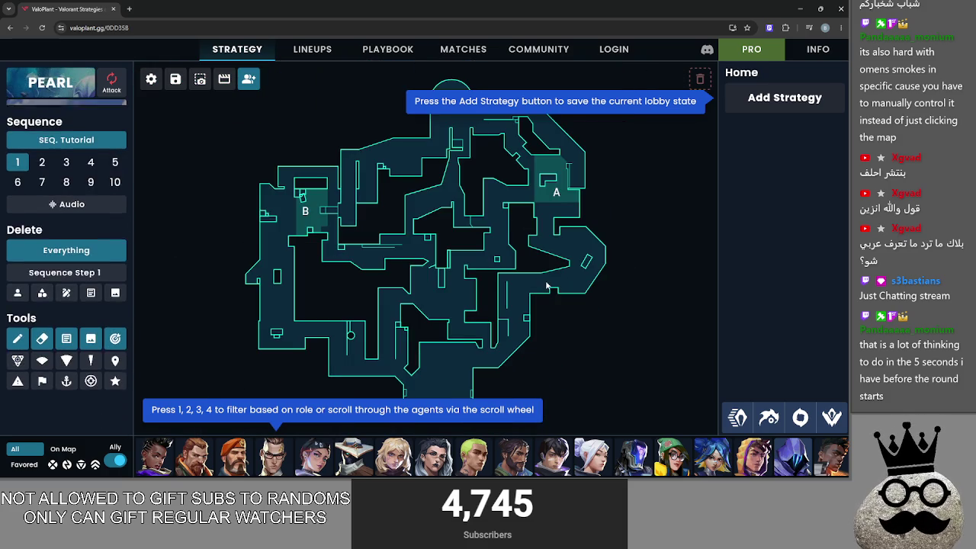
pyautogui.scroll(5, 531, 212)
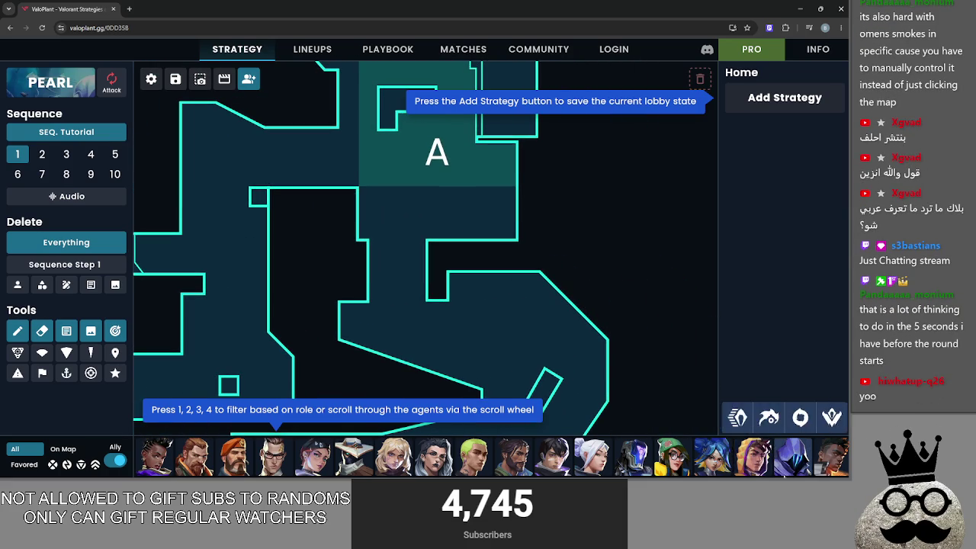
pyautogui.scroll(-3, 488, 456)
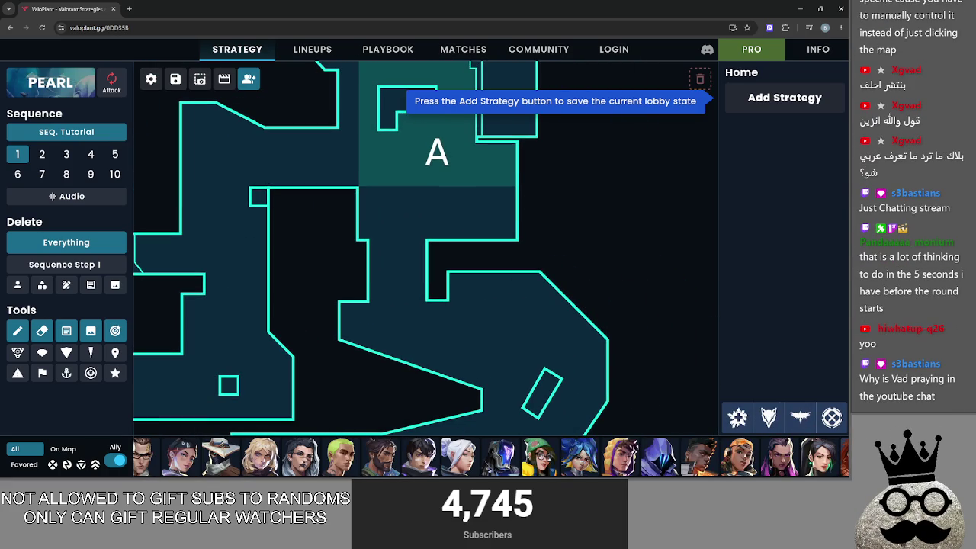
pyautogui.scroll(-1, 488, 456)
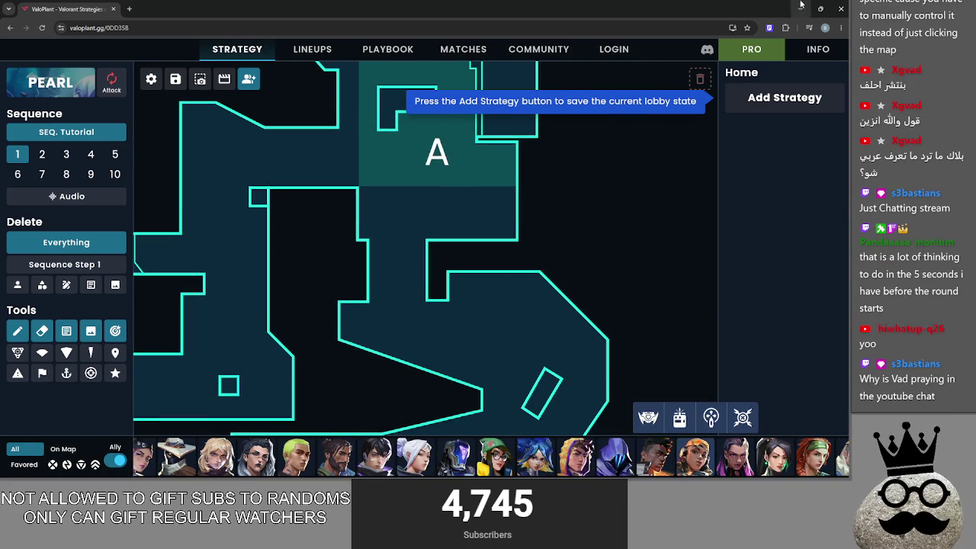
# Glance at the card game, then scroll the agent bar to find Yoru
pyautogui.hotkey('alt', 'Tab')
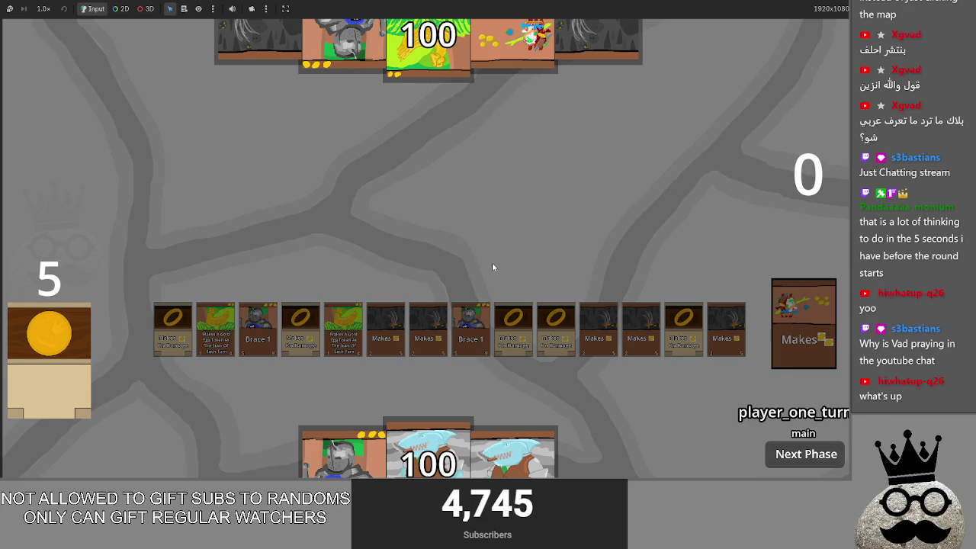
pyautogui.hotkey('alt', 'Tab')
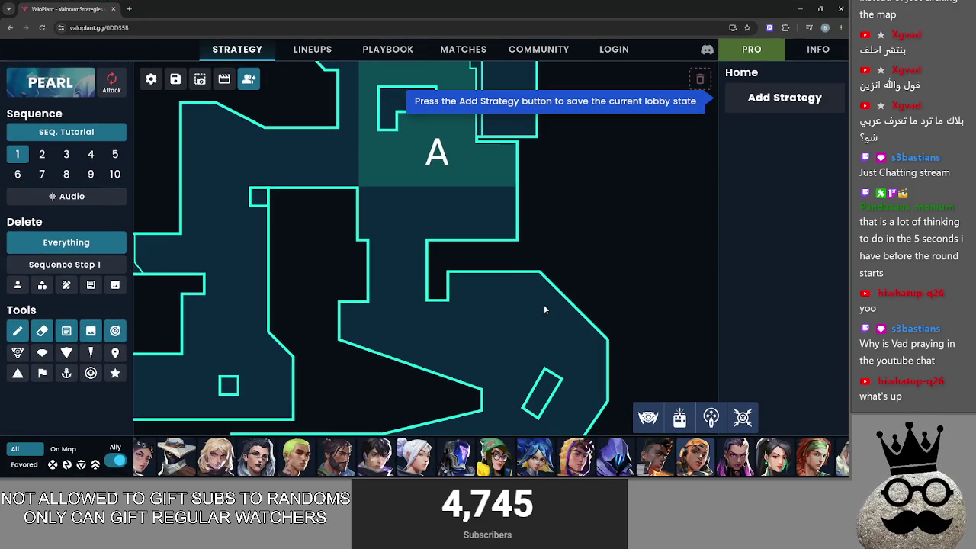
pyautogui.scroll(-5, 738, 457)
pyautogui.scroll(-3, 738, 458)
pyautogui.moveTo(785, 457)
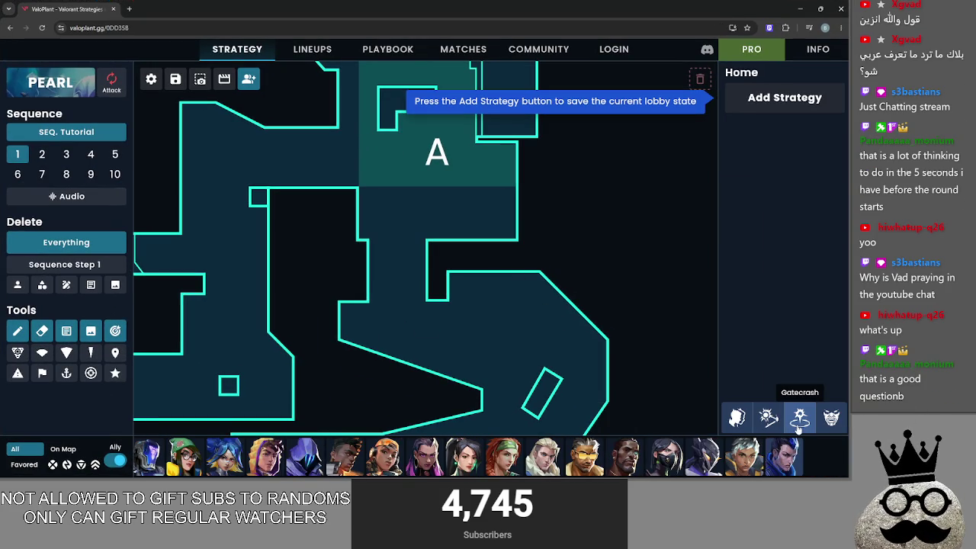
pyautogui.scroll(-5, 408, 333)
pyautogui.scroll(5, 365, 292)
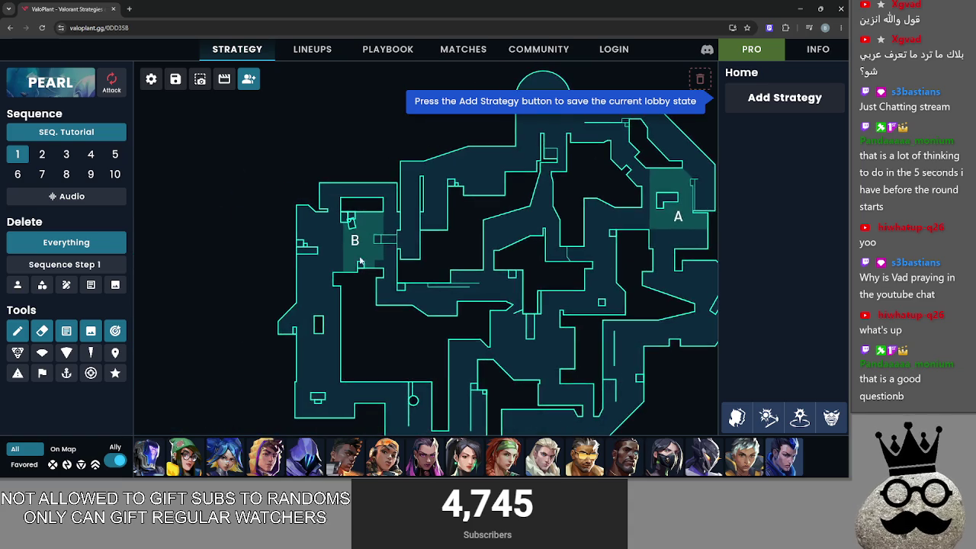
# Drop Yoru's Gatecrash and Blindside icons on the Pearl map near B site
pyautogui.moveTo(800, 417)
pyautogui.mouseDown()
pyautogui.moveTo(385, 257)
pyautogui.moveTo(712, 190)
pyautogui.mouseUp()
pyautogui.moveTo(548, 267); pyautogui.dragTo(464, 263)
pyautogui.moveTo(768, 417)
pyautogui.mouseDown()
pyautogui.moveTo(387, 314)
pyautogui.moveTo(279, 262)
pyautogui.mouseUp()
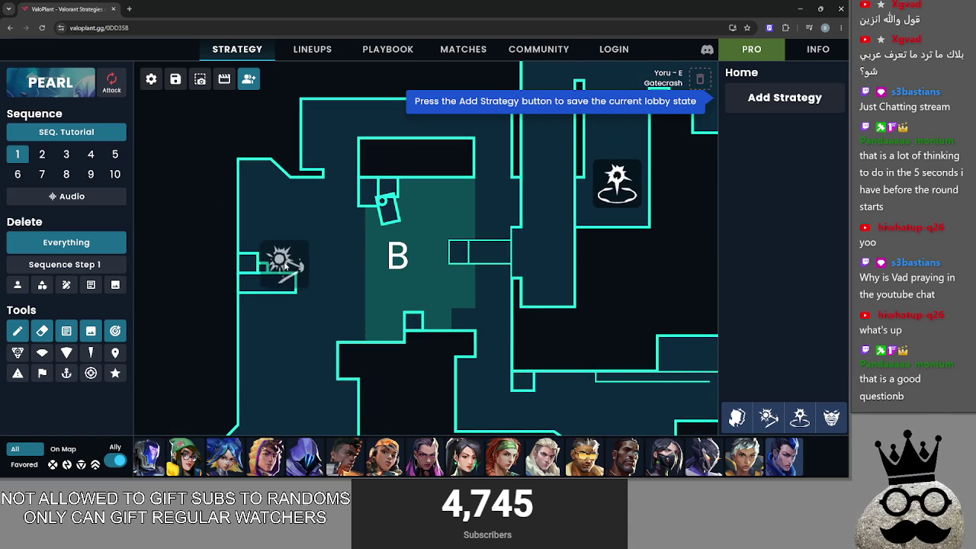
pyautogui.scroll(-5, 299, 287)
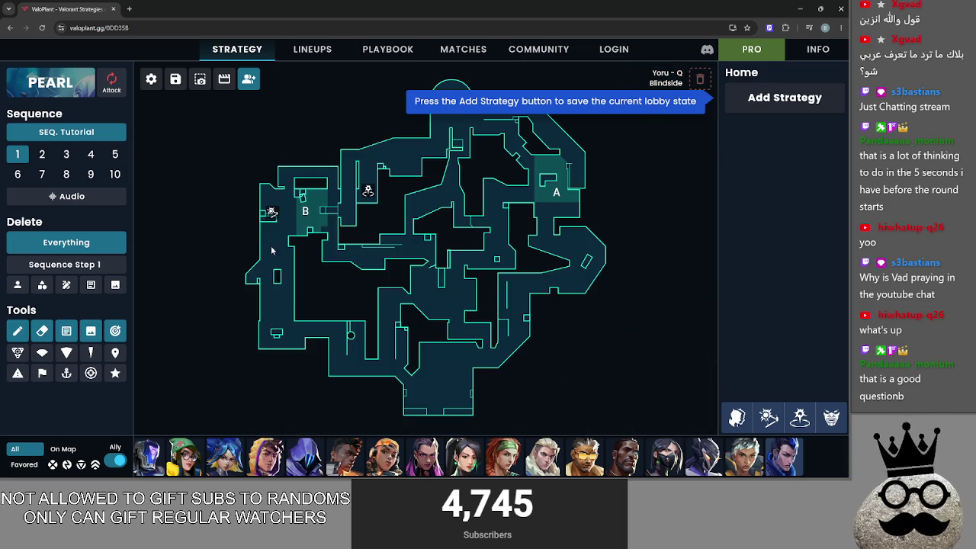
pyautogui.scroll(3, 278, 248)
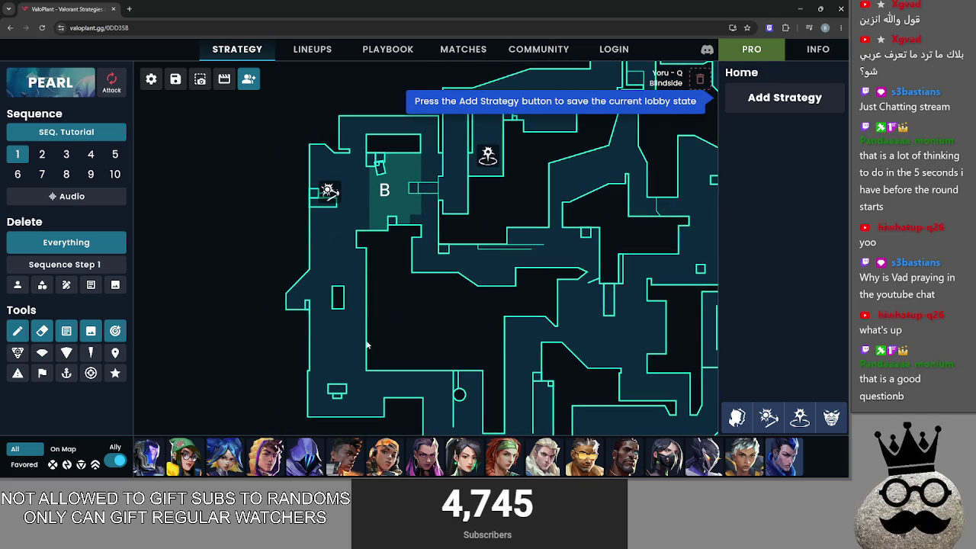
# Reposition the Gatecrash icon above B site and frame B site in view
pyautogui.moveTo(334, 308)
pyautogui.mouseDown()
pyautogui.moveTo(340, 323)
pyautogui.moveTo(360, 320)
pyautogui.mouseUp()
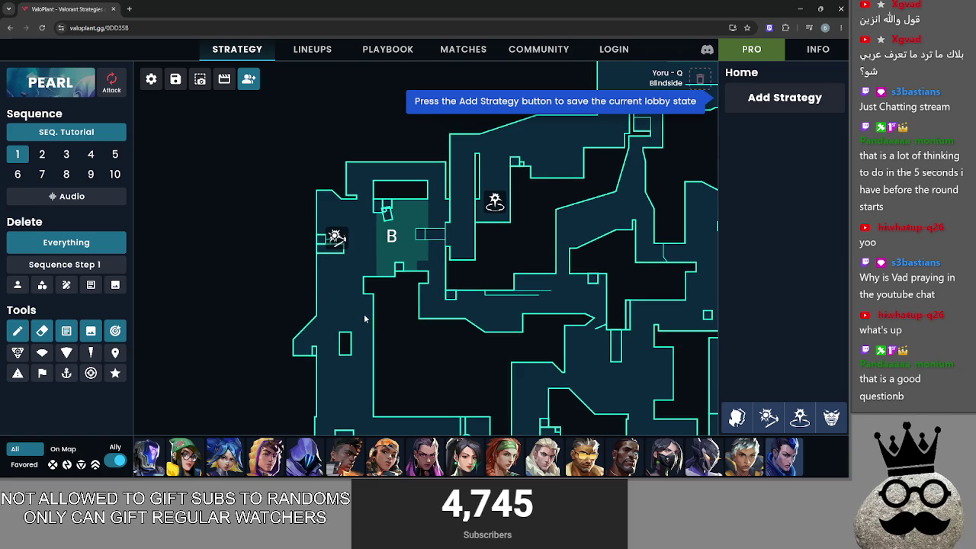
pyautogui.moveTo(495, 200)
pyautogui.mouseDown()
pyautogui.moveTo(570, 146)
pyautogui.moveTo(622, 133)
pyautogui.moveTo(484, 198)
pyautogui.moveTo(627, 131)
pyautogui.mouseUp()
pyautogui.moveTo(627, 186); pyautogui.dragTo(555, 254)
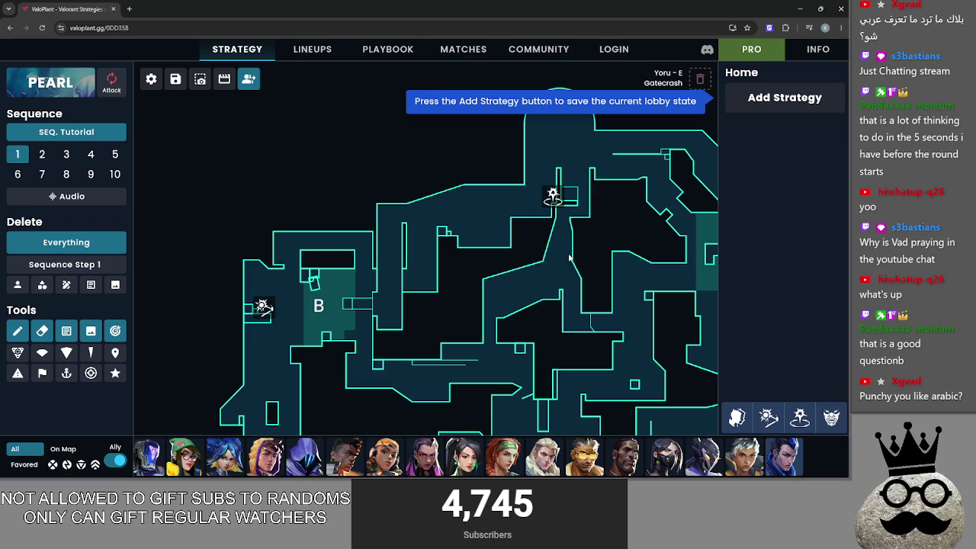
pyautogui.moveTo(553, 196)
pyautogui.mouseDown()
pyautogui.moveTo(429, 254)
pyautogui.moveTo(437, 240)
pyautogui.mouseUp()
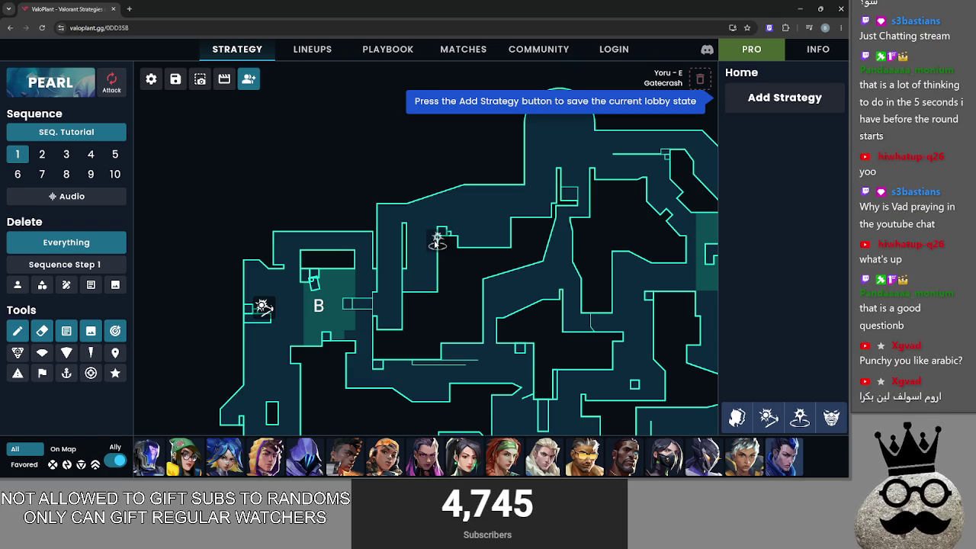
pyautogui.moveTo(511, 267); pyautogui.dragTo(536, 215)
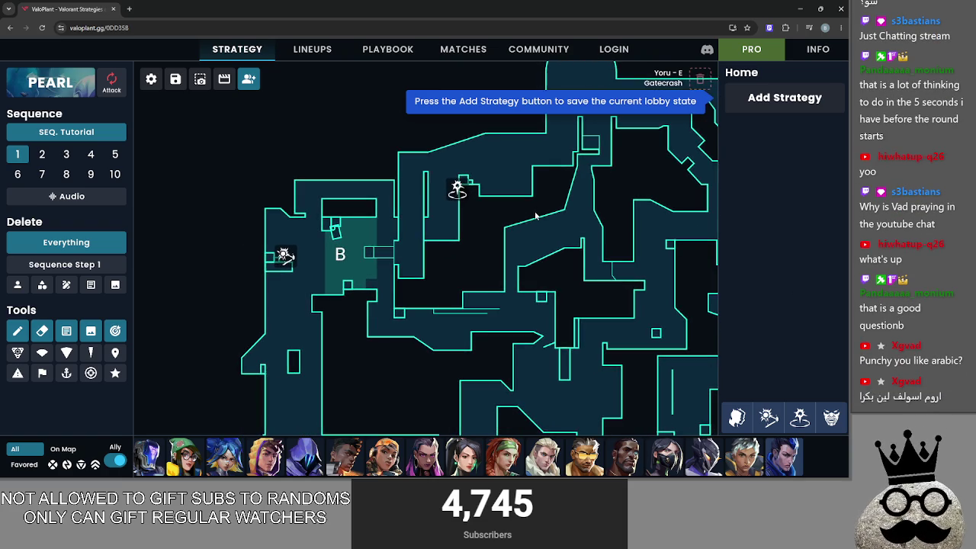
pyautogui.scroll(-3, 536, 216)
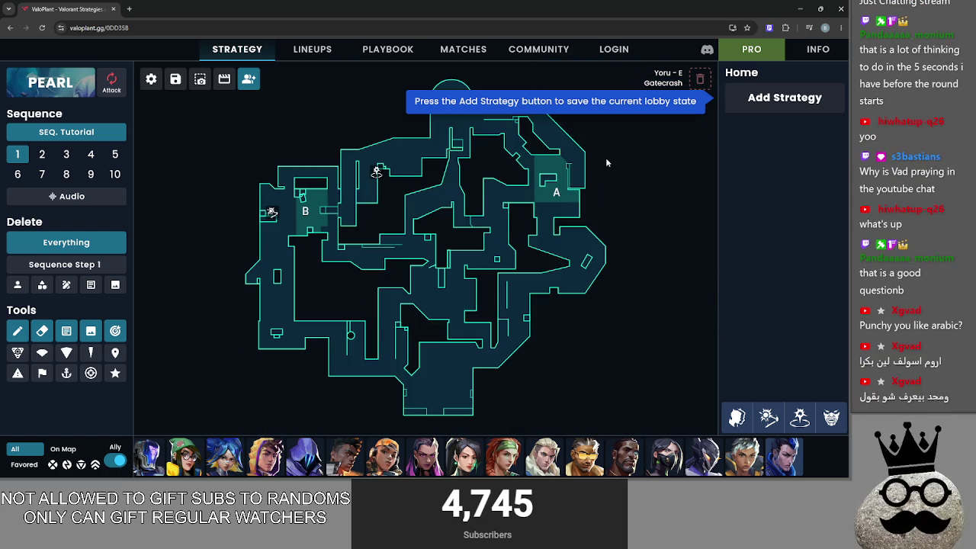
pyautogui.scroll(5, 244, 138)
pyautogui.moveTo(245, 138); pyautogui.dragTo(521, 197)
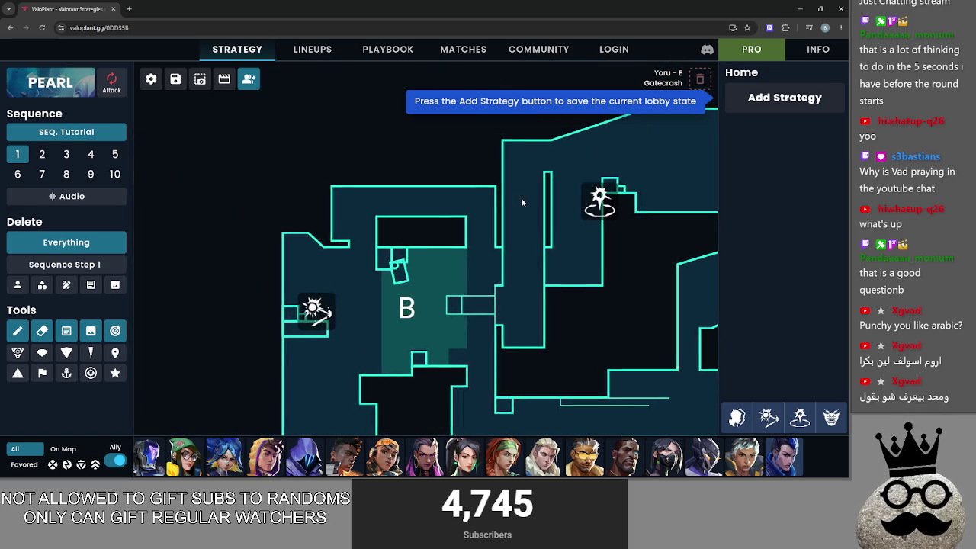
pyautogui.scroll(-3, 438, 262)
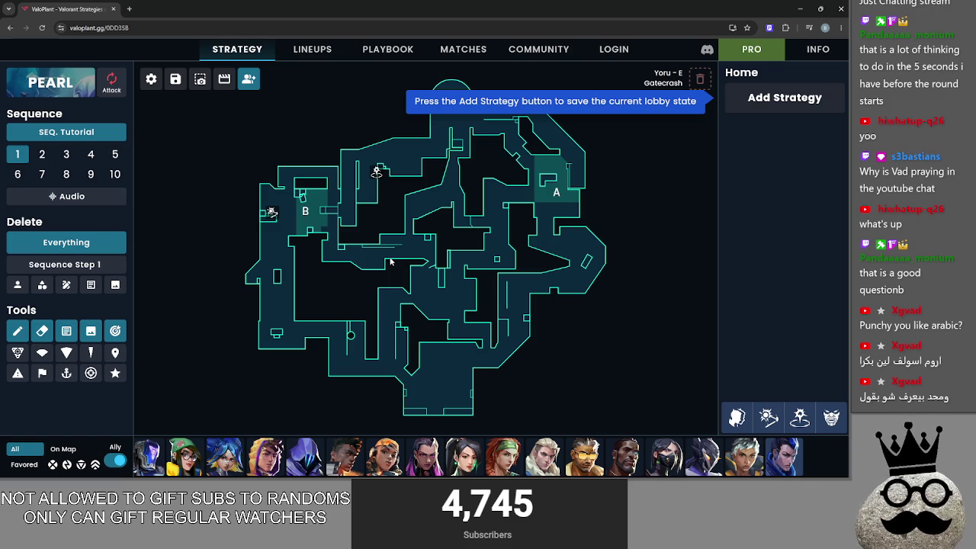
# Load the Fracture map and pick the freehand pen in red
pyautogui.click(53, 82)
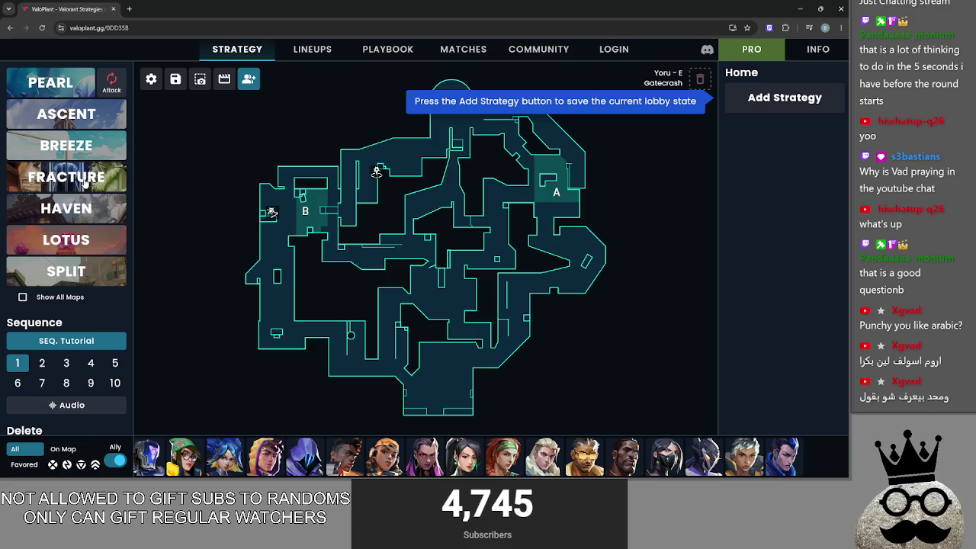
pyautogui.click(85, 180)
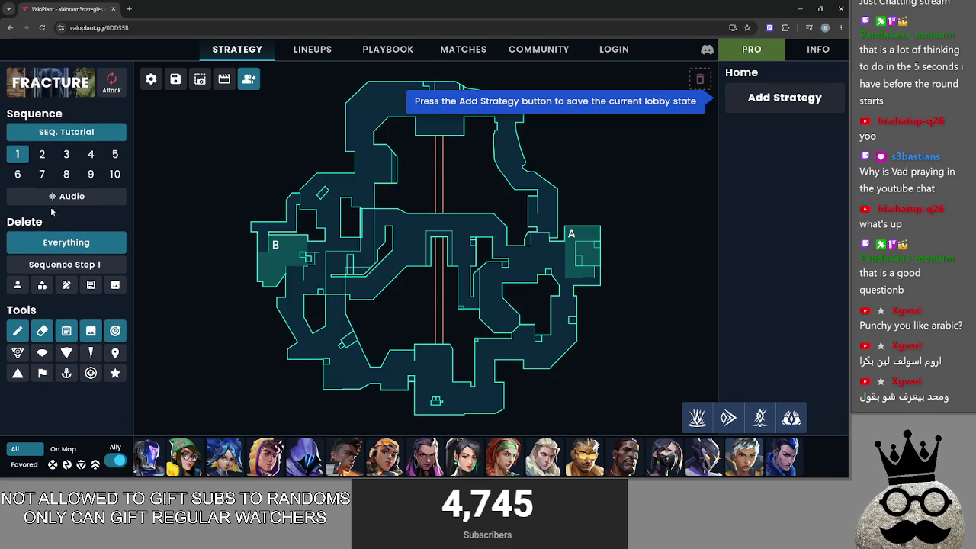
pyautogui.click(25, 326)
pyautogui.click(77, 370)
# Draw and retrace a red X over Fracture's lower-left area
pyautogui.moveTo(293, 321); pyautogui.dragTo(377, 384)
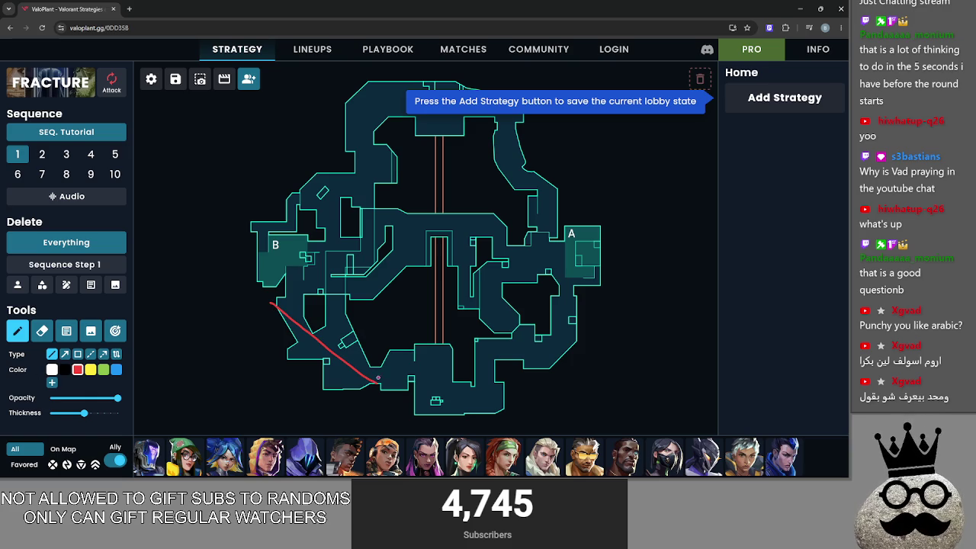
pyautogui.moveTo(387, 300); pyautogui.dragTo(295, 381)
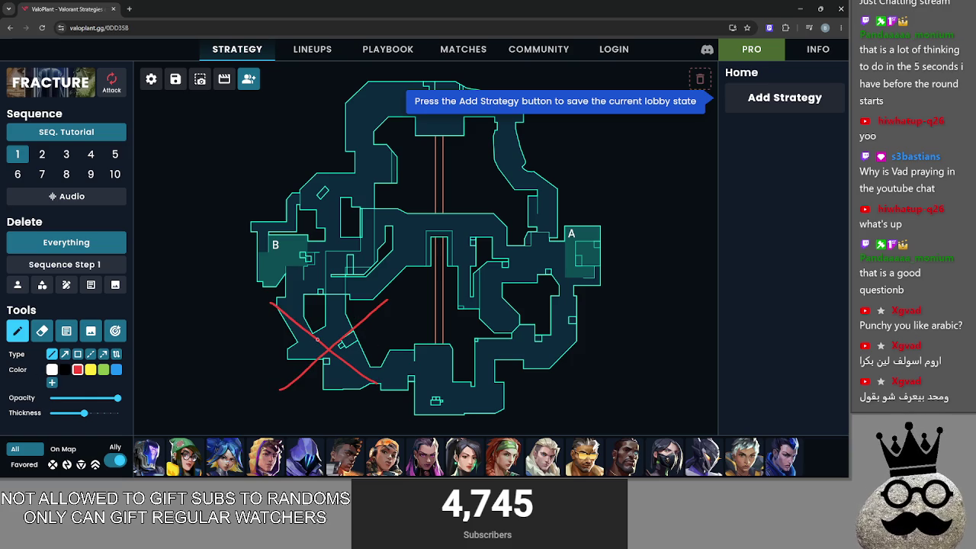
pyautogui.moveTo(388, 294); pyautogui.dragTo(273, 384)
pyautogui.moveTo(260, 301); pyautogui.dragTo(399, 391)
pyautogui.moveTo(382, 299); pyautogui.dragTo(269, 390)
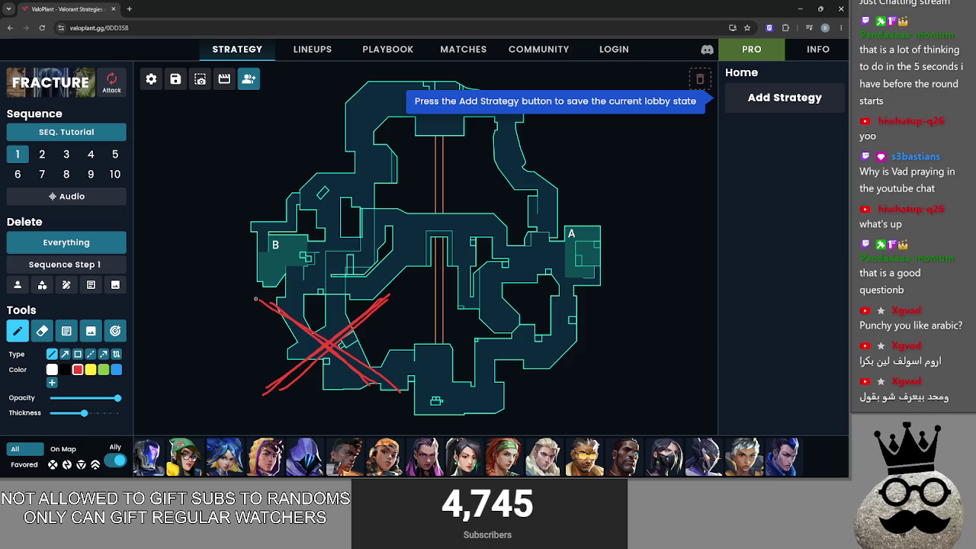
pyautogui.moveTo(255, 300); pyautogui.dragTo(320, 345)
pyautogui.moveTo(389, 294); pyautogui.dragTo(265, 385)
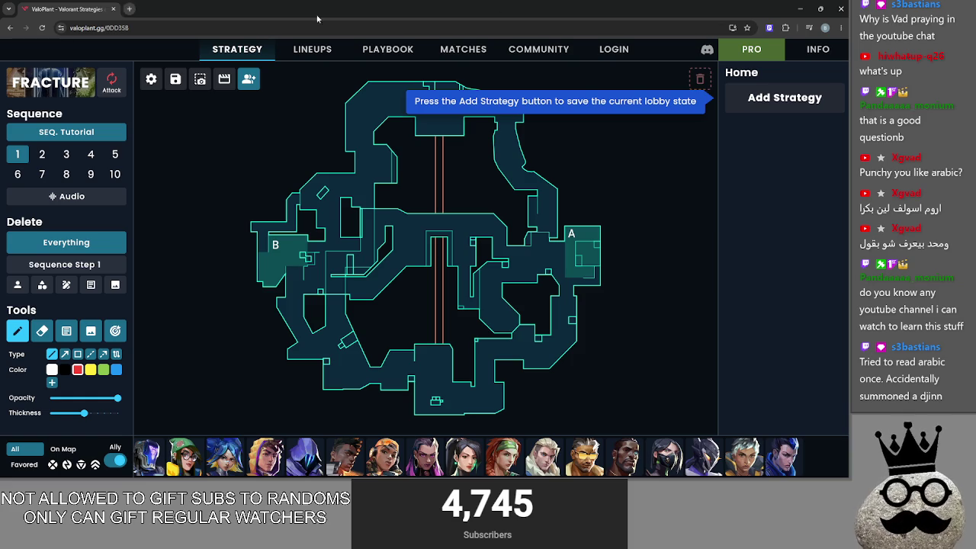
# Restore, move and re-maximize the browser window, then select the address bar
pyautogui.click(823, 9)
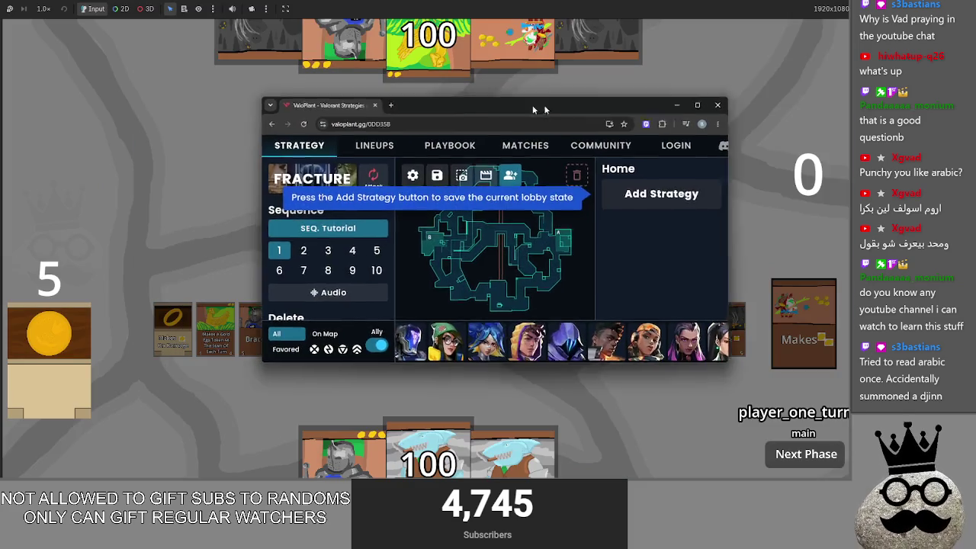
pyautogui.moveTo(567, 96); pyautogui.dragTo(532, 98)
pyautogui.doubleClick(532, 98)
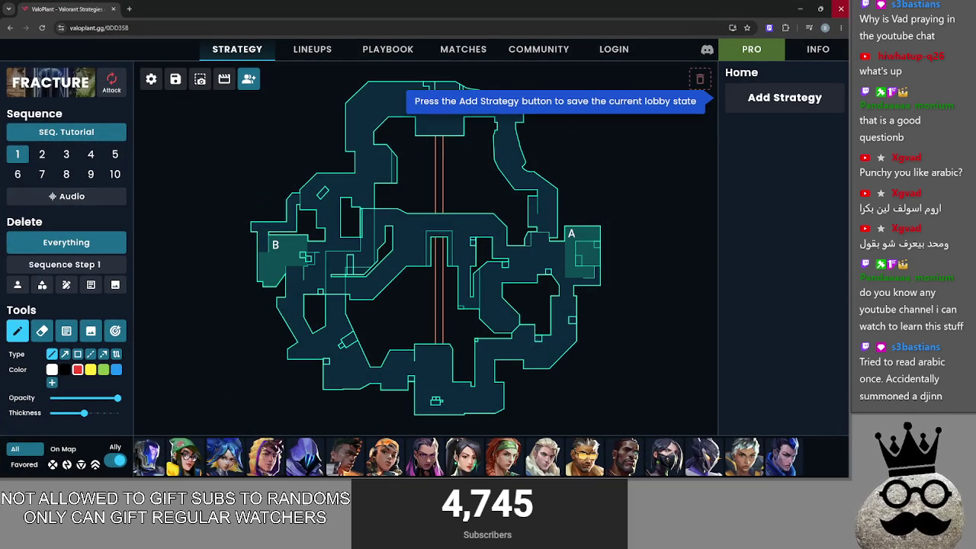
pyautogui.click(209, 24)
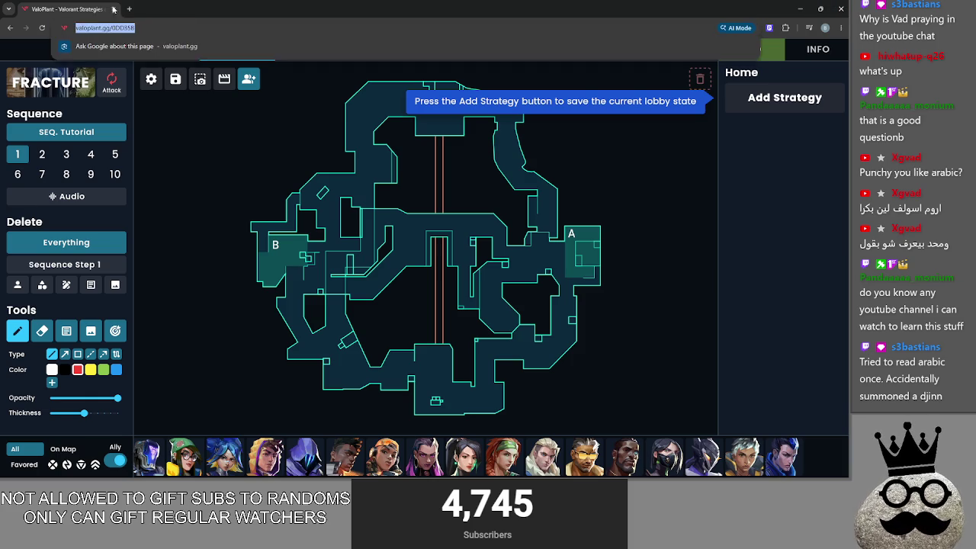
pyautogui.hotkey('ctrl', 't')
pyautogui.write('u')
pyautogui.click(279, 223)
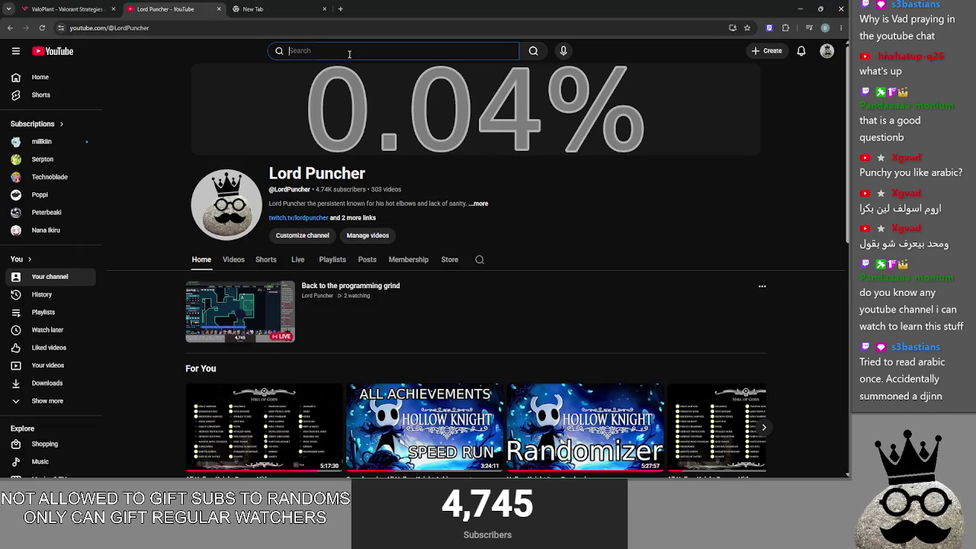
pyautogui.click(351, 51)
pyautogui.write('omen pro vods')
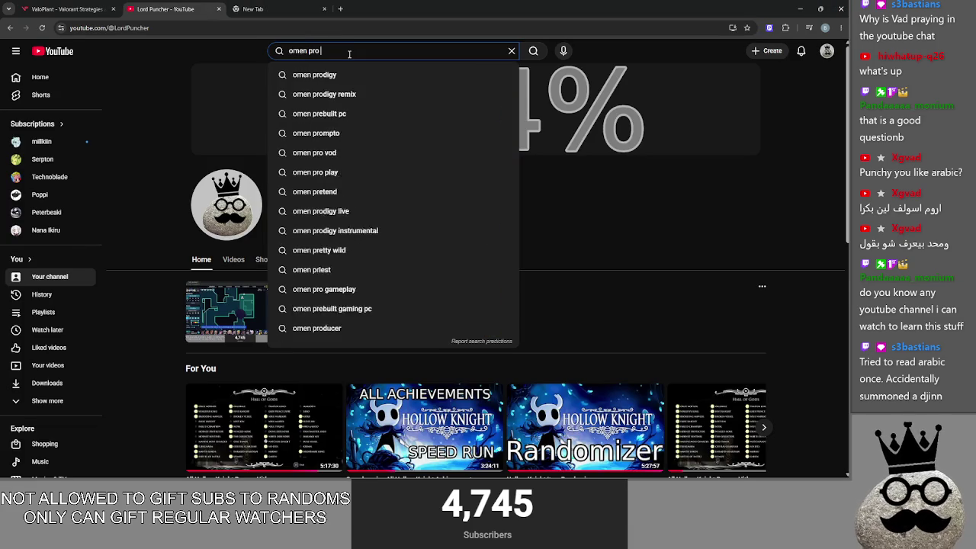
pyautogui.press('Return')
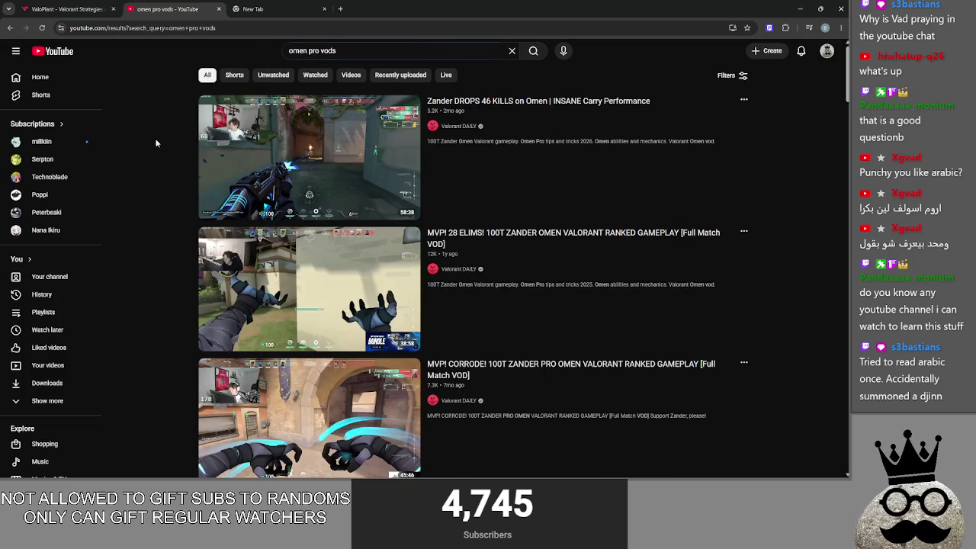
pyautogui.scroll(-1, 254, 265)
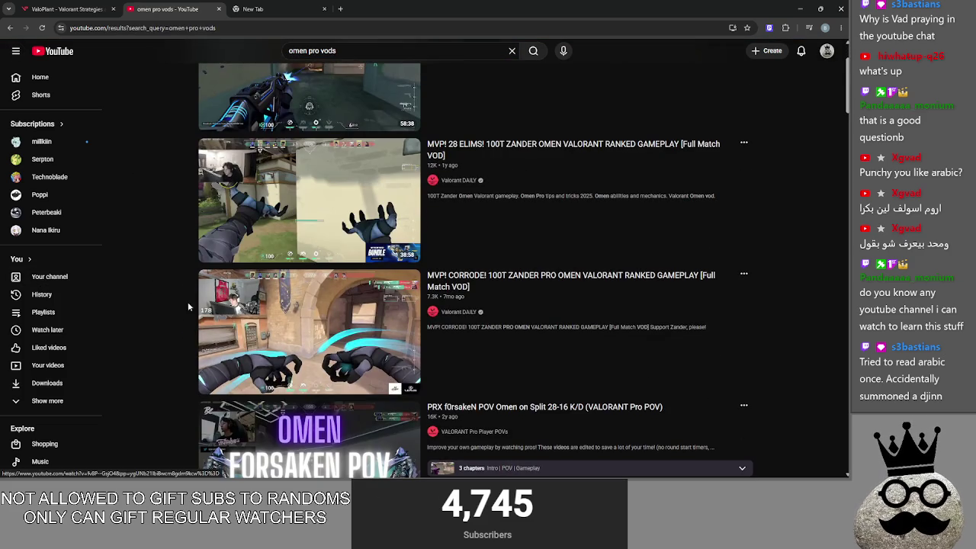
pyautogui.scroll(-1, 166, 286)
pyautogui.scroll(-1, 164, 281)
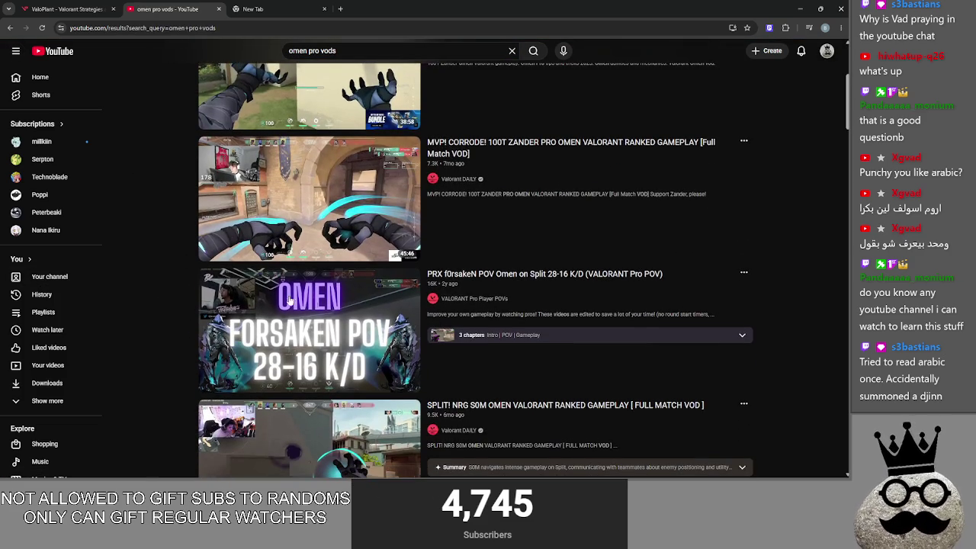
pyautogui.scroll(3, 160, 276)
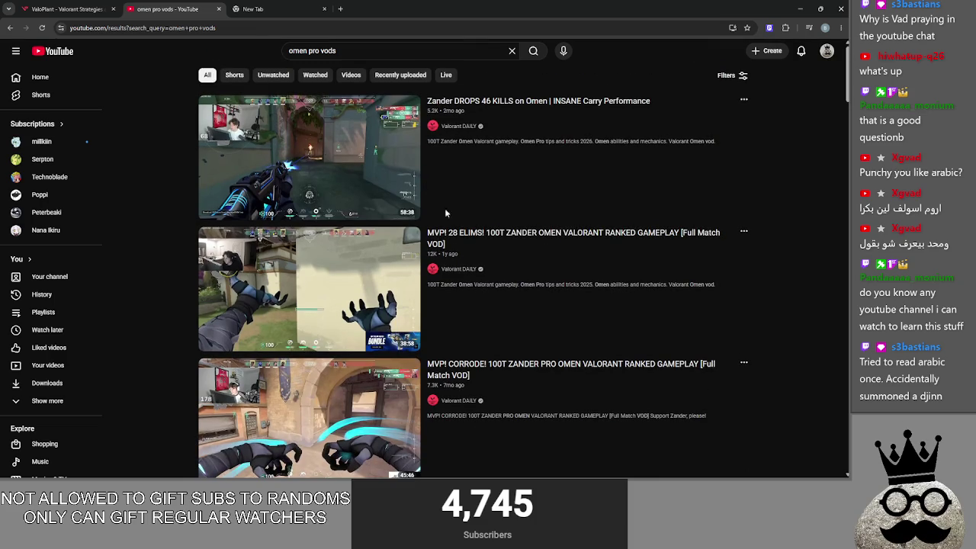
pyautogui.press('/')
pyautogui.click(204, 55)
pyautogui.click(414, 48)
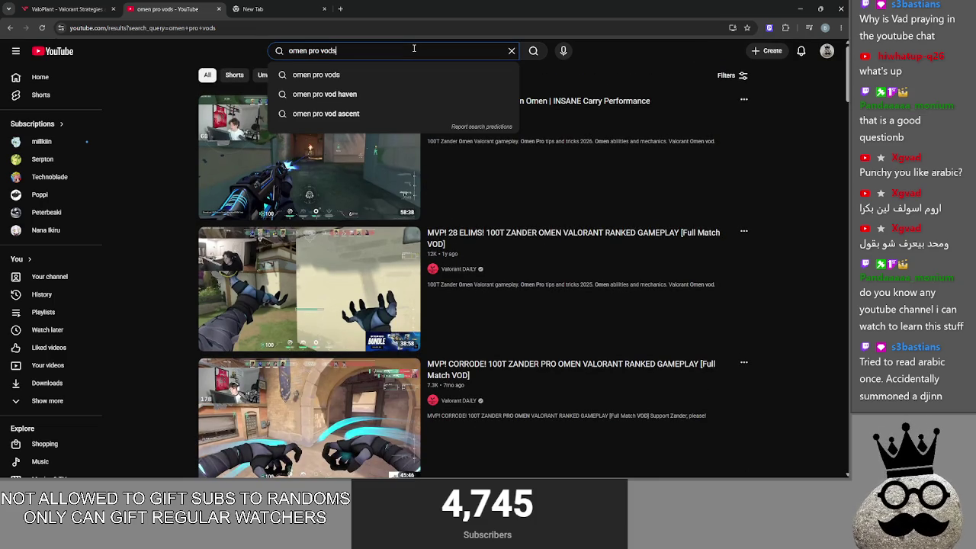
pyautogui.click(204, 55)
pyautogui.click(399, 51)
pyautogui.click(257, 52)
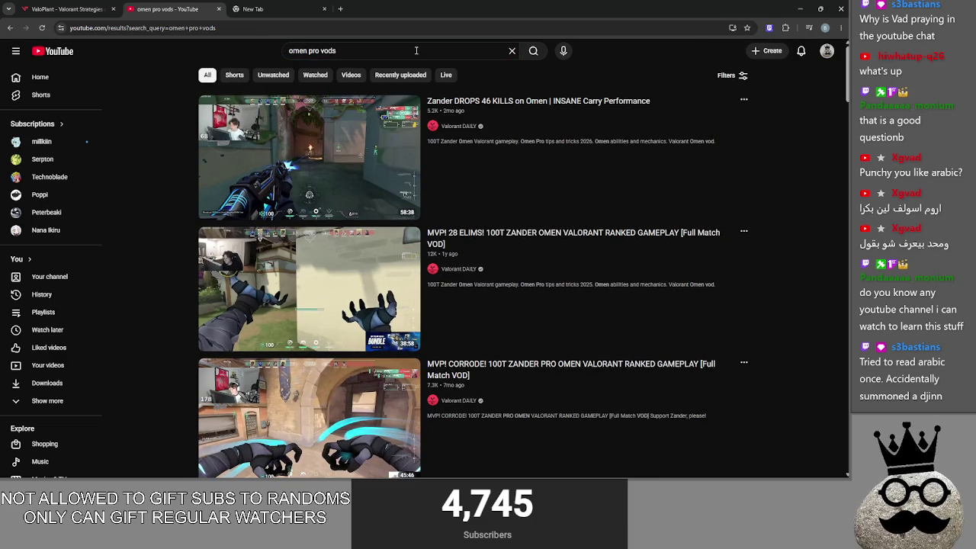
pyautogui.click(419, 52)
pyautogui.click(255, 52)
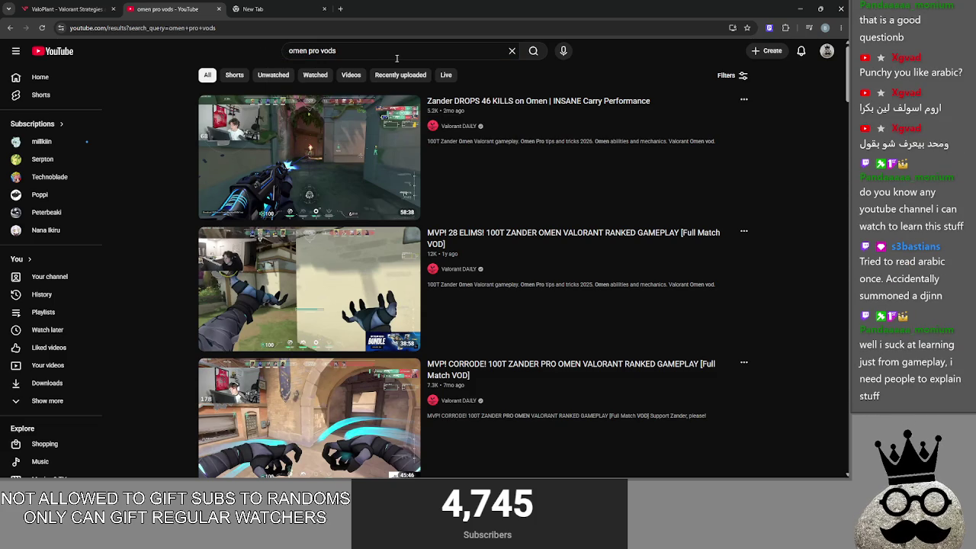
pyautogui.scroll(-3, 343, 284)
pyautogui.scroll(2, 343, 283)
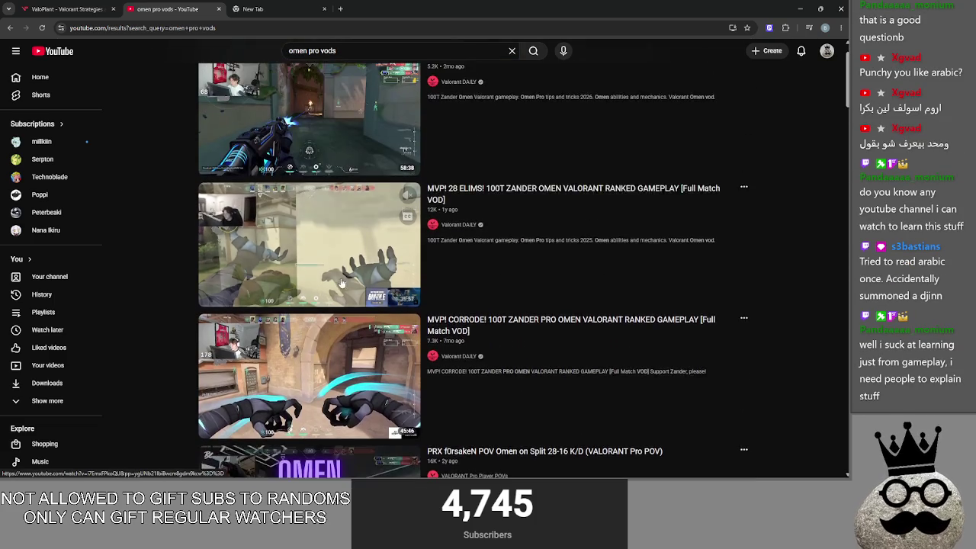
pyautogui.scroll(1, 343, 284)
pyautogui.click(357, 50)
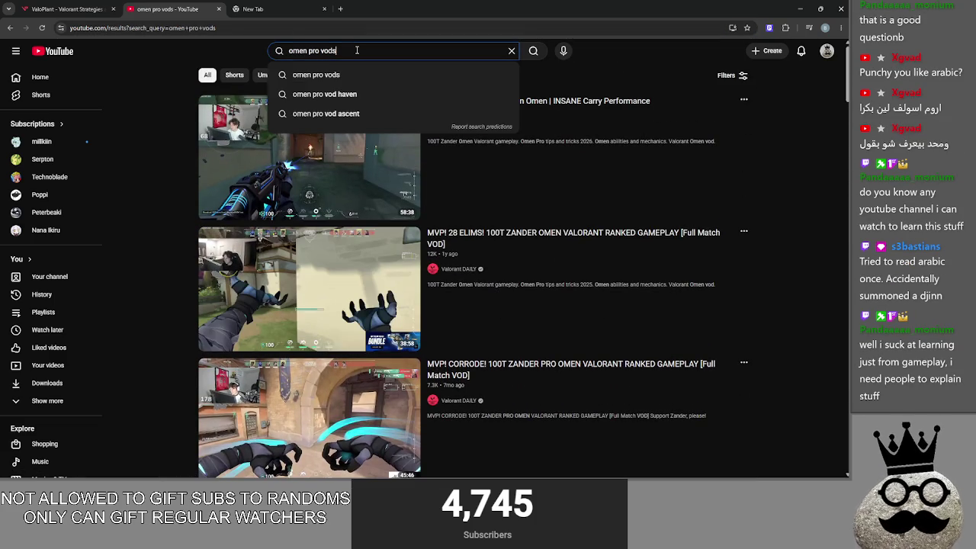
pyautogui.press('BackSpace')
pyautogui.click(204, 55)
pyautogui.scroll(-3, 175, 149)
pyautogui.scroll(-3, 175, 150)
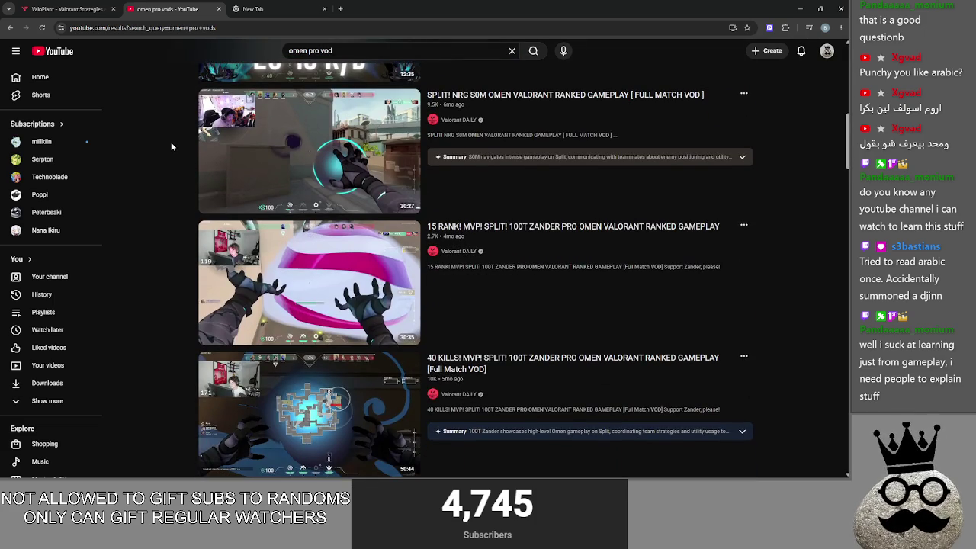
pyautogui.scroll(-4, 171, 147)
pyautogui.scroll(-3, 172, 147)
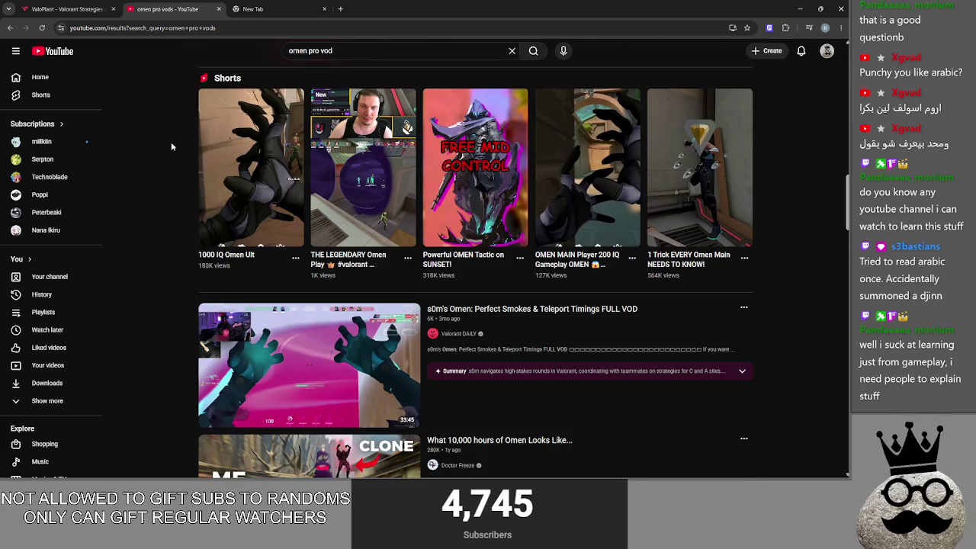
pyautogui.scroll(-3, 171, 146)
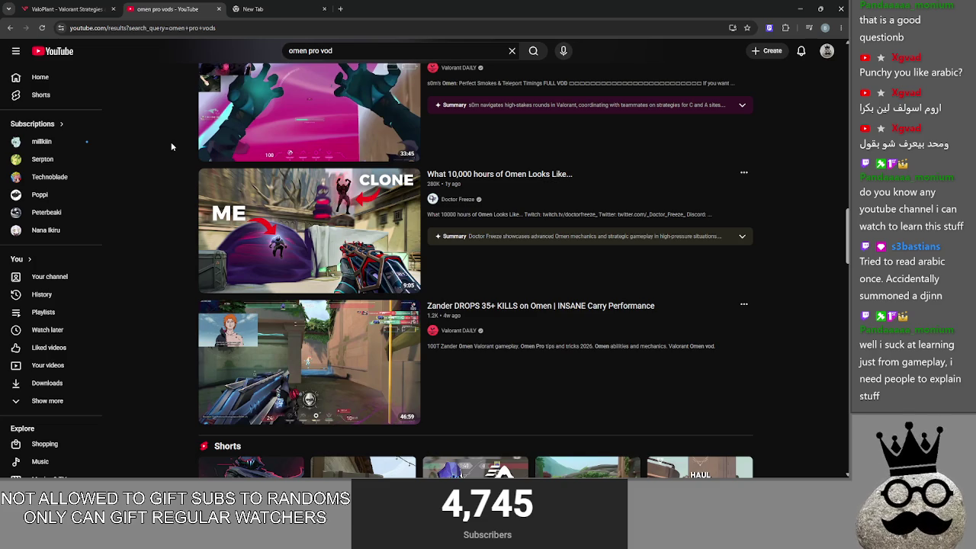
pyautogui.scroll(15, 172, 146)
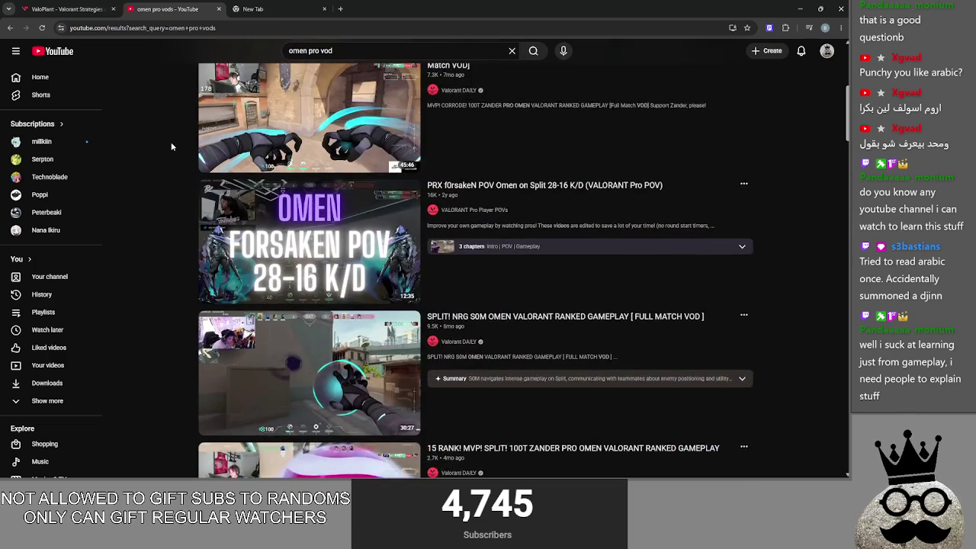
pyautogui.scroll(3, 172, 146)
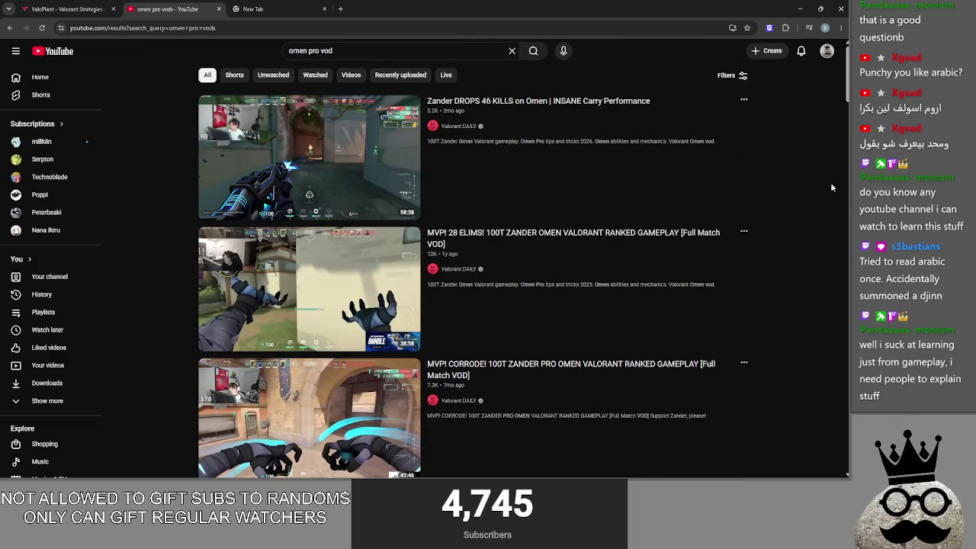
# Open the Zander DROPS 46 KILLS on Omen video and pause it a few seconds in
pyautogui.press('/')
pyautogui.click(332, 174)
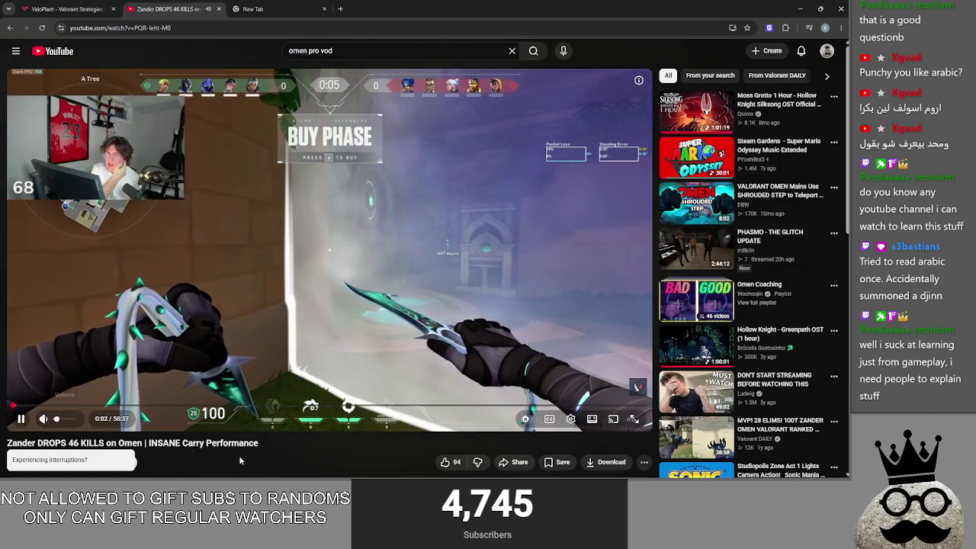
pyautogui.press('Right')
pyautogui.press('Left')
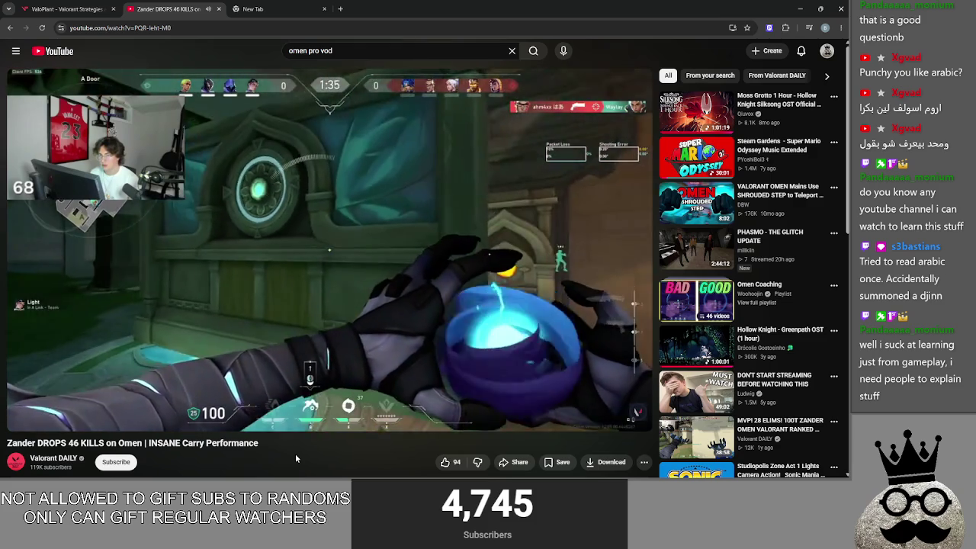
pyautogui.press('Left')
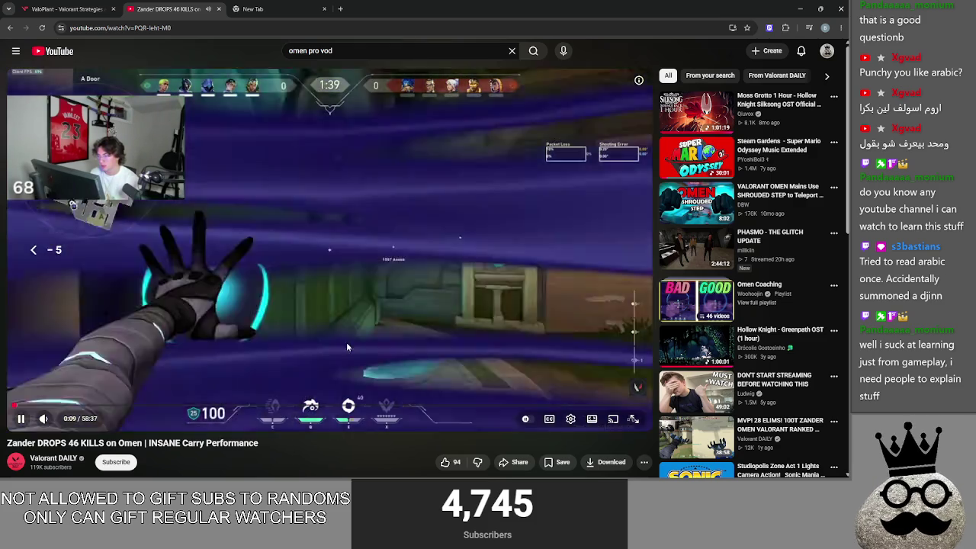
pyautogui.click(370, 337)
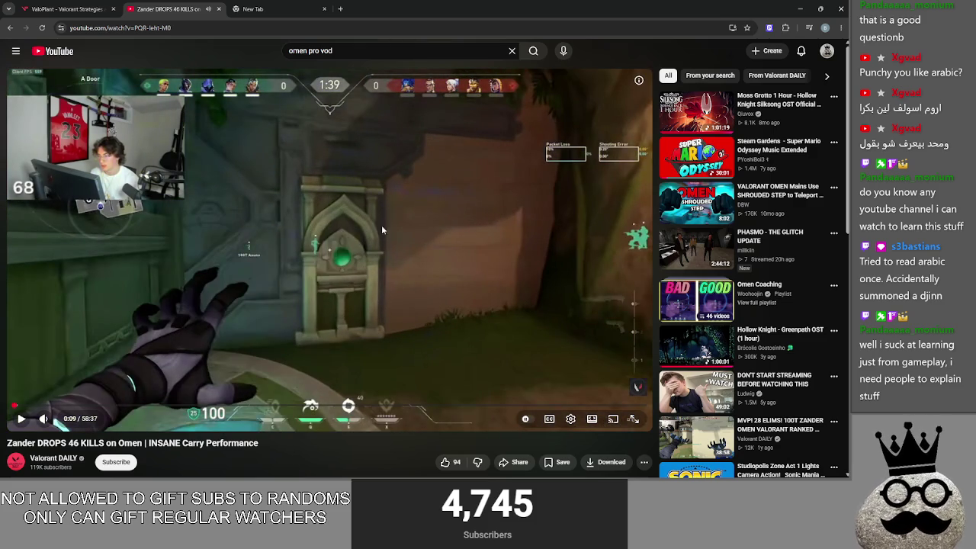
# Switch back to the ValoPlant strategy map window
pyautogui.hotkey('alt', 'Tab')
pyautogui.press('Tab')
pyautogui.press('Tab')
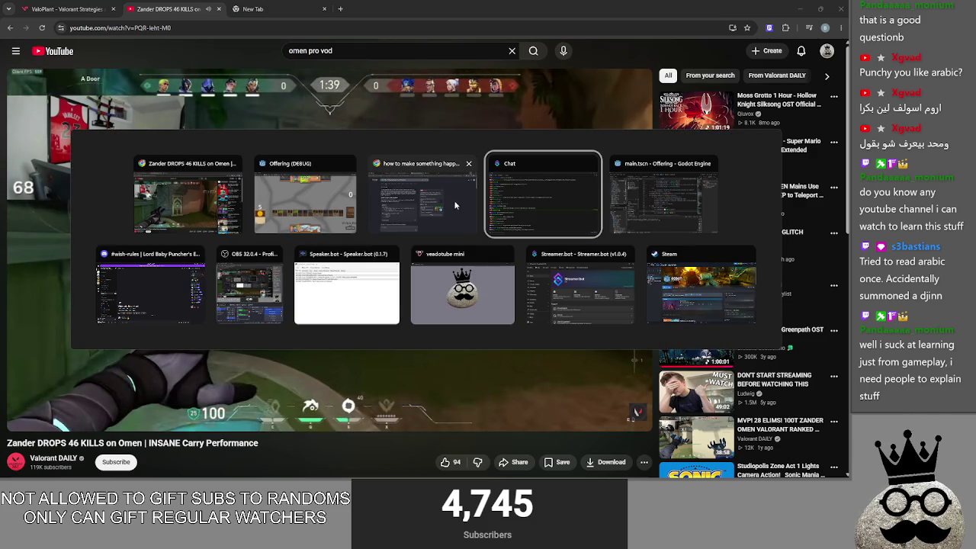
pyautogui.click(208, 211)
pyautogui.click(65, 9)
# Load the Lotus map, select Omen and place a Dark Cover smoke
pyautogui.click(50, 82)
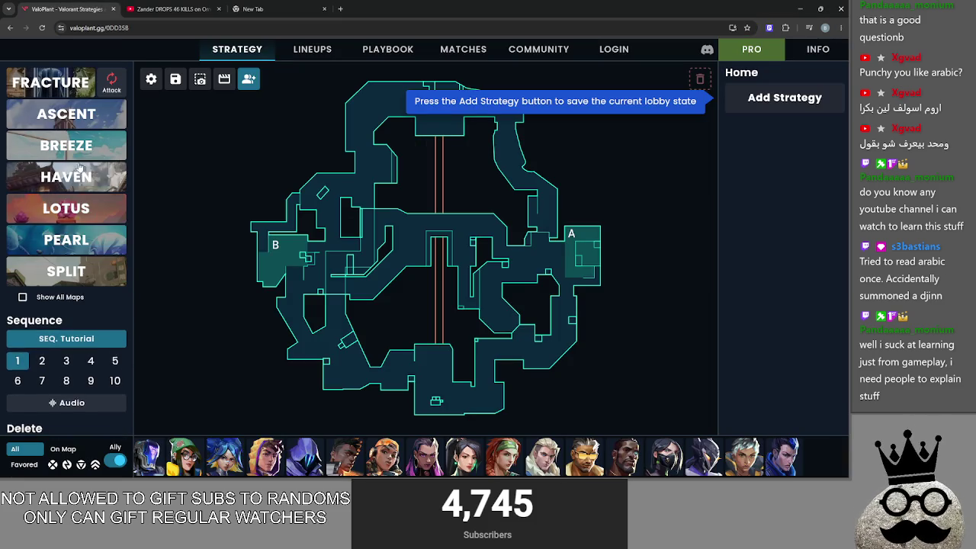
pyautogui.click(73, 222)
pyautogui.scroll(5, 546, 262)
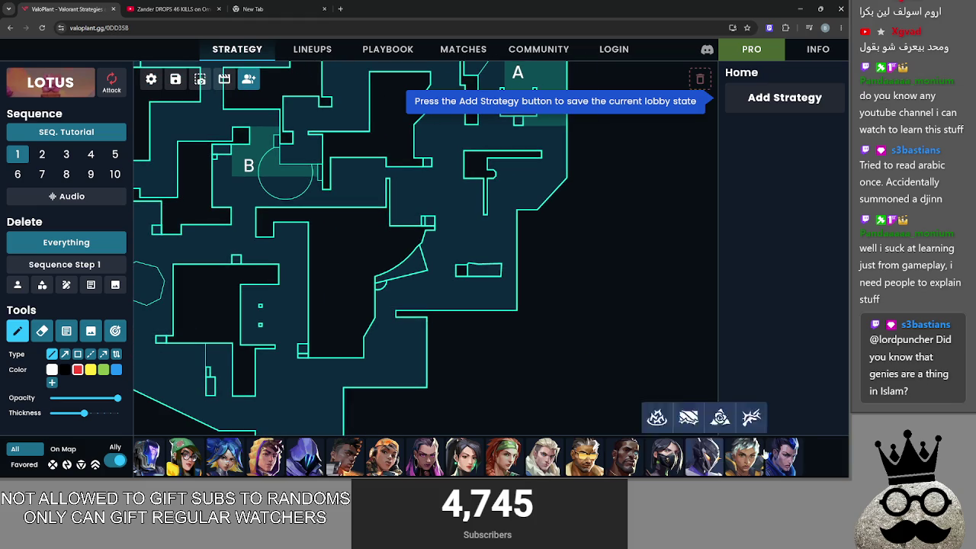
pyautogui.click(304, 456)
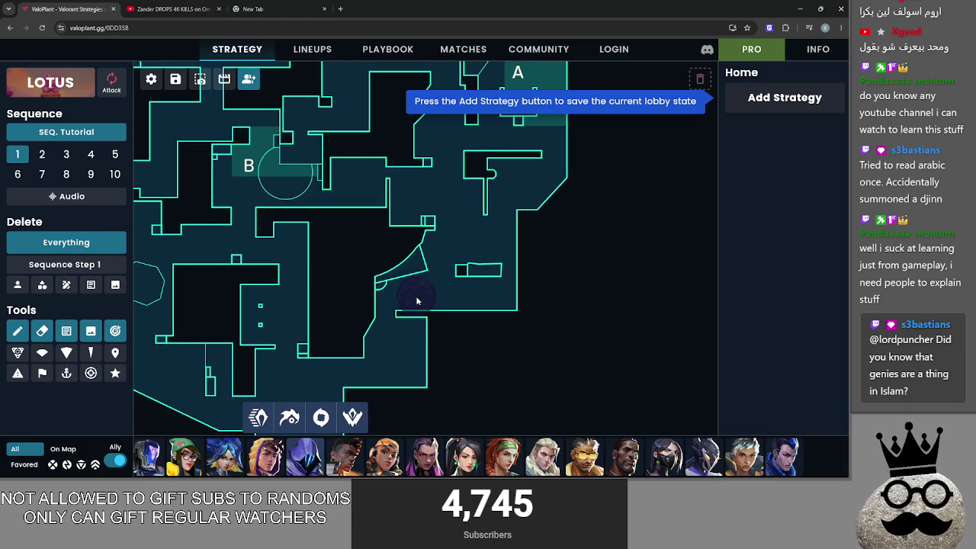
pyautogui.click(418, 293)
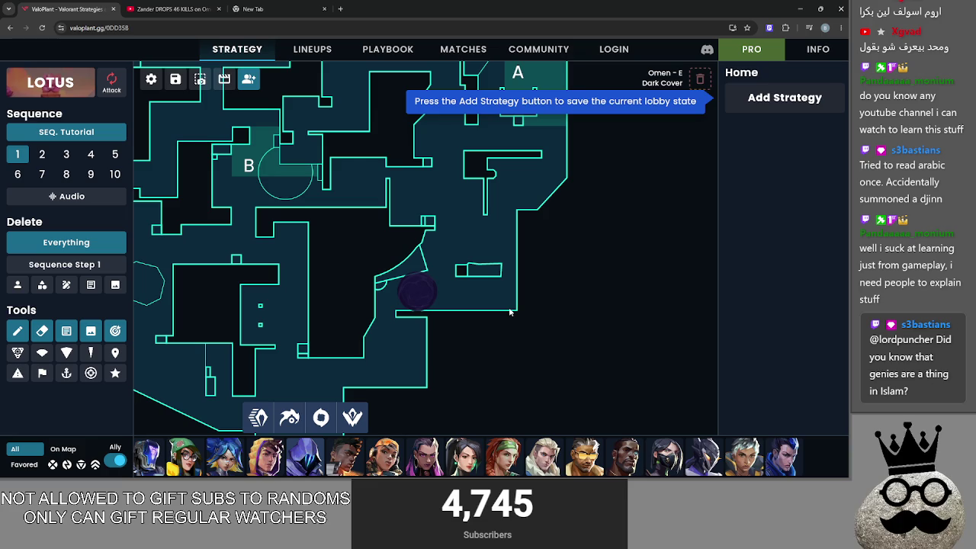
# Add an Omen Paranoia blast from the smoke, angled low, then return to the video
pyautogui.hotkey('alt', 'Tab')
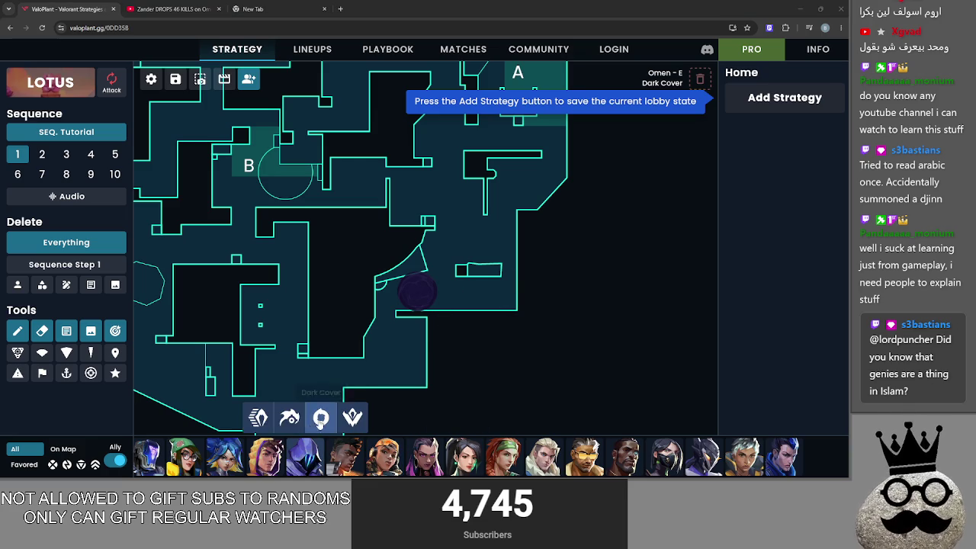
pyautogui.moveTo(258, 417)
pyautogui.mouseDown()
pyautogui.moveTo(516, 295)
pyautogui.moveTo(517, 275)
pyautogui.mouseUp()
pyautogui.moveTo(516, 208)
pyautogui.mouseDown()
pyautogui.moveTo(453, 247)
pyautogui.moveTo(451, 296)
pyautogui.moveTo(454, 289)
pyautogui.mouseUp()
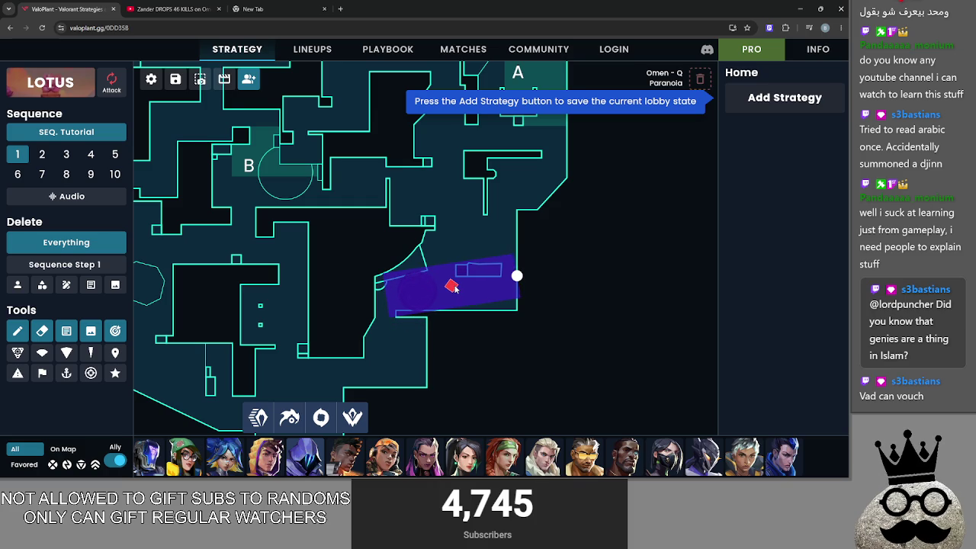
pyautogui.moveTo(516, 276); pyautogui.dragTo(507, 273)
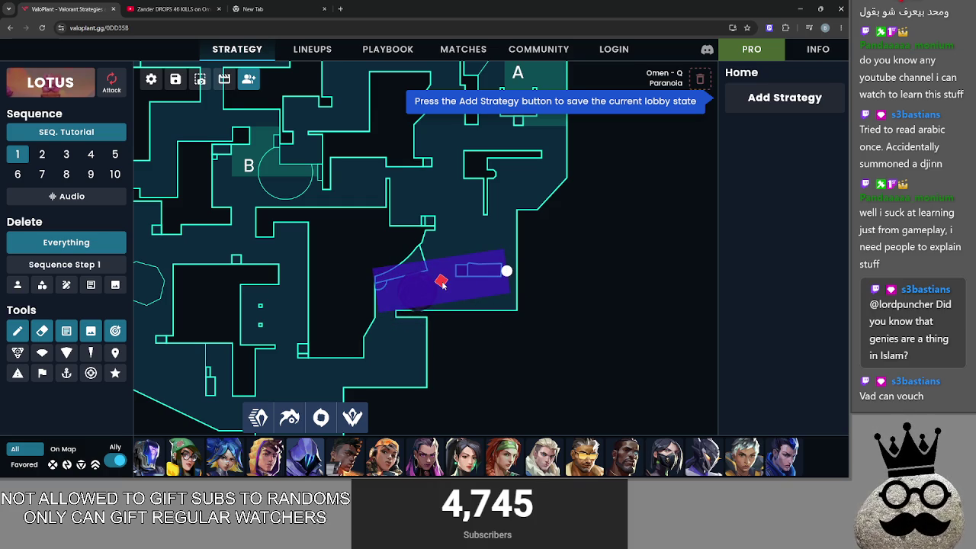
pyautogui.hotkey('alt', 'Tab')
pyautogui.press('Escape')
pyautogui.hotkey('ctrl', 'Tab')
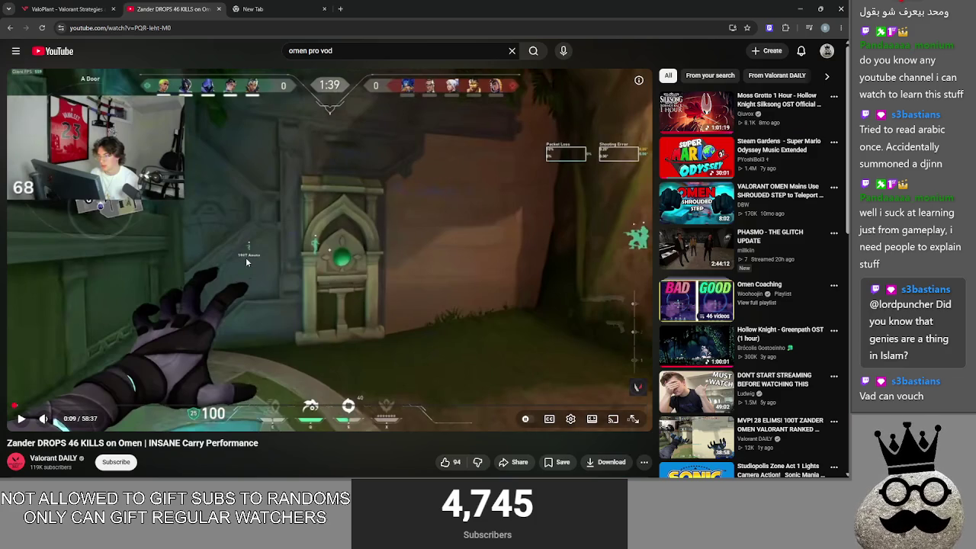
# Play Zander's Omen VOD to 0:18, replay the last five seconds, and leave it paused at A Site
pyautogui.click(246, 262)
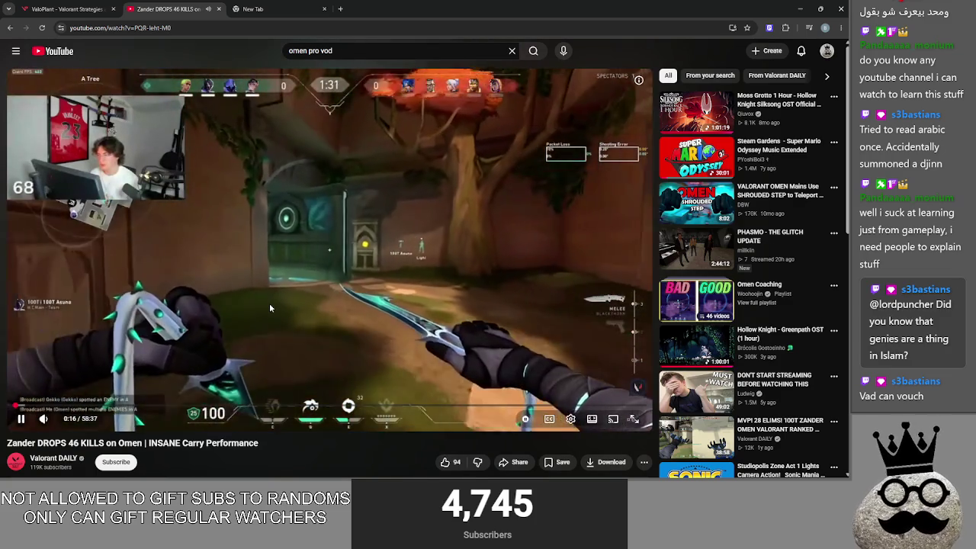
pyautogui.click(269, 305)
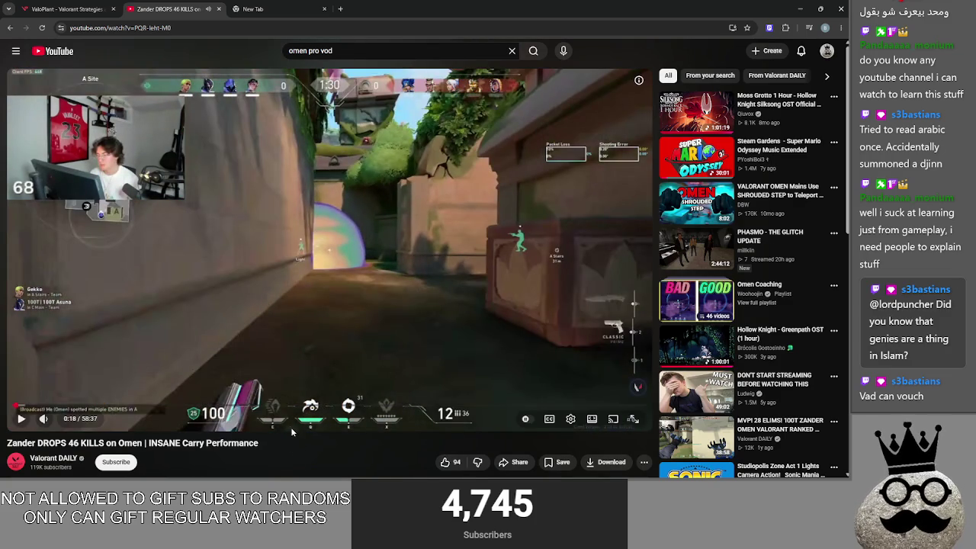
pyautogui.press('Left')
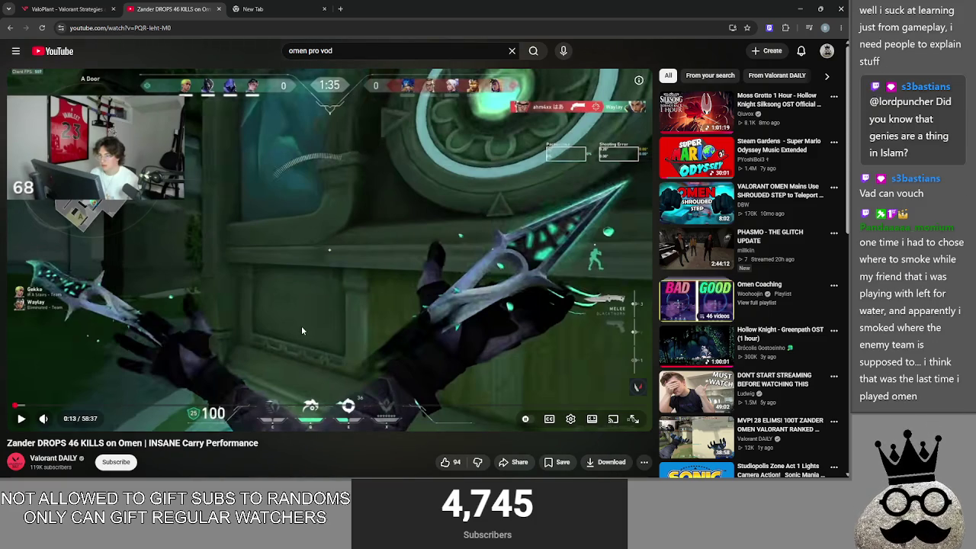
pyautogui.press('Right')
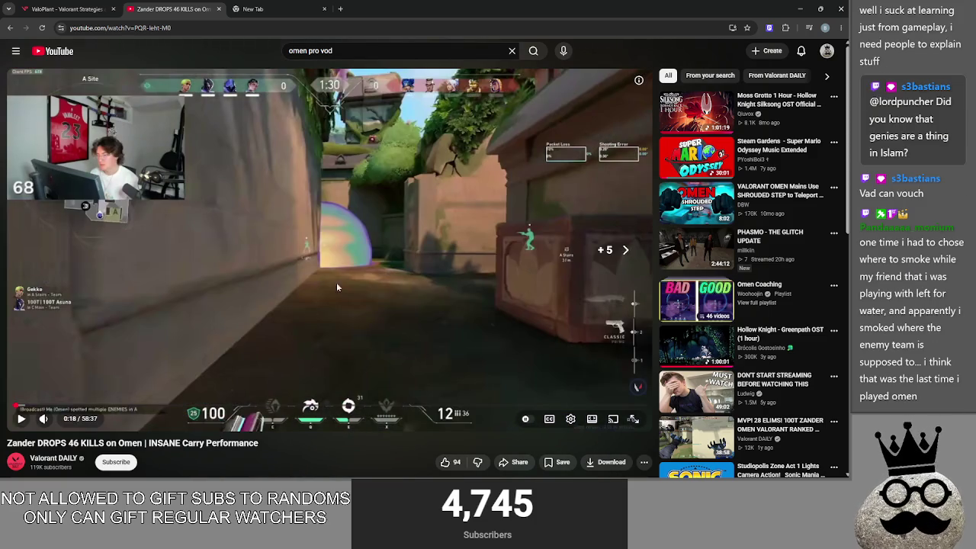
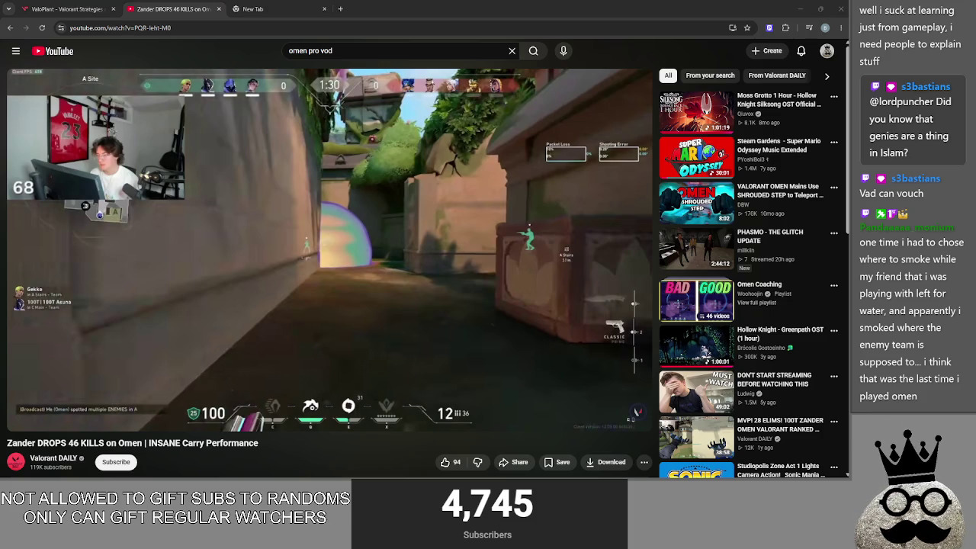
# In ValoPlant's Lotus map, try positioning Omen's Paranoia, then remove it
pyautogui.click(65, 9)
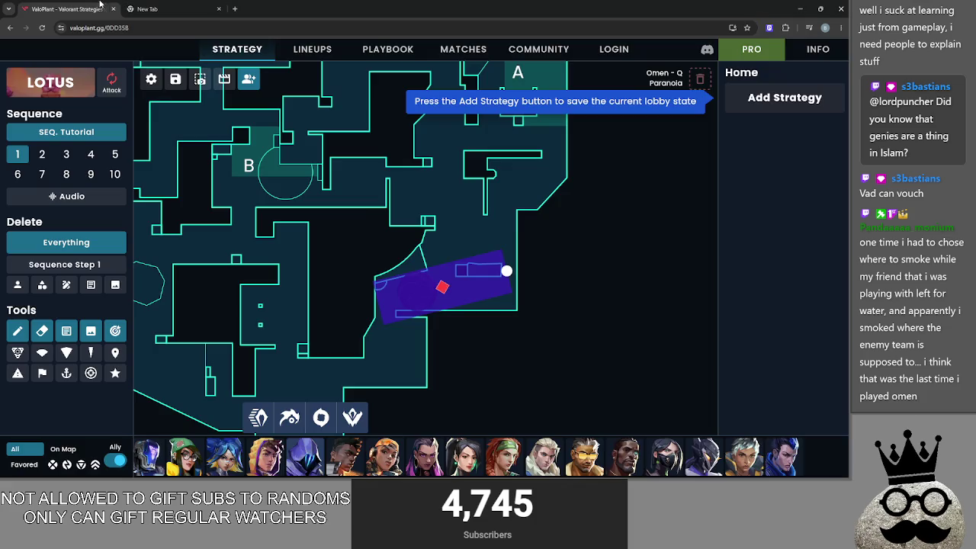
pyautogui.moveTo(510, 269); pyautogui.dragTo(620, 170)
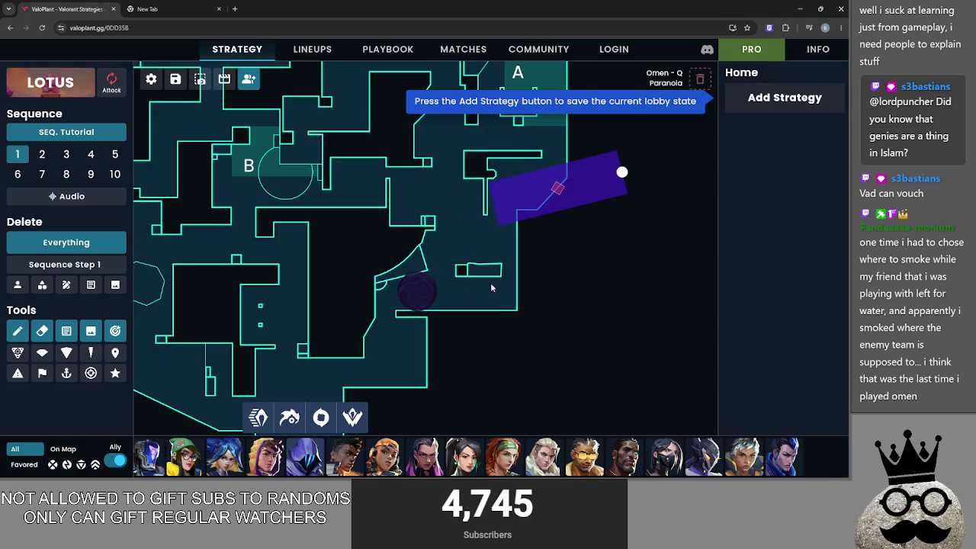
pyautogui.moveTo(417, 292); pyautogui.dragTo(450, 171)
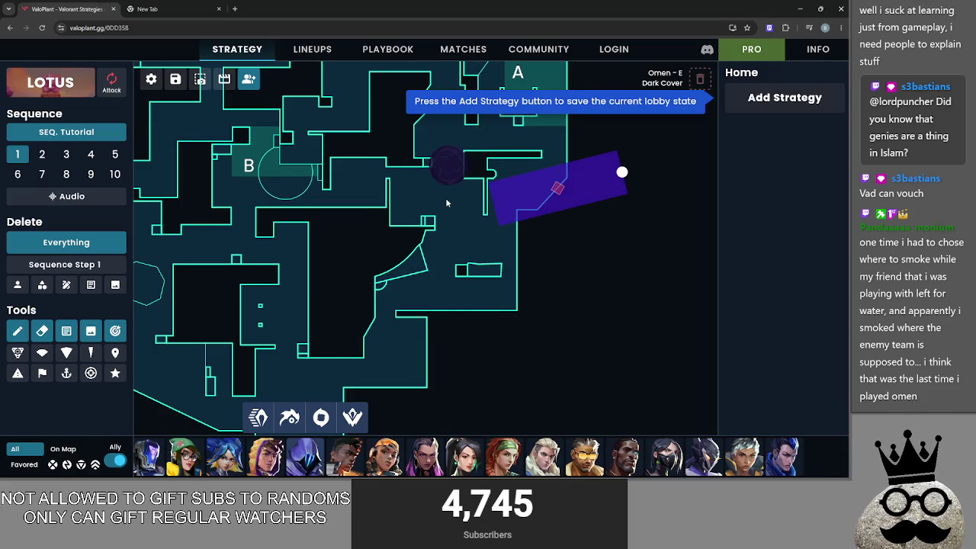
pyautogui.moveTo(465, 198); pyautogui.dragTo(477, 244)
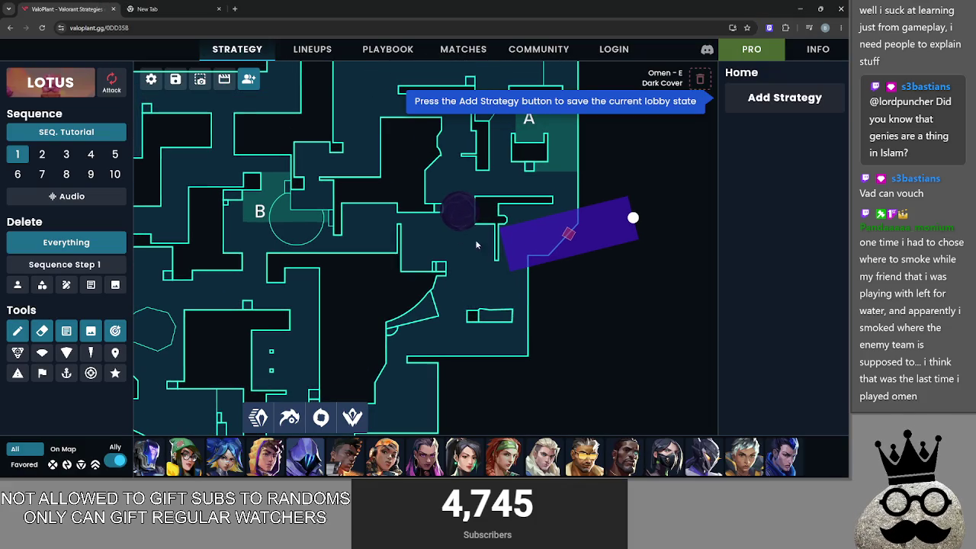
pyautogui.click(704, 450)
pyautogui.rightClick(634, 219)
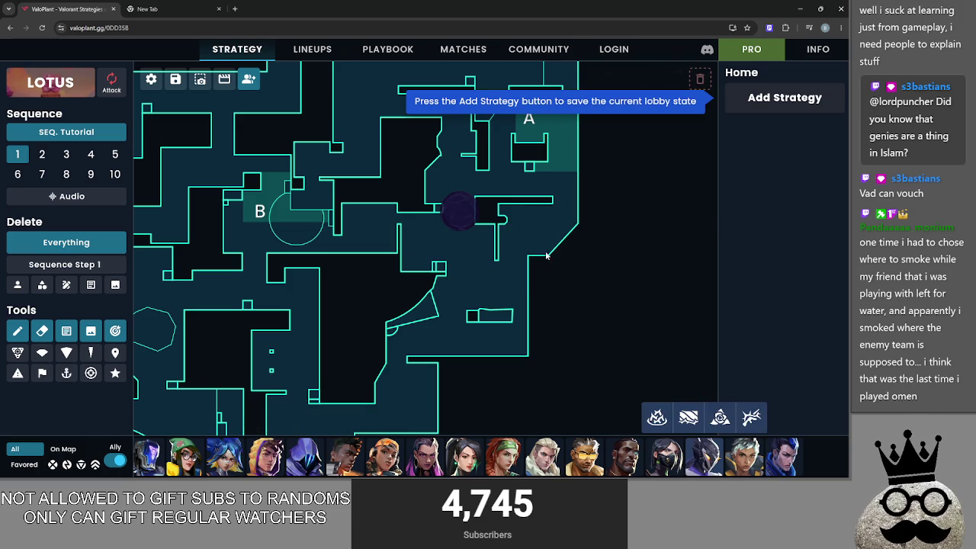
# Place Omen near A and fix his Dark Cover smoke mid-map
pyautogui.moveTo(460, 212)
pyautogui.mouseDown()
pyautogui.moveTo(455, 346)
pyautogui.moveTo(433, 345)
pyautogui.mouseUp()
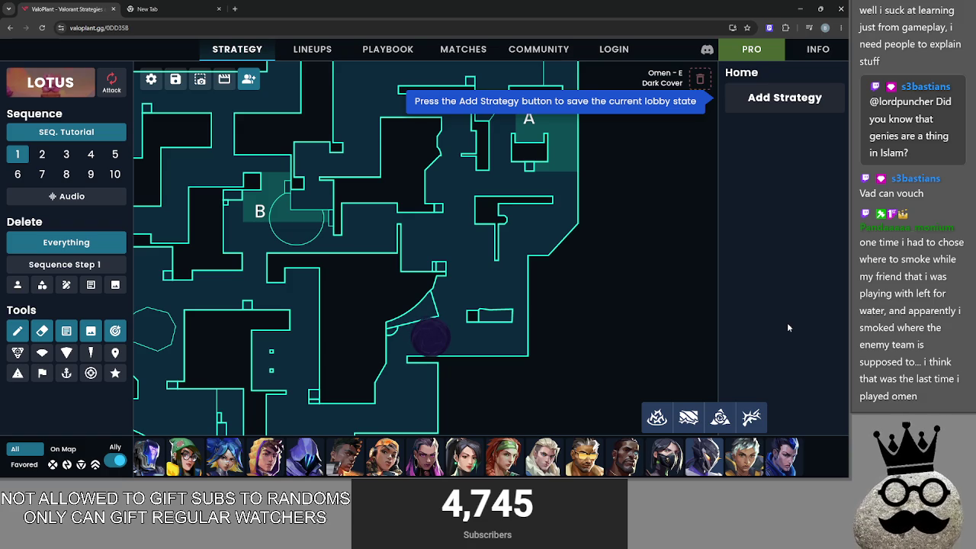
pyautogui.moveTo(423, 336)
pyautogui.mouseDown()
pyautogui.moveTo(462, 235)
pyautogui.moveTo(458, 210)
pyautogui.mouseUp()
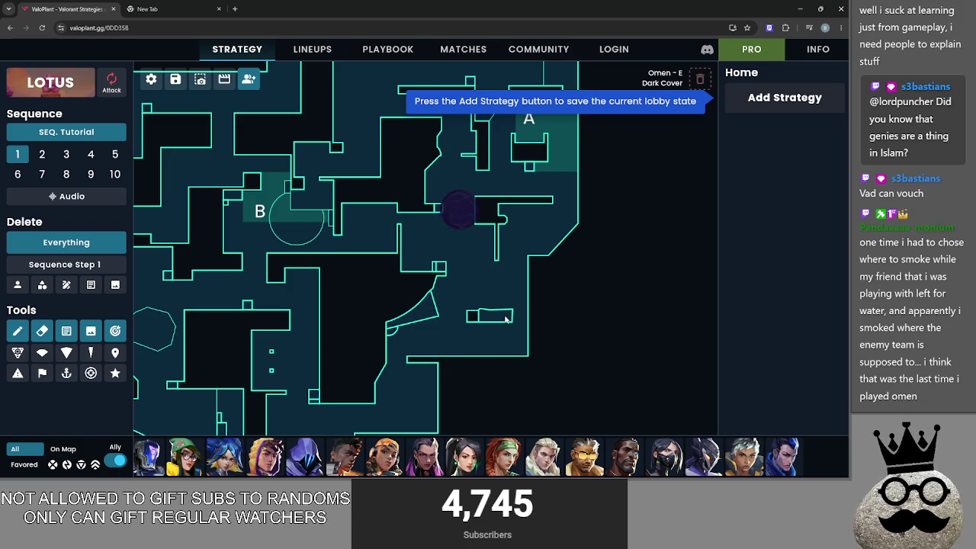
pyautogui.scroll(3, 449, 184)
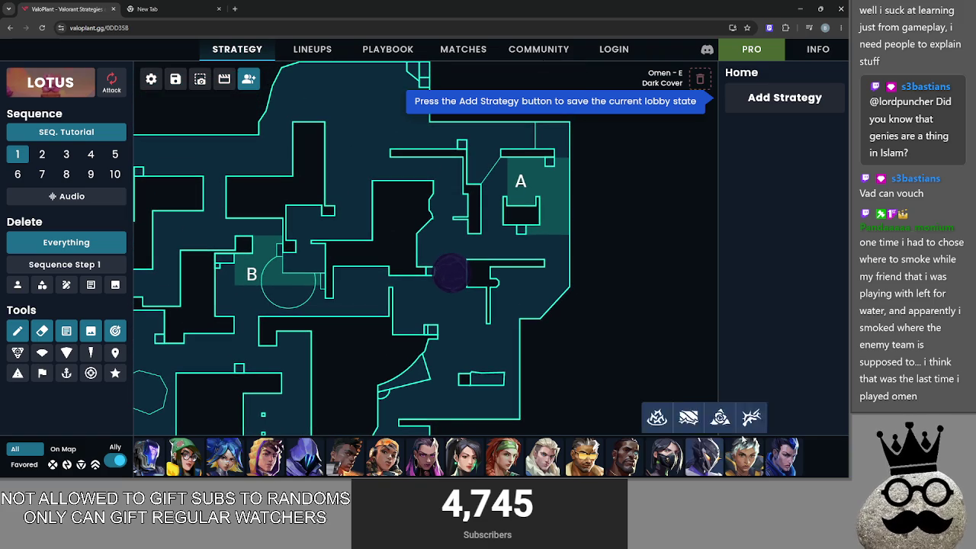
pyautogui.moveTo(320, 456)
pyautogui.mouseDown()
pyautogui.moveTo(507, 240)
pyautogui.moveTo(492, 246)
pyautogui.mouseUp()
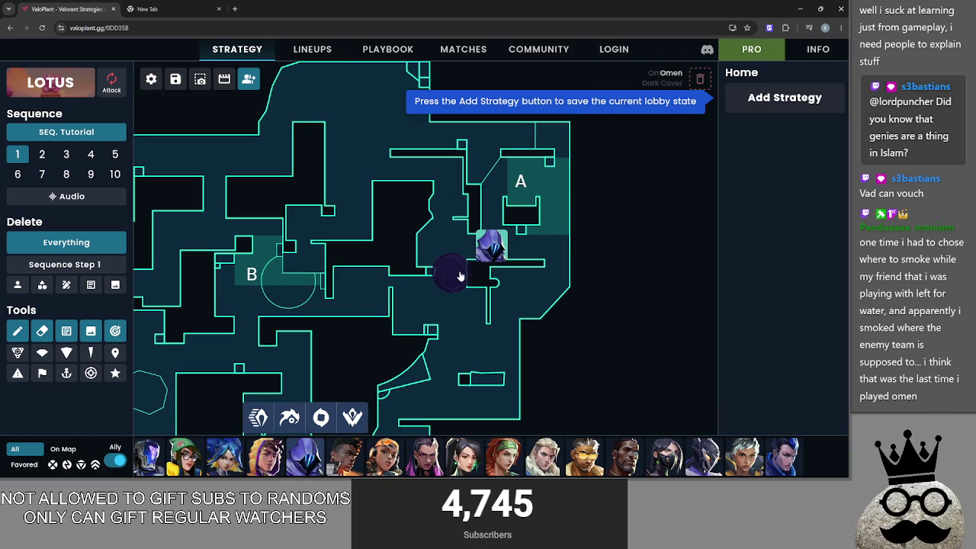
pyautogui.moveTo(532, 292)
pyautogui.mouseDown()
pyautogui.moveTo(486, 202)
pyautogui.moveTo(454, 321)
pyautogui.moveTo(467, 288)
pyautogui.moveTo(474, 305)
pyautogui.mouseUp()
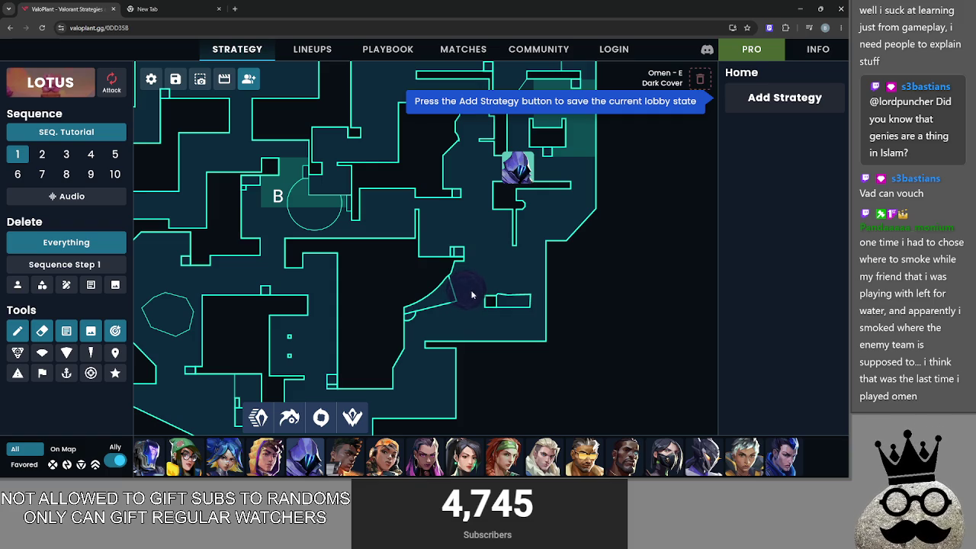
pyautogui.click(454, 323)
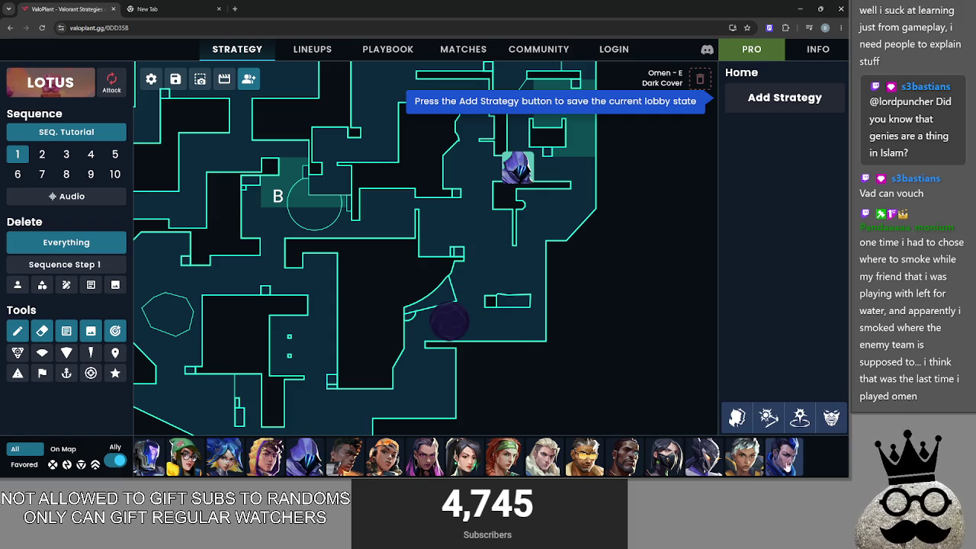
# Place Yoru in the lower middle of Lotus and delete the extra smoke beside him
pyautogui.moveTo(784, 455); pyautogui.dragTo(428, 326)
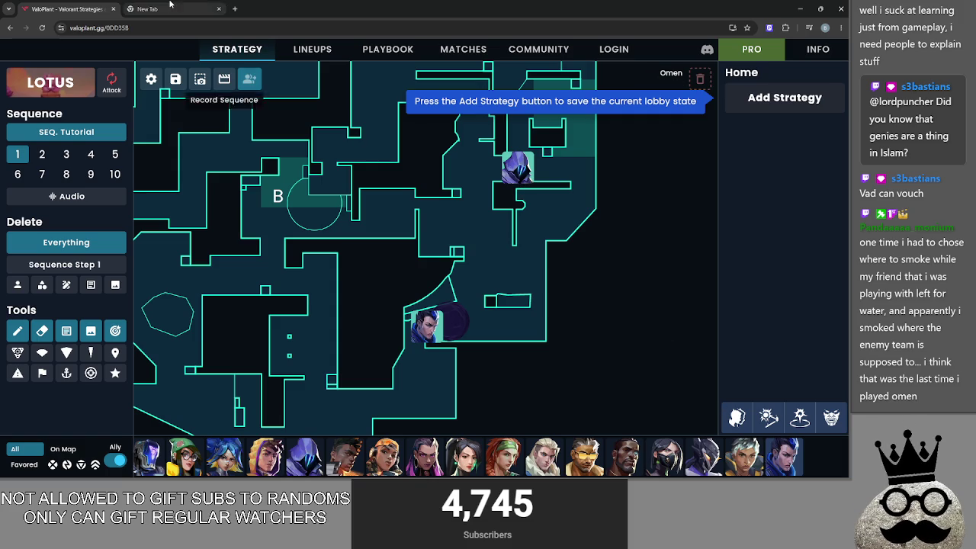
pyautogui.hotkey('alt', 'Tab')
pyautogui.press('Escape')
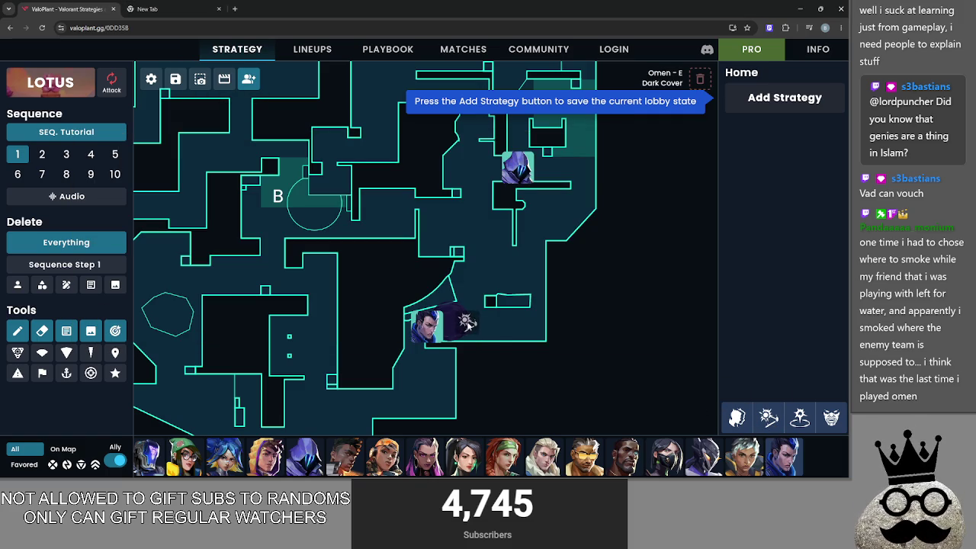
pyautogui.moveTo(431, 322)
pyautogui.mouseDown()
pyautogui.moveTo(440, 287)
pyautogui.moveTo(433, 349)
pyautogui.moveTo(470, 281)
pyautogui.moveTo(426, 334)
pyautogui.mouseUp()
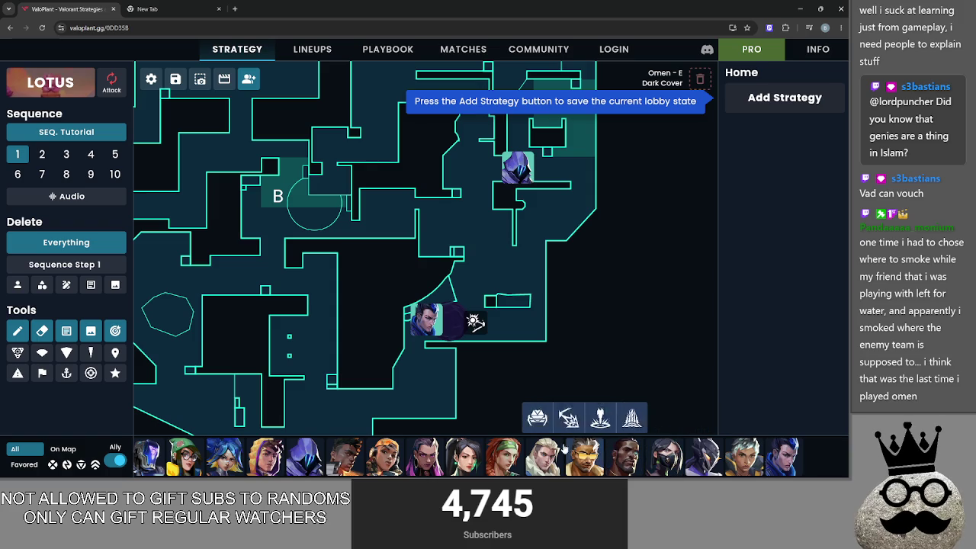
pyautogui.click(473, 322)
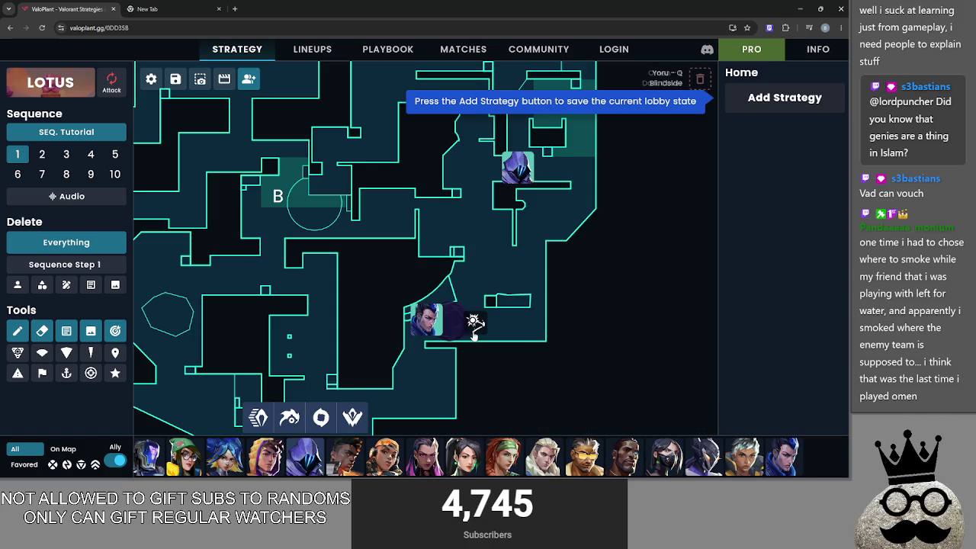
pyautogui.rightClick(451, 322)
pyautogui.moveTo(539, 167)
pyautogui.mouseDown()
pyautogui.moveTo(555, 164)
pyautogui.moveTo(528, 182)
pyautogui.mouseUp()
# Keep Yoru in the lower middle and set a pink Reyna Leer marker beside him
pyautogui.click(321, 419)
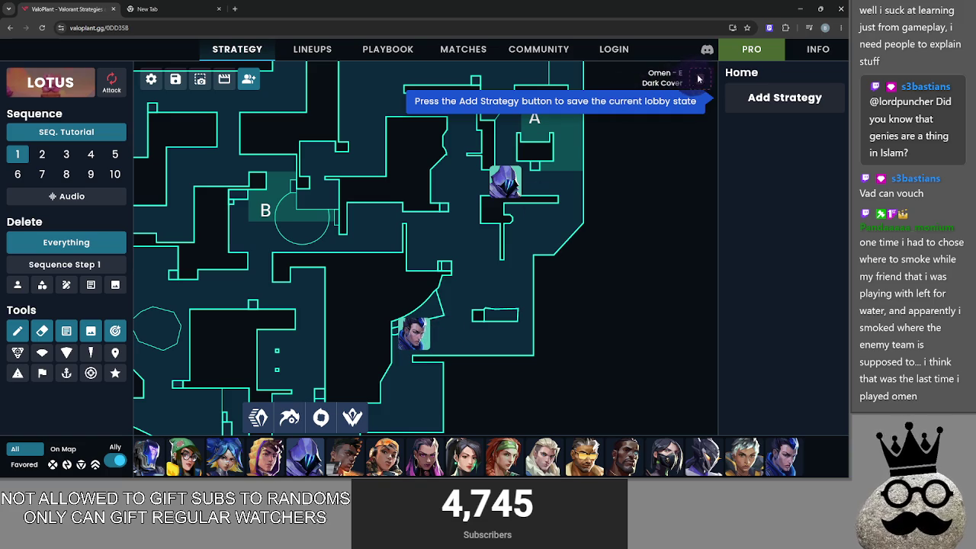
pyautogui.press('Escape')
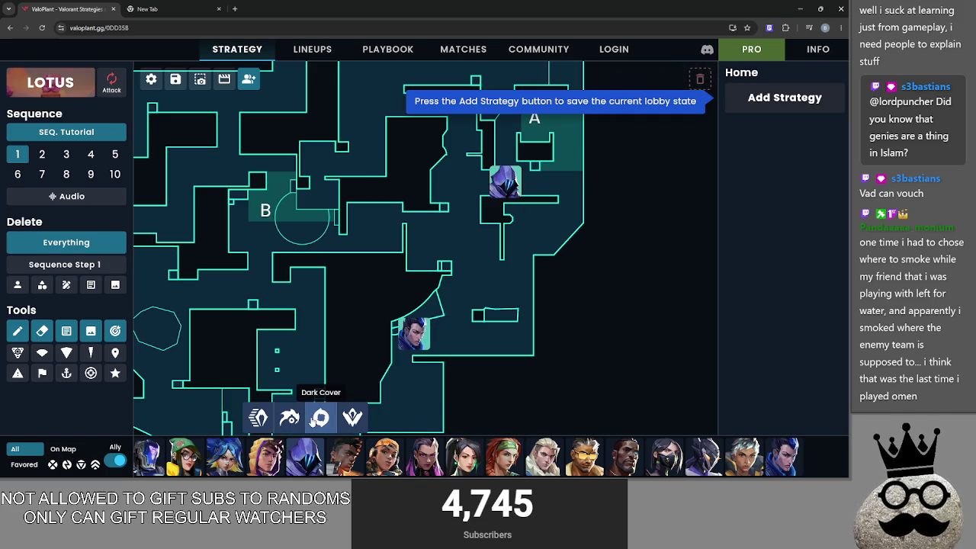
pyautogui.moveTo(413, 333); pyautogui.dragTo(471, 183)
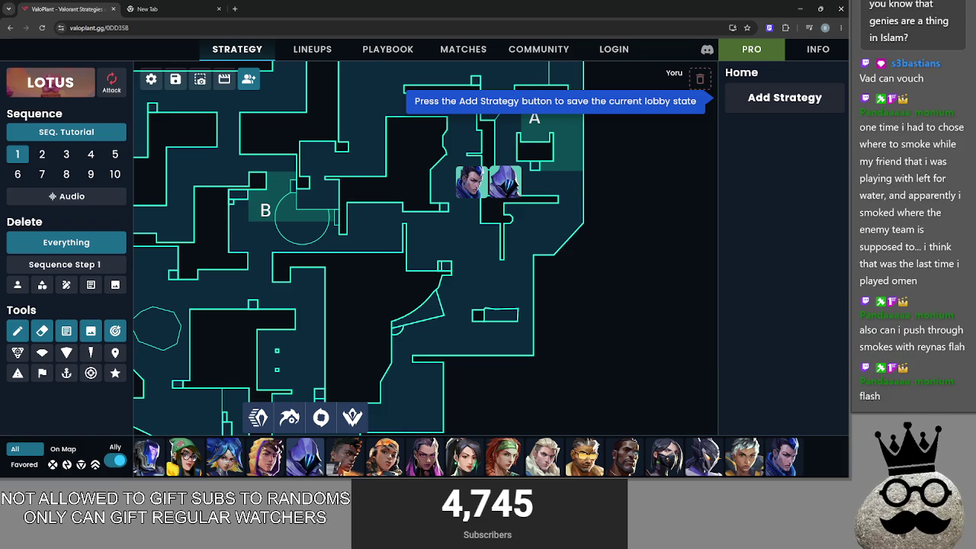
pyautogui.moveTo(470, 183)
pyautogui.mouseDown()
pyautogui.moveTo(416, 335)
pyautogui.moveTo(423, 343)
pyautogui.mouseUp()
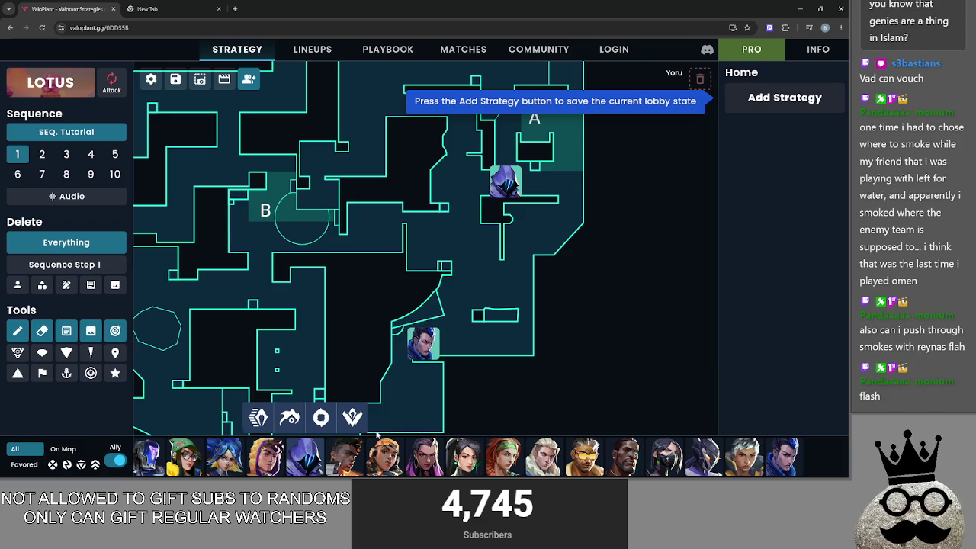
pyautogui.moveTo(377, 417)
pyautogui.mouseDown()
pyautogui.moveTo(479, 300)
pyautogui.moveTo(464, 317)
pyautogui.mouseUp()
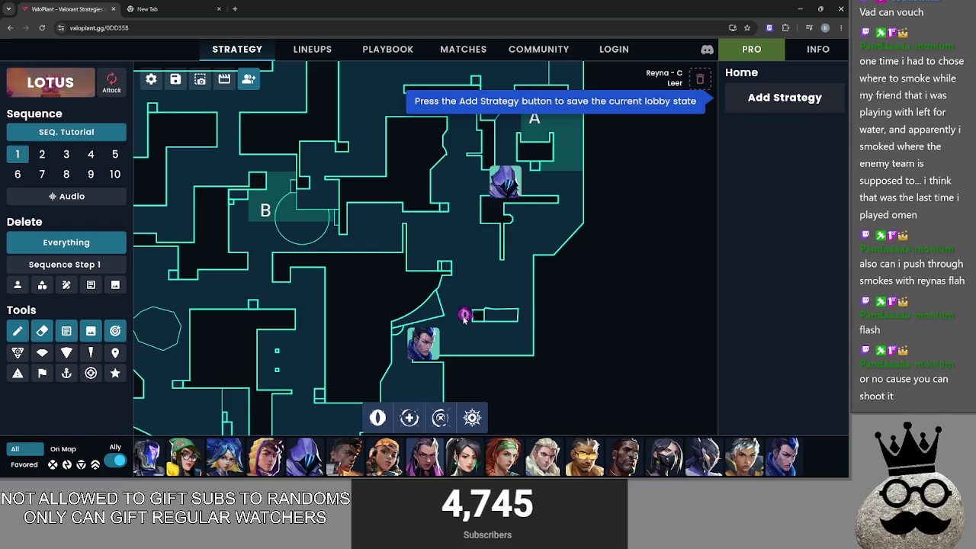
pyautogui.moveTo(462, 319); pyautogui.dragTo(464, 321)
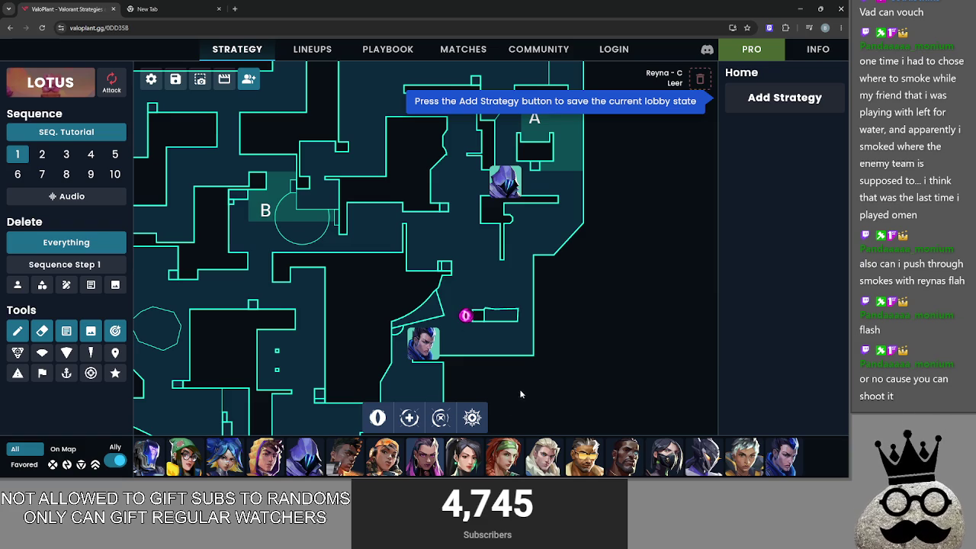
# Replace Yoru with Reyna and aim Omen's Paranoia down-left across her
pyautogui.moveTo(428, 363); pyautogui.dragTo(700, 79)
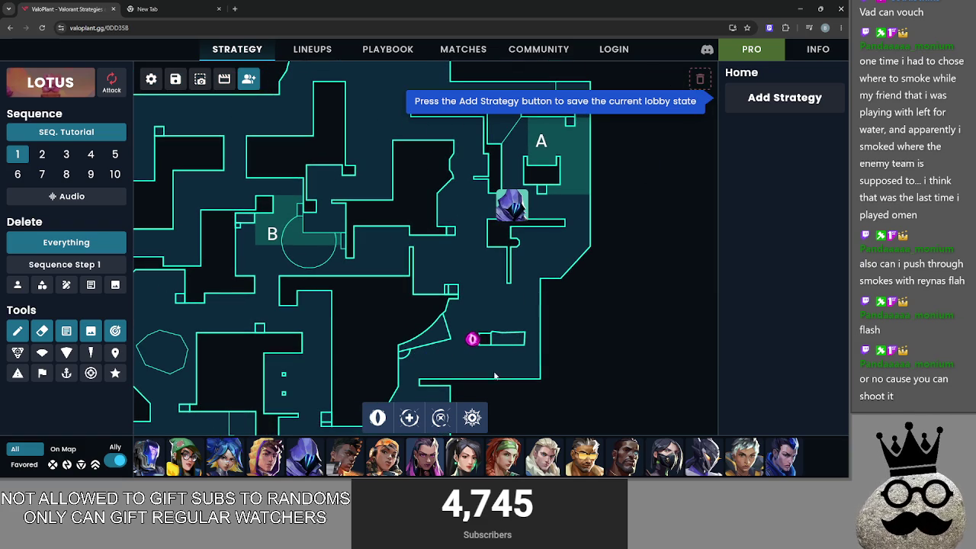
pyautogui.moveTo(425, 458)
pyautogui.mouseDown()
pyautogui.moveTo(407, 369)
pyautogui.moveTo(429, 362)
pyautogui.mouseUp()
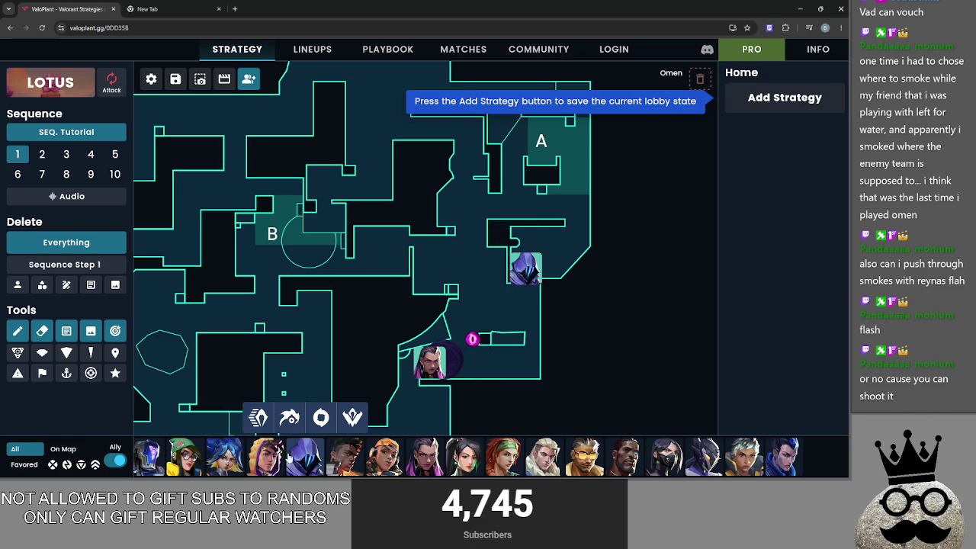
pyautogui.click(289, 417)
pyautogui.moveTo(539, 210)
pyautogui.mouseDown()
pyautogui.moveTo(507, 221)
pyautogui.moveTo(458, 367)
pyautogui.mouseUp()
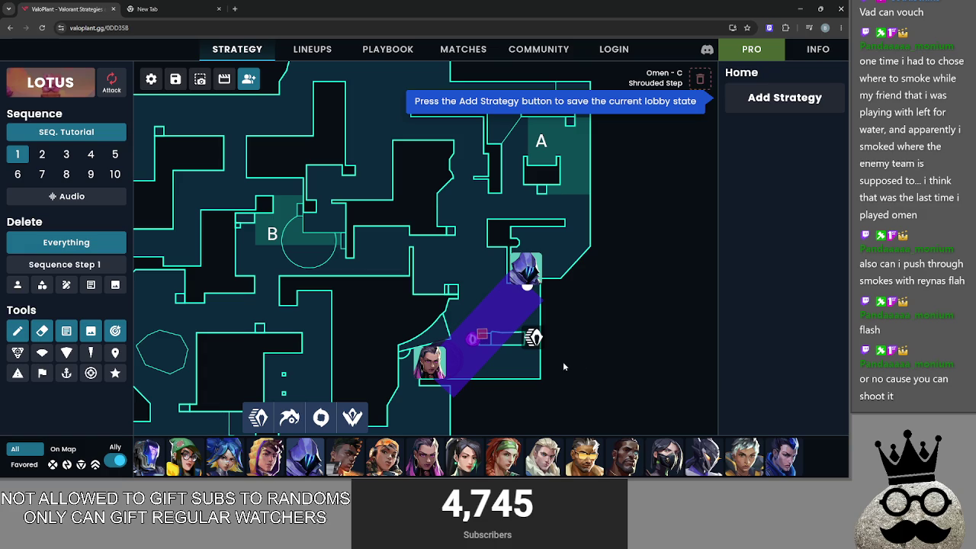
# Trash Omen's Paranoia and Shrouded Step from the map
pyautogui.scroll(3, 643, 164)
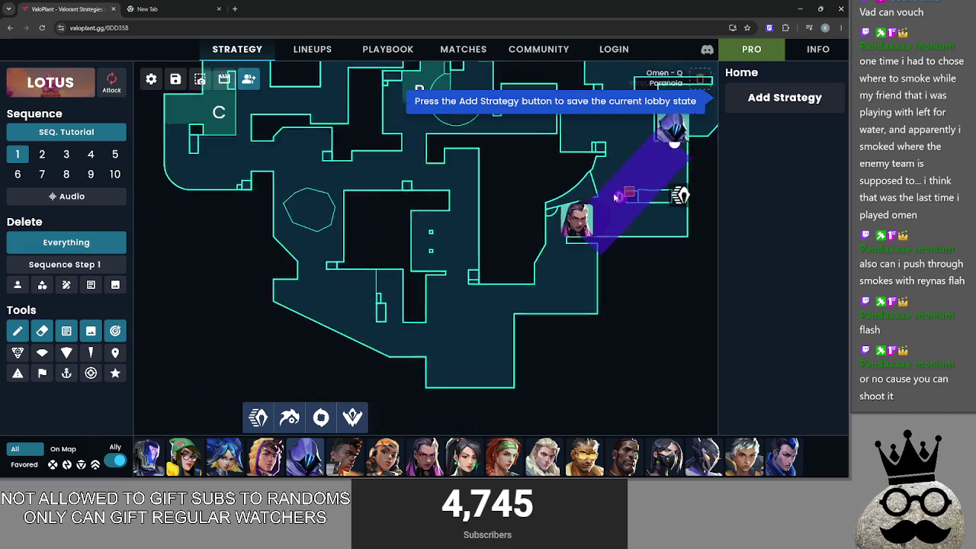
pyautogui.scroll(-3, 489, 284)
pyautogui.moveTo(489, 284); pyautogui.dragTo(700, 78)
pyautogui.moveTo(497, 283); pyautogui.dragTo(702, 71)
pyautogui.moveTo(507, 333)
pyautogui.mouseDown()
pyautogui.moveTo(605, 182)
pyautogui.moveTo(709, 74)
pyautogui.mouseUp()
pyautogui.moveTo(407, 367)
pyautogui.mouseDown()
pyautogui.moveTo(444, 366)
pyautogui.moveTo(445, 339)
pyautogui.mouseUp()
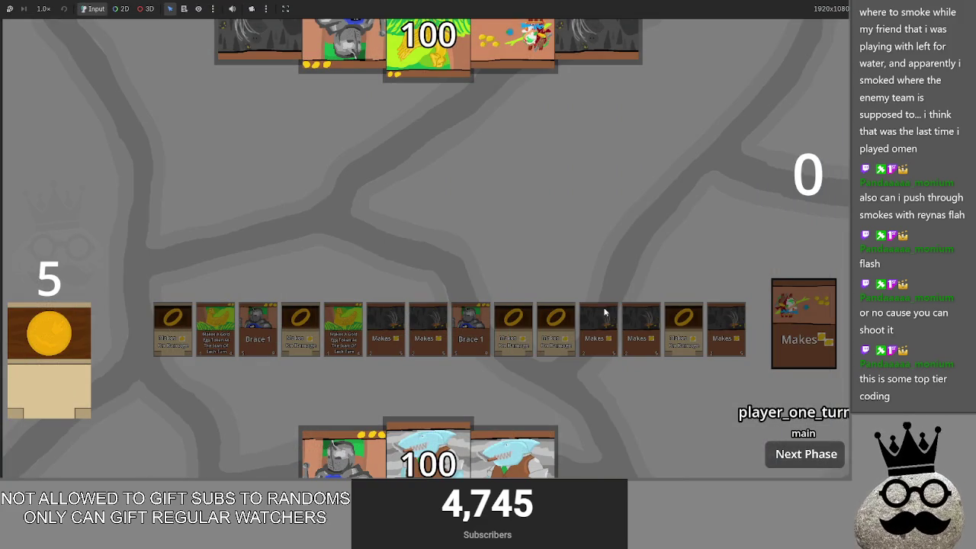
# Play the shark card at the board centre in the running card game
pyautogui.click(515, 451)
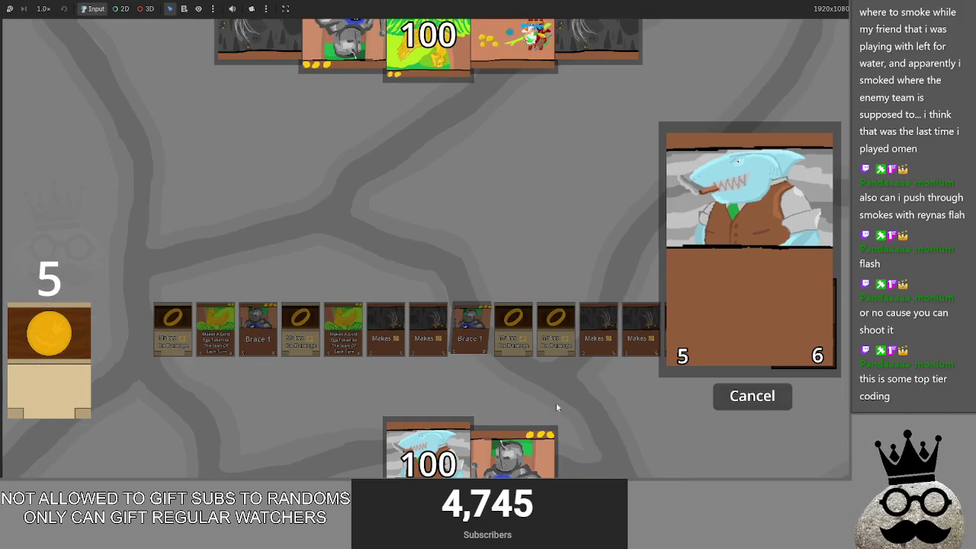
pyautogui.click(738, 395)
pyautogui.moveTo(427, 448); pyautogui.dragTo(406, 264)
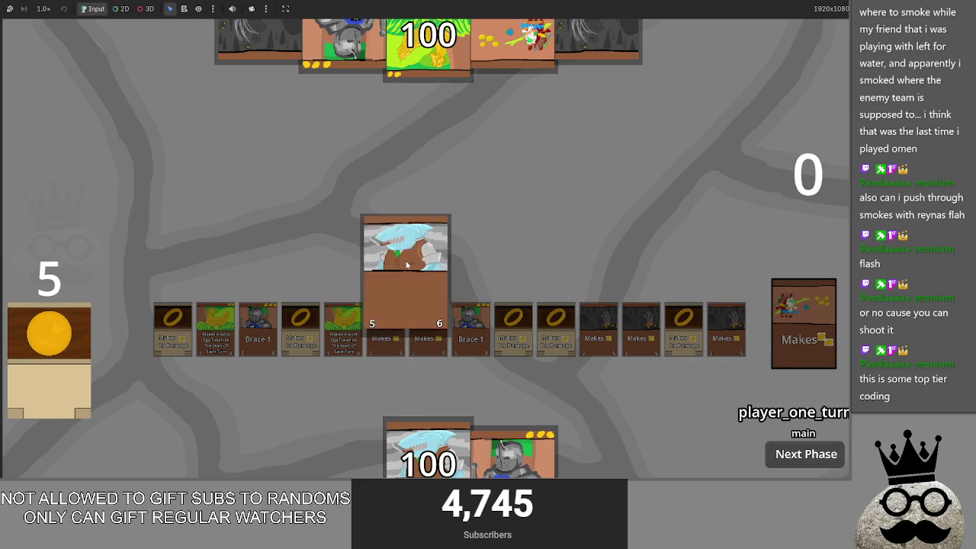
pyautogui.click(406, 264)
# Return to main.gd and fold then unfold card_cast_graphics_update
pyautogui.hotkey('alt', 'Tab')
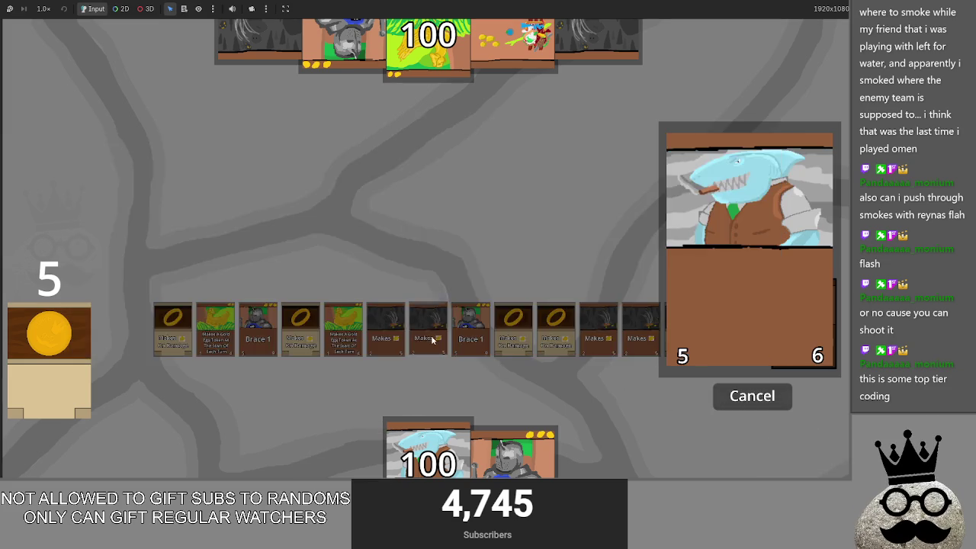
pyautogui.hotkey('alt', 'Tab')
pyautogui.scroll(-20, 385, 242)
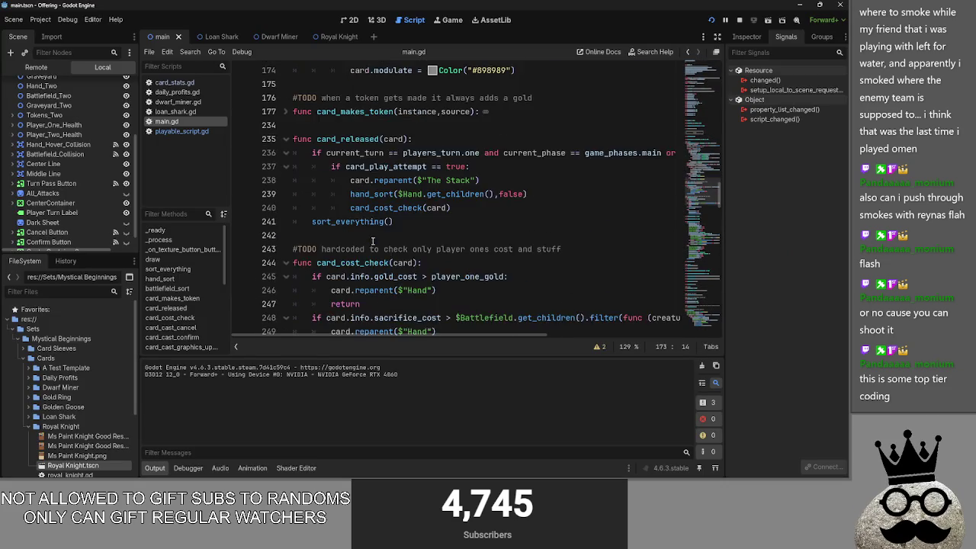
pyautogui.scroll(-6, 337, 230)
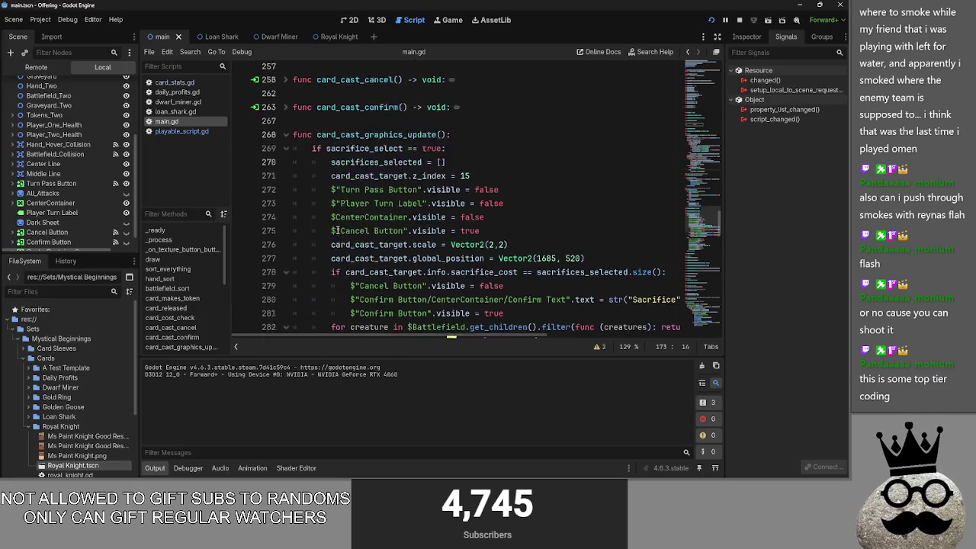
pyautogui.click(288, 97)
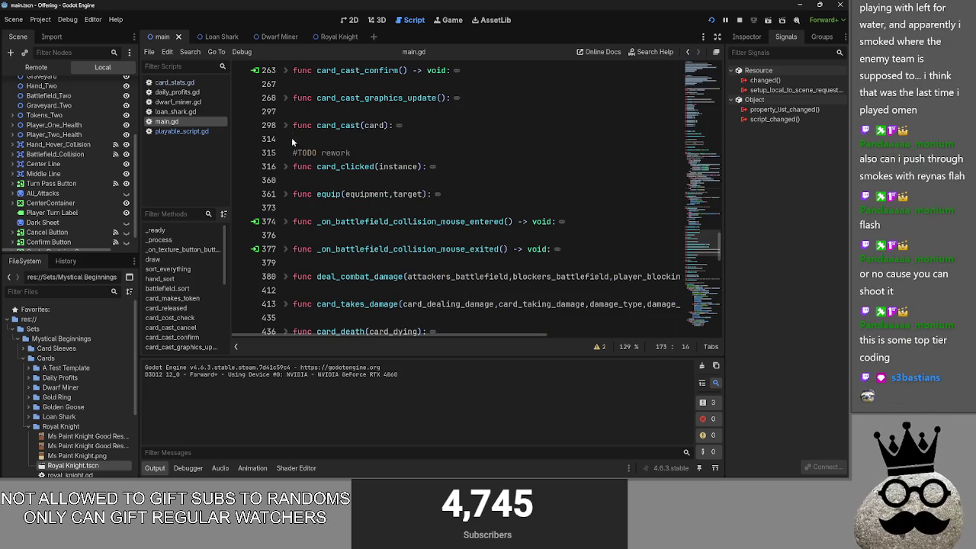
pyautogui.click(288, 98)
# Indent sort_everything() on line 296 into the else branch
pyautogui.scroll(-1, 290, 100)
pyautogui.moveTo(515, 336); pyautogui.dragTo(526, 336)
pyautogui.scroll(1, 467, 324)
pyautogui.scroll(-3, 462, 313)
pyautogui.scroll(-3, 460, 304)
pyautogui.scroll(8, 458, 303)
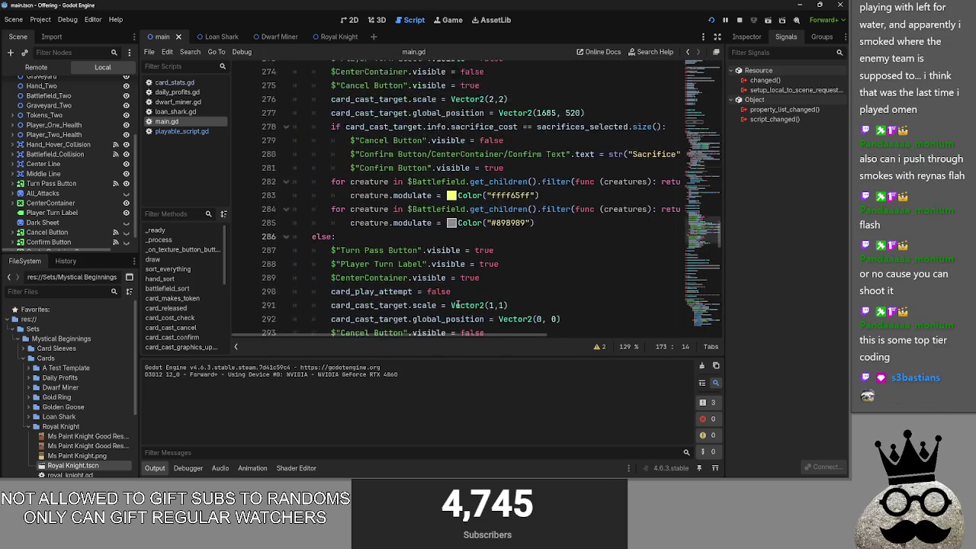
pyautogui.scroll(-4, 458, 304)
pyautogui.scroll(-2, 458, 304)
pyautogui.click(312, 317)
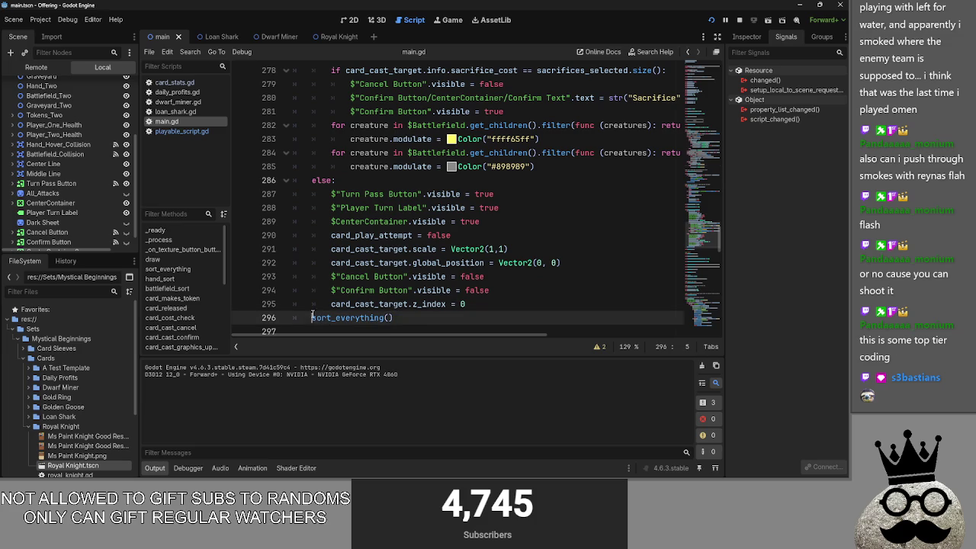
pyautogui.press('Tab')
# Adjust the sort_everything() line and scroll through the surrounding code
pyautogui.press('BackSpace')
pyautogui.press('BackSpace')
pyautogui.press('BackSpace')
pyautogui.scroll(3, 500, 305)
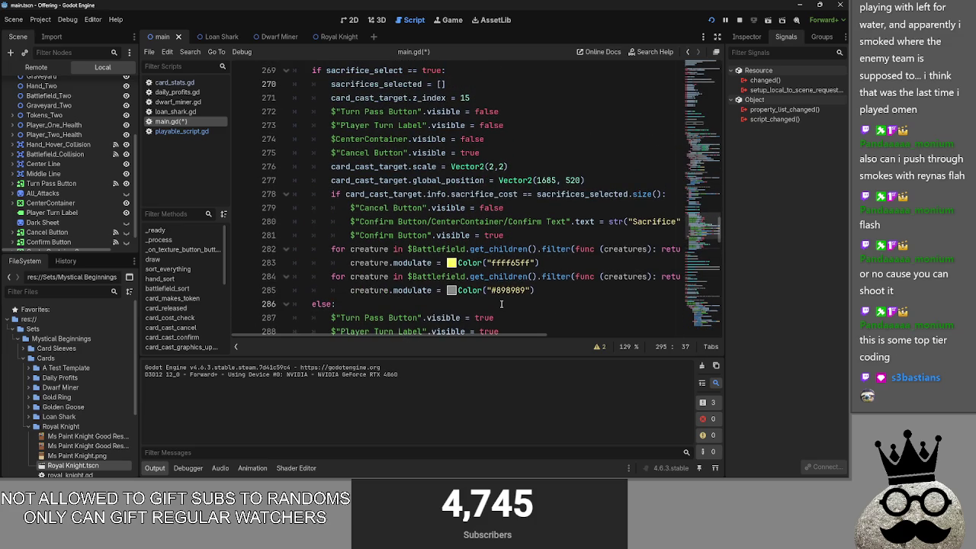
pyautogui.scroll(-1, 501, 304)
pyautogui.scroll(2, 500, 304)
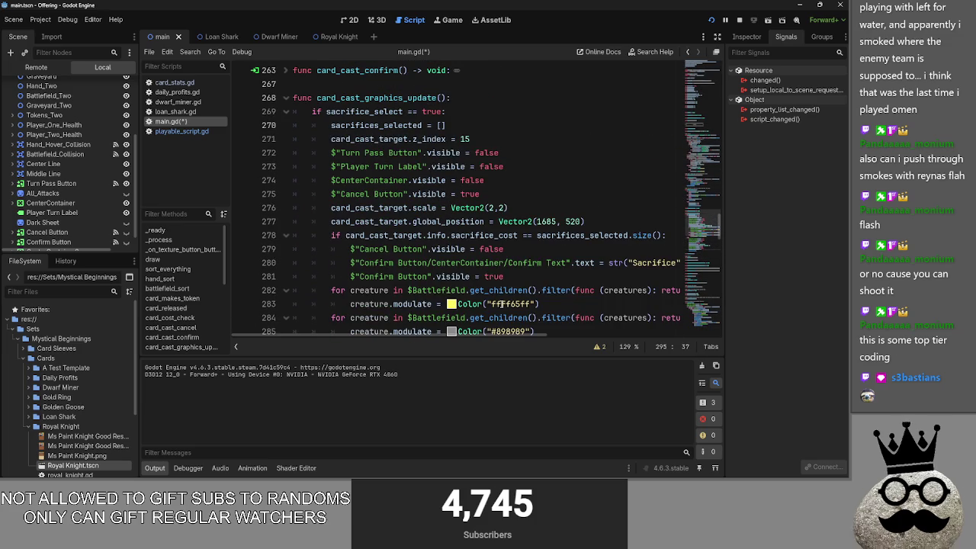
pyautogui.scroll(-1, 501, 304)
pyautogui.scroll(-1, 501, 305)
pyautogui.hotkey('alt', 'Tab')
pyautogui.hotkey('alt', 'Tab')
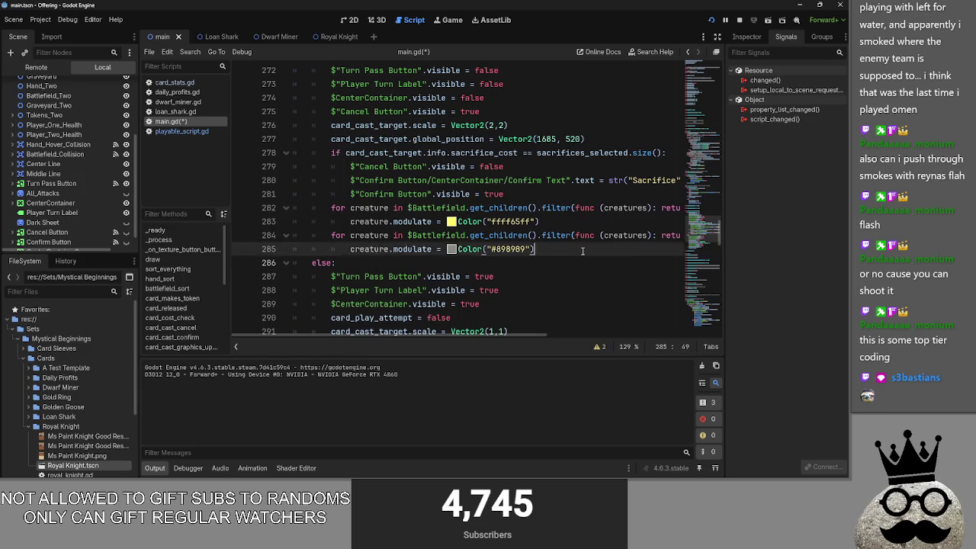
pyautogui.hotkey('alt', 'Tab')
pyautogui.hotkey('alt', 'Tab')
pyautogui.hotkey('alt', 'Tab')
pyautogui.press('Escape')
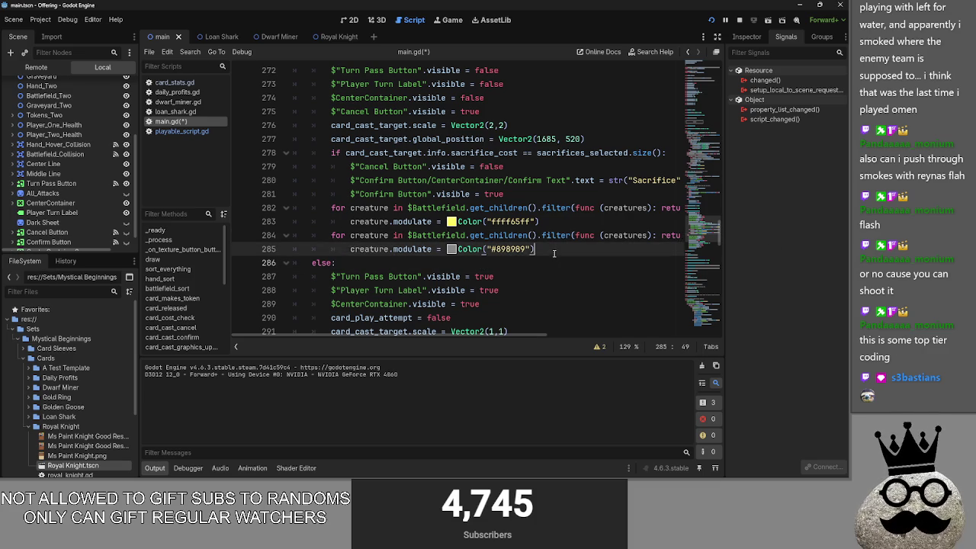
# Pick out the grey #898989 dimming colour and move down to the else branch
pyautogui.click(506, 249)
pyautogui.press('Down')
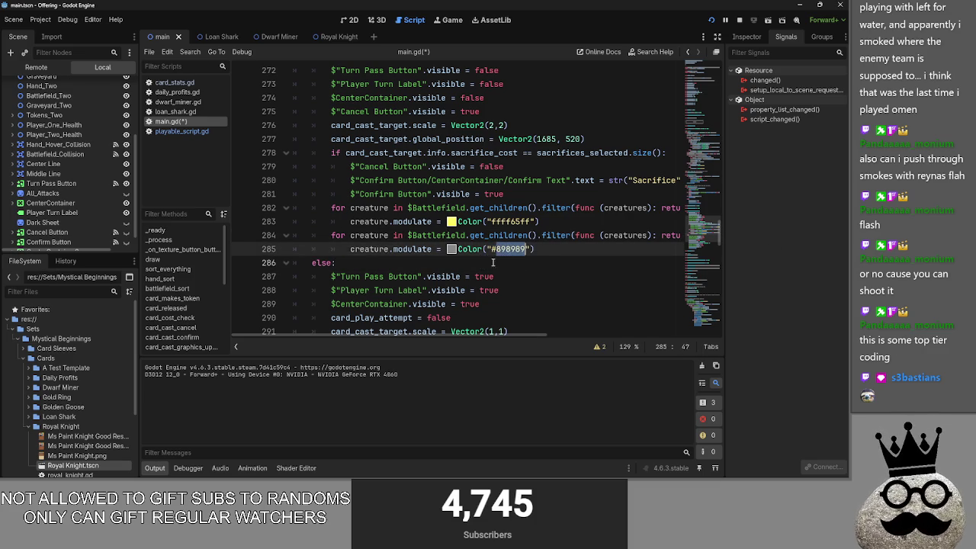
pyautogui.scroll(-2, 471, 268)
pyautogui.scroll(-1, 470, 269)
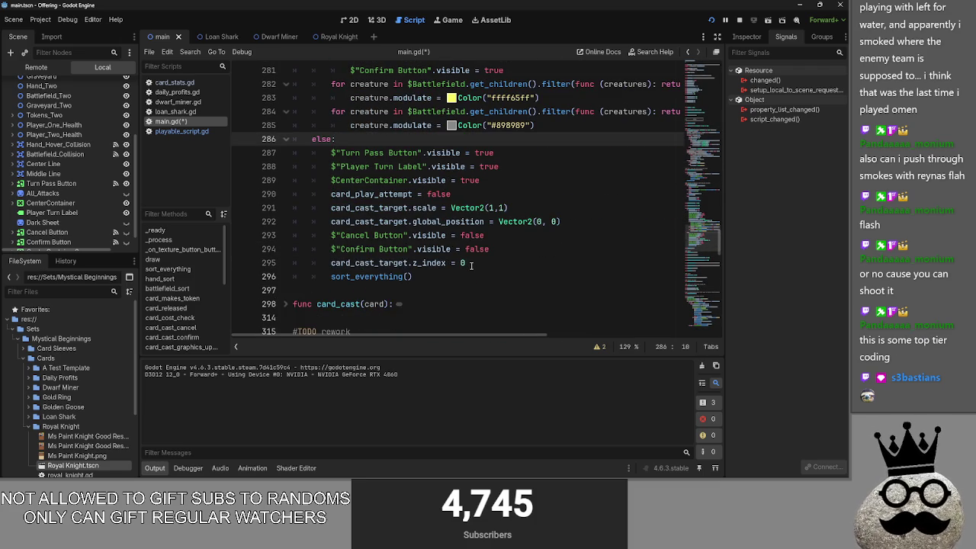
pyautogui.scroll(-2, 468, 265)
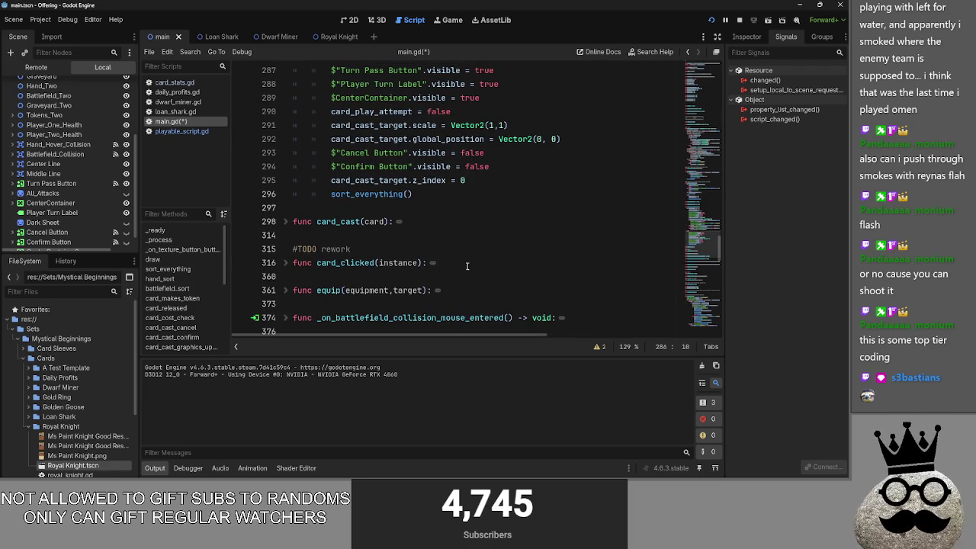
# Unfold and refold card_cast and card_clicked to inspect their code
pyautogui.click(287, 222)
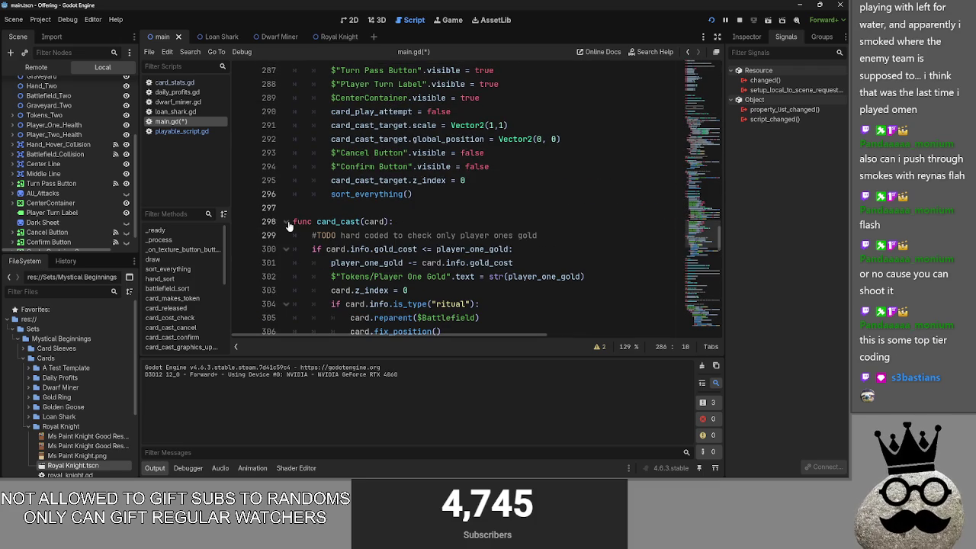
pyautogui.scroll(-3, 288, 225)
pyautogui.scroll(2, 288, 213)
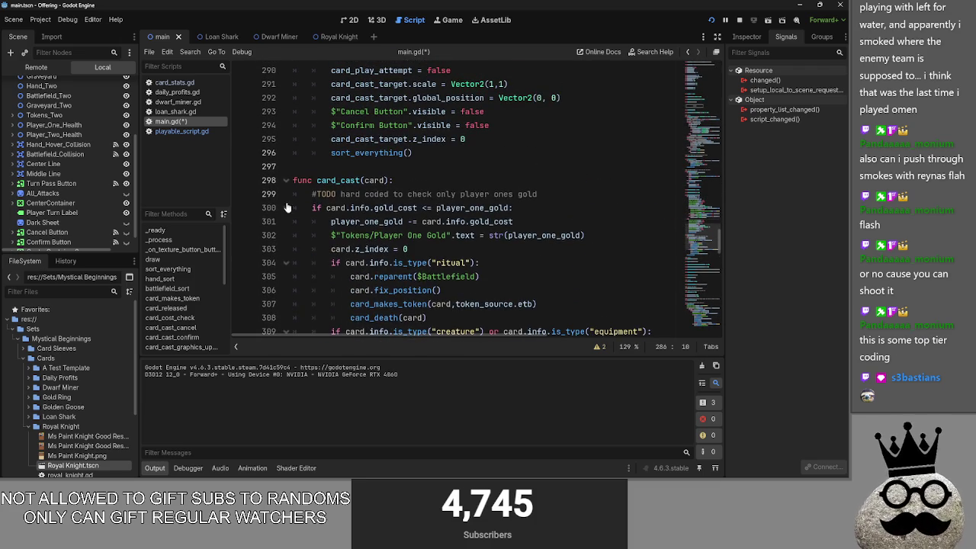
pyautogui.click(288, 182)
pyautogui.click(287, 221)
pyautogui.click(287, 221)
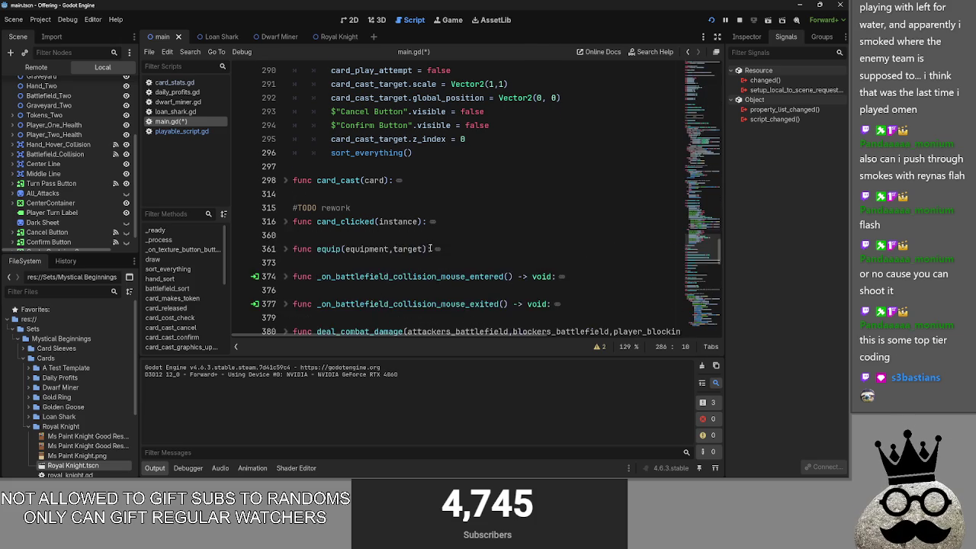
pyautogui.scroll(3, 454, 258)
pyautogui.scroll(4, 389, 137)
pyautogui.scroll(-4, 407, 215)
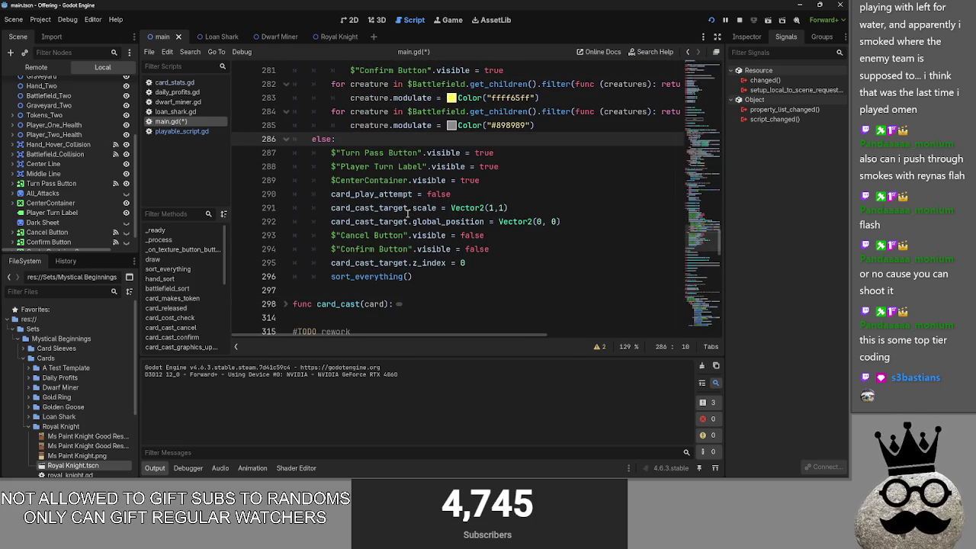
# Select and deselect the else branch body, then bring up the YouTube search results
pyautogui.moveTo(402, 276); pyautogui.dragTo(284, 151)
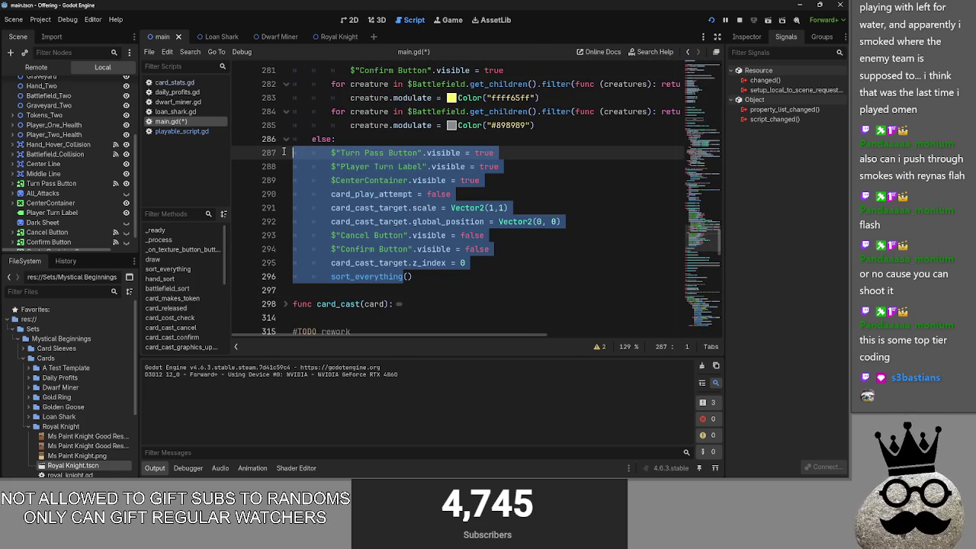
pyautogui.moveTo(468, 282)
pyautogui.mouseDown()
pyautogui.moveTo(534, 221)
pyautogui.moveTo(291, 155)
pyautogui.mouseUp()
pyautogui.click(572, 165)
pyautogui.hotkey('alt', 'Tab')
pyautogui.press('Tab')
pyautogui.press('Escape')
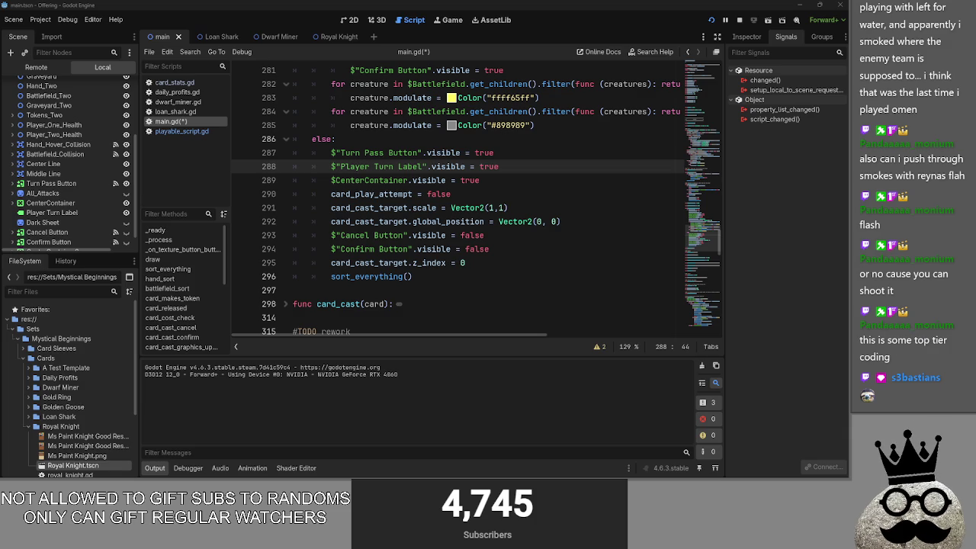
pyautogui.hotkey('alt', 'Tab')
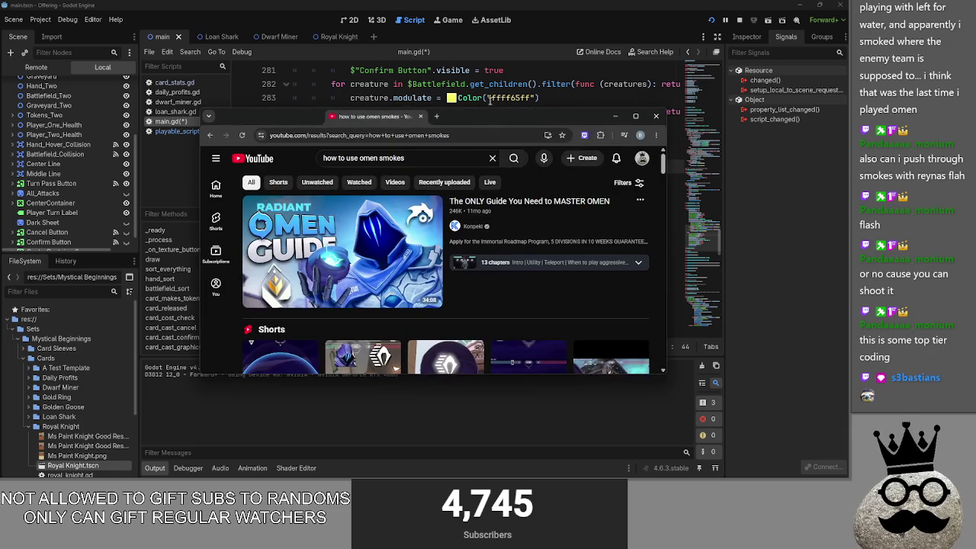
# Maximize the browser, skim the 'how to use omen smokes' results, then minimize it
pyautogui.press('super+Up')
pyautogui.scroll(-4, 184, 175)
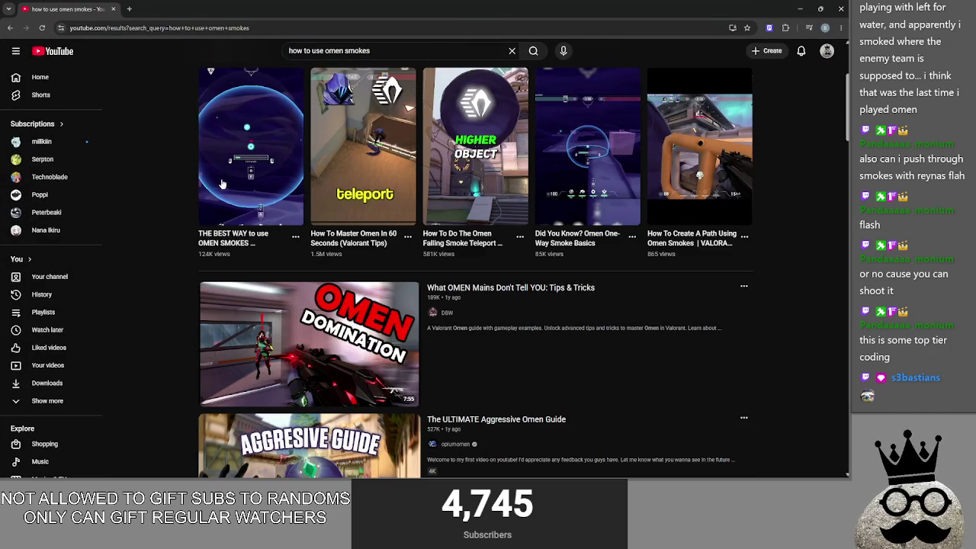
pyautogui.moveTo(244, 183)
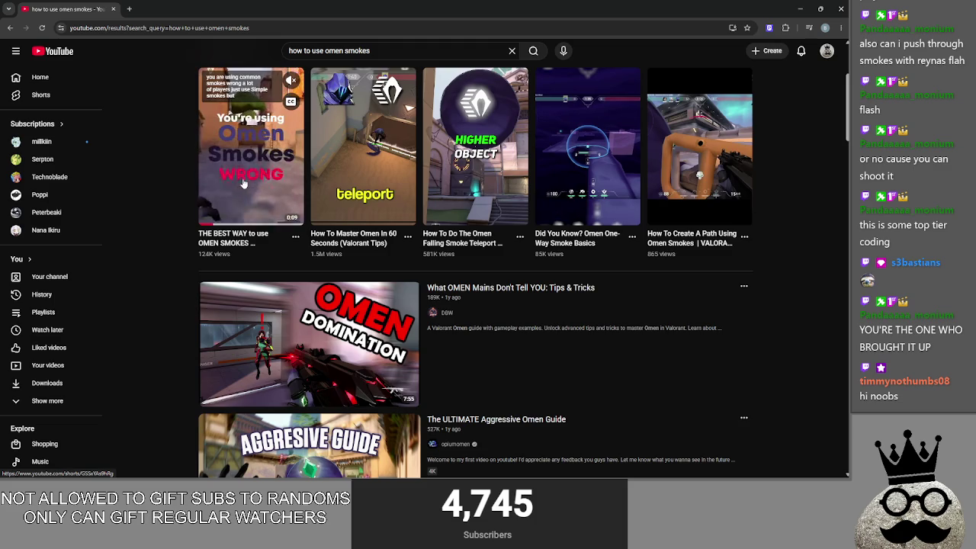
pyautogui.scroll(-3, 170, 197)
pyautogui.scroll(-1, 169, 198)
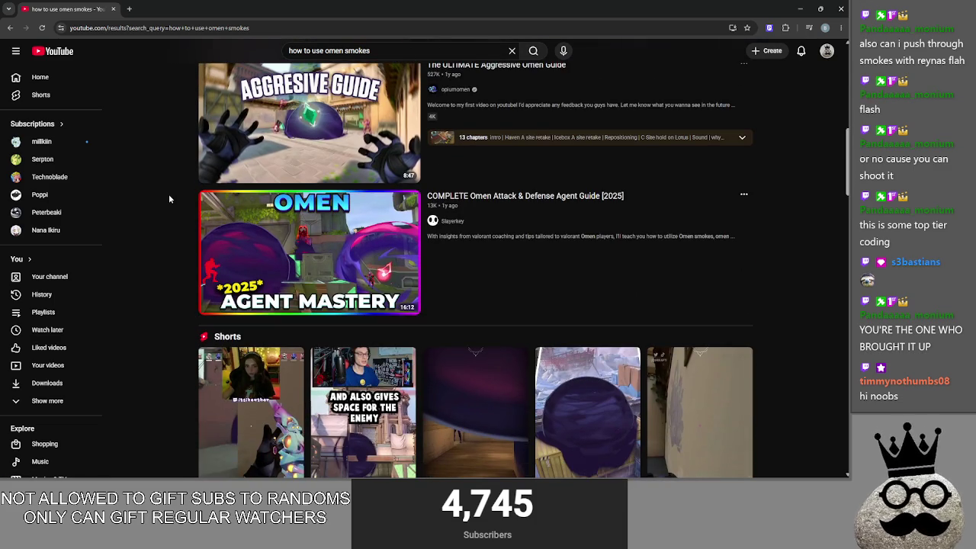
pyautogui.scroll(-3, 429, 190)
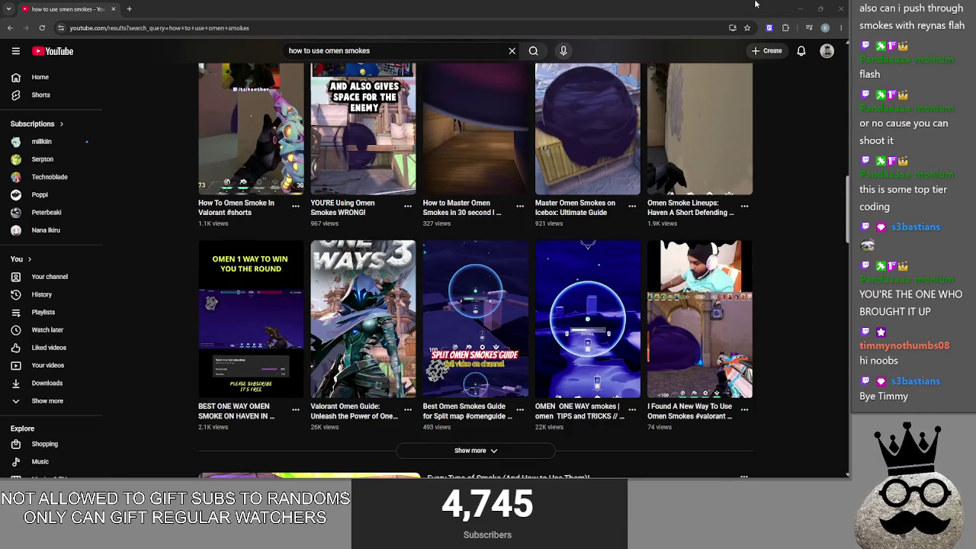
pyautogui.click(799, 8)
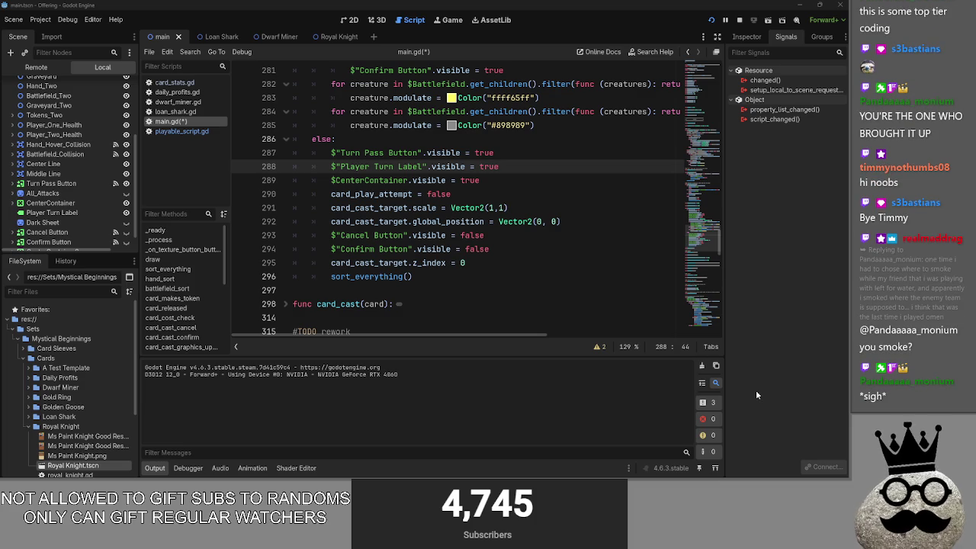
# Run the project, play cards and cast the shark card to test the sort_everything() change
pyautogui.click(515, 276)
pyautogui.click(738, 16)
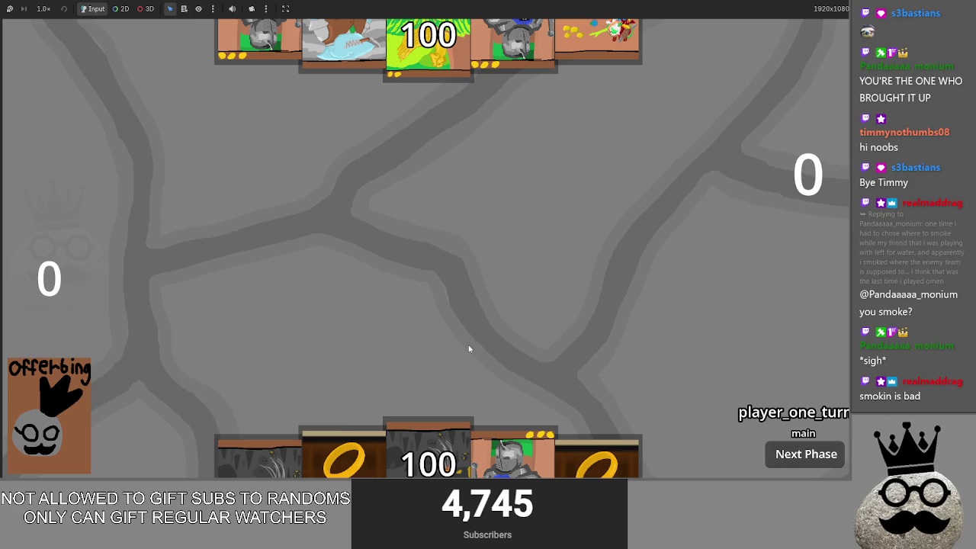
pyautogui.click(415, 445)
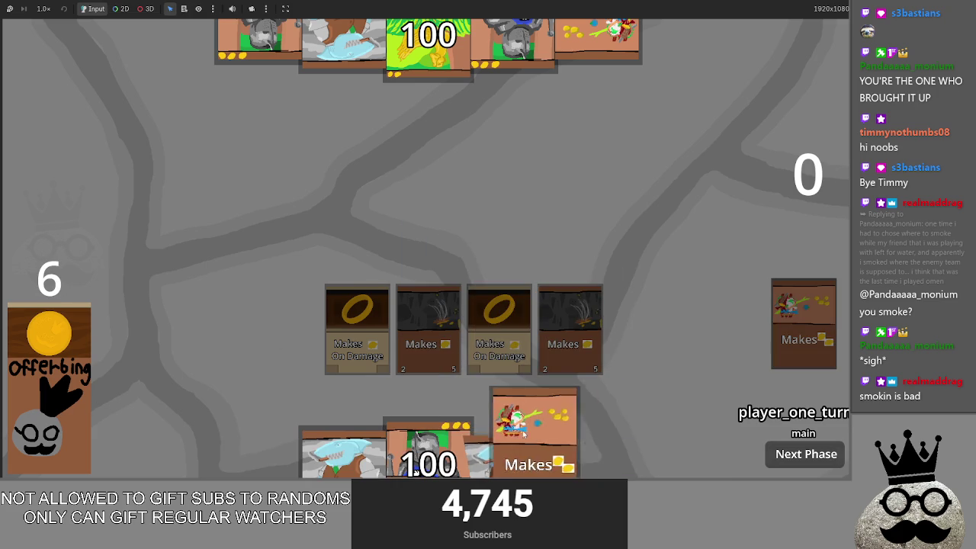
pyautogui.moveTo(513, 446)
pyautogui.mouseDown()
pyautogui.moveTo(504, 284)
pyautogui.moveTo(524, 305)
pyautogui.mouseUp()
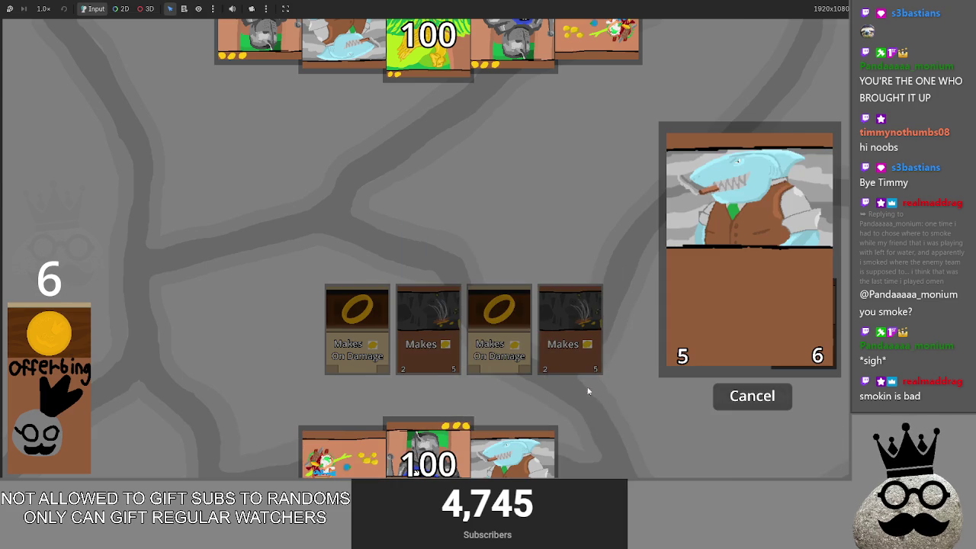
pyautogui.hotkey('alt', 'Tab')
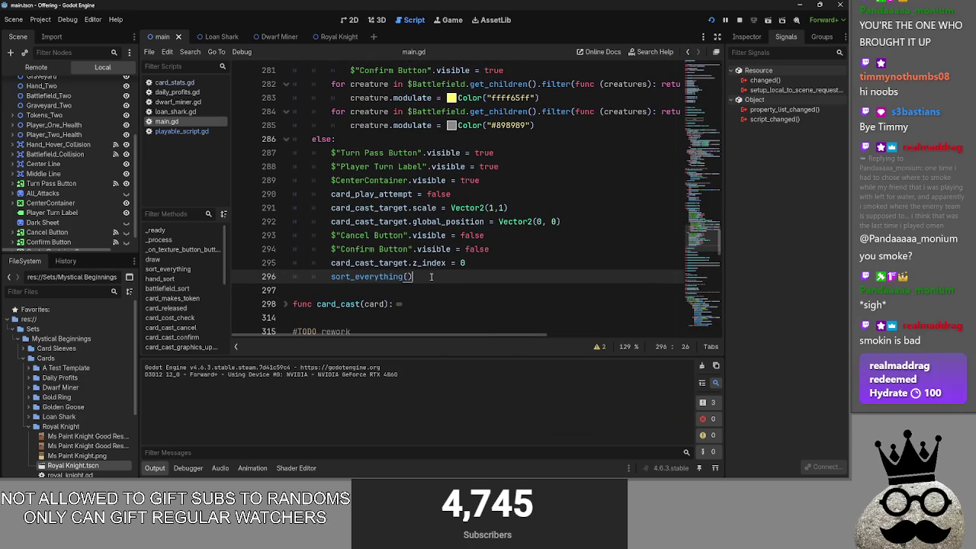
# Select and deselect the sacrifice-cost block on lines 278–285, then switch to the YouTube video
pyautogui.moveTo(409, 277); pyautogui.dragTo(292, 277)
pyautogui.click(424, 279)
pyautogui.scroll(6, 431, 279)
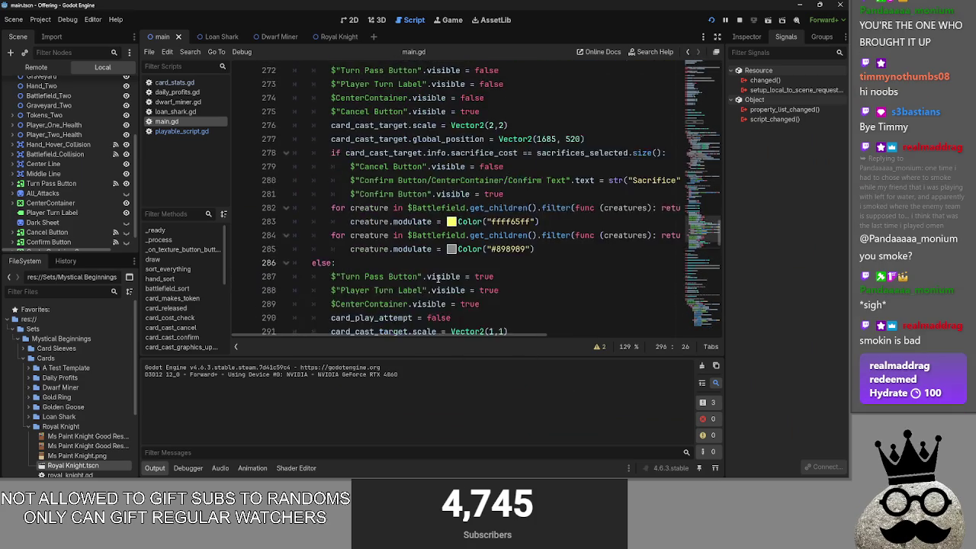
pyautogui.scroll(-1, 439, 278)
pyautogui.moveTo(535, 291)
pyautogui.mouseDown()
pyautogui.moveTo(336, 263)
pyautogui.moveTo(318, 252)
pyautogui.moveTo(339, 252)
pyautogui.moveTo(330, 249)
pyautogui.moveTo(331, 194)
pyautogui.mouseUp()
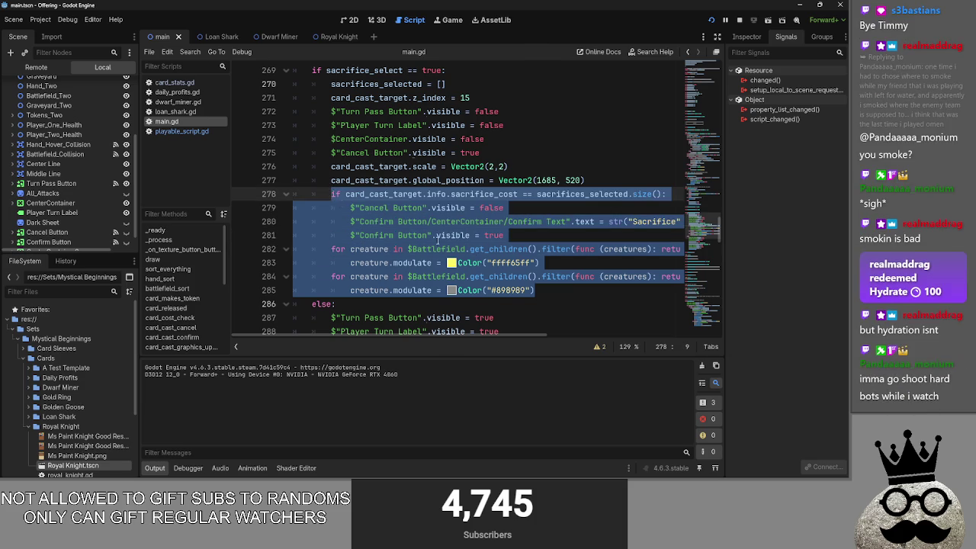
pyautogui.click(549, 290)
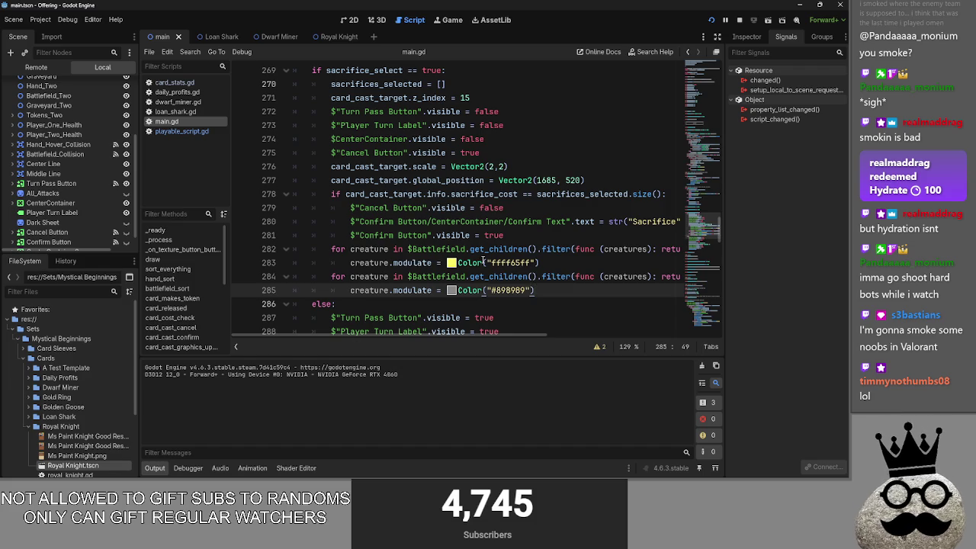
pyautogui.hotkey('alt', 'Tab')
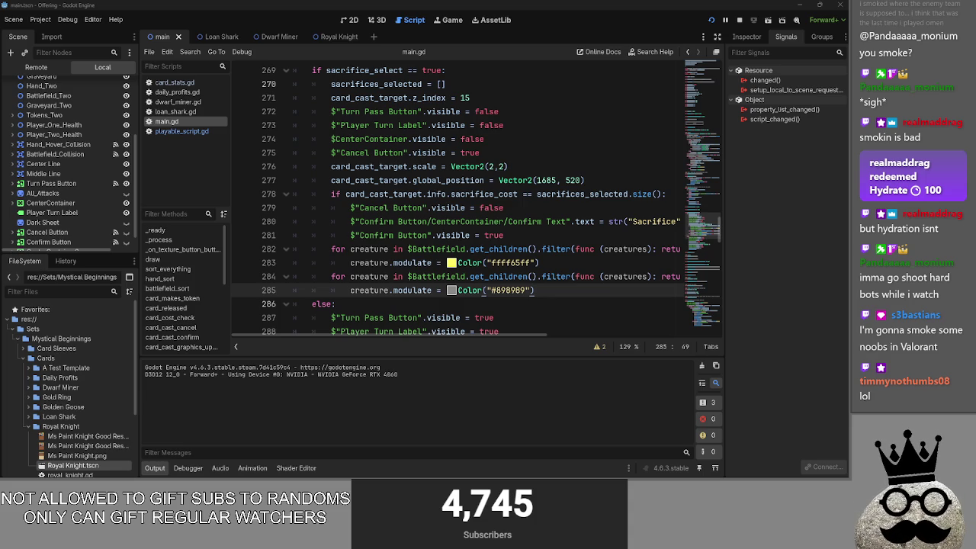
pyautogui.hotkey('alt', 'Tab')
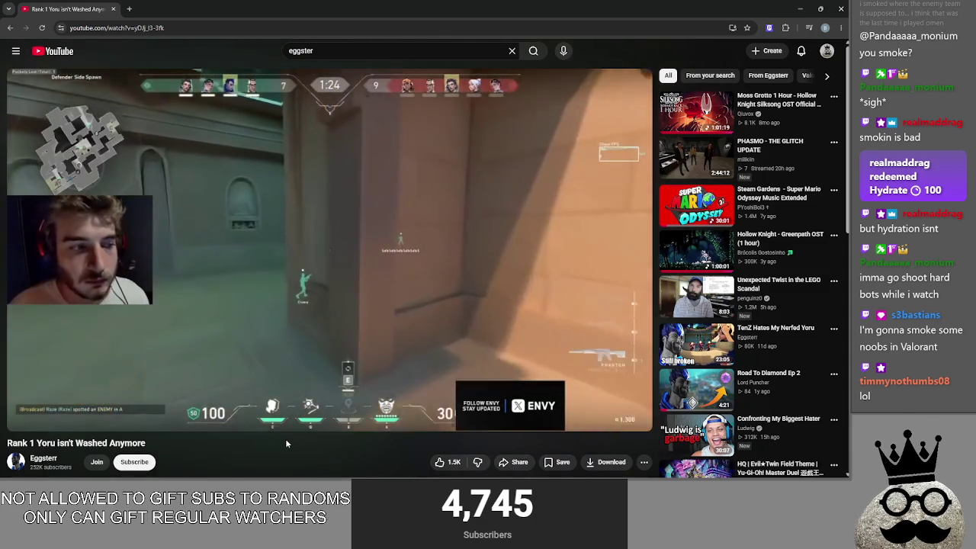
# Skip the Valorant video ahead ten seconds, pause it, and return to Godot
pyautogui.press('Right')
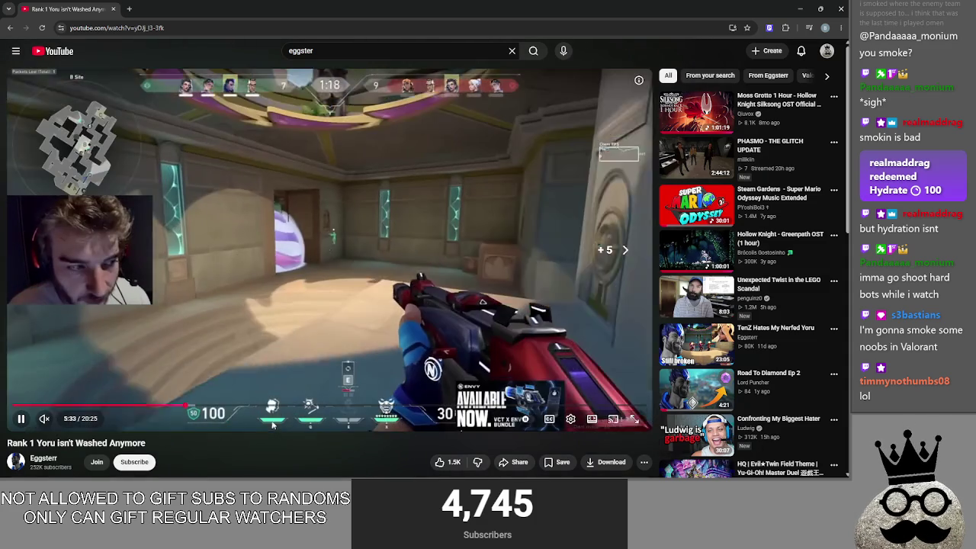
pyautogui.press('Right')
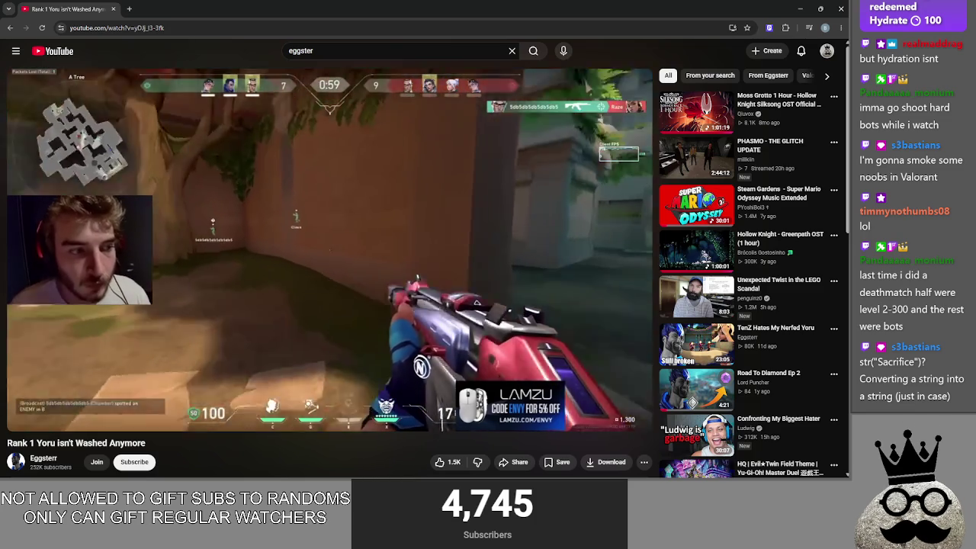
pyautogui.click(354, 300)
pyautogui.hotkey('alt', 'Tab')
pyautogui.hotkey('alt', 'Tab')
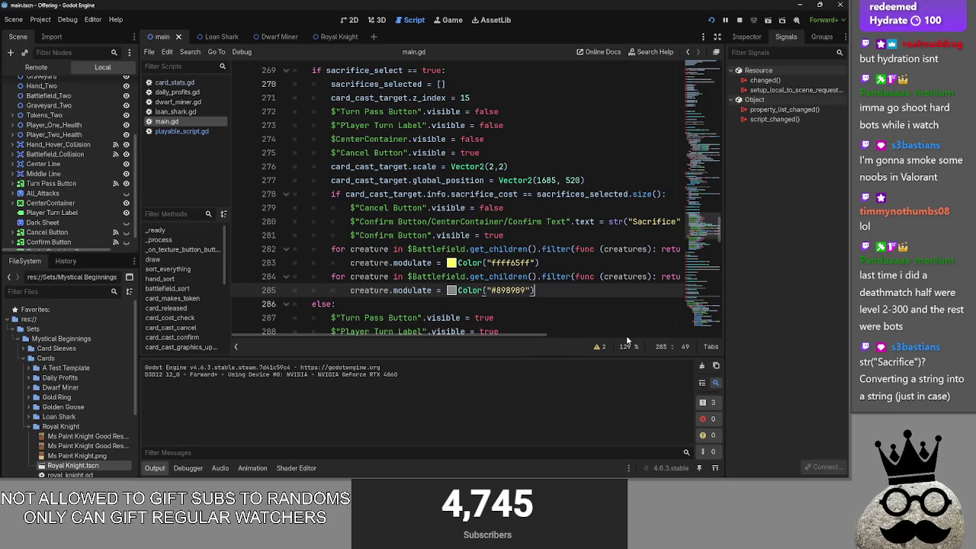
# Strip the str() wrapper from the "Sacrifice" confirm text on line 280
pyautogui.hscroll(5, 570, 335)
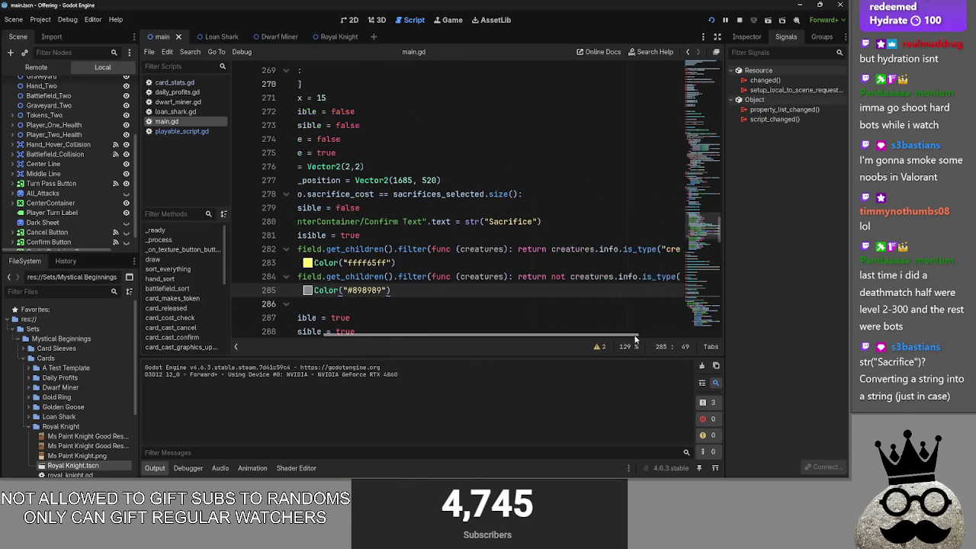
pyautogui.click(467, 221)
pyautogui.press('BackSpace')
pyautogui.press('BackSpace')
pyautogui.press('BackSpace')
pyautogui.write('"')
pyautogui.press('End')
pyautogui.press('BackSpace')
pyautogui.moveTo(434, 336); pyautogui.dragTo(338, 336)
pyautogui.press('Down')
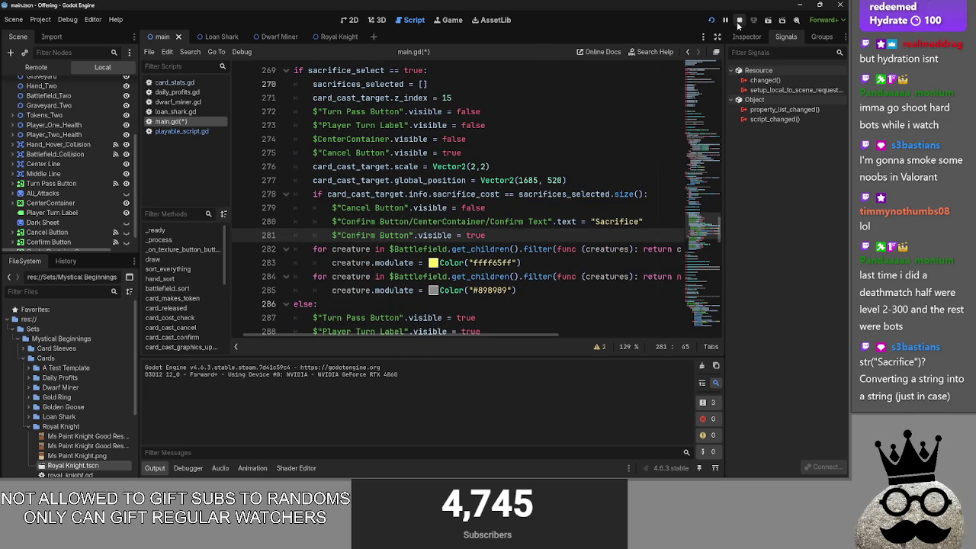
# Relaunch the game and play the shark card to trigger the sacrifice prompt
pyautogui.click(738, 22)
pyautogui.click(711, 20)
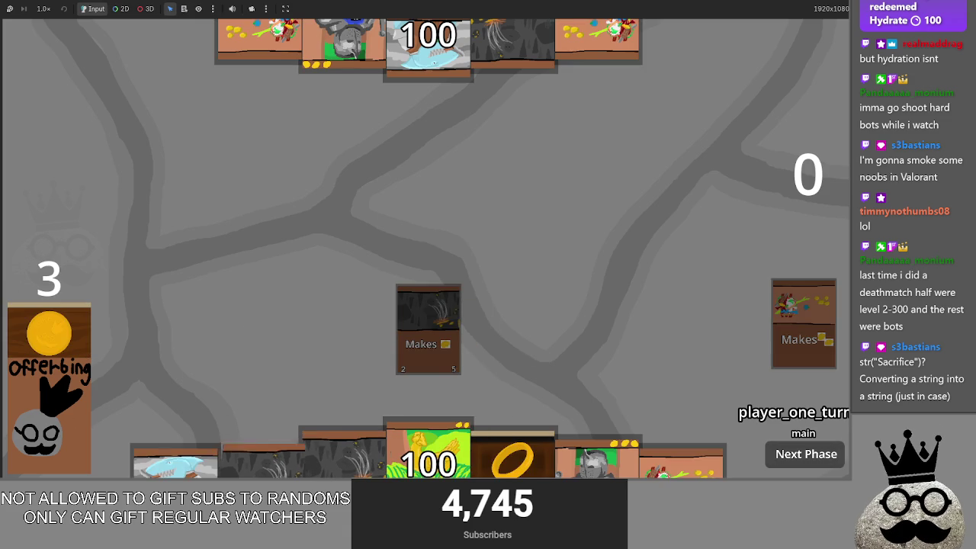
pyautogui.click(174, 461)
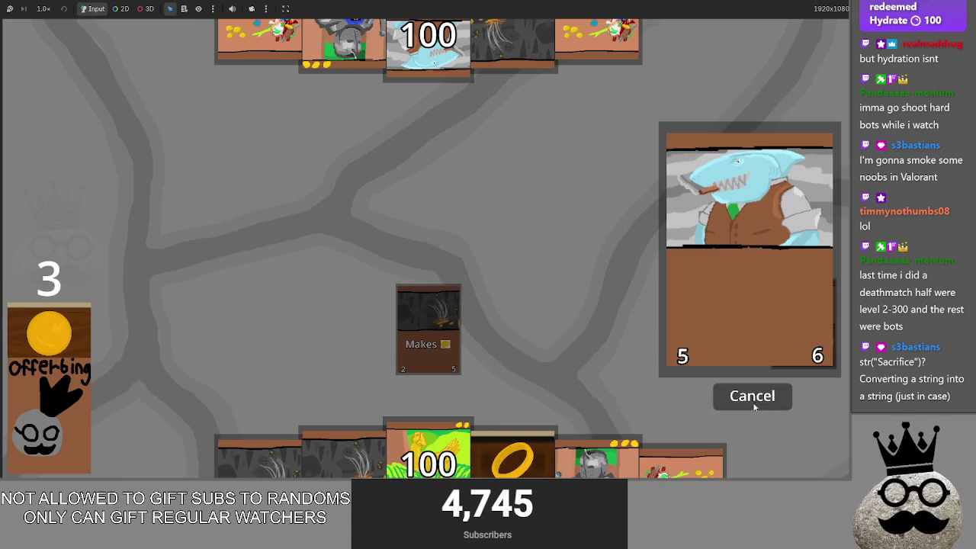
pyautogui.hotkey('alt', 'Tab')
# Restore str("Sacrifice") on line 280 and stop the running game
pyautogui.hotkey('ctrl', 'z')
pyautogui.hotkey('ctrl', 'z')
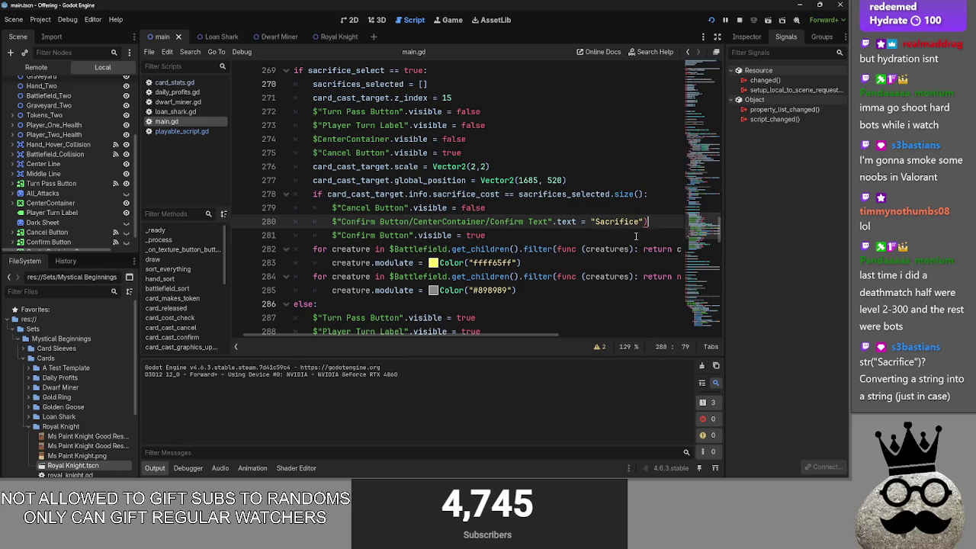
pyautogui.click(636, 236)
pyautogui.hotkey('alt', 'Tab')
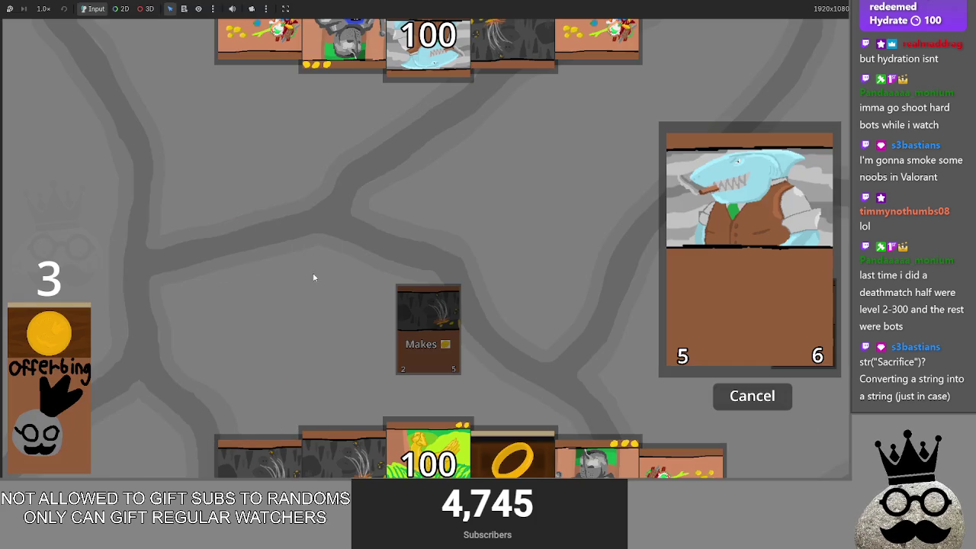
pyautogui.hotkey('alt', 'Tab')
pyautogui.doubleClick(635, 221)
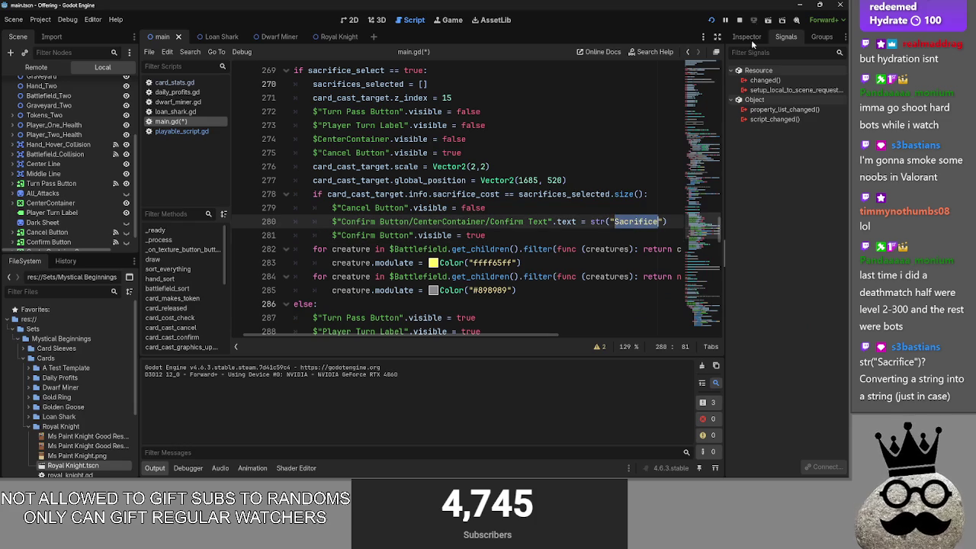
pyautogui.press('F5')
pyautogui.hotkey('alt', 'Tab')
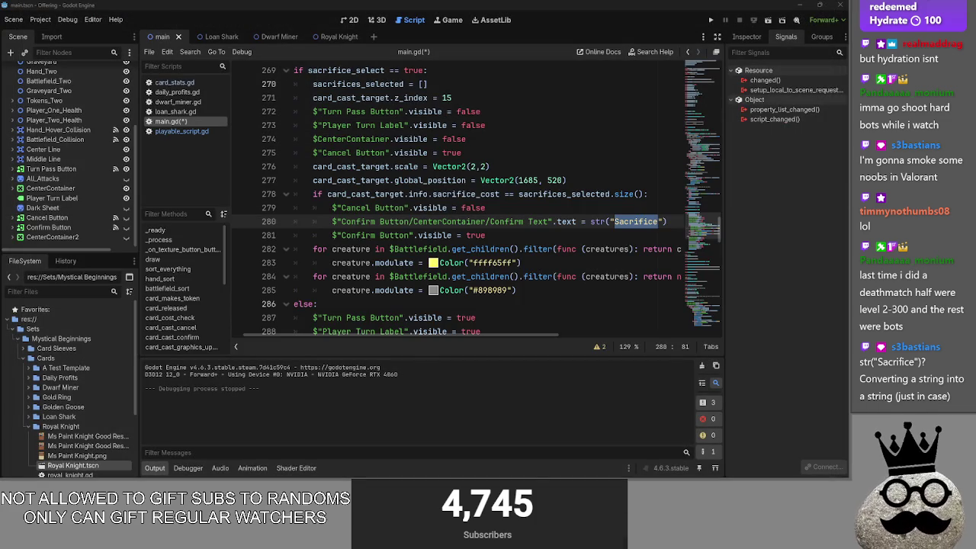
pyautogui.hotkey('alt', 'Tab')
pyautogui.hotkey('alt', 'Tab')
pyautogui.hotkey('alt', 'Tab')
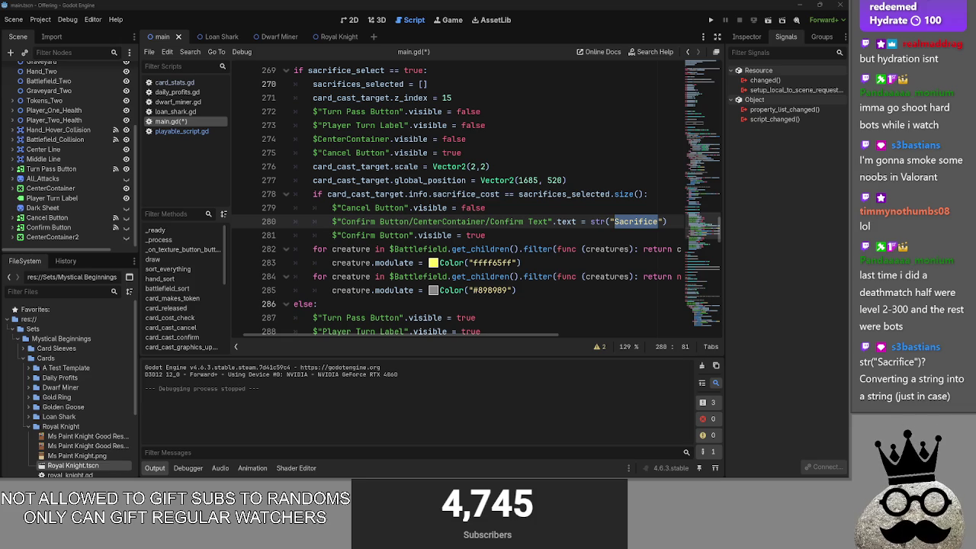
pyautogui.hotkey('alt', 'Tab')
pyautogui.hotkey('alt', 'Tab')
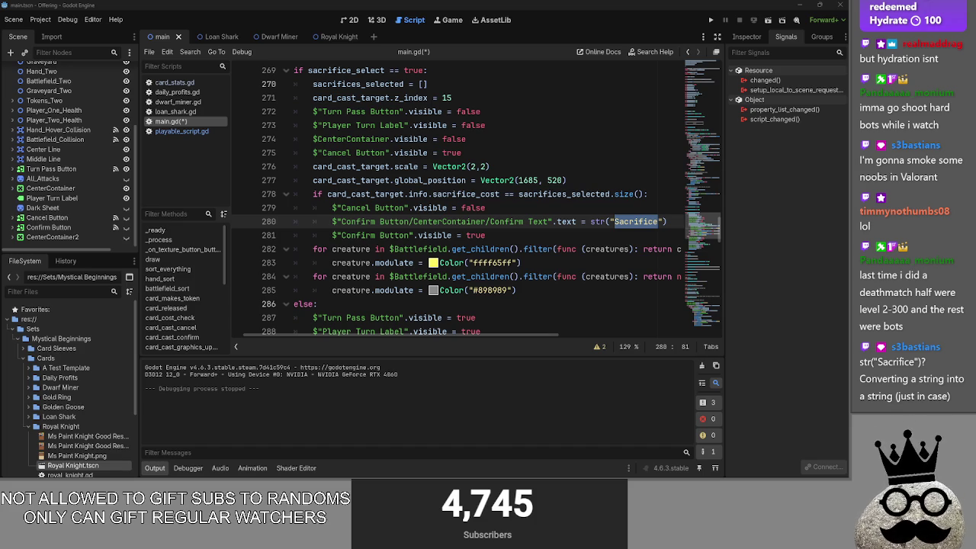
pyautogui.hotkey('alt', 'Tab')
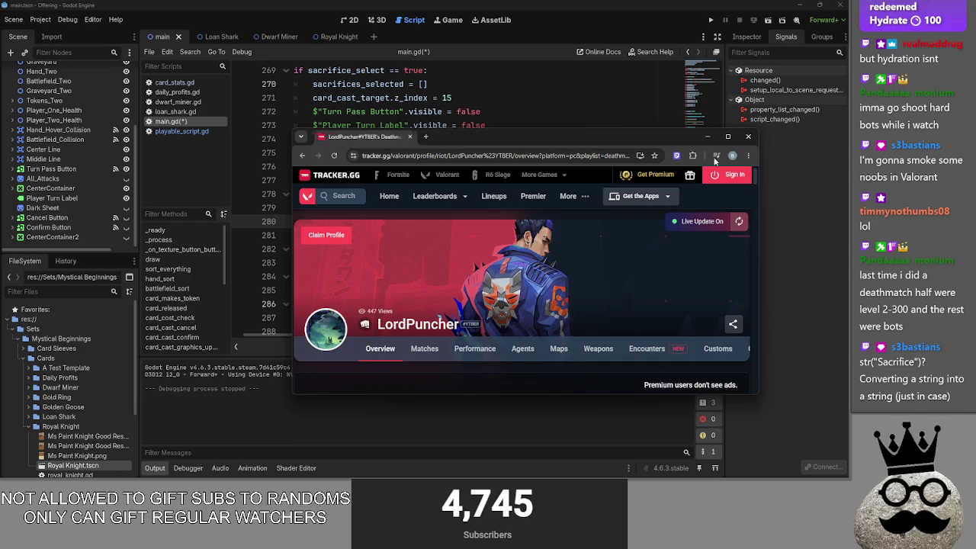
# Maximise tracker.gg, scroll the Last 20 Matches list, and view the May 25 Haven scoreboard
pyautogui.press('super+Up')
pyautogui.scroll(-3, 574, 278)
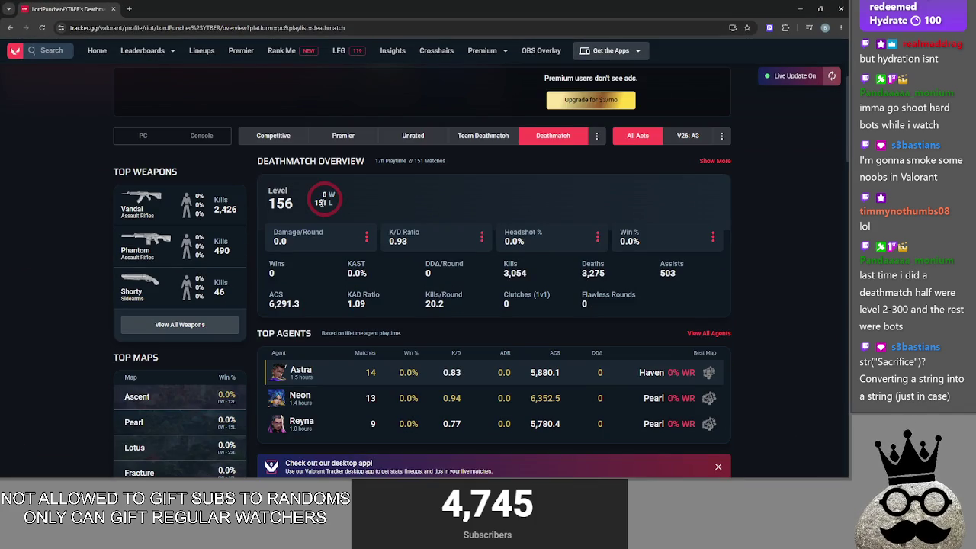
pyautogui.scroll(-3, 730, 255)
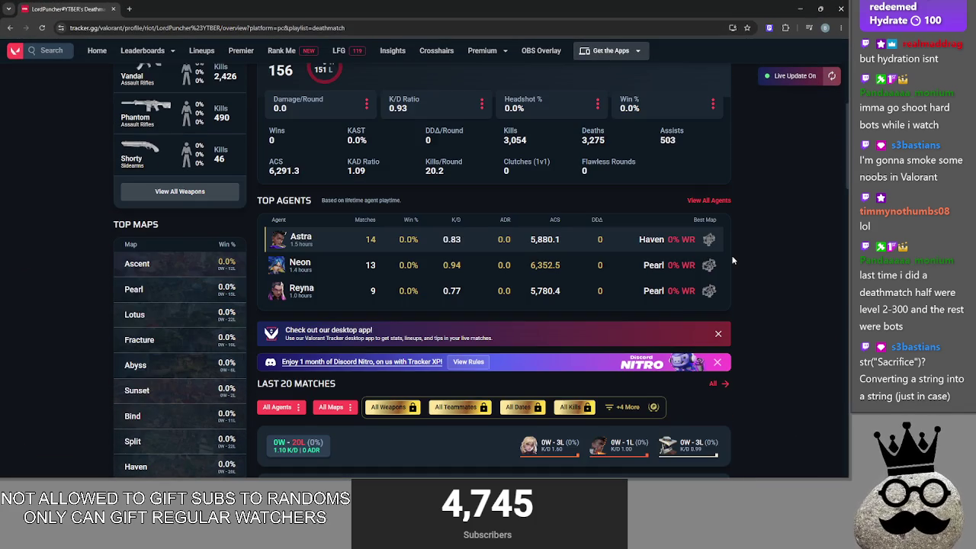
pyautogui.scroll(-5, 732, 261)
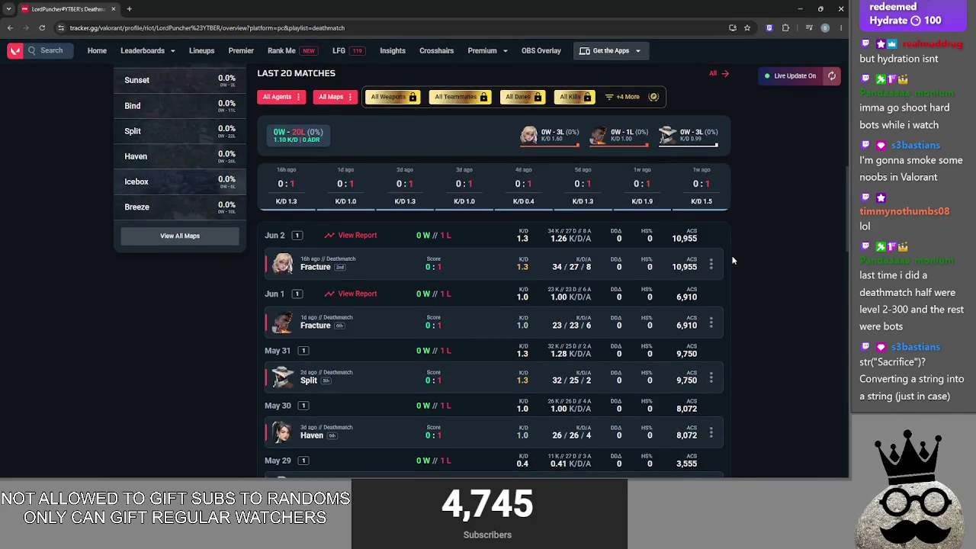
pyautogui.scroll(-3, 504, 327)
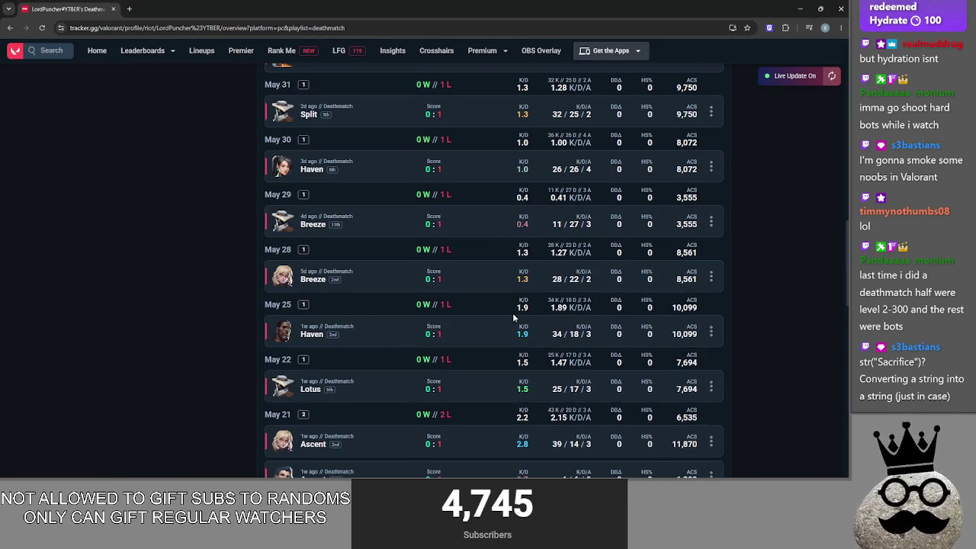
pyautogui.click(496, 333)
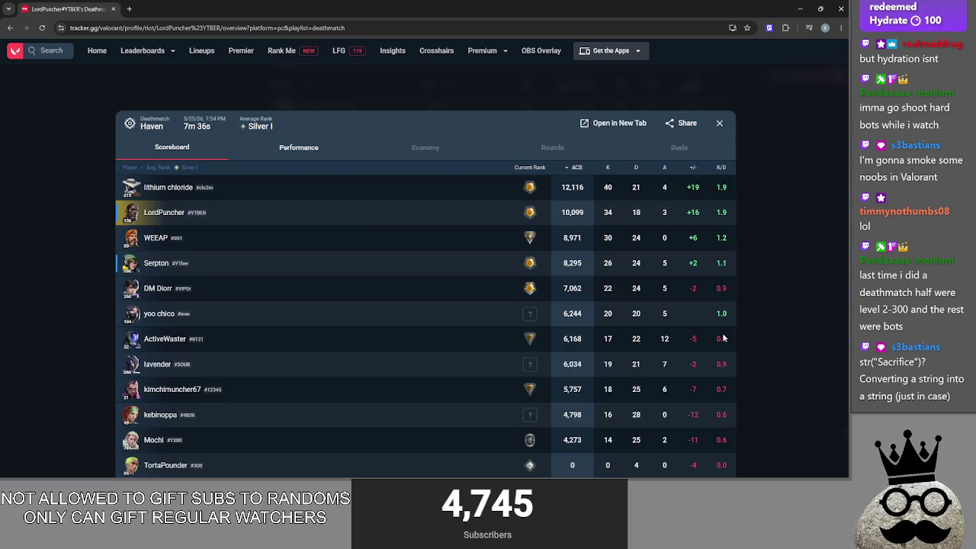
pyautogui.click(778, 318)
# View the Jun 2 Fracture match scoreboard, then return to main.gd in Godot
pyautogui.scroll(3, 734, 316)
pyautogui.click(493, 320)
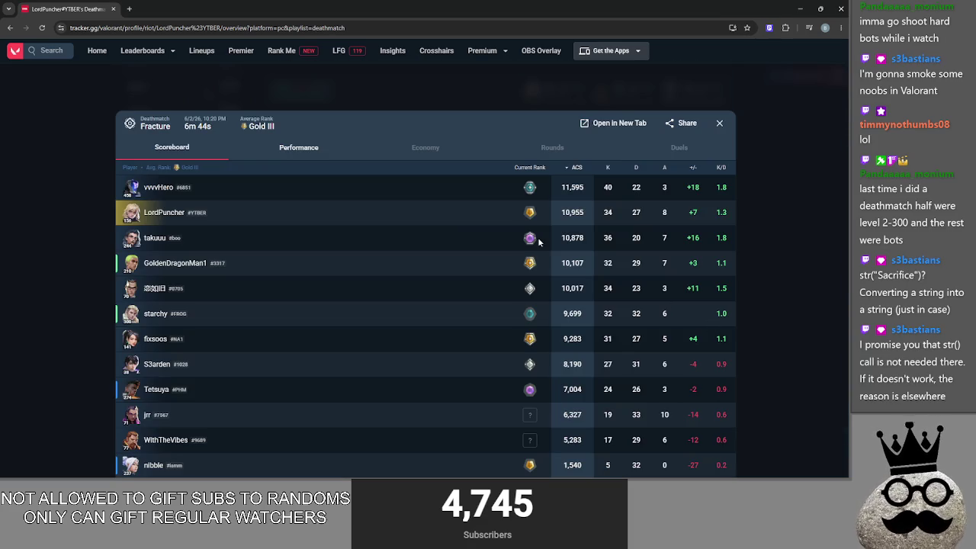
pyautogui.moveTo(529, 240)
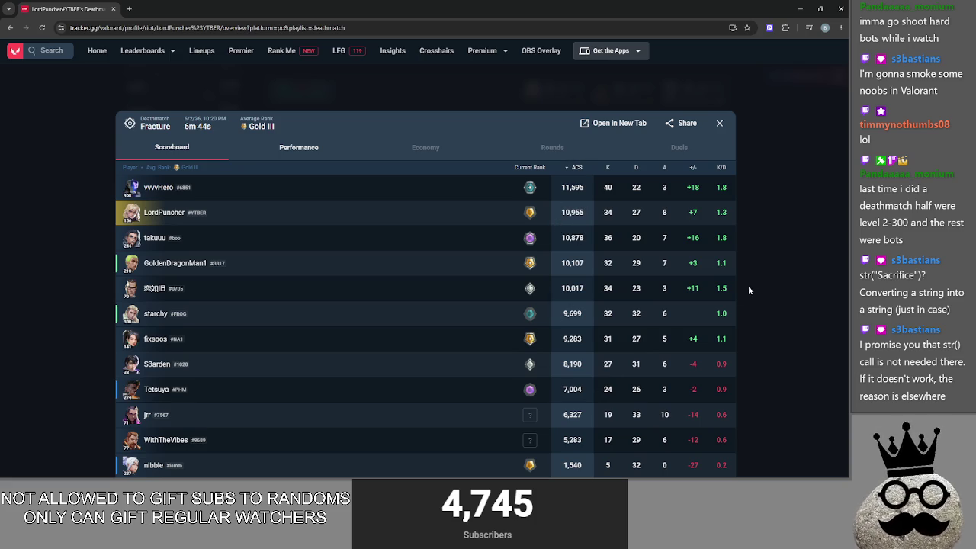
pyautogui.click(775, 280)
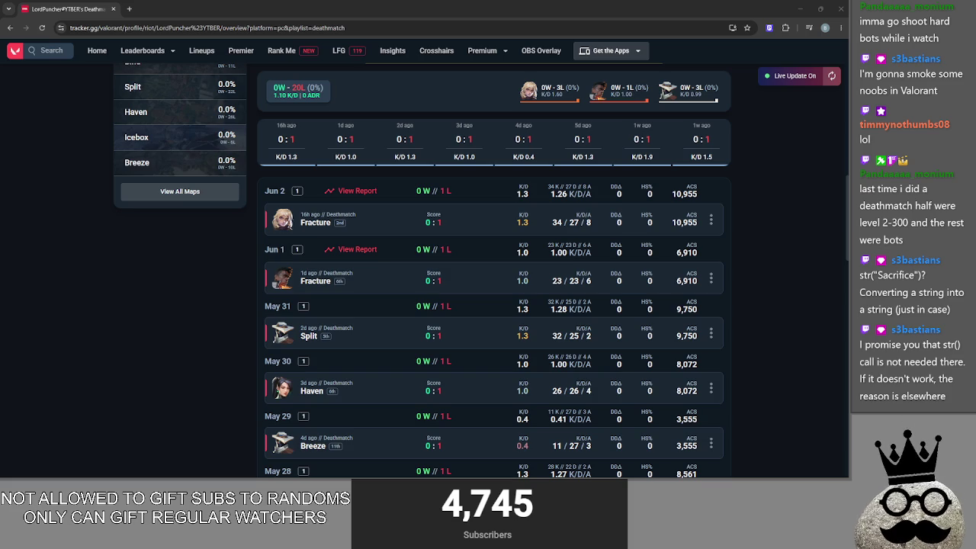
pyautogui.hotkey('alt', 'Tab')
pyautogui.hotkey('alt', 'Tab')
pyautogui.hotkey('alt', 'Tab')
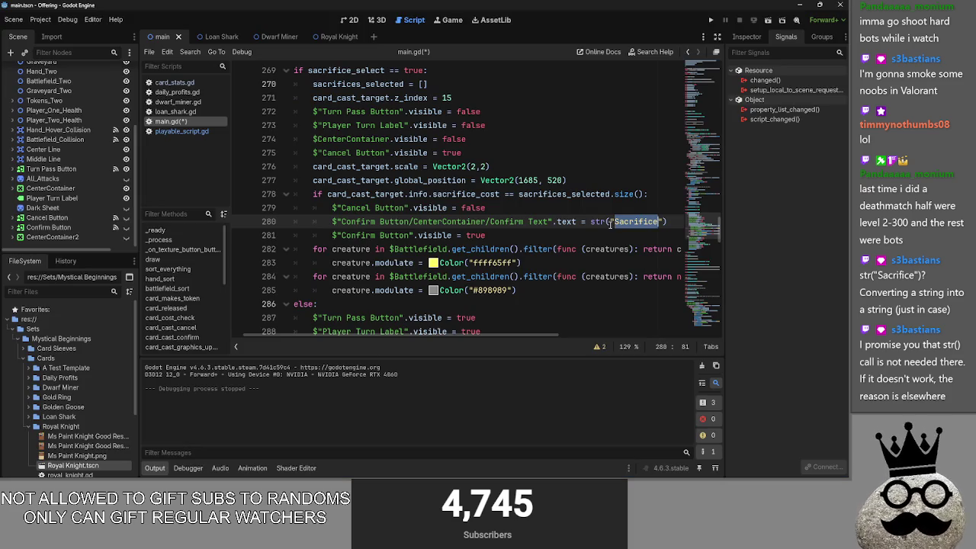
pyautogui.click(609, 223)
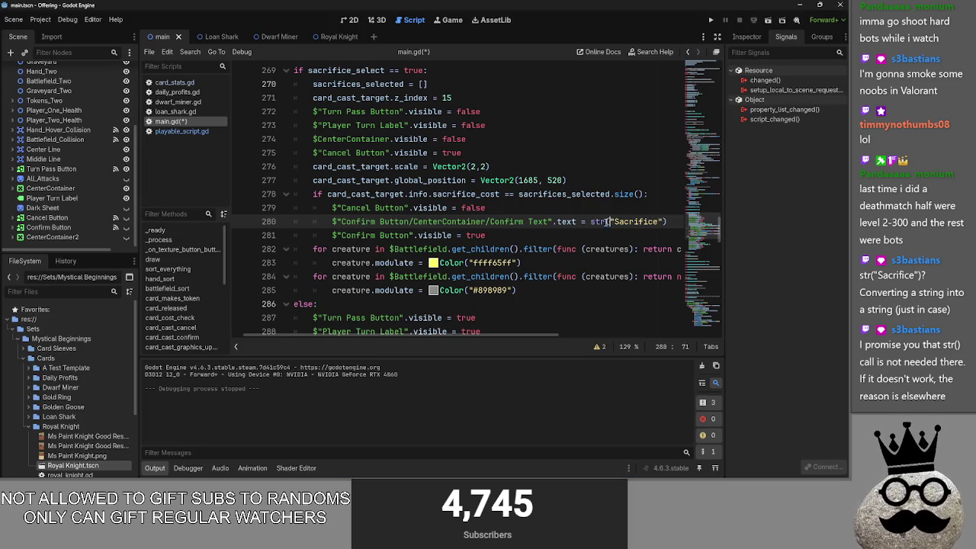
# Run a quick playtest, play one card, and cancel the shark card's cast
pyautogui.click(711, 21)
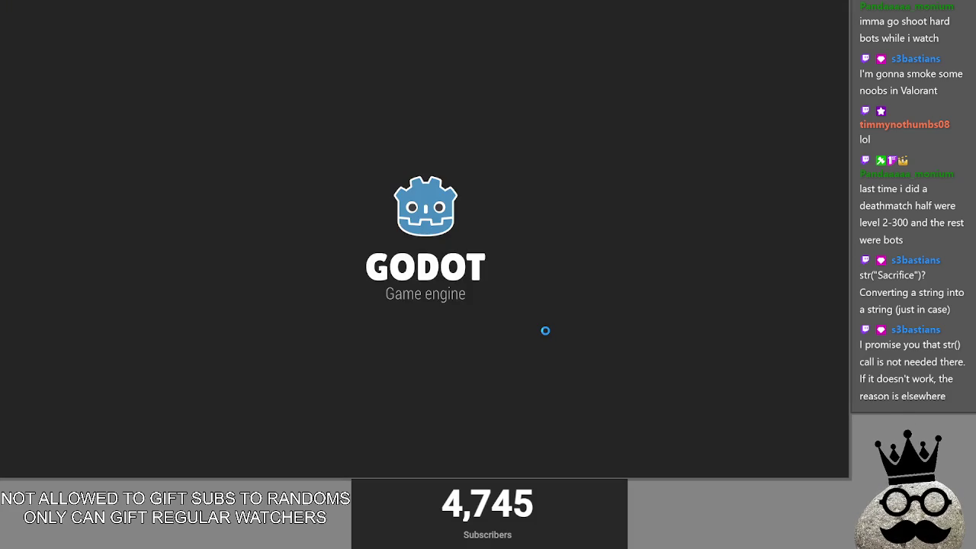
pyautogui.press('F8')
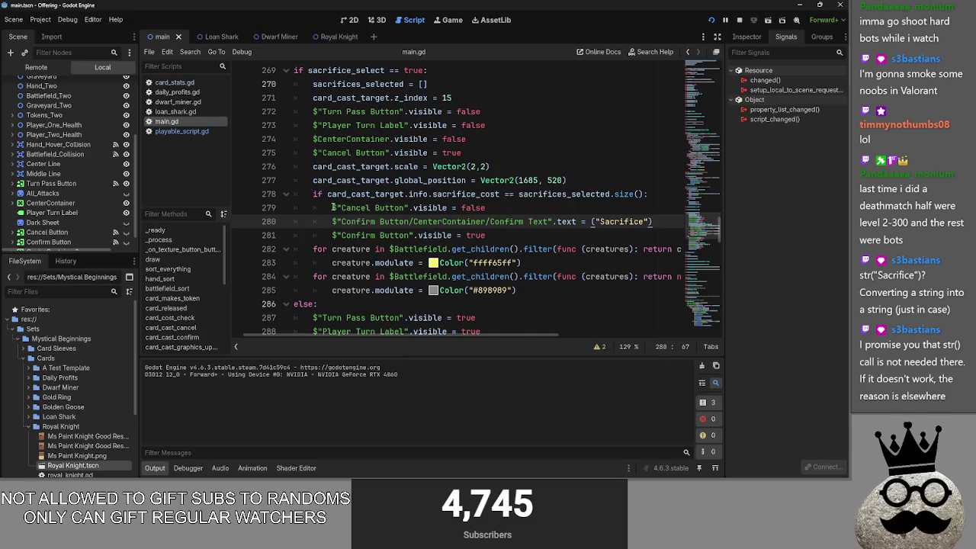
pyautogui.moveTo(333, 222); pyautogui.dragTo(653, 221)
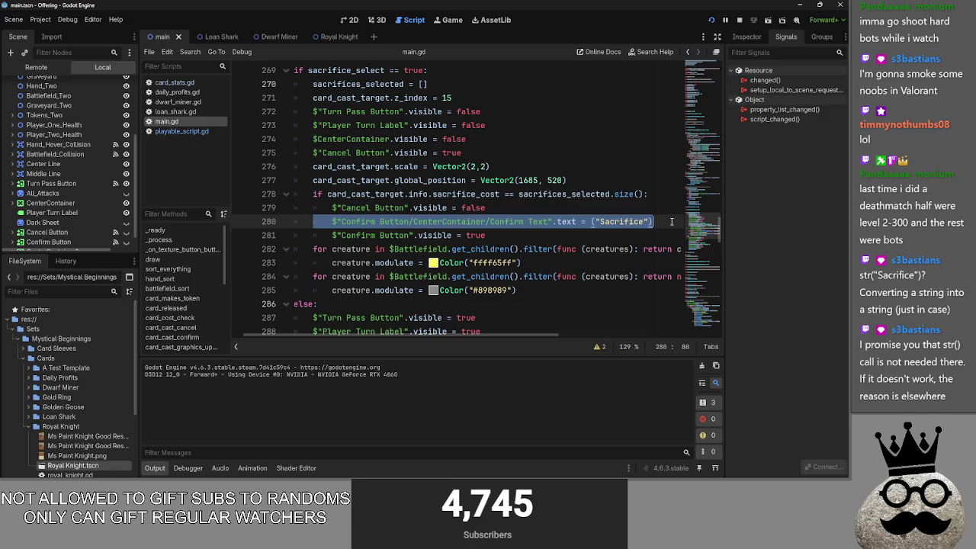
pyautogui.press('F5')
pyautogui.moveTo(446, 462); pyautogui.dragTo(416, 305)
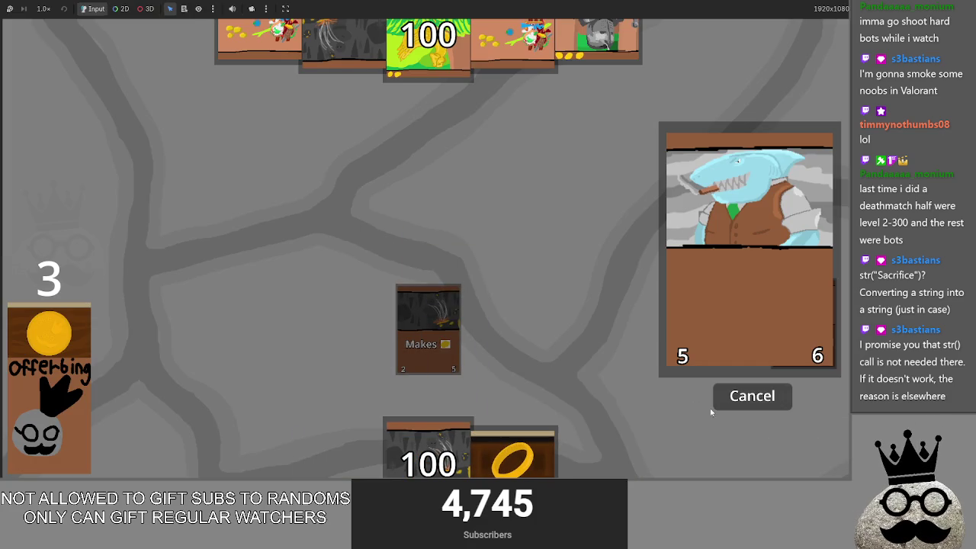
pyautogui.click(721, 404)
pyautogui.hotkey('alt', 'Tab')
# Make line 280 read str("Sacrifice") and relaunch the game
pyautogui.click(594, 222)
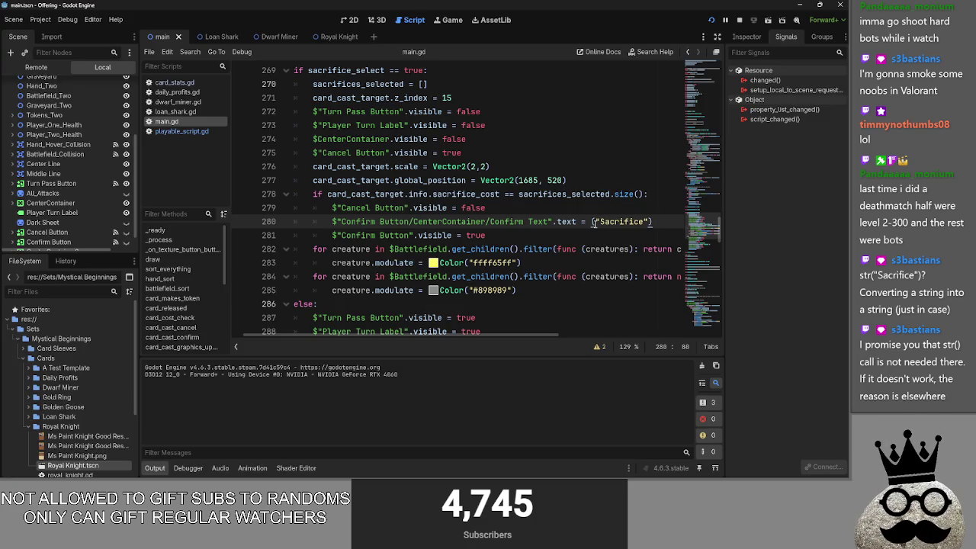
pyautogui.write('tr')
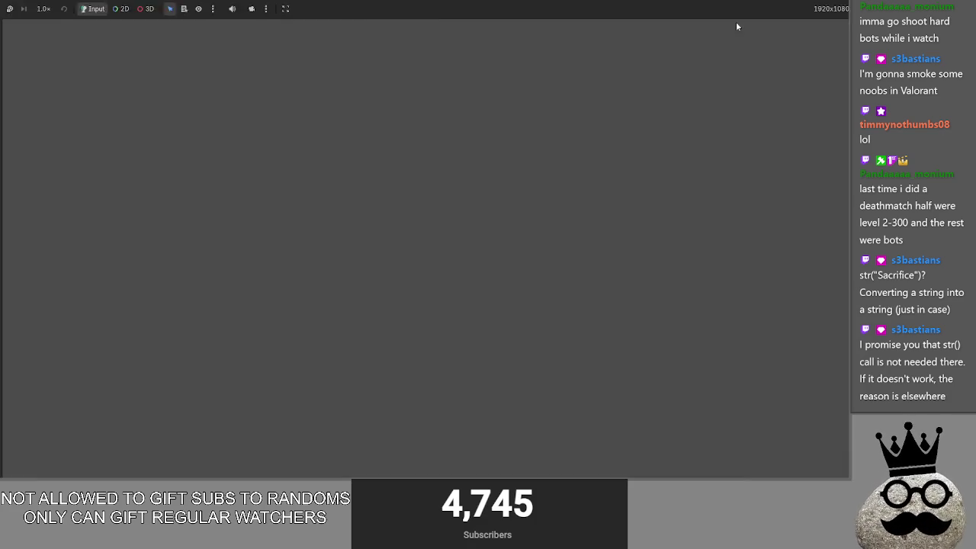
pyautogui.press('F5')
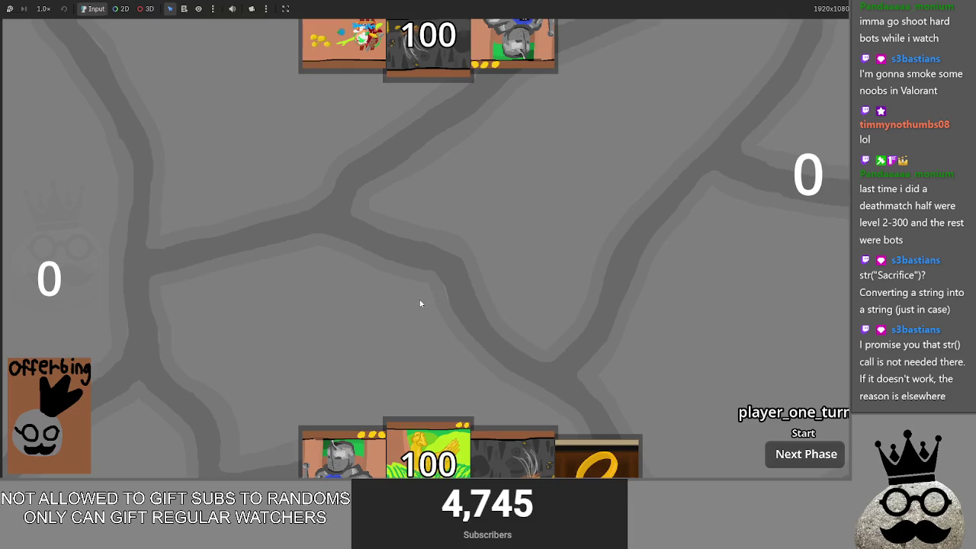
# Play cards onto the board until the offering reaches 7, then start casting the shark card
pyautogui.moveTo(490, 477); pyautogui.dragTo(458, 301)
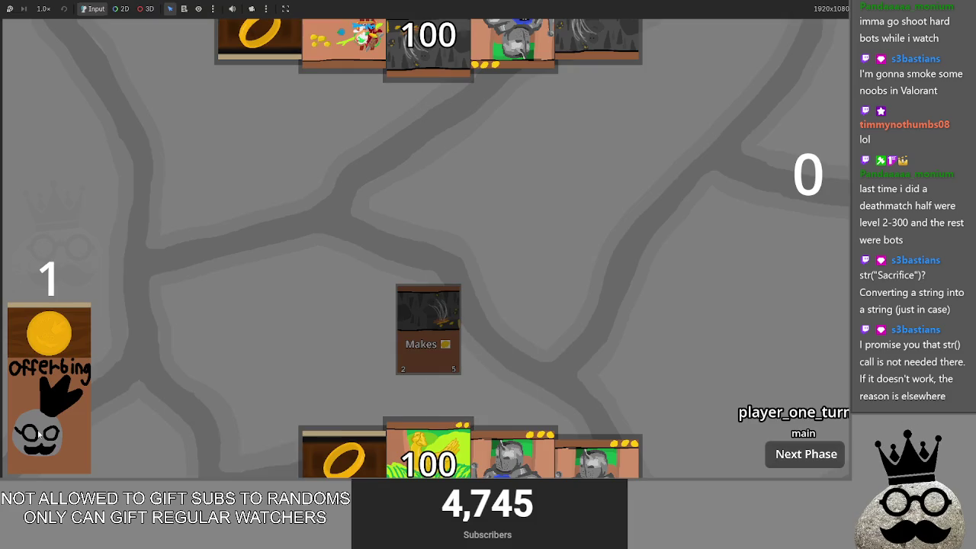
pyautogui.moveTo(263, 462)
pyautogui.mouseDown()
pyautogui.moveTo(299, 284)
pyautogui.moveTo(340, 338)
pyautogui.mouseUp()
pyautogui.moveTo(315, 446)
pyautogui.mouseDown()
pyautogui.moveTo(305, 370)
pyautogui.moveTo(357, 329)
pyautogui.mouseUp()
pyautogui.click(560, 331)
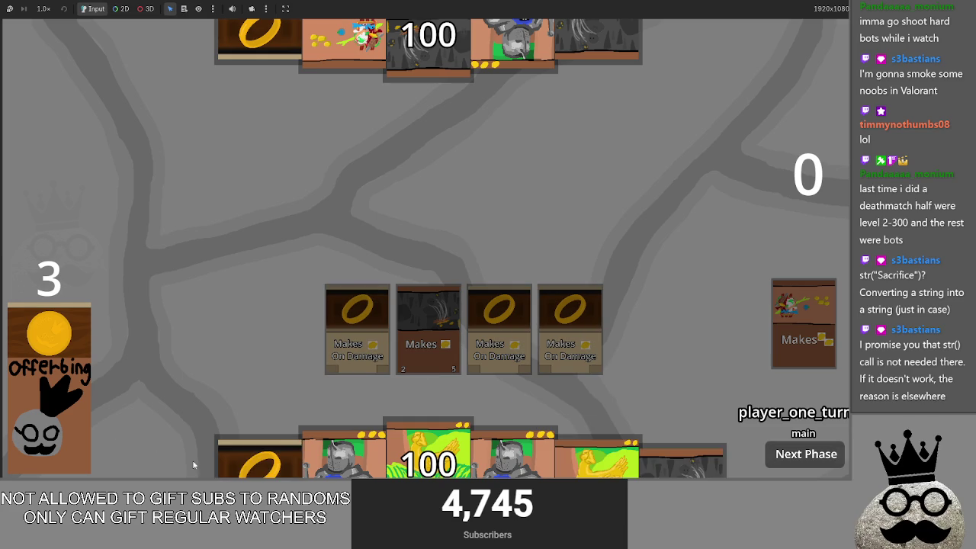
pyautogui.moveTo(260, 458); pyautogui.dragTo(287, 329)
pyautogui.moveTo(259, 457)
pyautogui.mouseDown()
pyautogui.moveTo(252, 351)
pyautogui.moveTo(244, 358)
pyautogui.mouseUp()
pyautogui.moveTo(249, 466); pyautogui.dragTo(274, 343)
pyautogui.moveTo(682, 458)
pyautogui.mouseDown()
pyautogui.moveTo(269, 359)
pyautogui.moveTo(216, 329)
pyautogui.mouseUp()
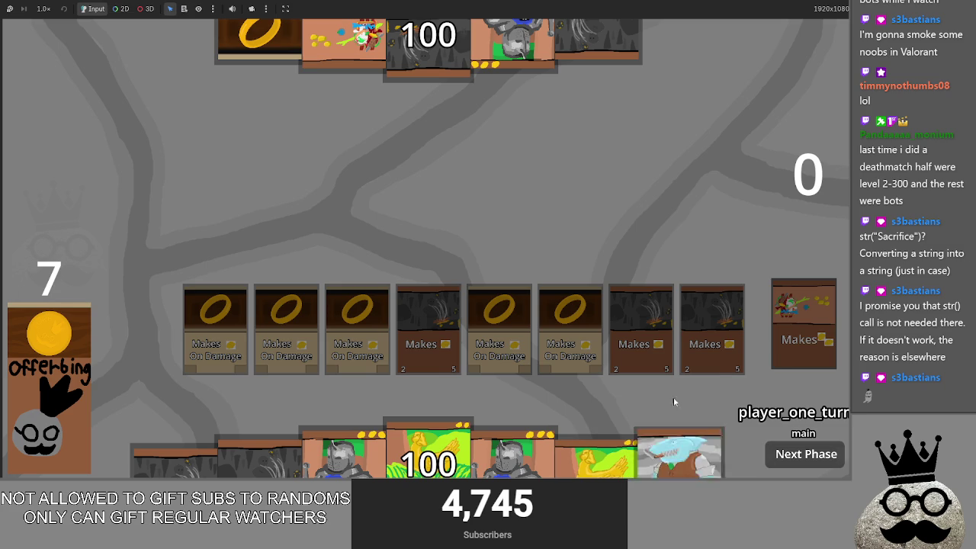
pyautogui.moveTo(681, 461); pyautogui.dragTo(648, 266)
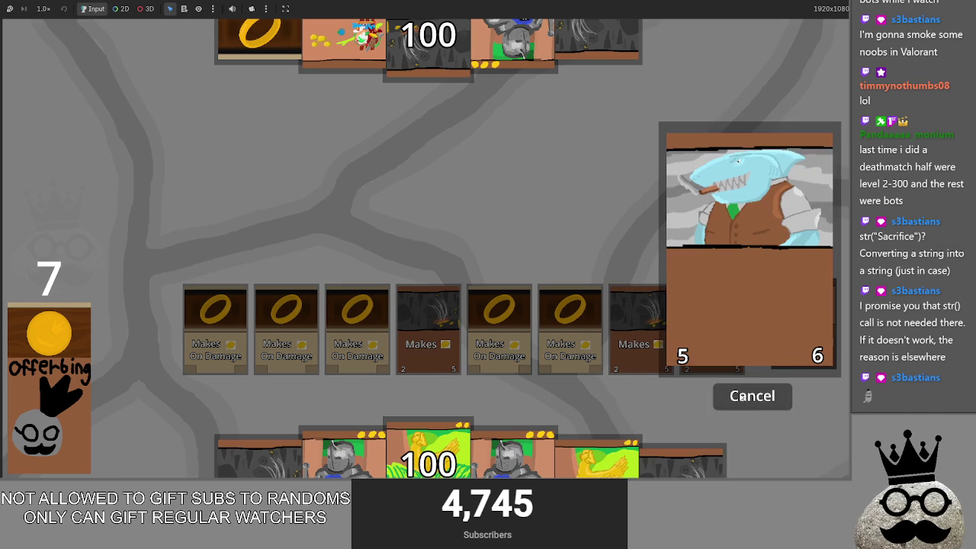
pyautogui.hotkey('alt', 'Tab')
# Restart the game with the edited main.gd script
pyautogui.click(613, 210)
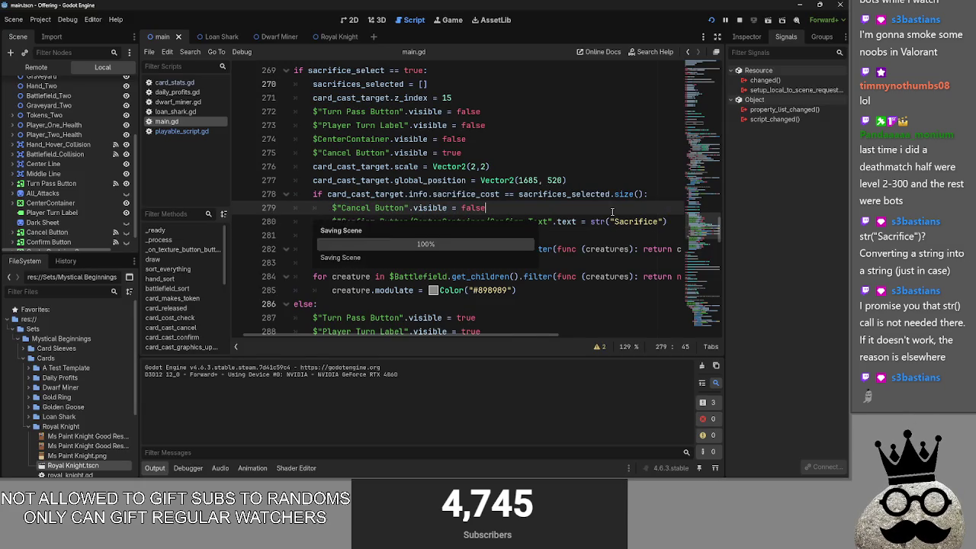
pyautogui.click(489, 236)
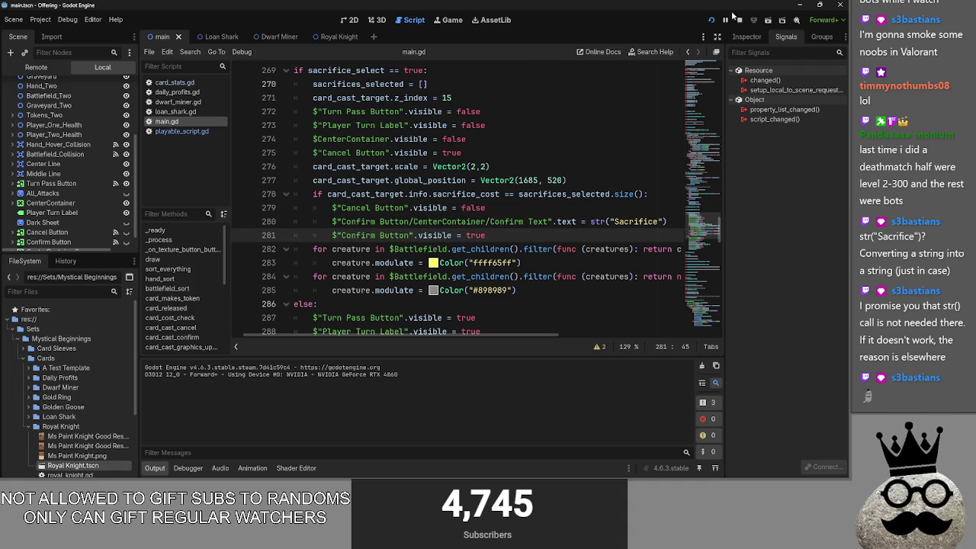
pyautogui.click(737, 19)
pyautogui.press('F5')
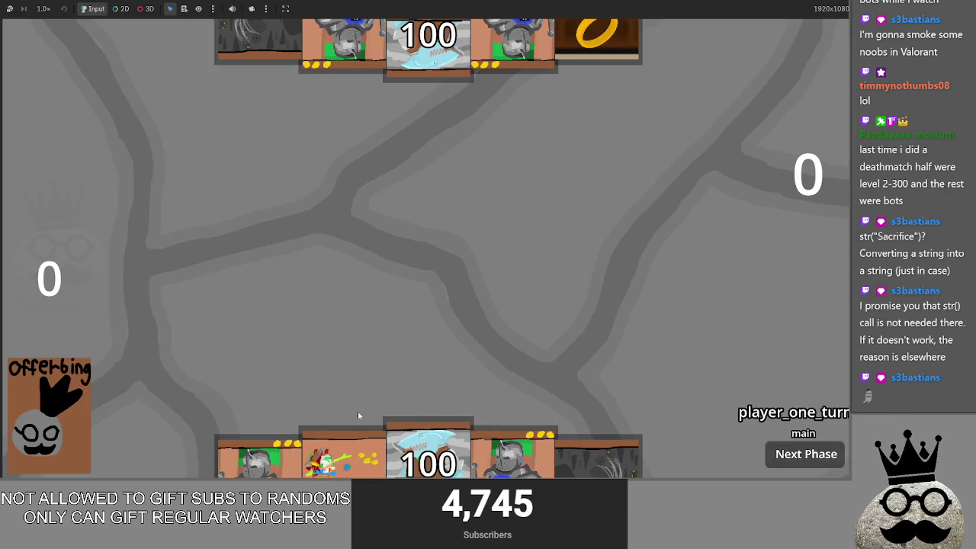
# Try casting the shark card, cancel it, and search main.gd for 'cancel'
pyautogui.click(411, 392)
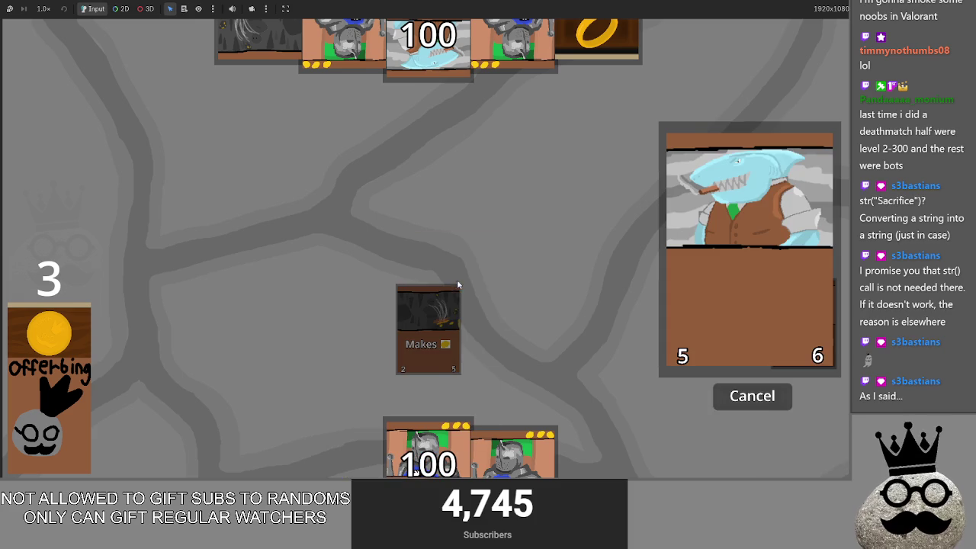
pyautogui.click(766, 401)
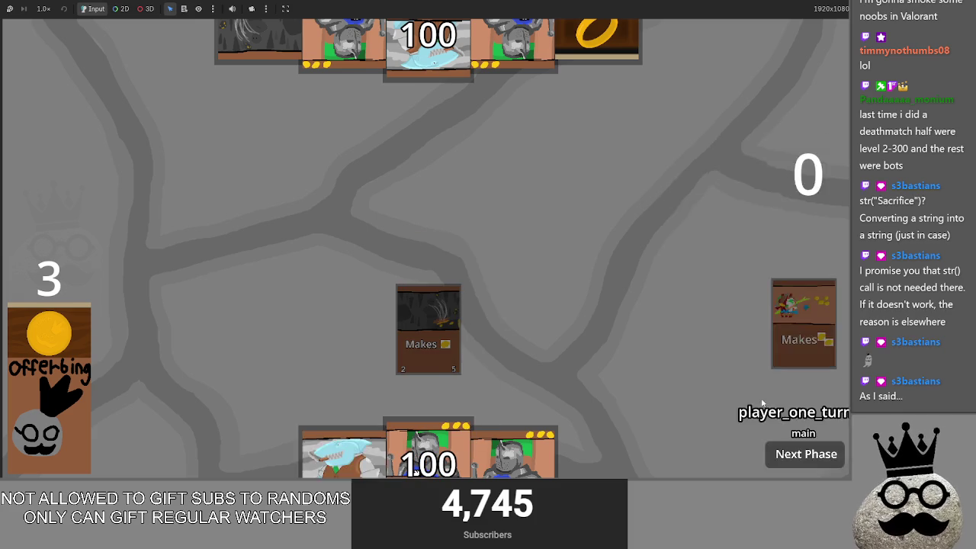
pyautogui.press('F8')
pyautogui.hotkey('ctrl', 'f')
pyautogui.write('ca')
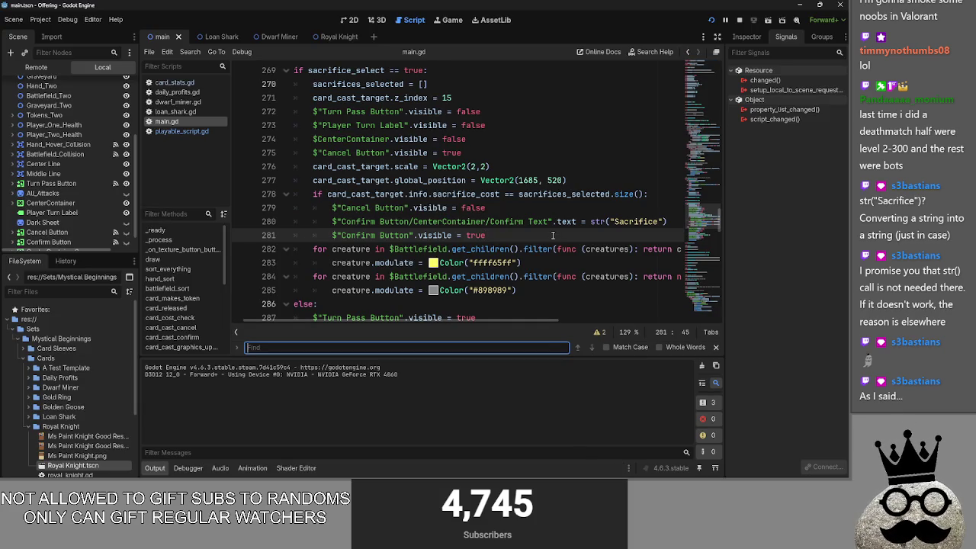
pyautogui.write('ncel')
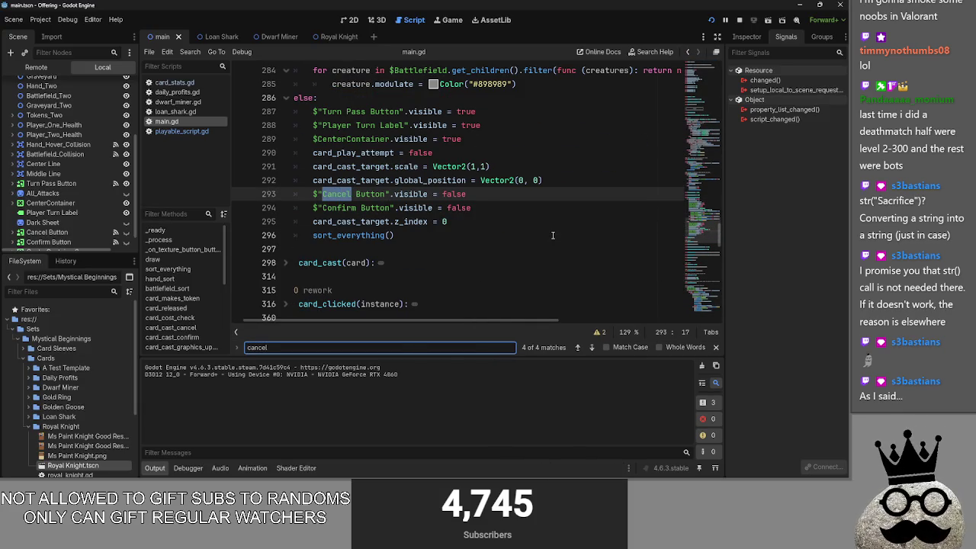
# Step through the 'cancel' matches to the Cancel Button match on line 279
pyautogui.click(579, 349)
pyautogui.click(579, 348)
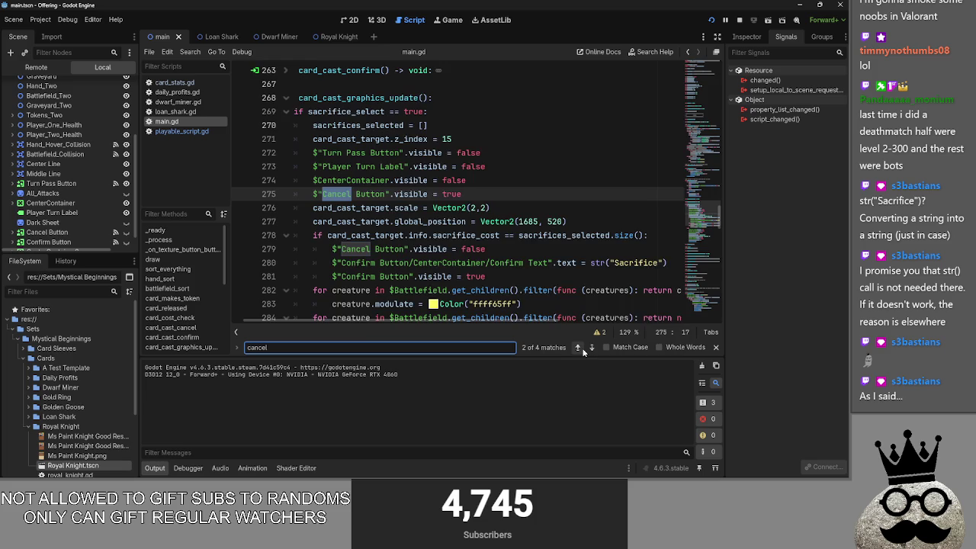
pyautogui.click(578, 348)
pyautogui.click(582, 350)
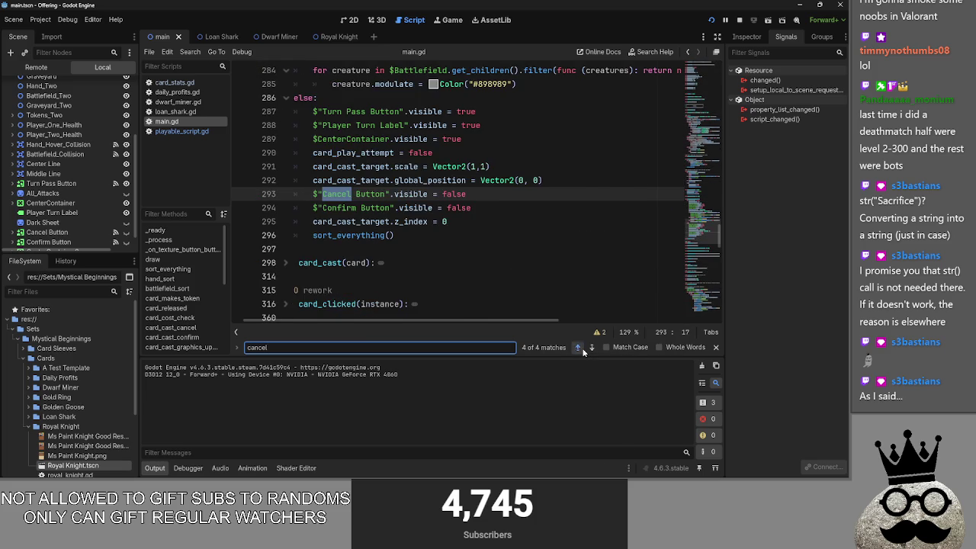
pyautogui.click(579, 347)
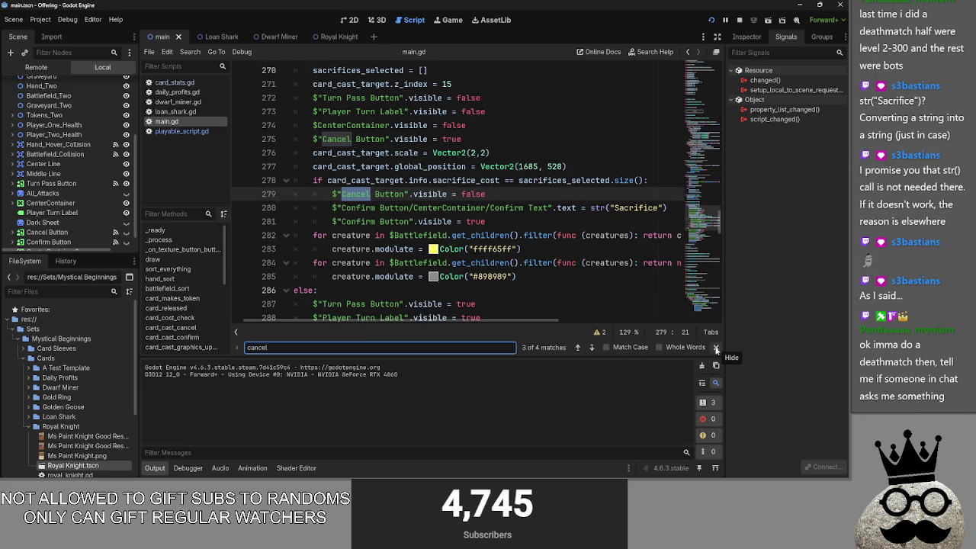
# Search for 'confirm', inspect lines 278–279, and close the search bar
pyautogui.hotkey('ctrl', 'a')
pyautogui.write('conf')
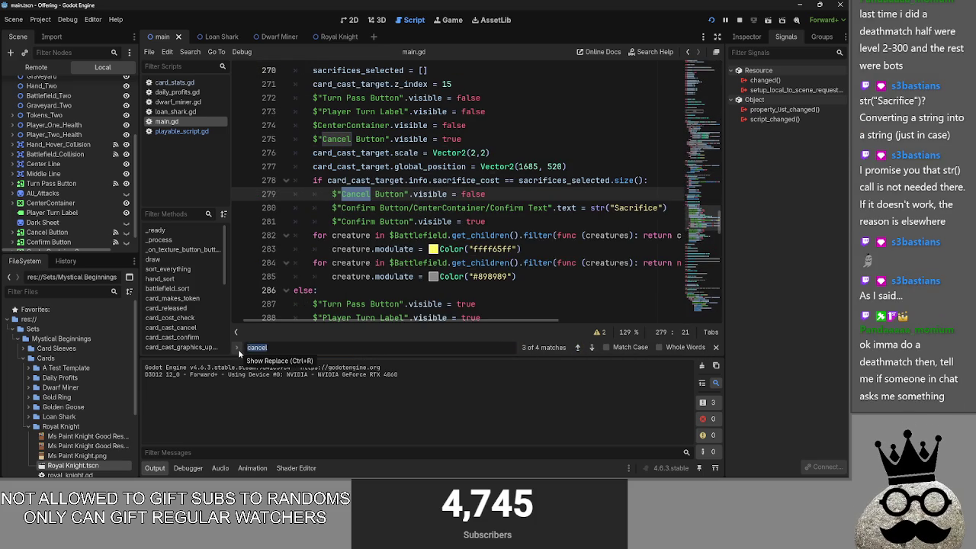
pyautogui.write('irm')
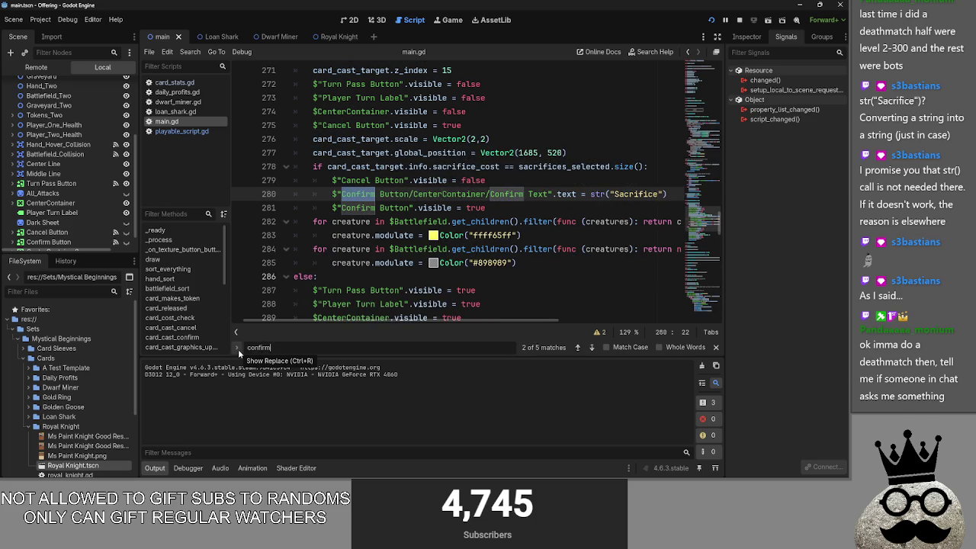
pyautogui.click(499, 180)
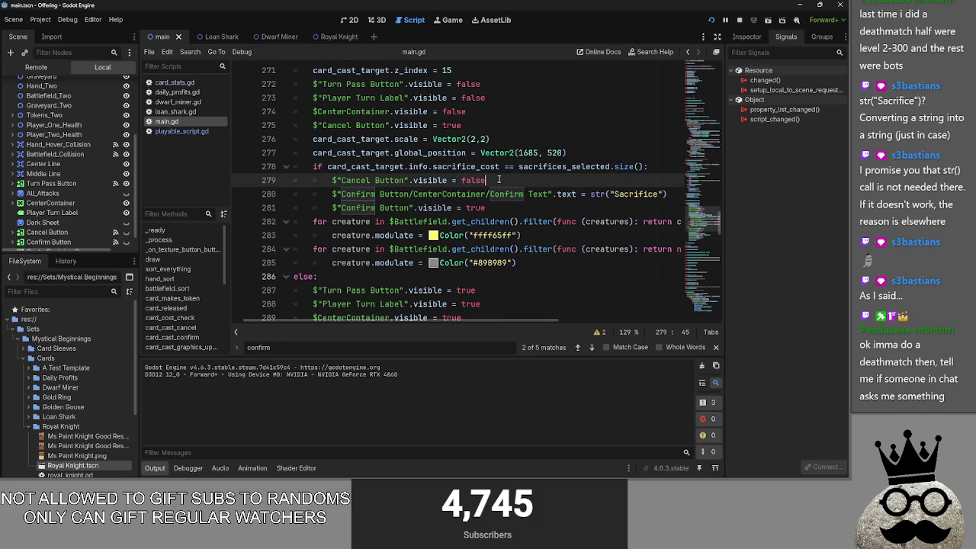
pyautogui.doubleClick(530, 166)
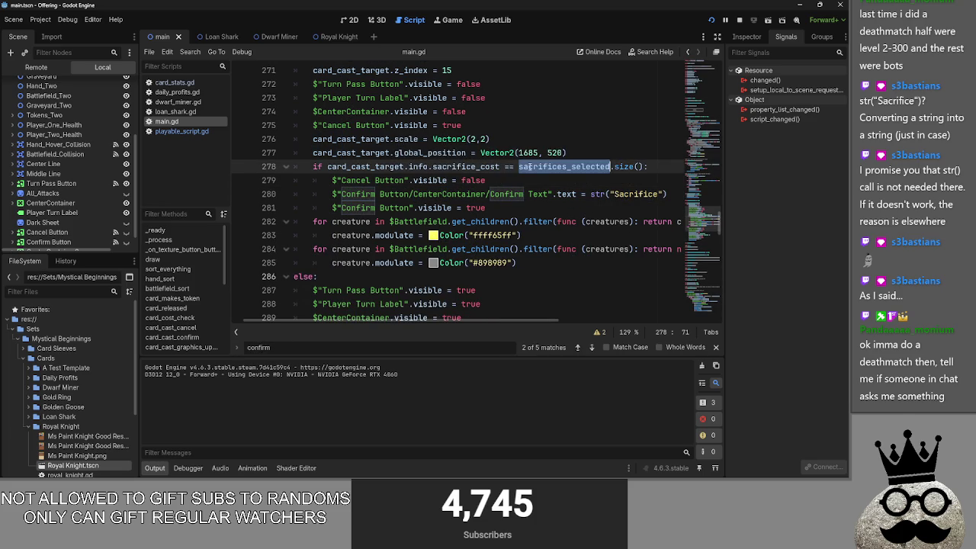
pyautogui.click(524, 179)
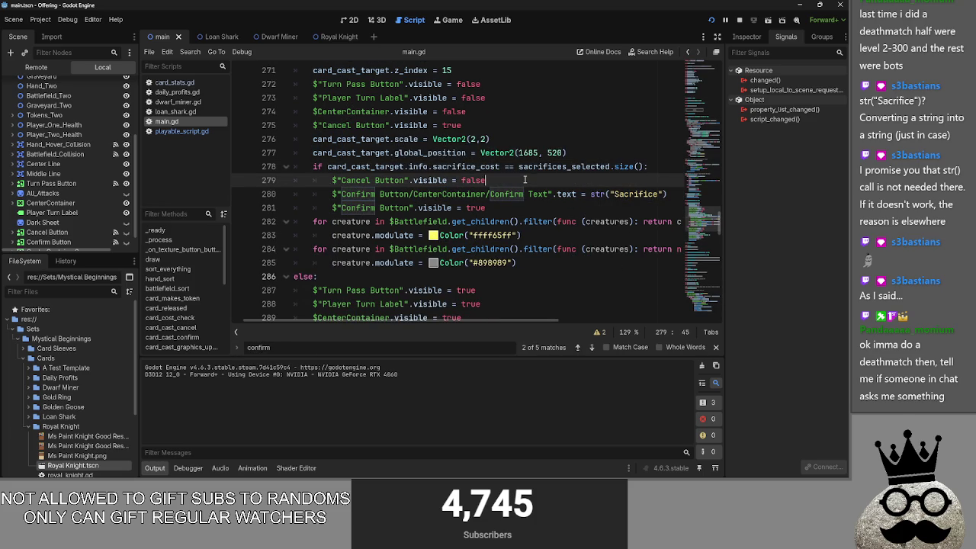
pyautogui.click(716, 347)
# Stop the game, strip str() from line 280, and run the game again
pyautogui.click(711, 21)
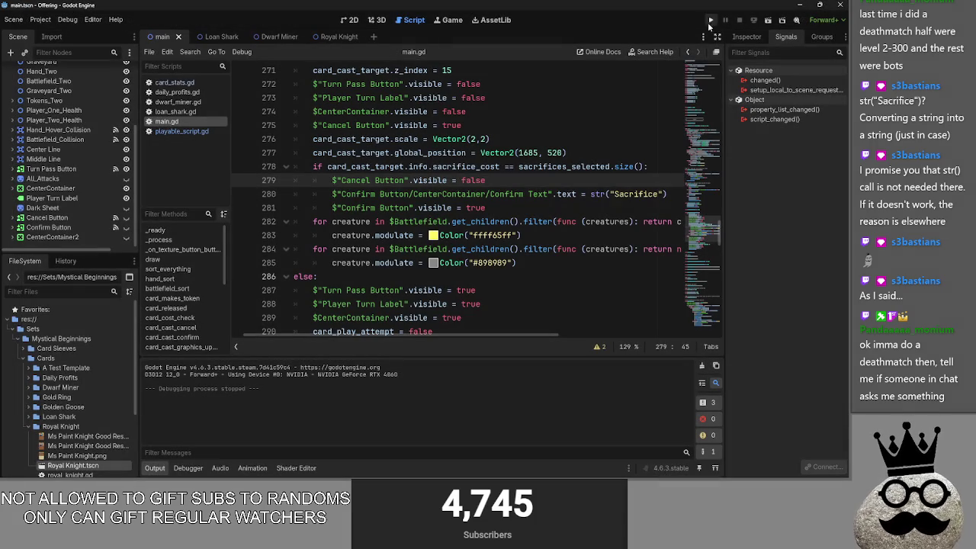
pyautogui.click(609, 194)
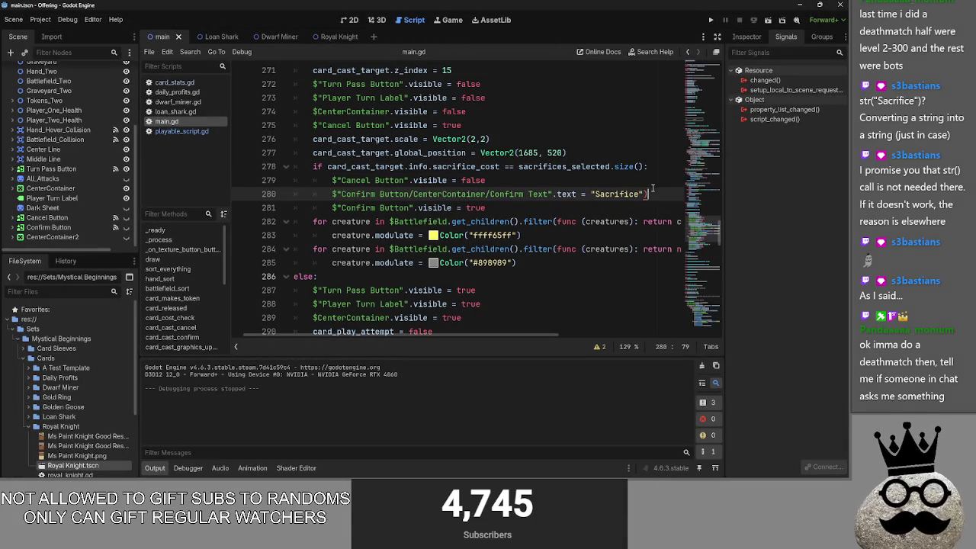
pyautogui.click(711, 20)
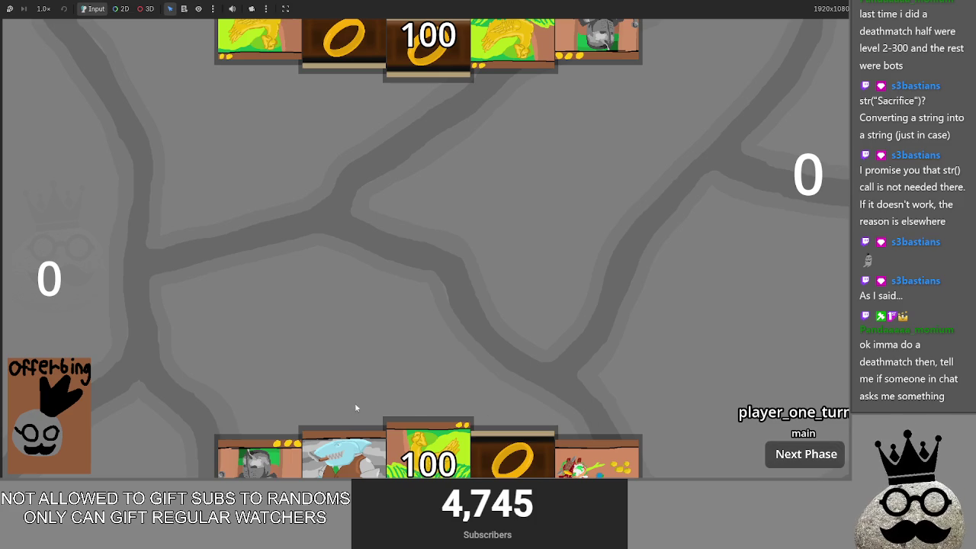
# Play the ring card and a Makes card, reaching offering 4, and cancel the shark's sacrifice twice
pyautogui.click(513, 458)
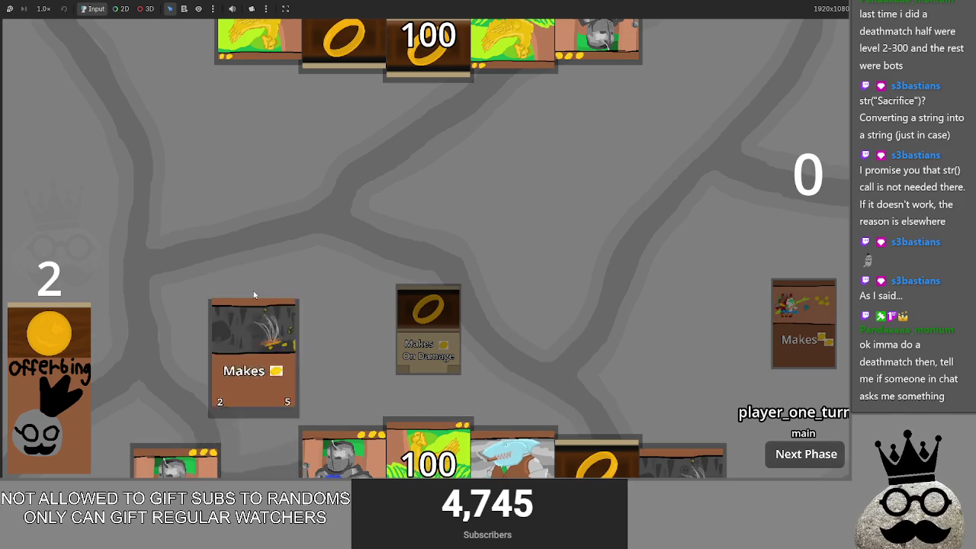
pyautogui.click(251, 412)
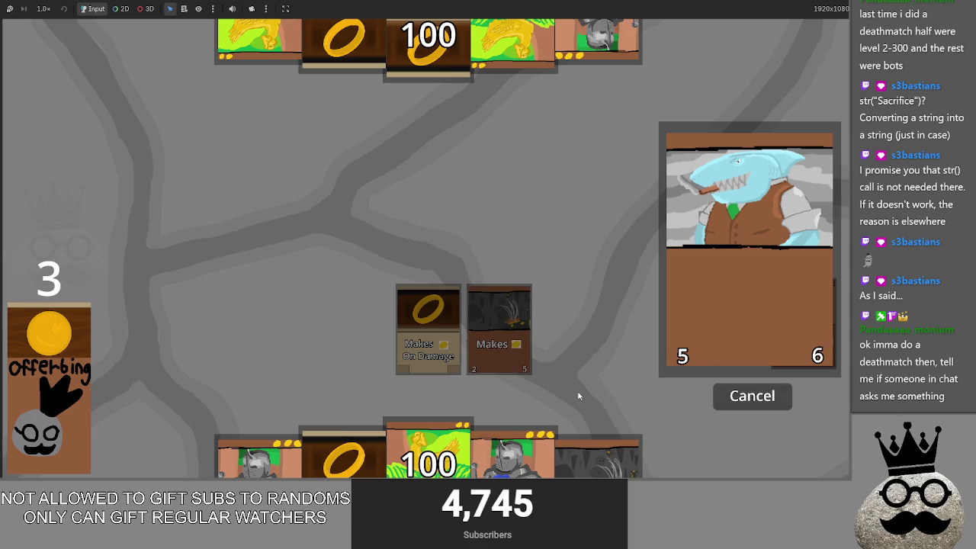
pyautogui.click(742, 405)
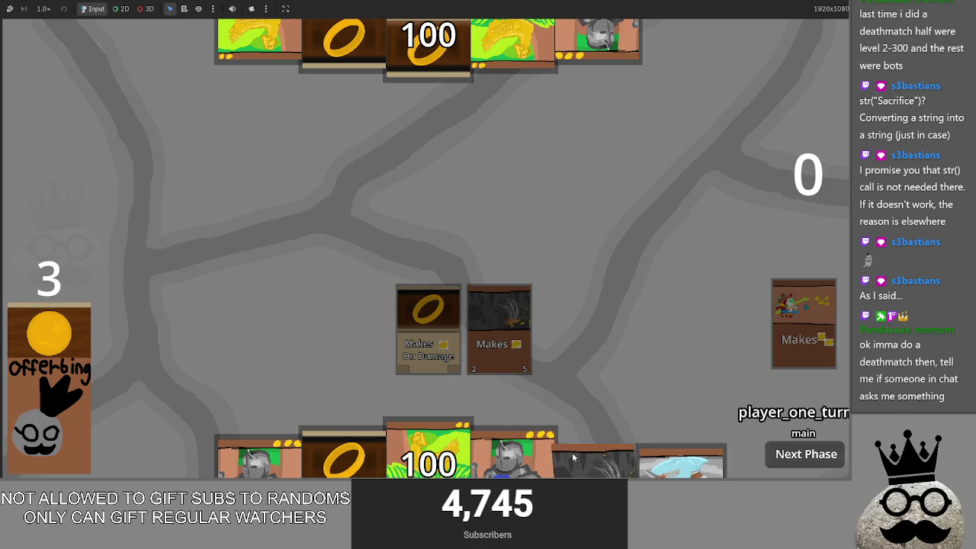
pyautogui.moveTo(590, 455)
pyautogui.mouseDown()
pyautogui.moveTo(574, 285)
pyautogui.moveTo(357, 330)
pyautogui.mouseUp()
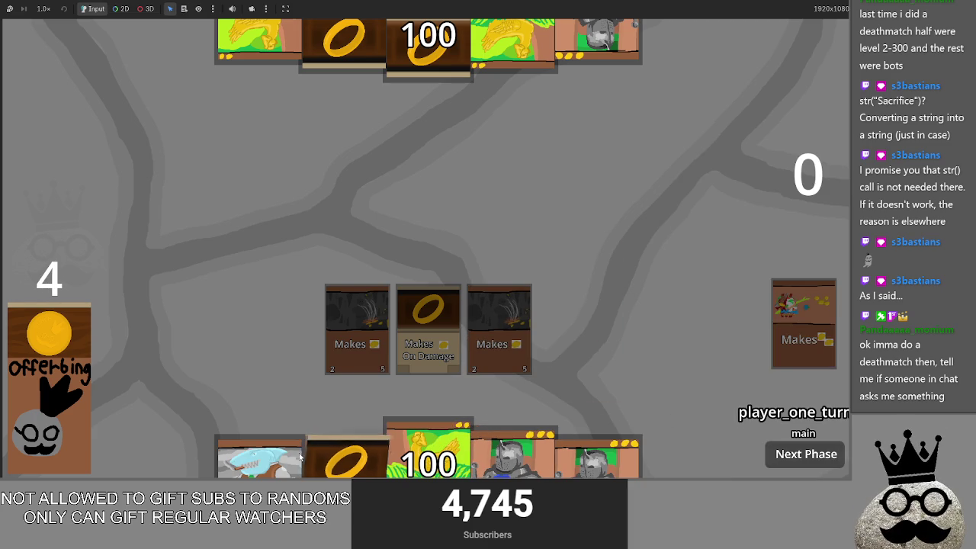
pyautogui.click(318, 454)
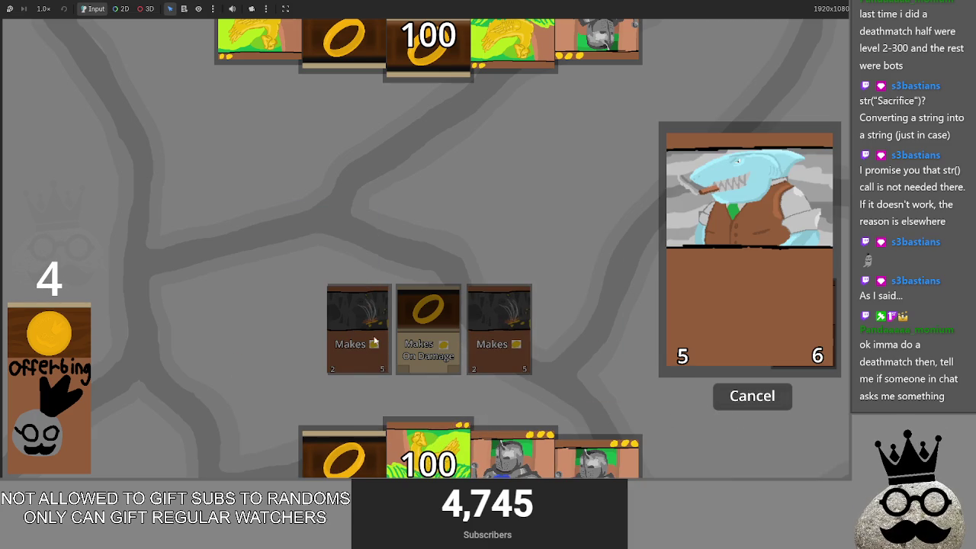
pyautogui.click(745, 397)
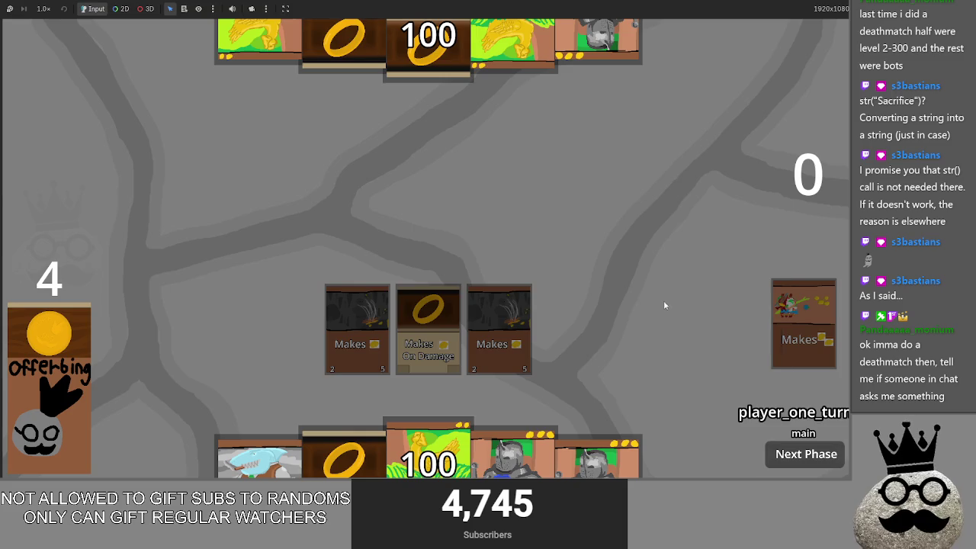
pyautogui.hotkey('alt', 'Tab')
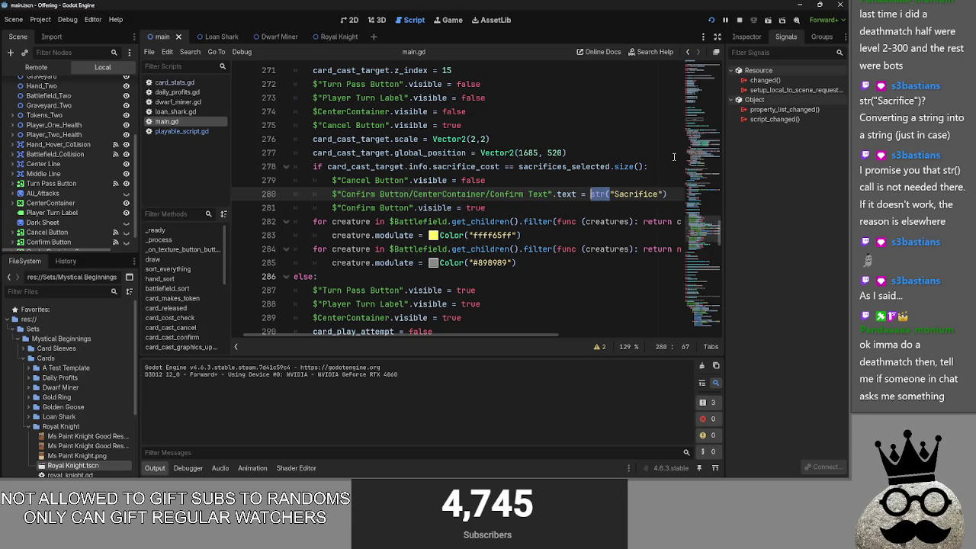
# Relaunch the game, play the bird card, cancel the shark card's sacrifice prompt, and stop the game
pyautogui.click(496, 98)
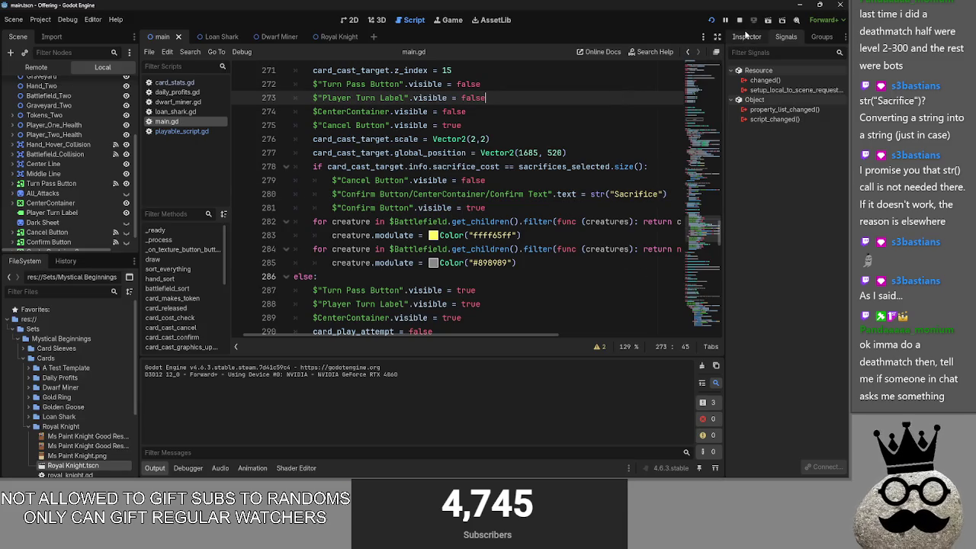
pyautogui.click(749, 25)
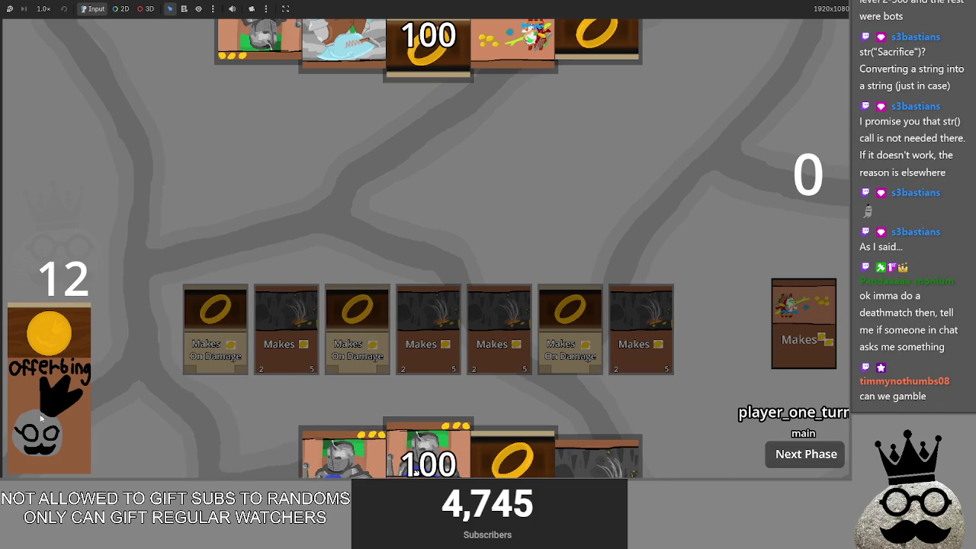
pyautogui.moveTo(272, 457)
pyautogui.mouseDown()
pyautogui.moveTo(320, 274)
pyautogui.moveTo(336, 278)
pyautogui.mouseUp()
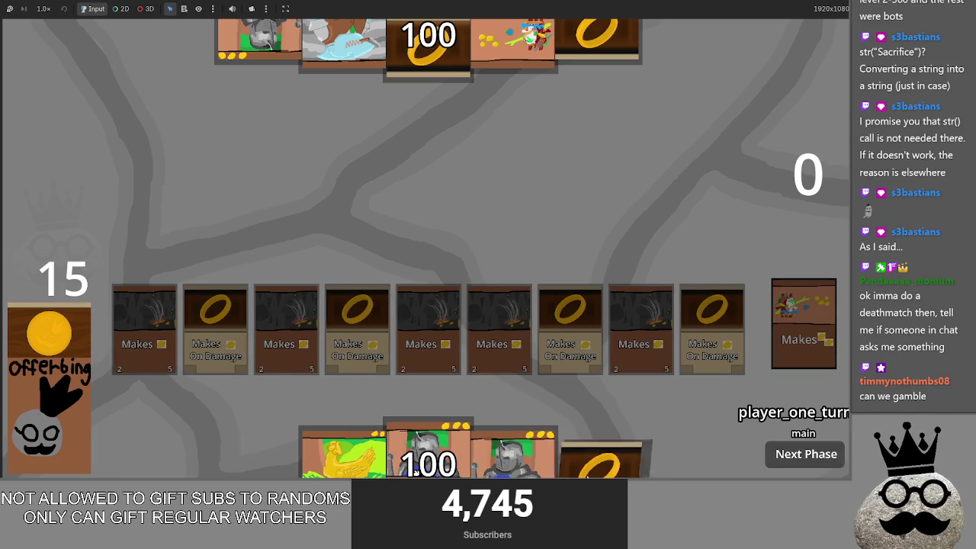
pyautogui.moveTo(598, 461); pyautogui.dragTo(568, 239)
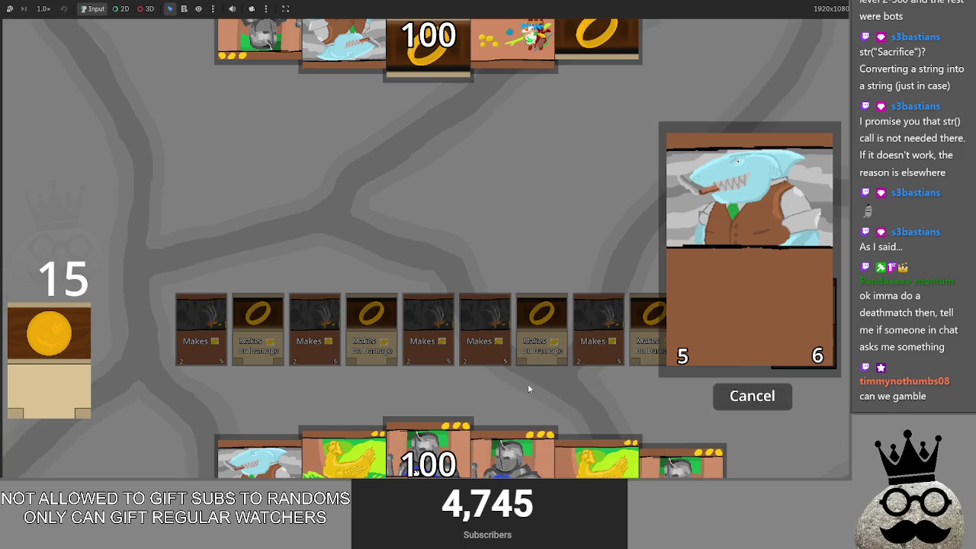
pyautogui.click(723, 405)
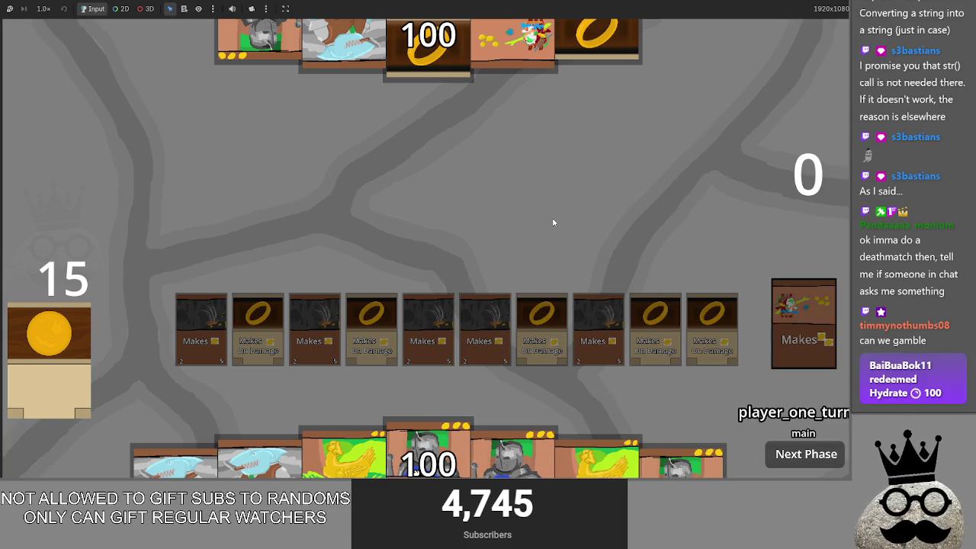
pyautogui.press('F8')
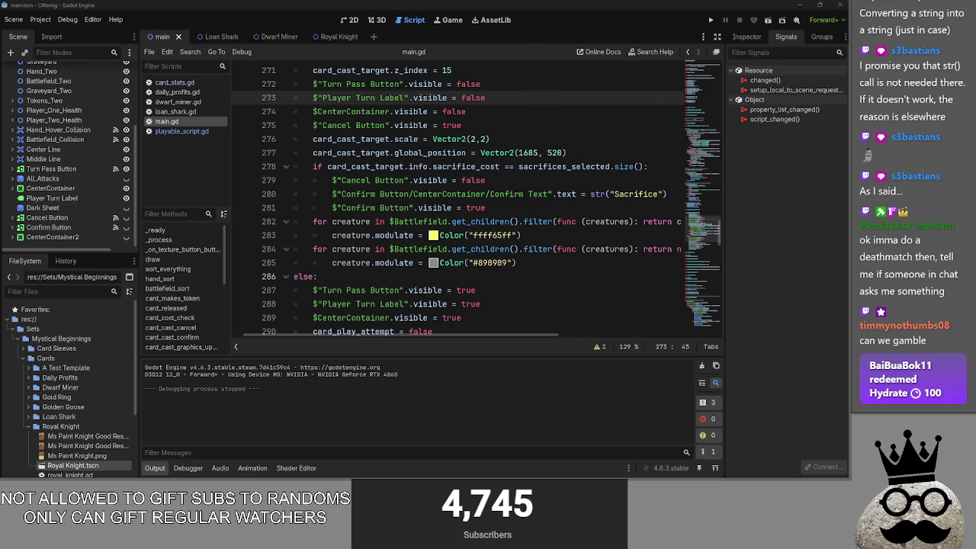
# Look over the grey dimming colour on line 285 and the surrounding code
pyautogui.click(470, 263)
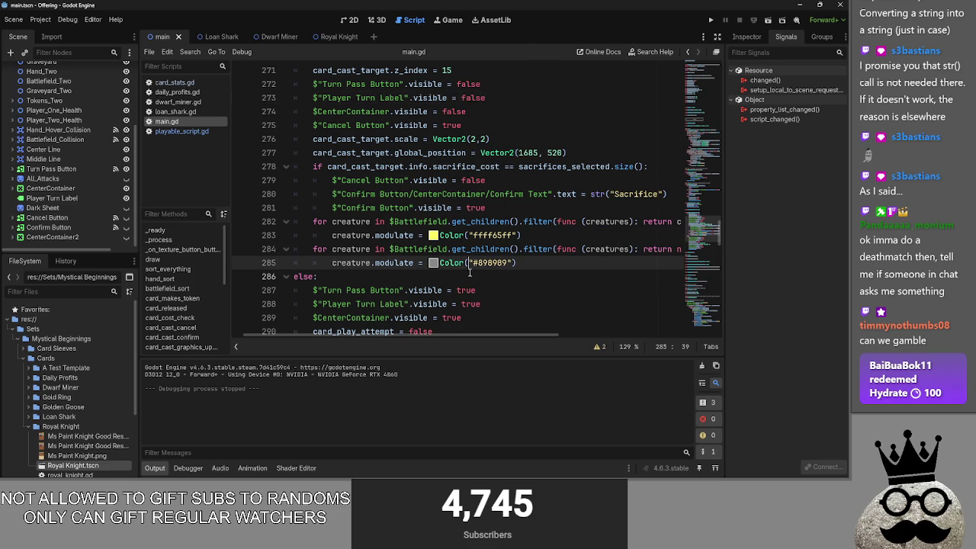
pyautogui.scroll(-4, 470, 270)
pyautogui.scroll(3, 469, 275)
pyautogui.scroll(10, 469, 275)
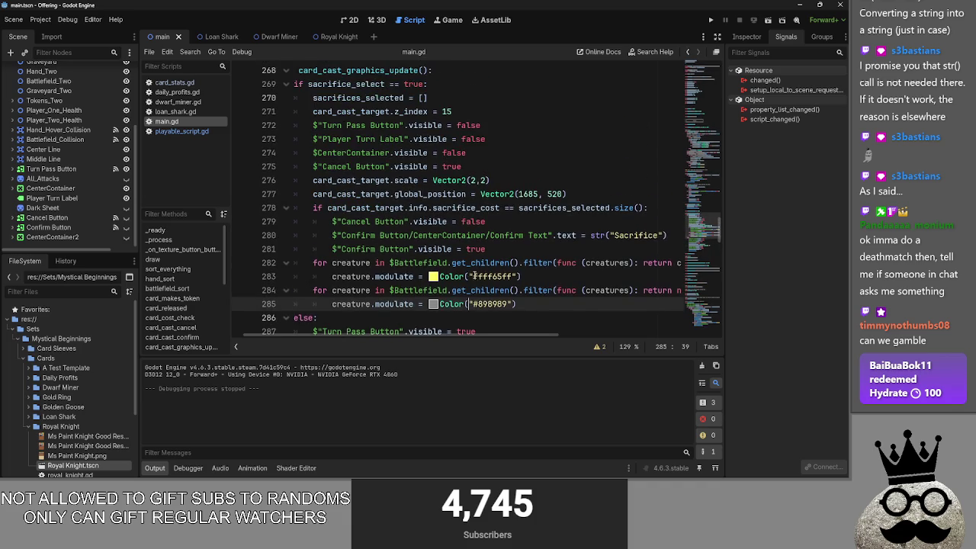
pyautogui.scroll(3, 474, 275)
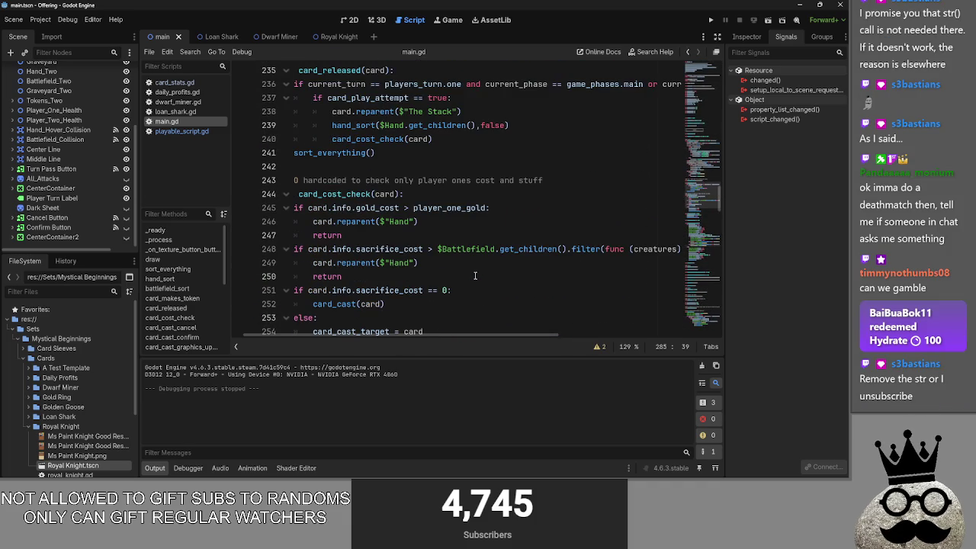
pyautogui.scroll(-8, 475, 275)
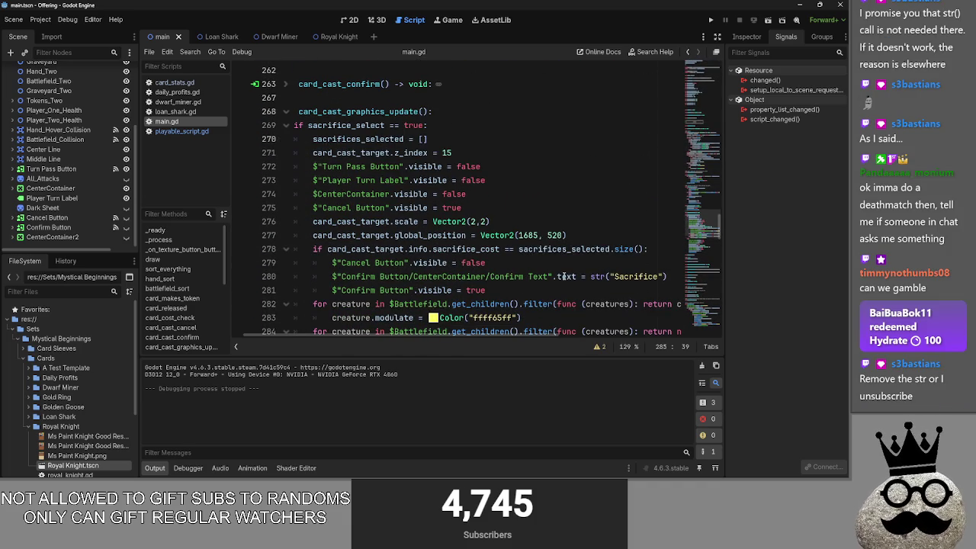
# Delete str( and its closing parenthesis so line 280 uses plain "Sacrifice"
pyautogui.click(610, 277)
pyautogui.press('BackSpace')
pyautogui.press('BackSpace')
pyautogui.press('BackSpace')
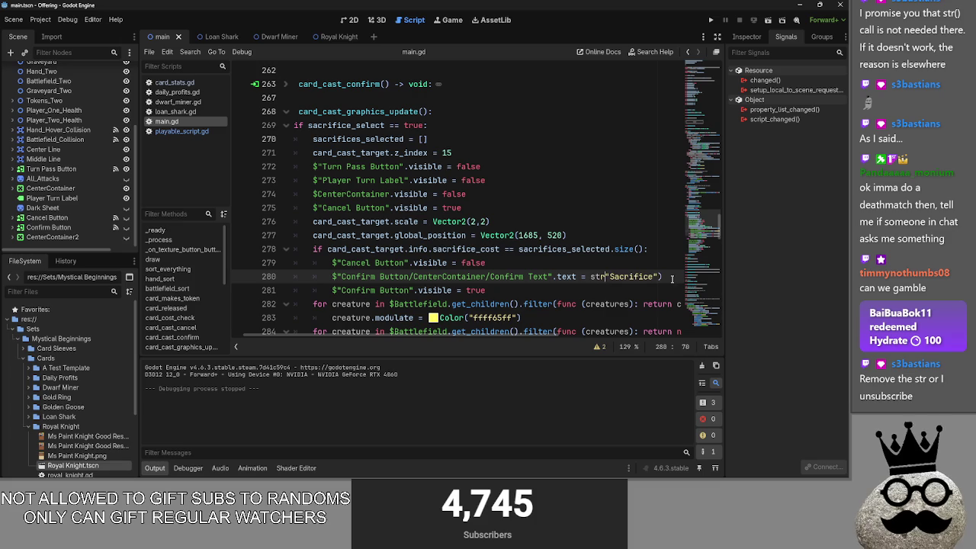
pyautogui.click(608, 298)
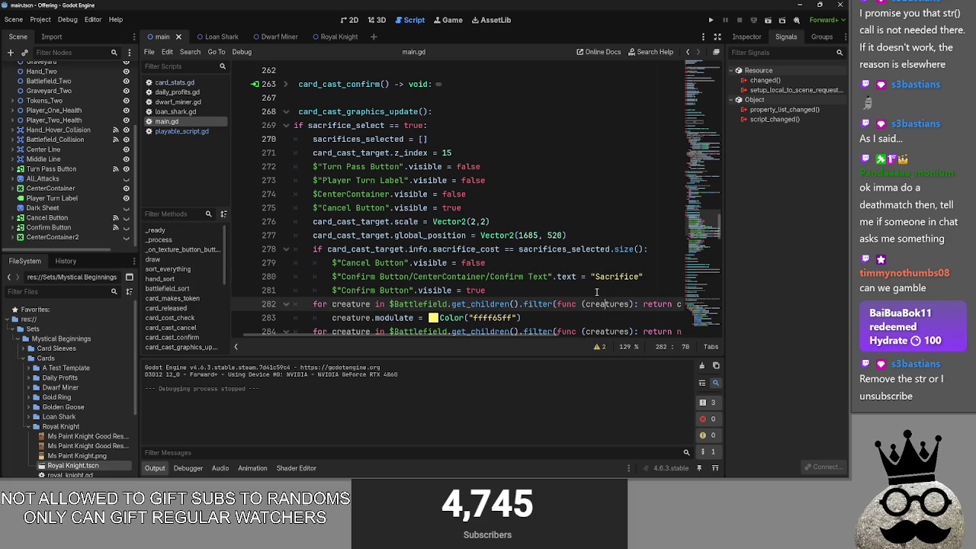
pyautogui.click(597, 291)
pyautogui.scroll(-2, 594, 316)
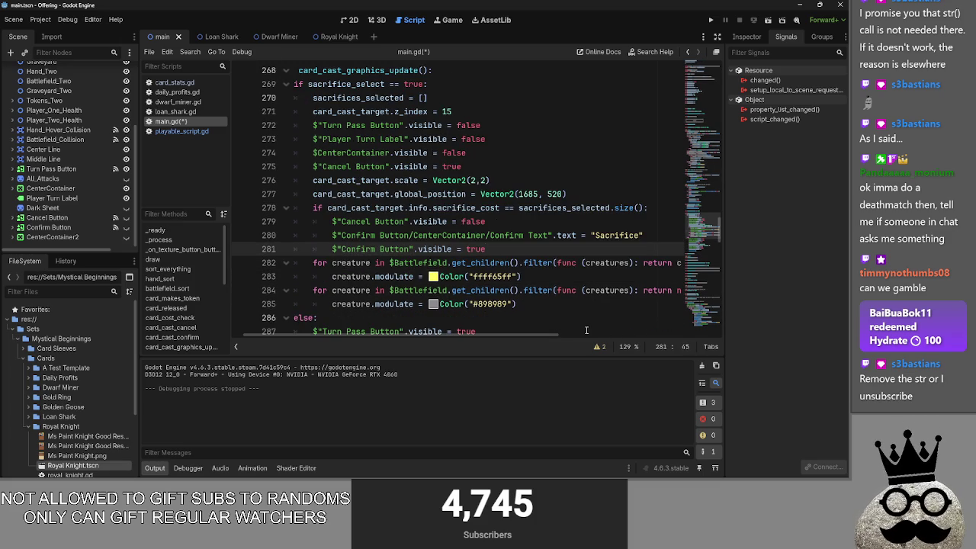
pyautogui.scroll(5, 584, 321)
pyautogui.scroll(20, 566, 296)
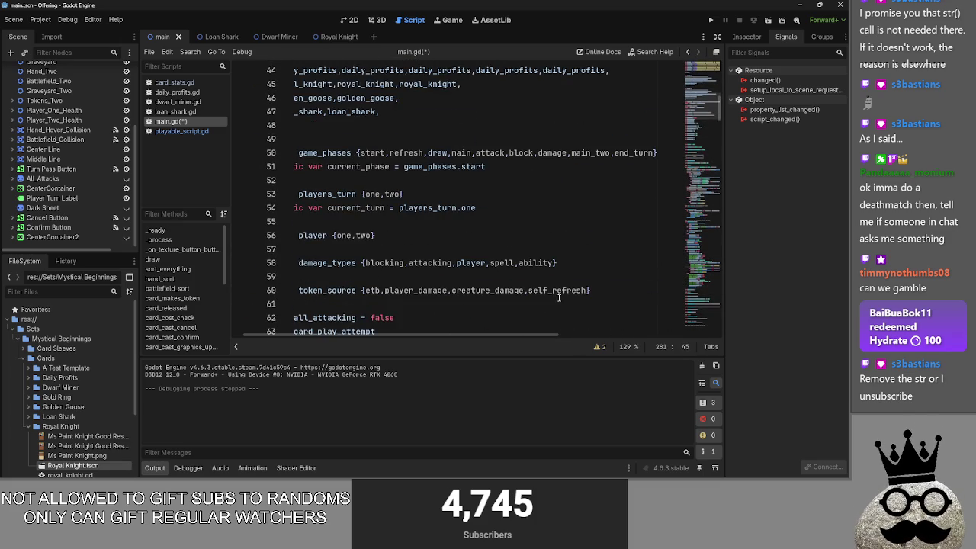
pyautogui.scroll(-8, 365, 284)
pyautogui.scroll(-5, 365, 284)
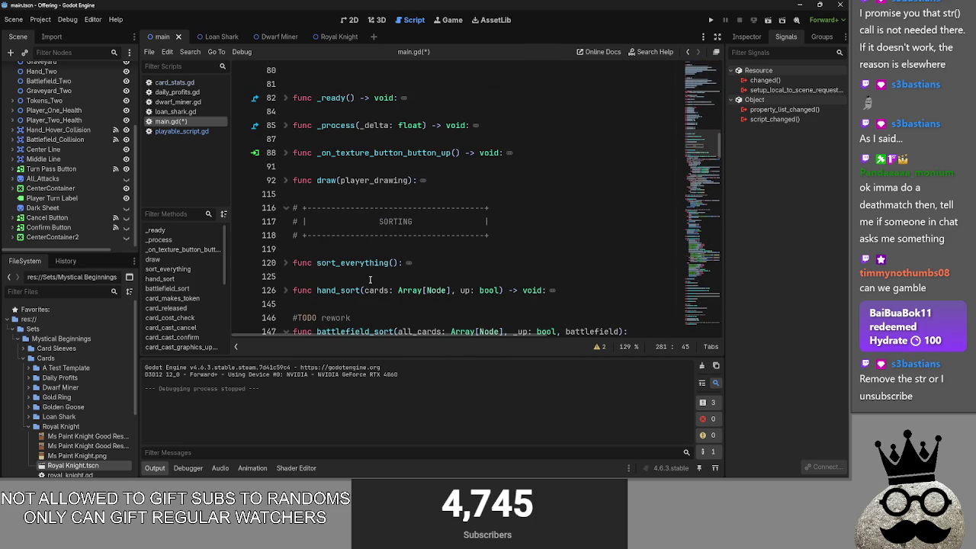
# Expand _process and add a test line setting the Cards_In_Deck node's text
pyautogui.click(286, 127)
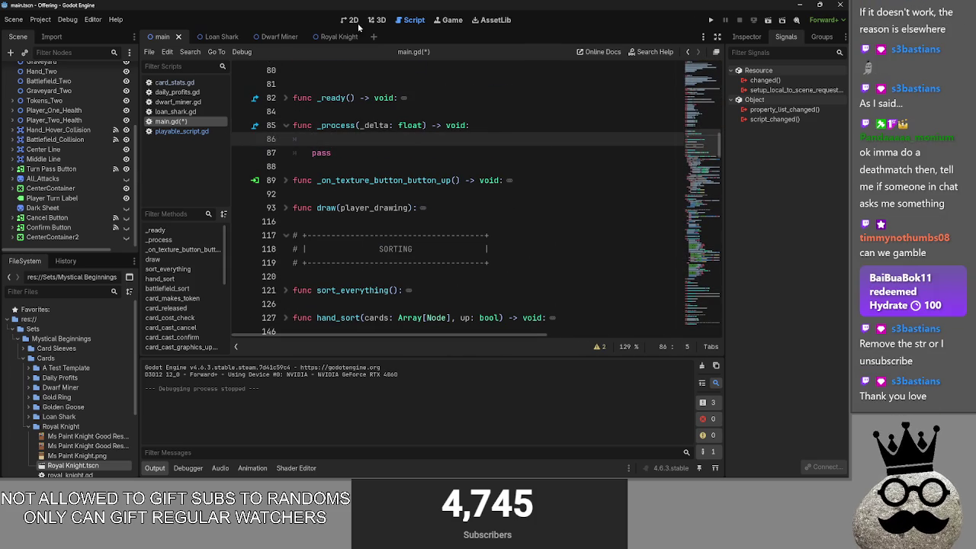
pyautogui.click(354, 20)
pyautogui.click(412, 20)
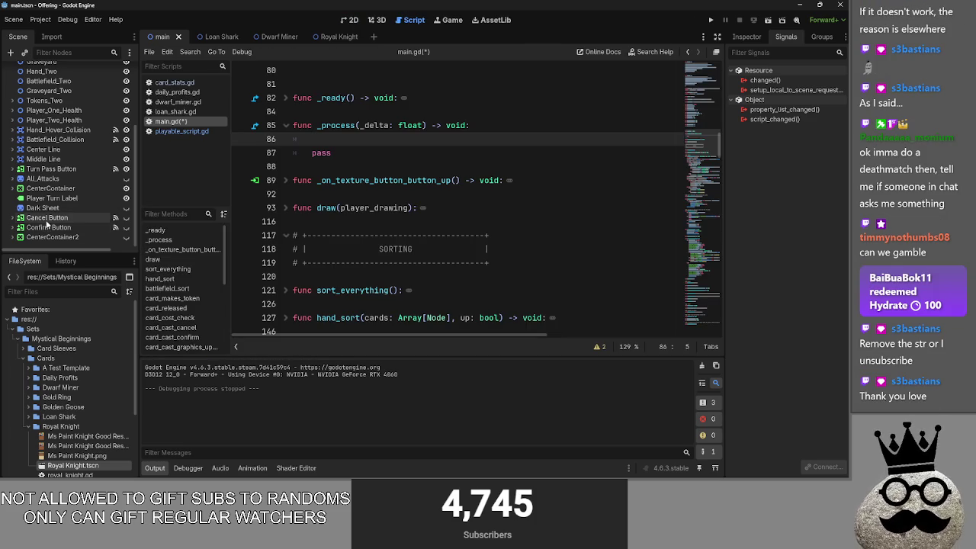
pyautogui.scroll(5, 38, 230)
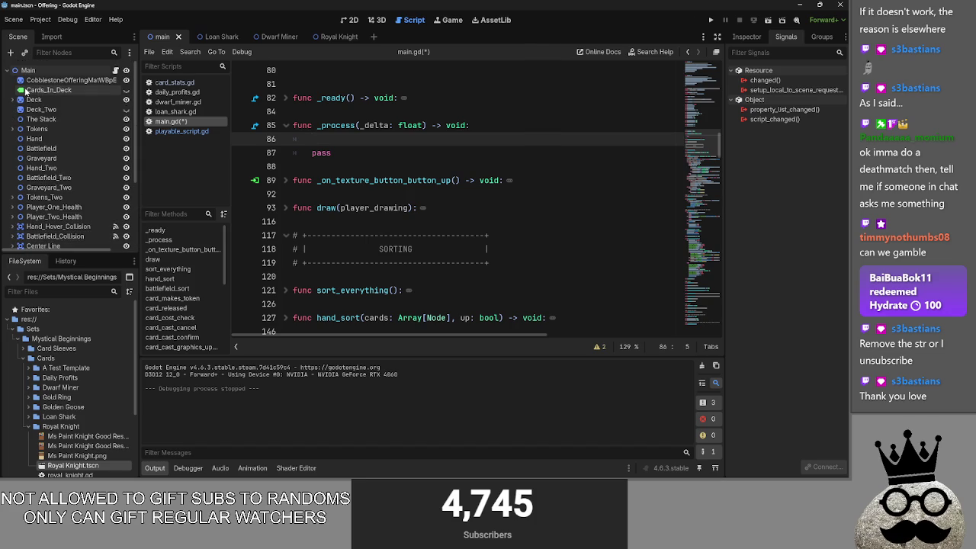
pyautogui.moveTo(26, 90); pyautogui.dragTo(329, 143)
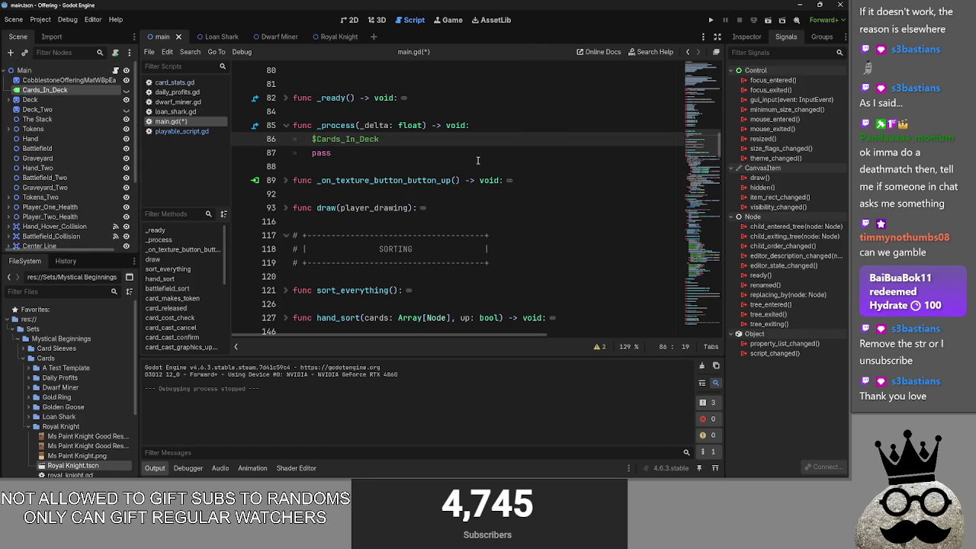
pyautogui.write('.te')
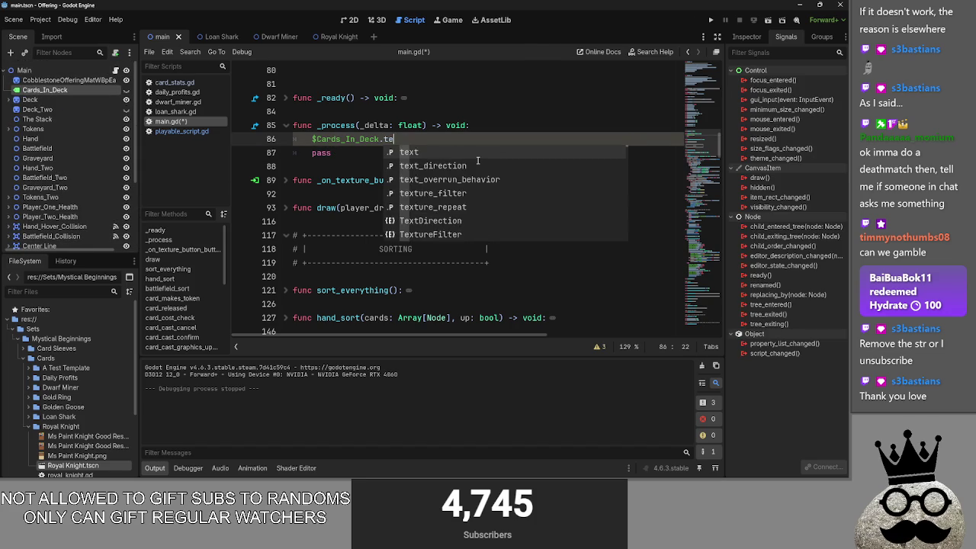
pyautogui.write('xt = :')
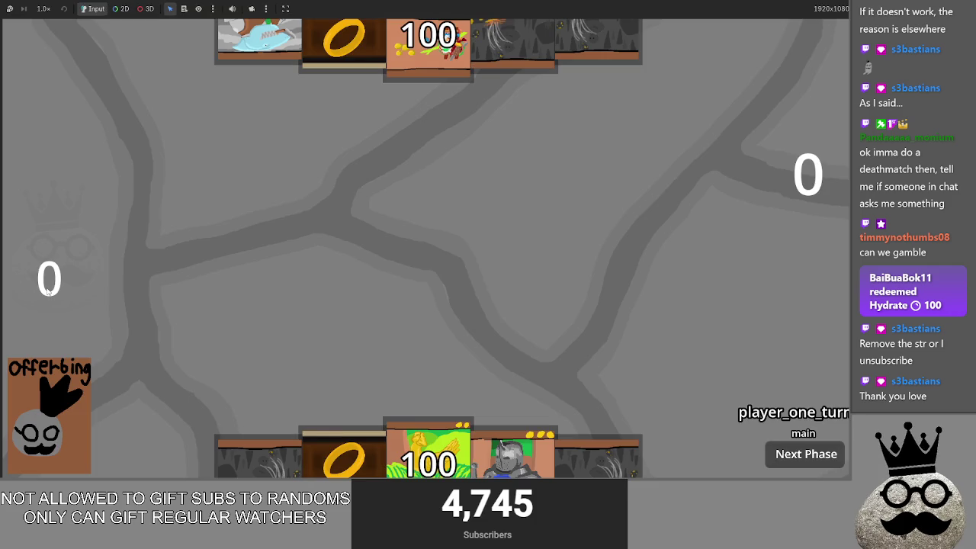
# Toggle the Deck_Two node's visibility and run a quick test of the game
pyautogui.hotkey('alt', 'Tab')
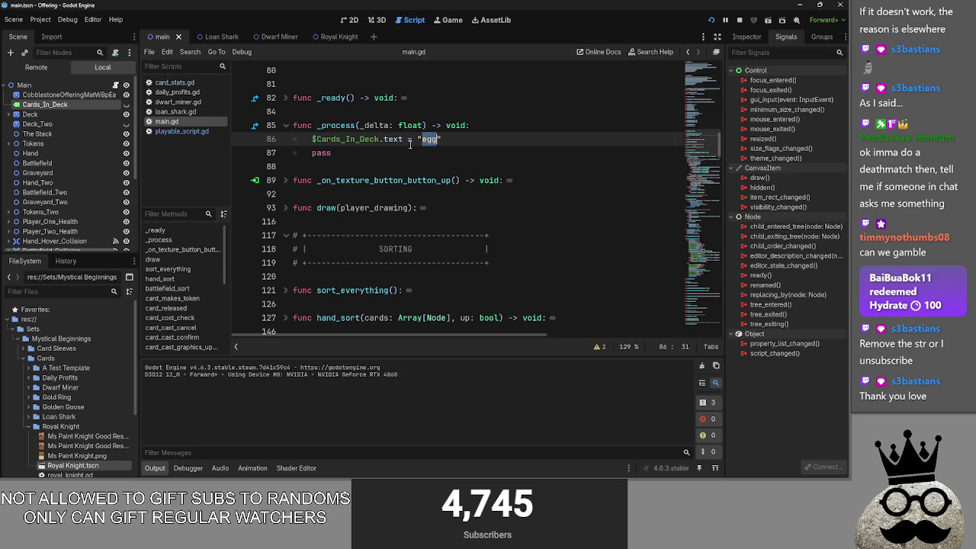
pyautogui.click(409, 140)
pyautogui.doubleClick(327, 140)
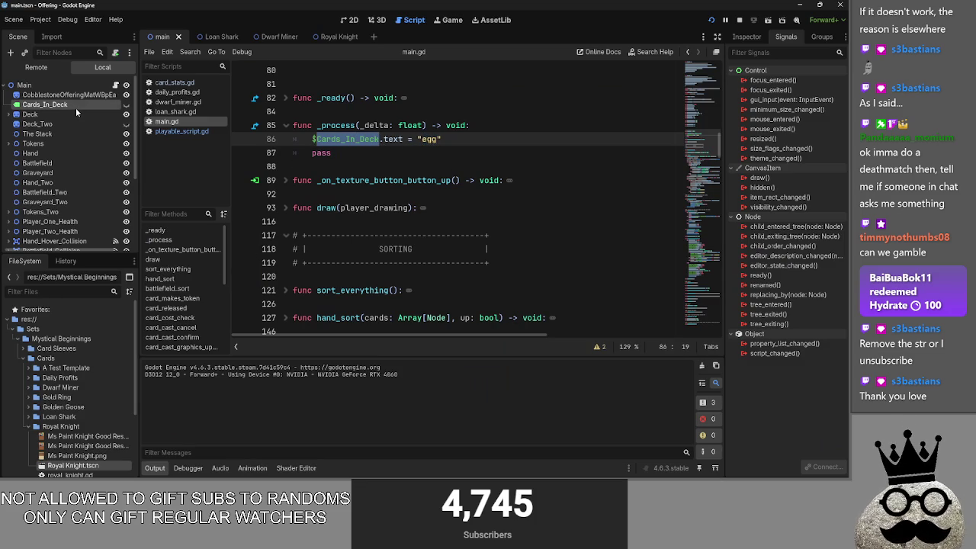
pyautogui.click(126, 123)
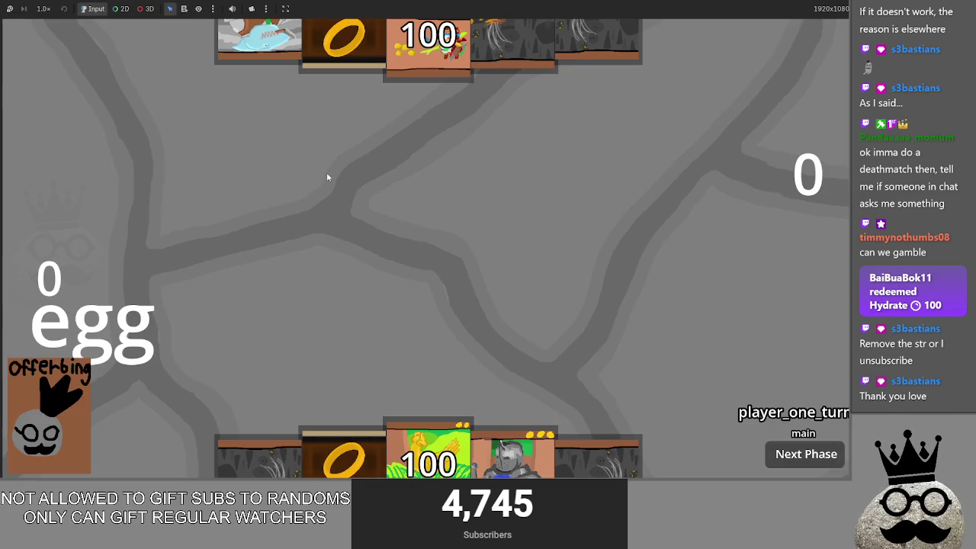
pyautogui.press('F8')
pyautogui.press('F5')
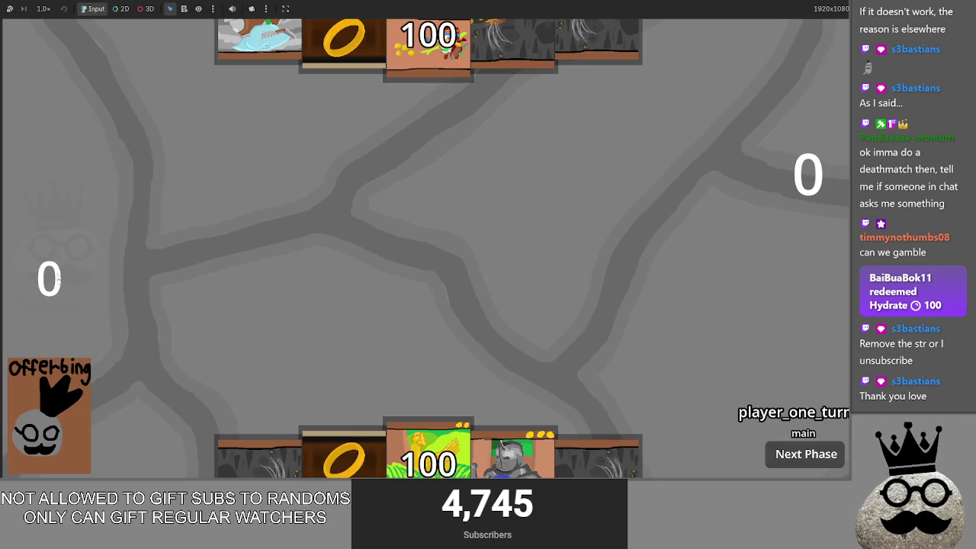
pyautogui.press('F8')
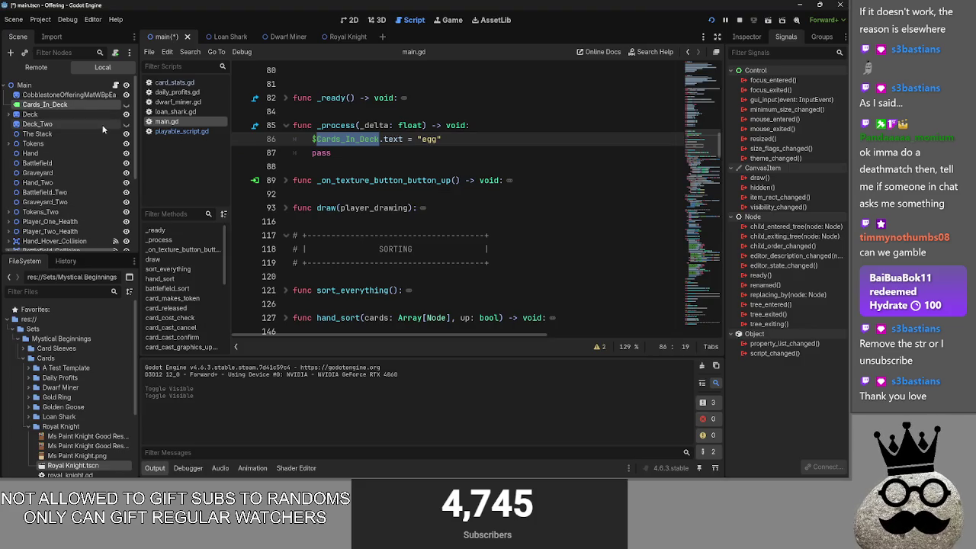
# Retarget line 86 to the Player One Gold node, confirm 'egg' shows in-game, then delete the line
pyautogui.click(6, 143)
pyautogui.click(49, 154)
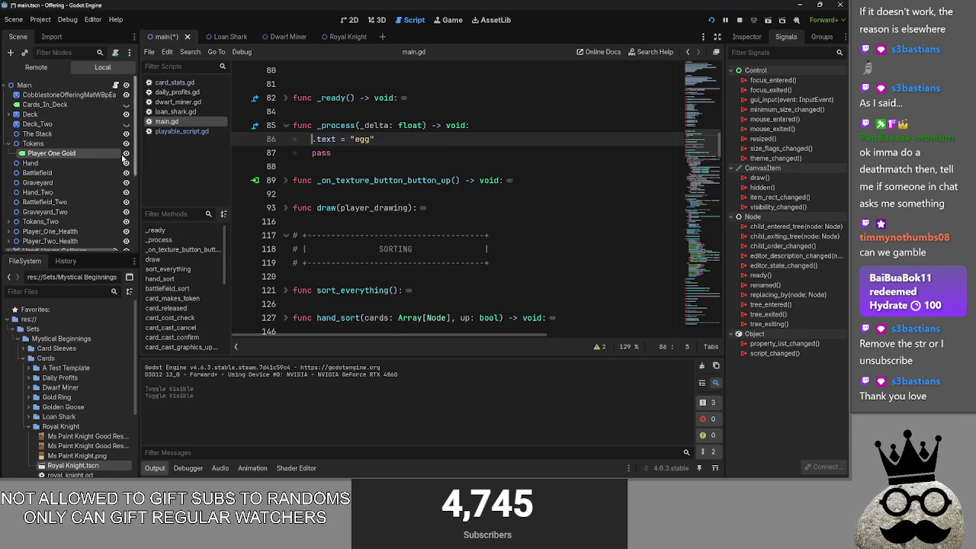
pyautogui.moveTo(147, 158); pyautogui.dragTo(248, 148)
pyautogui.moveTo(314, 145); pyautogui.dragTo(316, 145)
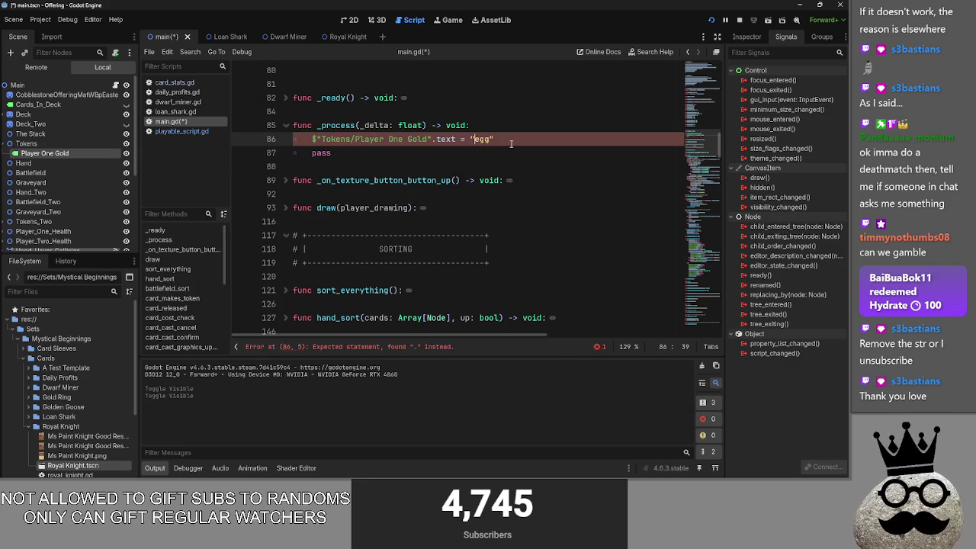
pyautogui.press('End')
pyautogui.click(741, 22)
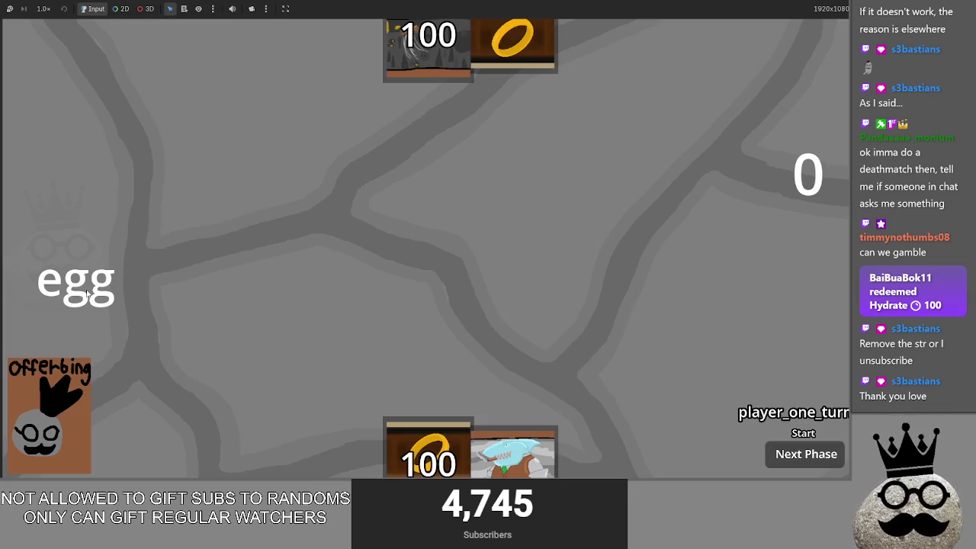
pyautogui.press('F8')
pyautogui.press('BackSpace')
pyautogui.press('BackSpace')
pyautogui.press('BackSpace')
# Collapse the battlefield_sort function in main.gd
pyautogui.scroll(-10, 458, 191)
pyautogui.scroll(-3, 504, 163)
pyautogui.scroll(4, 457, 183)
pyautogui.click(433, 194)
pyautogui.scroll(-4, 470, 181)
pyautogui.scroll(5, 381, 167)
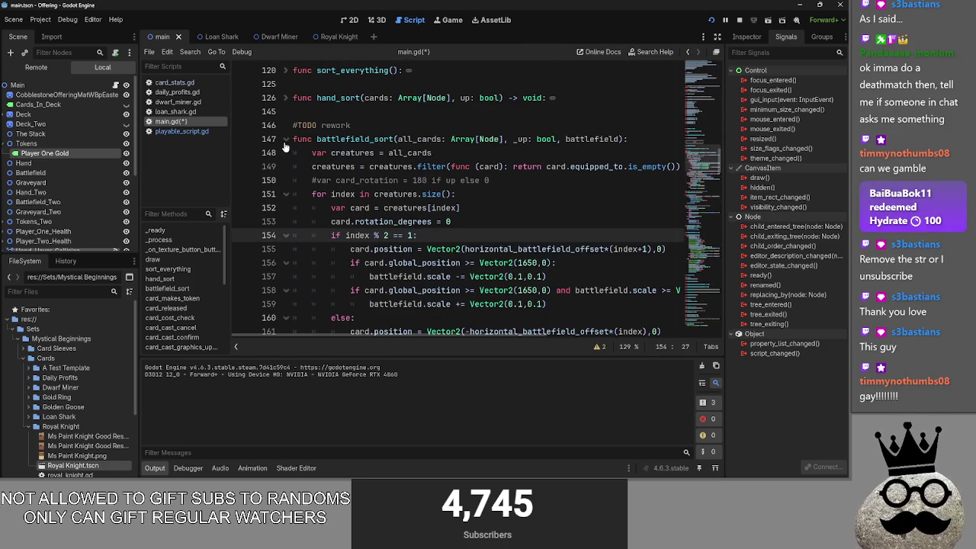
pyautogui.click(285, 140)
pyautogui.click(458, 192)
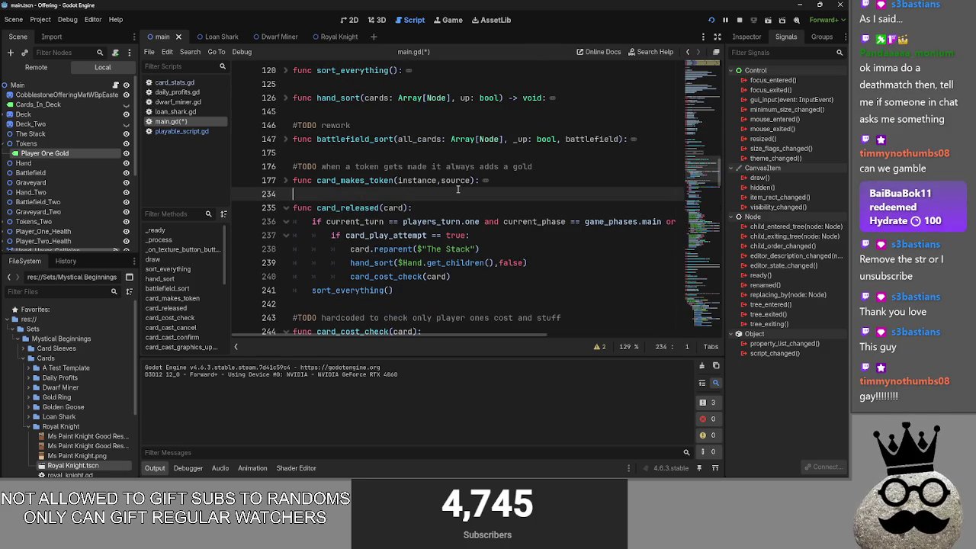
# Review card_cost_check's gold check and return line, then collapse the function
pyautogui.scroll(-4, 457, 189)
pyautogui.scroll(-10, 425, 243)
pyautogui.scroll(-10, 425, 243)
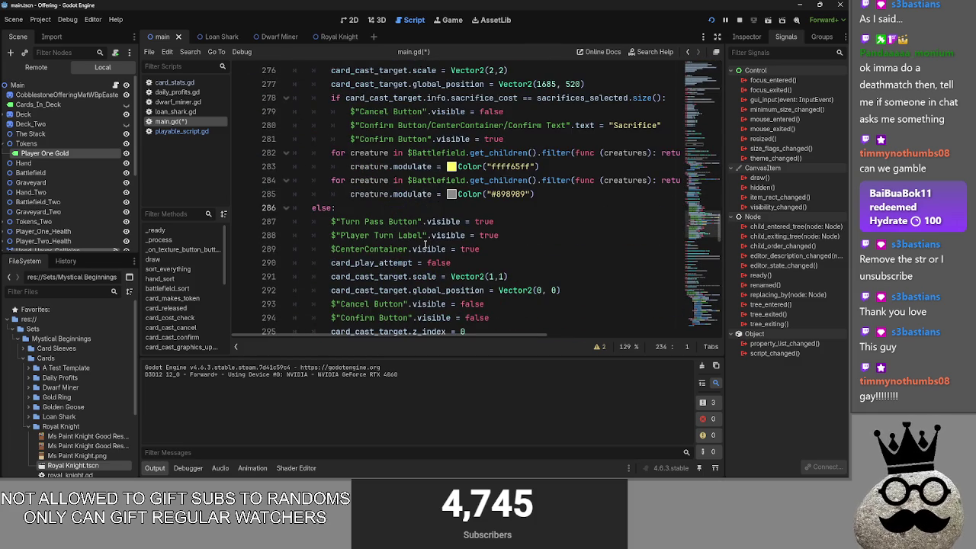
pyautogui.scroll(10, 425, 244)
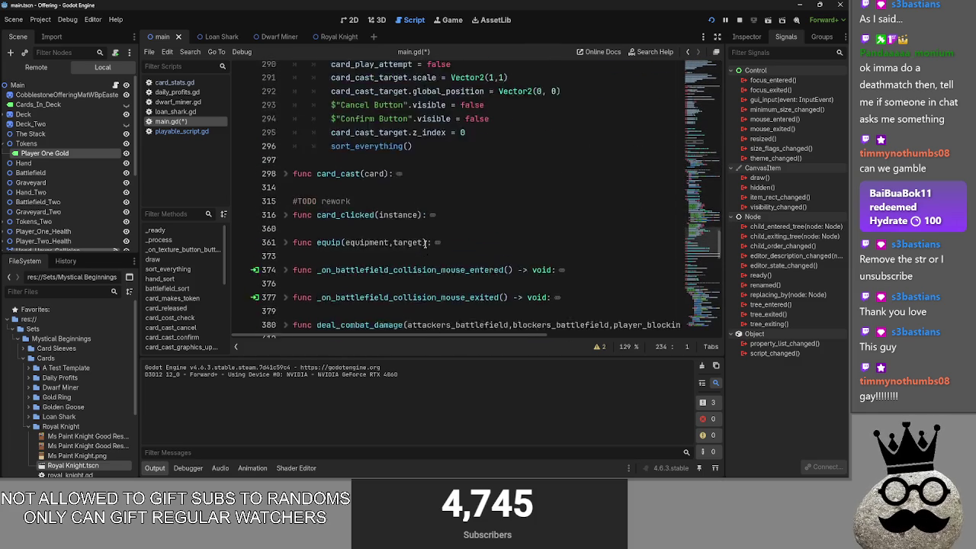
pyautogui.scroll(6, 408, 207)
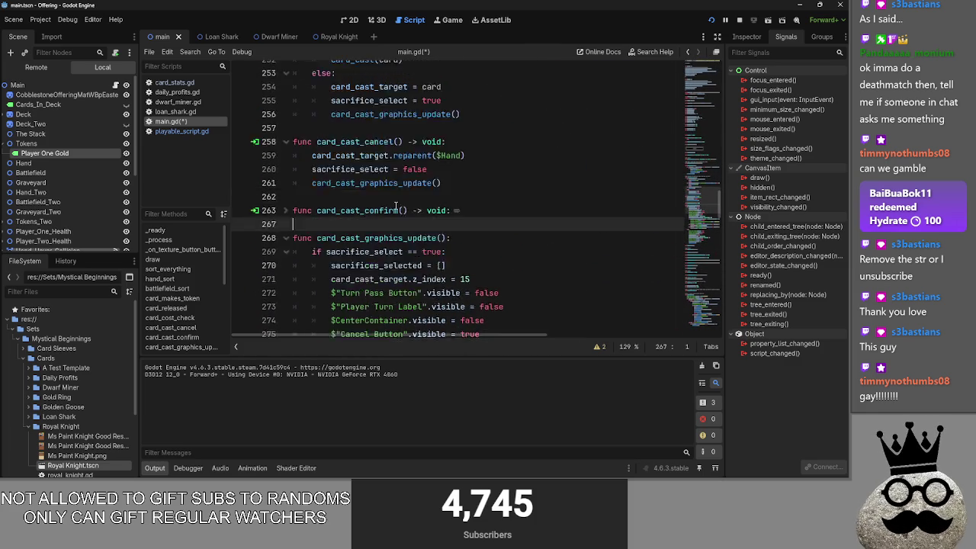
pyautogui.click(495, 207)
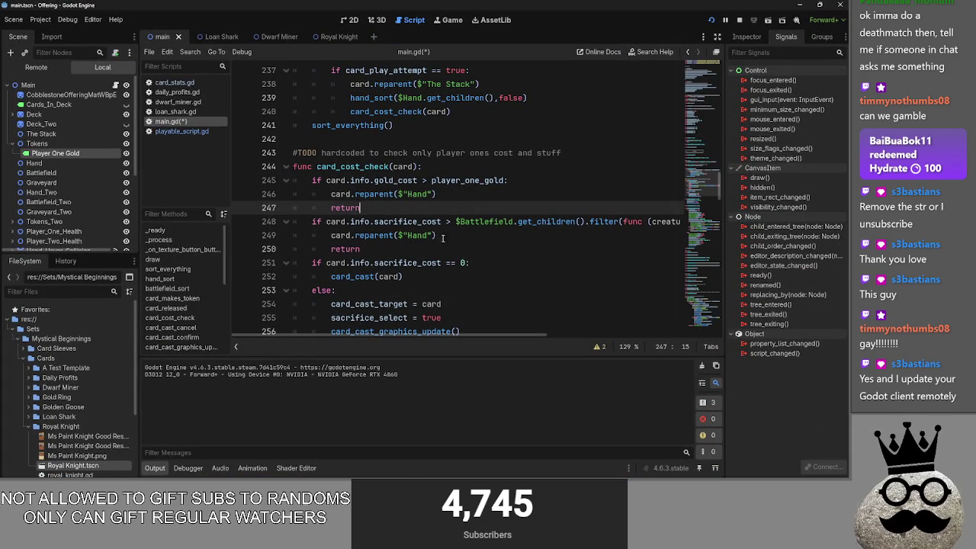
pyautogui.scroll(-1, 488, 225)
pyautogui.click(545, 233)
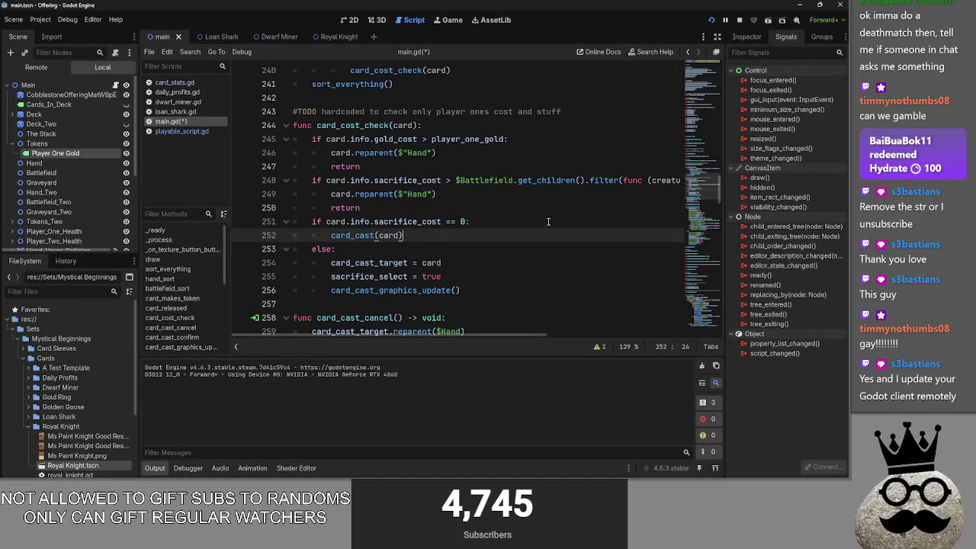
pyautogui.scroll(5, 549, 219)
pyautogui.scroll(-5, 458, 205)
pyautogui.scroll(2, 343, 190)
pyautogui.click(282, 174)
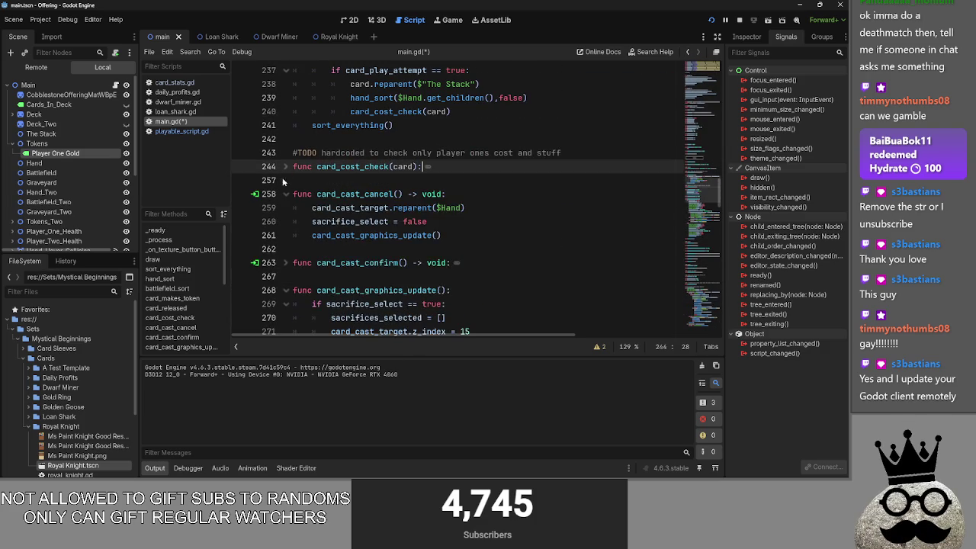
# Collapse the card_cast_graphics_update function
pyautogui.scroll(-5, 280, 212)
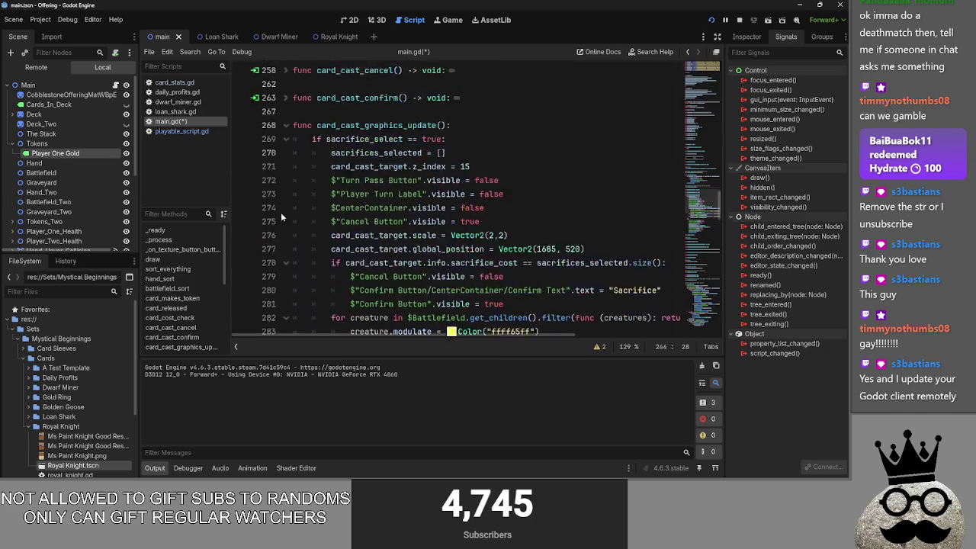
pyautogui.scroll(2, 280, 212)
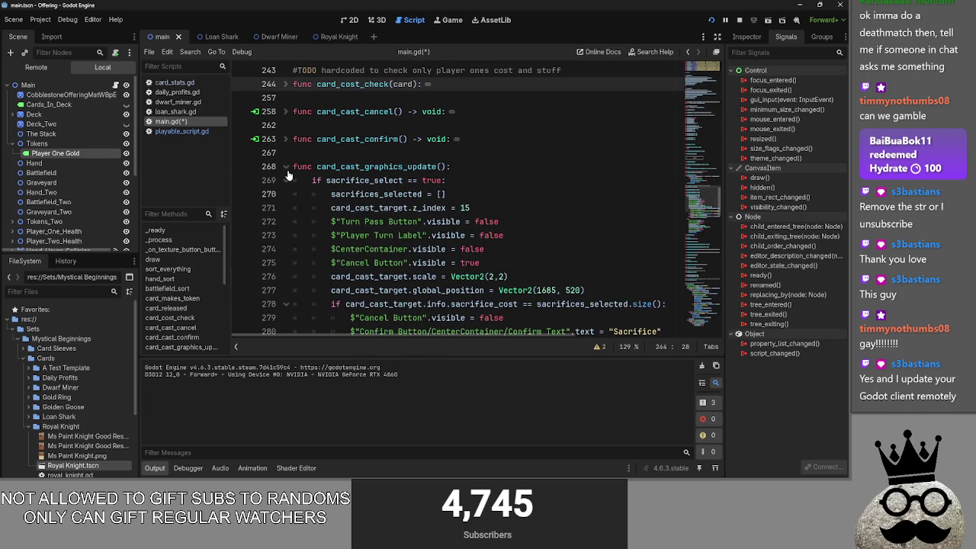
pyautogui.click(287, 166)
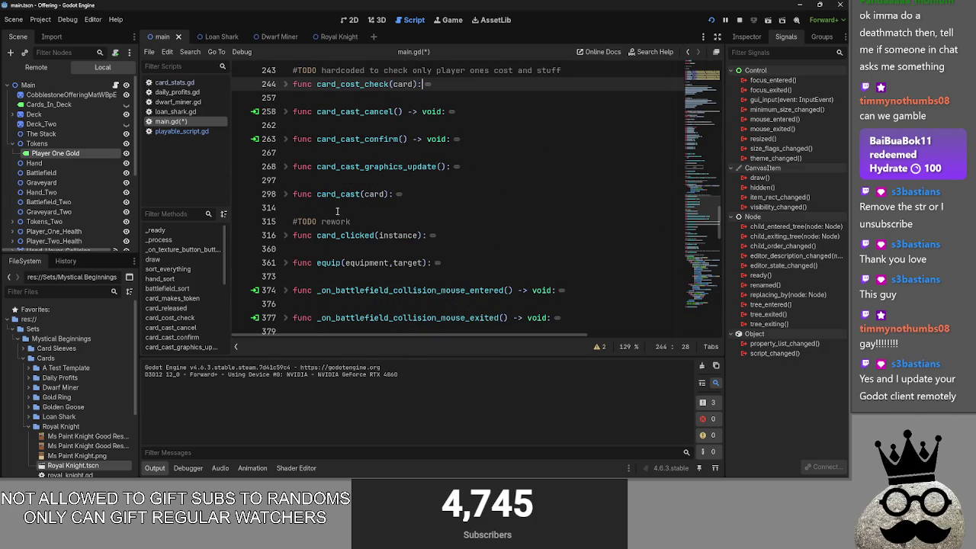
# Add an empty sacrifice_selector() function with a pass placeholder after card_cast
pyautogui.click(342, 208)
pyautogui.press('Return')
pyautogui.press('Return')
pyautogui.click(331, 220)
pyautogui.write('func ')
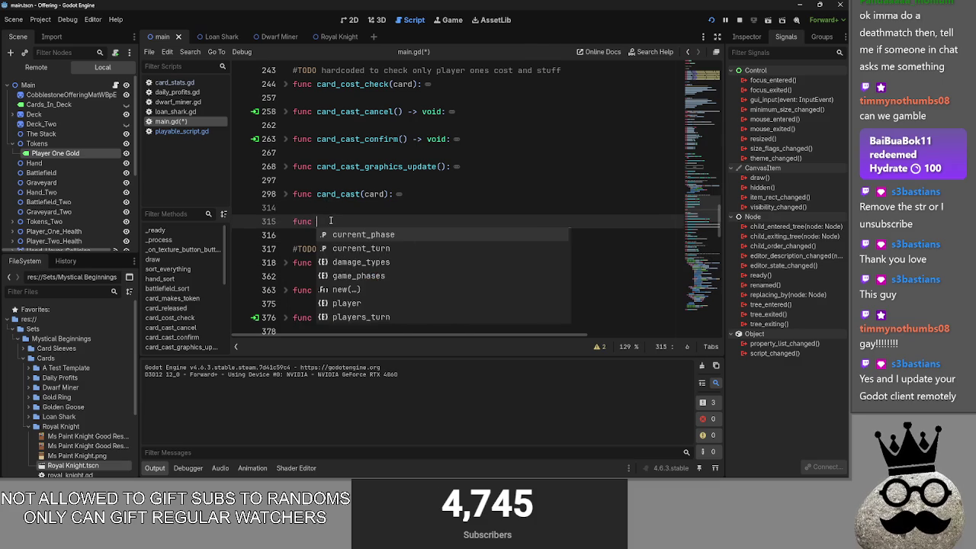
pyautogui.write('sacrifice_')
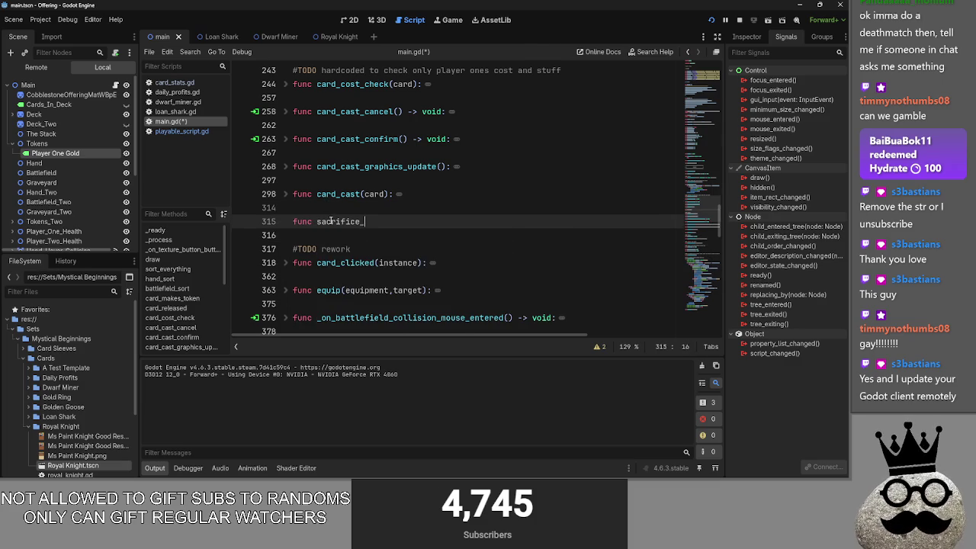
pyautogui.press('BackSpace')
pyautogui.write('_selector')
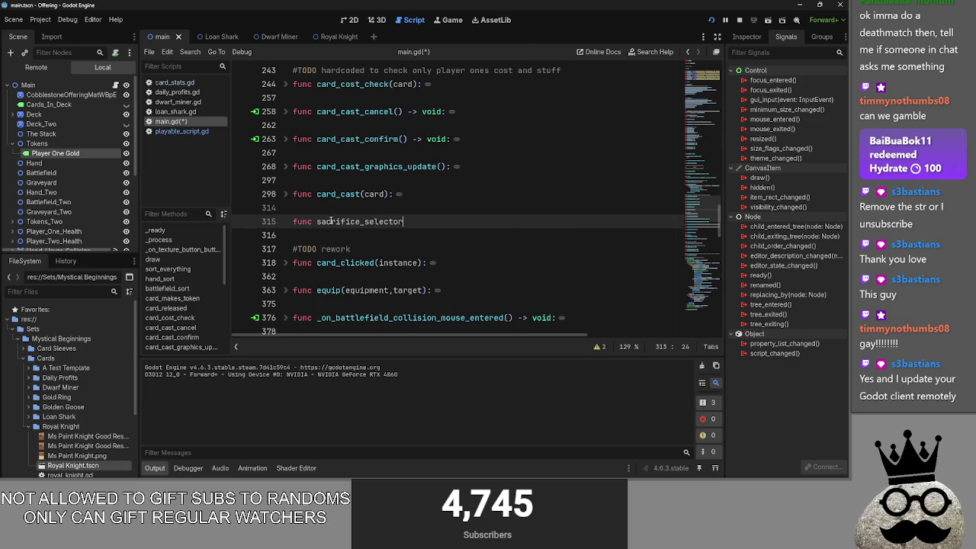
pyautogui.write('():')
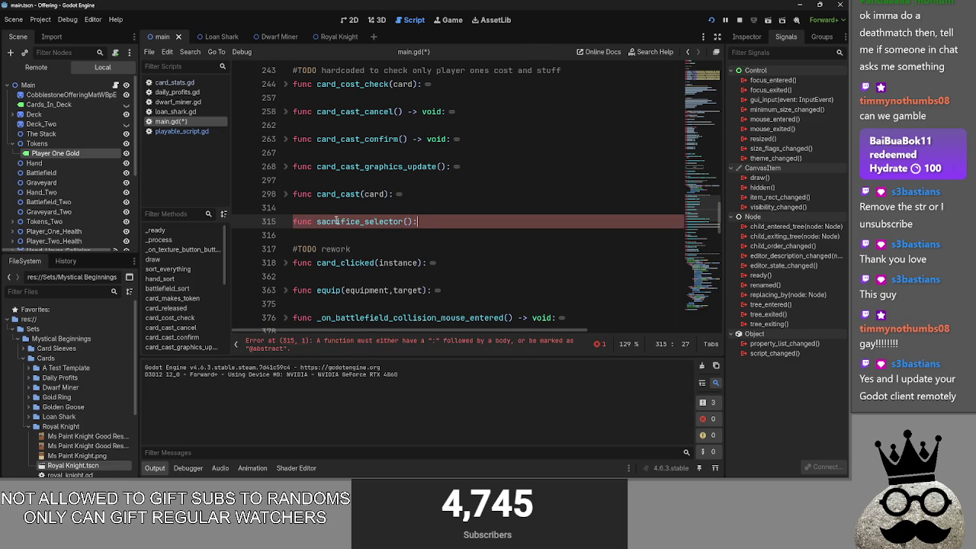
pyautogui.press('Return')
pyautogui.write('oass')
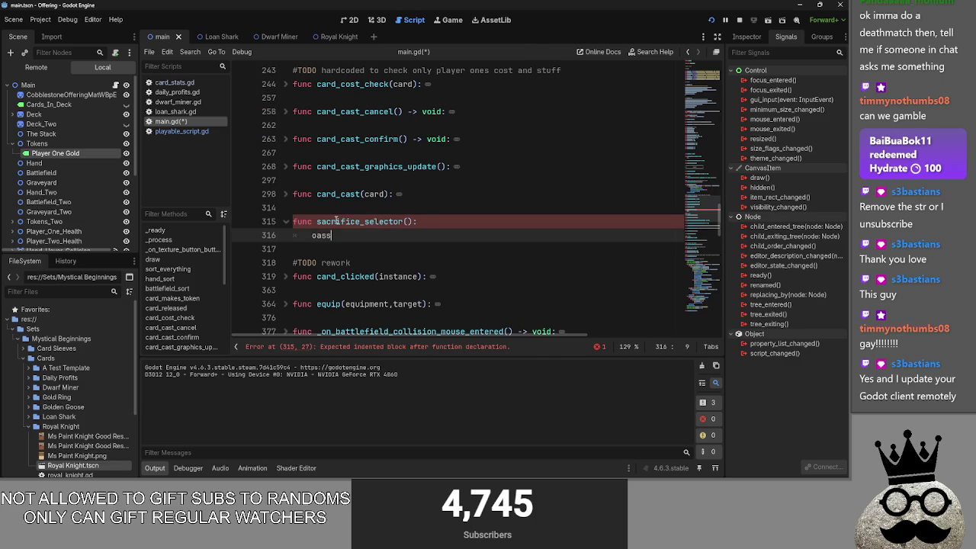
pyautogui.press('BackSpace')
pyautogui.press('BackSpace')
pyautogui.press('BackSpace')
pyautogui.write('pass')
pyautogui.press('Escape')
pyautogui.press('Up')
pyautogui.press('End')
pyautogui.press('Return')
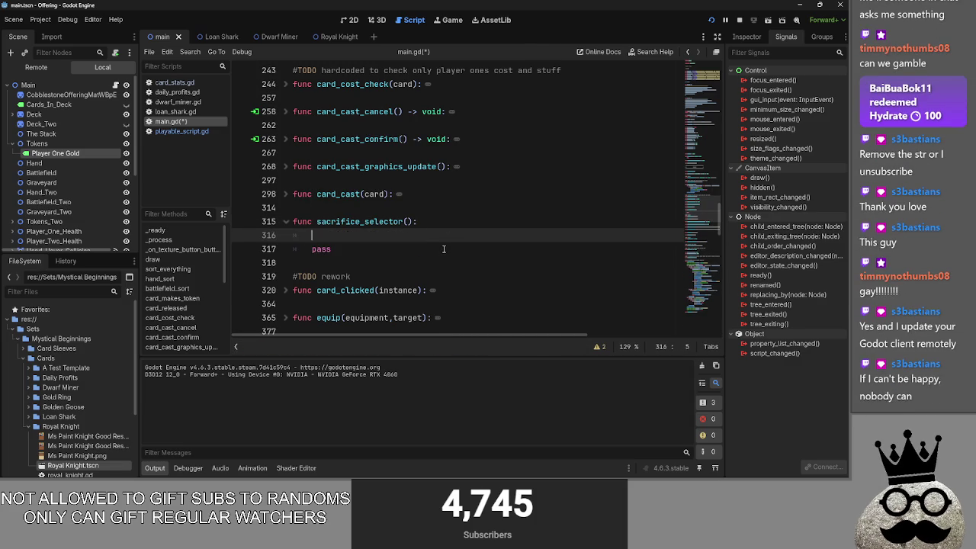
# Expand card_clicked and locate its sacrifice-handling block at lines 332–336
pyautogui.scroll(-3, 481, 297)
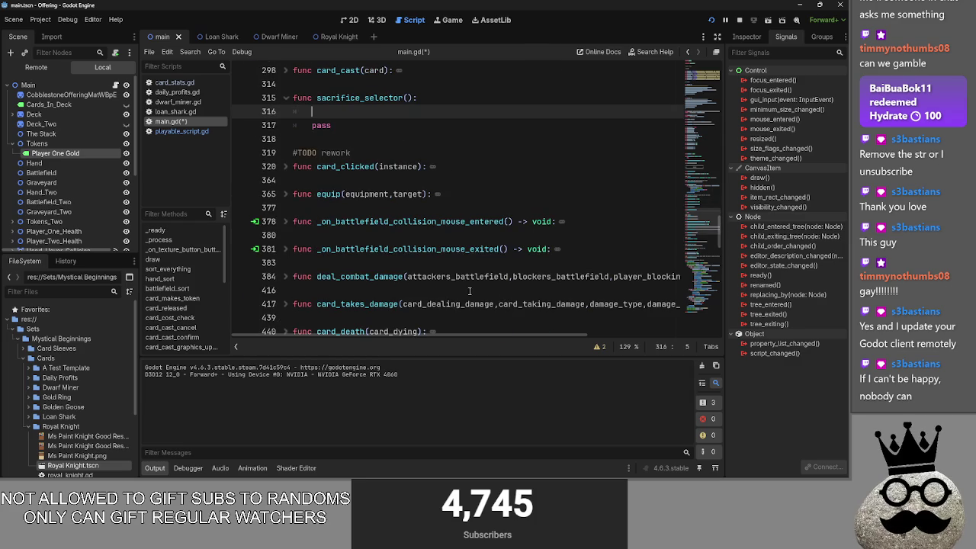
pyautogui.click(294, 167)
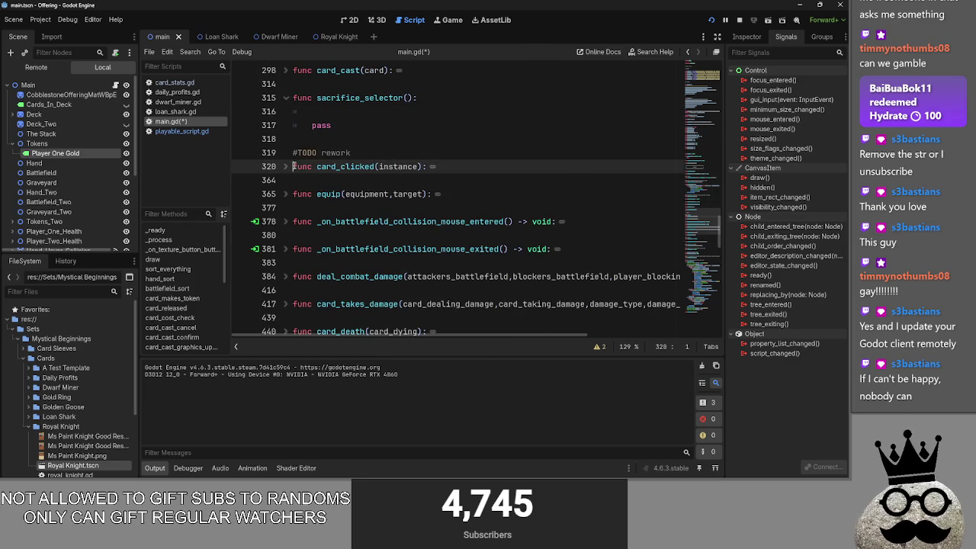
pyautogui.click(286, 167)
pyautogui.scroll(-7, 371, 191)
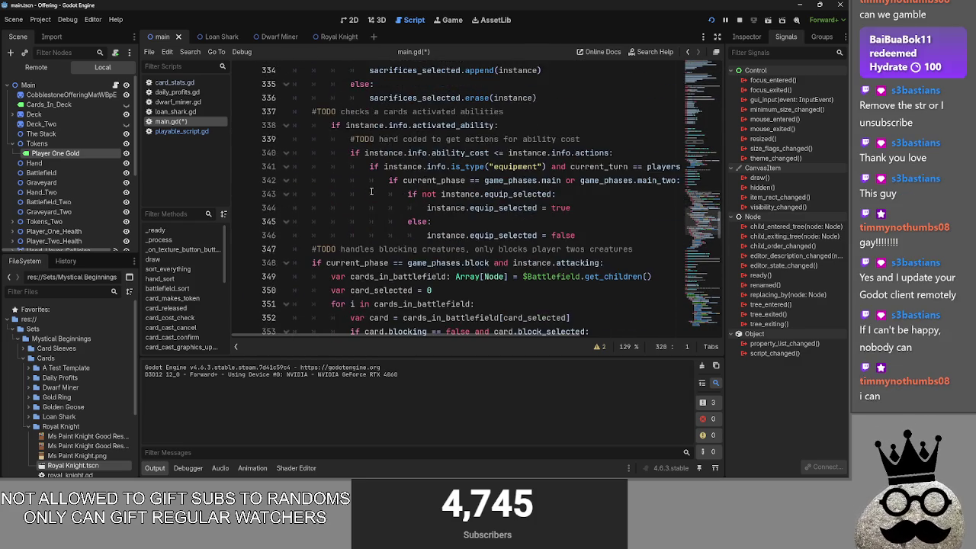
pyautogui.scroll(-1, 371, 192)
pyautogui.scroll(-3, 371, 192)
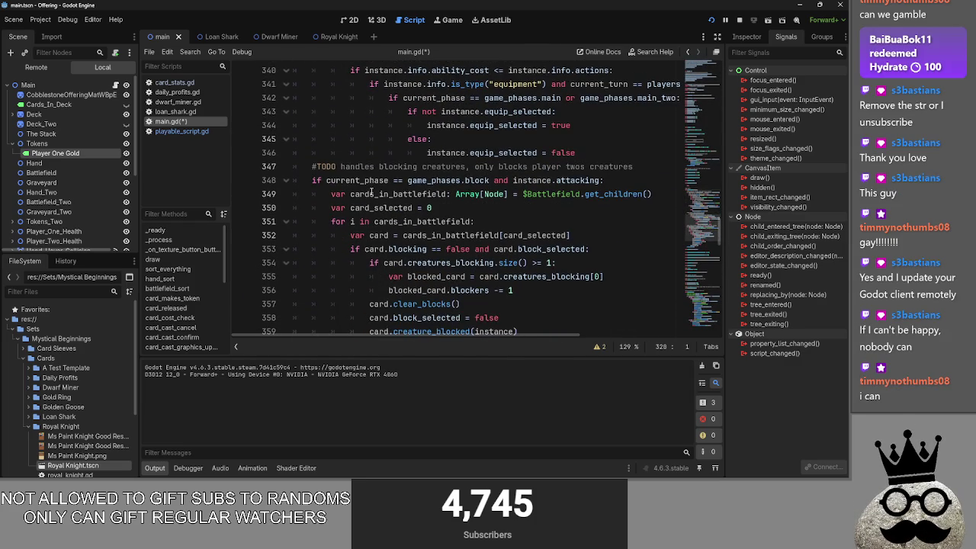
pyautogui.scroll(4, 371, 192)
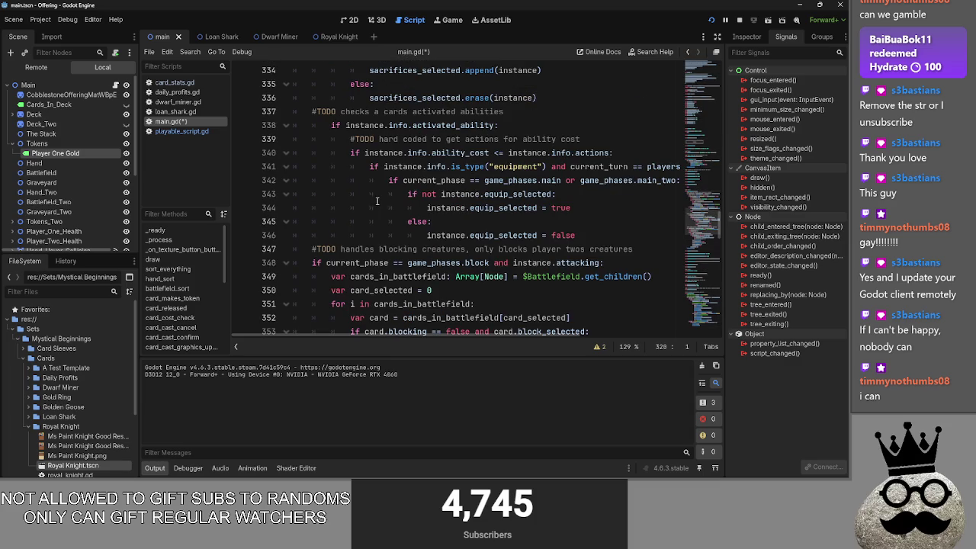
pyautogui.click(593, 235)
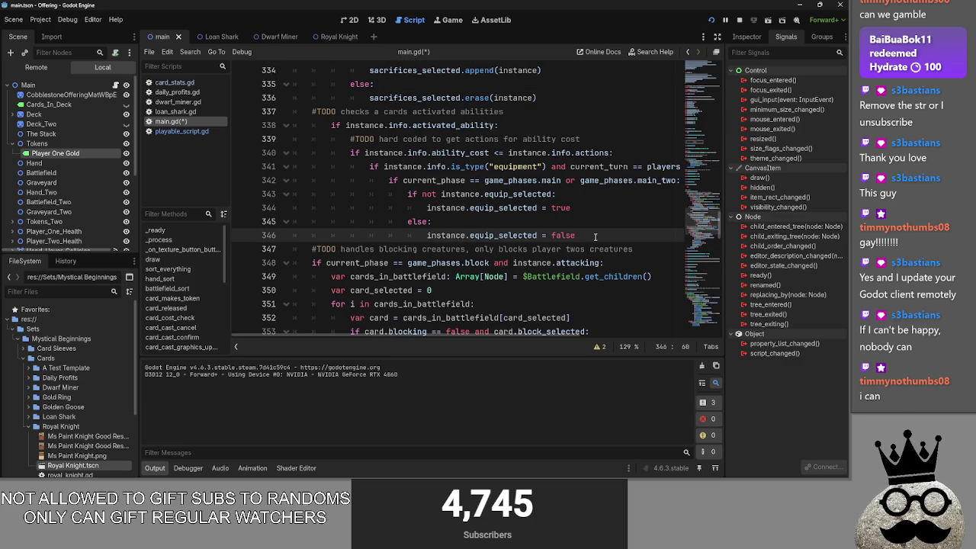
pyautogui.scroll(-1, 595, 237)
pyautogui.scroll(3, 397, 236)
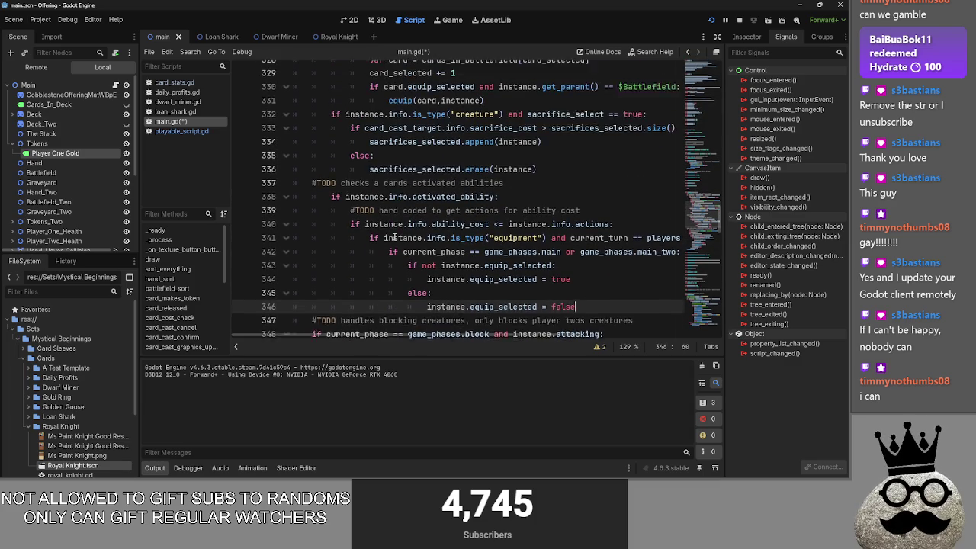
pyautogui.click(302, 193)
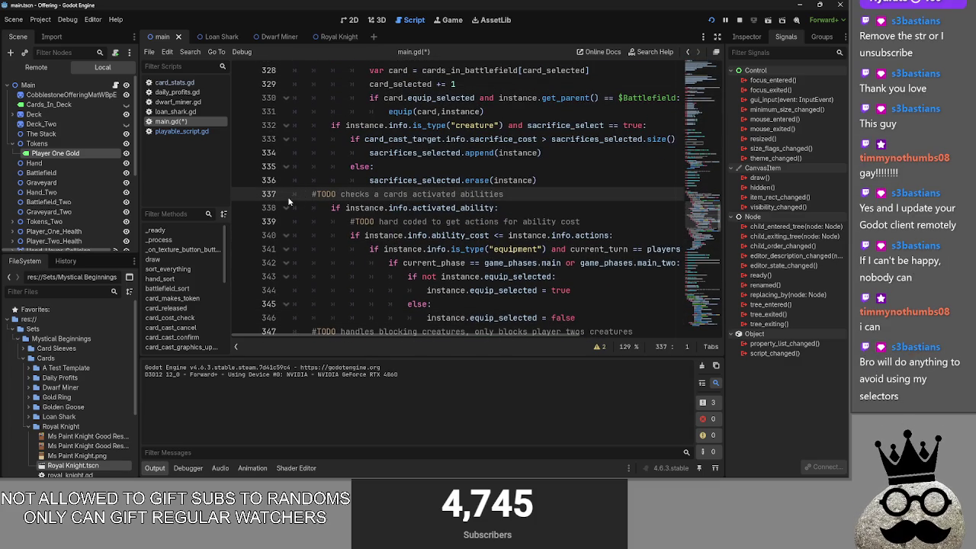
pyautogui.click(286, 207)
pyautogui.scroll(2, 429, 201)
pyautogui.click(554, 262)
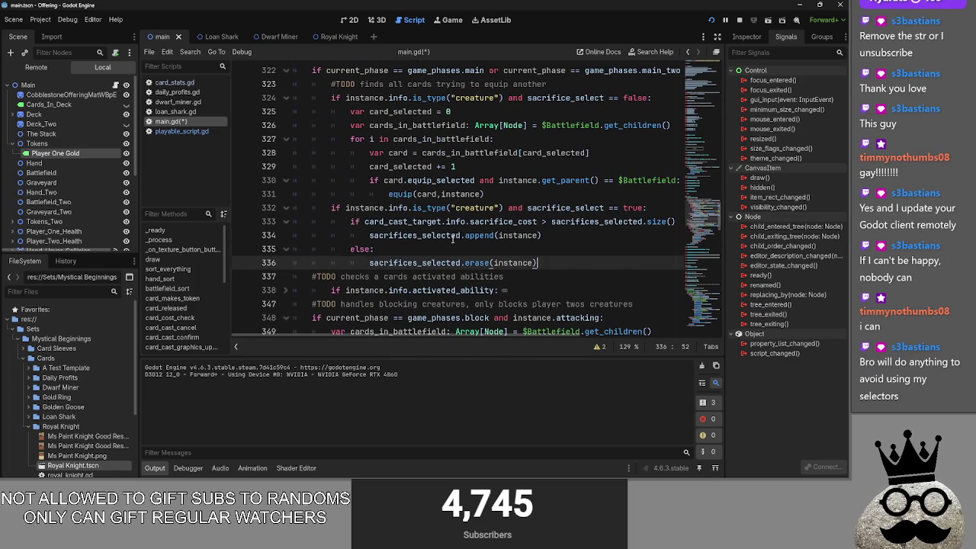
# Cut lines 332–336 from card_clicked and drop the sacrifice_select == false check
pyautogui.keyDown('shift'); pyautogui.click(326, 208); pyautogui.keyUp('shift')
pyautogui.scroll(1, 545, 247)
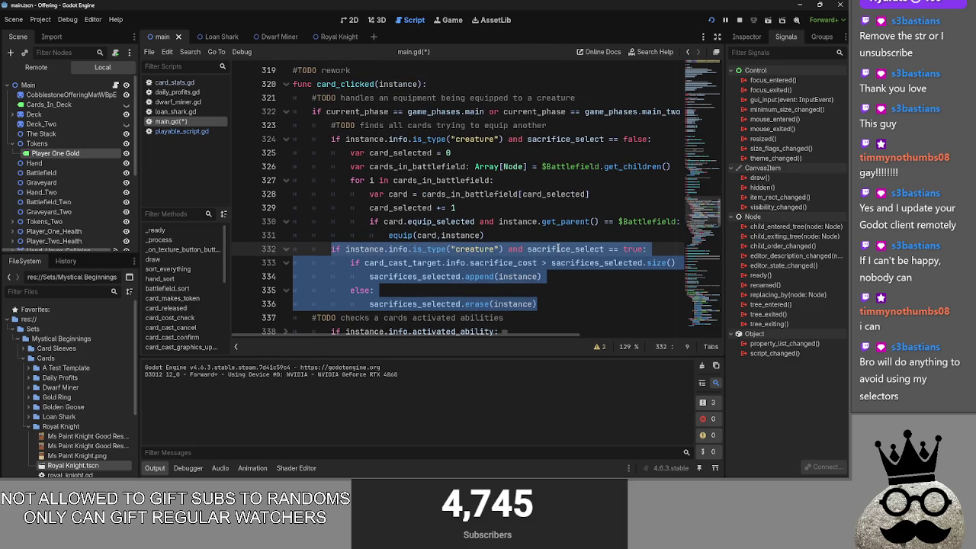
pyautogui.press('BackSpace')
pyautogui.press('BackSpace')
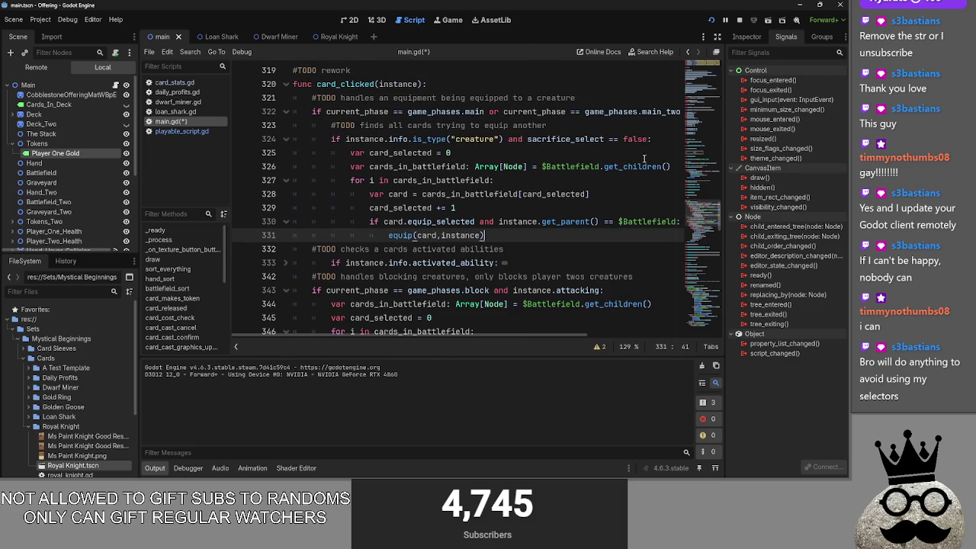
pyautogui.moveTo(647, 140); pyautogui.dragTo(506, 139)
pyautogui.press('BackSpace')
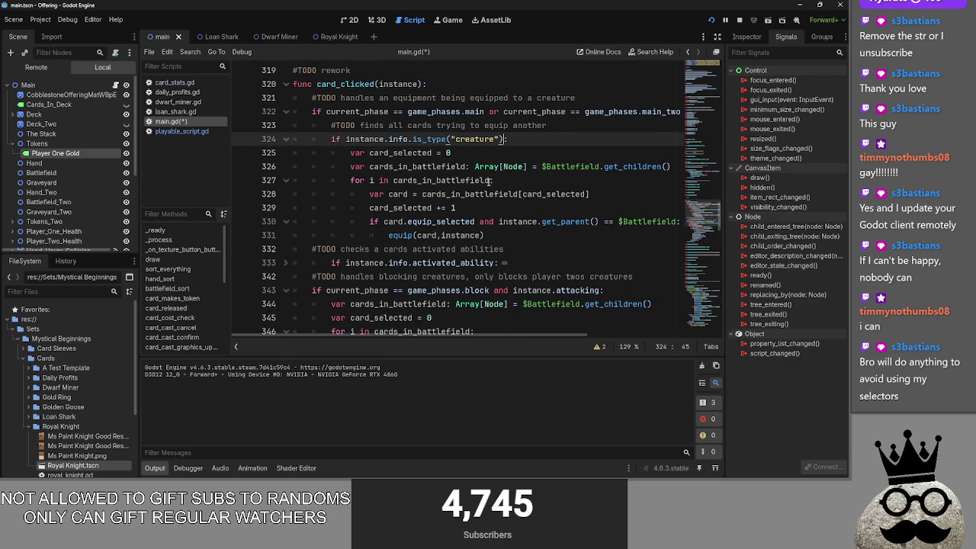
# Paste the sacrifice code into sacrifice_selector, replacing pass, and dedent it one level
pyautogui.scroll(5, 314, 211)
pyautogui.click(381, 235)
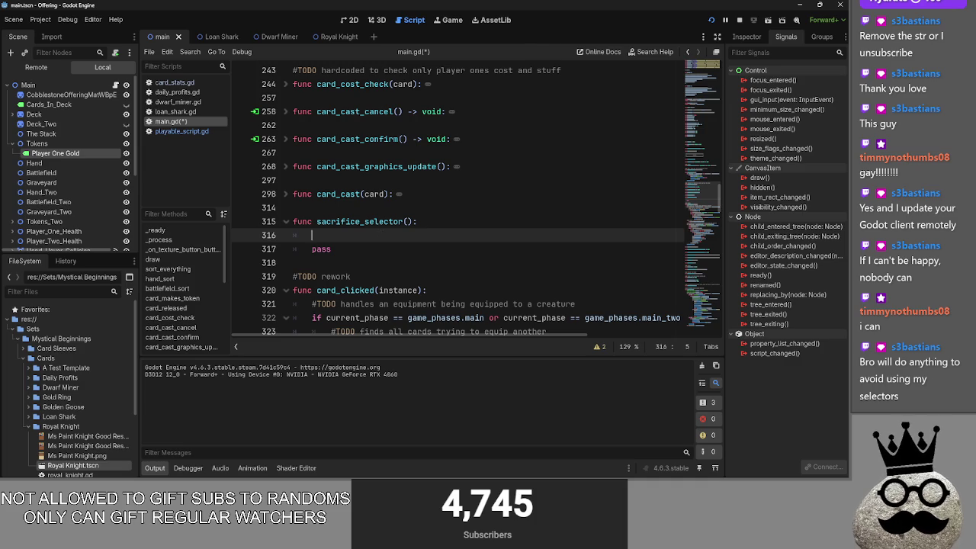
pyautogui.hotkey('ctrl', 'v')
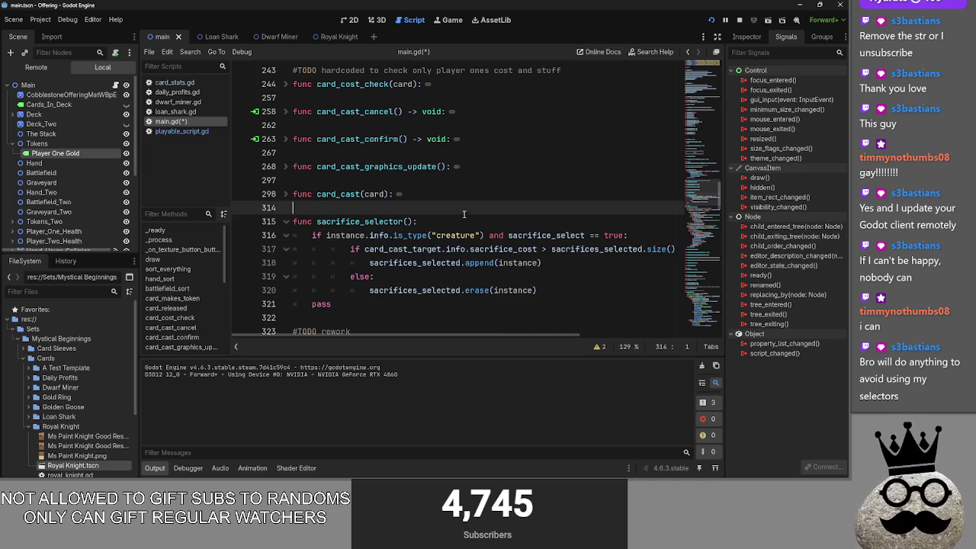
pyautogui.click(383, 302)
pyautogui.press('BackSpace')
pyautogui.press('BackSpace')
pyautogui.press('BackSpace')
pyautogui.press('BackSpace')
pyautogui.press('BackSpace')
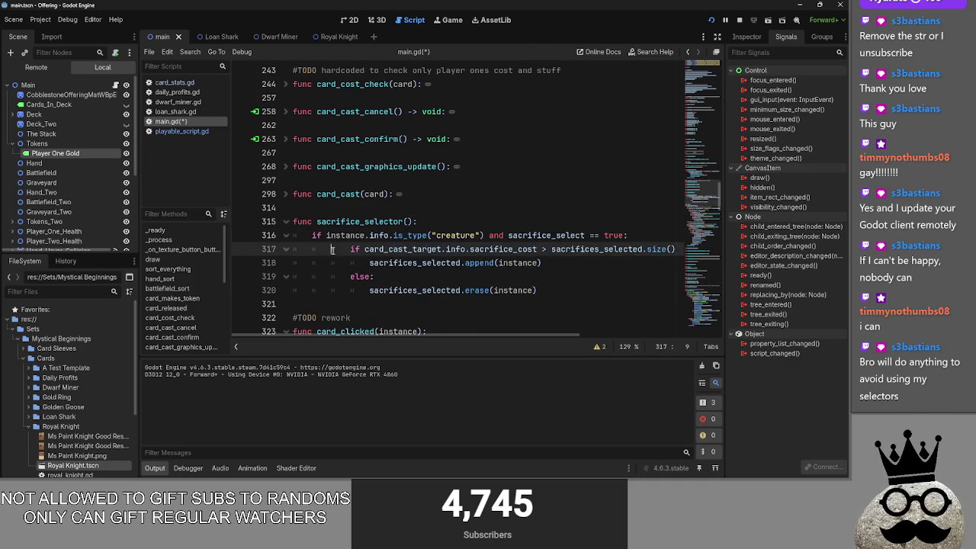
pyautogui.click(314, 249)
pyautogui.press('Delete')
pyautogui.click(315, 262)
pyautogui.press('Delete')
pyautogui.click(314, 276)
pyautogui.press('Delete')
pyautogui.click(335, 290)
pyautogui.press('Delete')
pyautogui.click(557, 267)
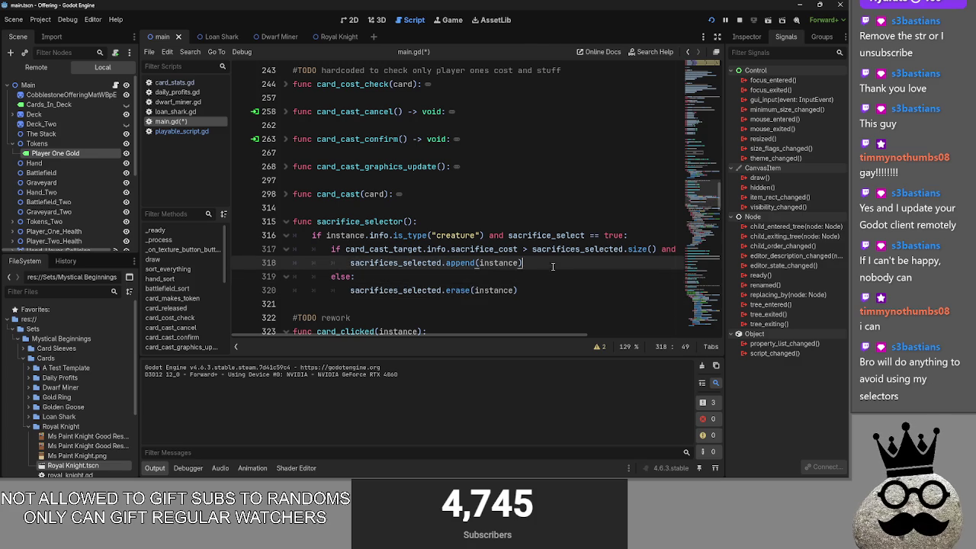
pyautogui.click(556, 273)
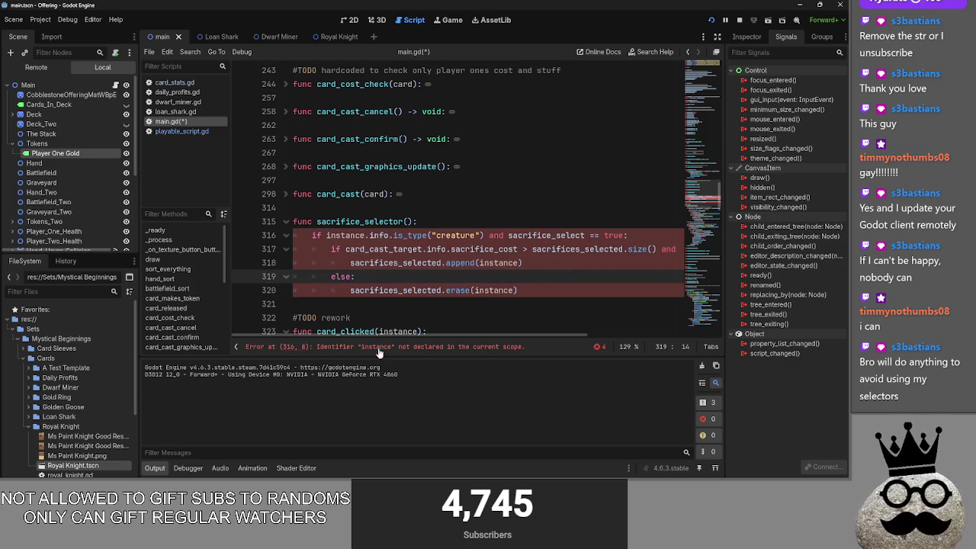
# Give sacrifice_selector a card parameter and replace instance with card throughout
pyautogui.click(410, 221)
pyautogui.write('card')
pyautogui.doubleClick(347, 235)
pyautogui.write('card')
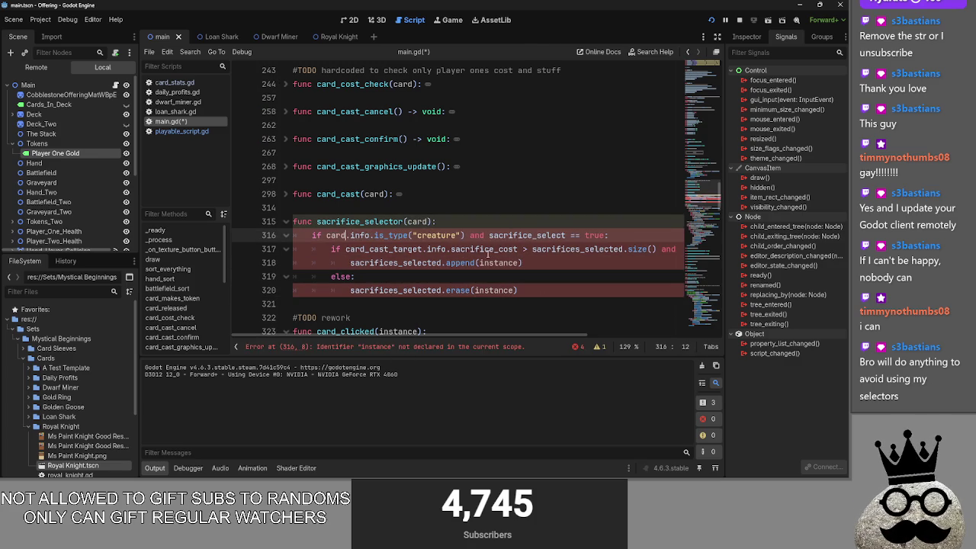
pyautogui.click(502, 263)
pyautogui.write('rd')
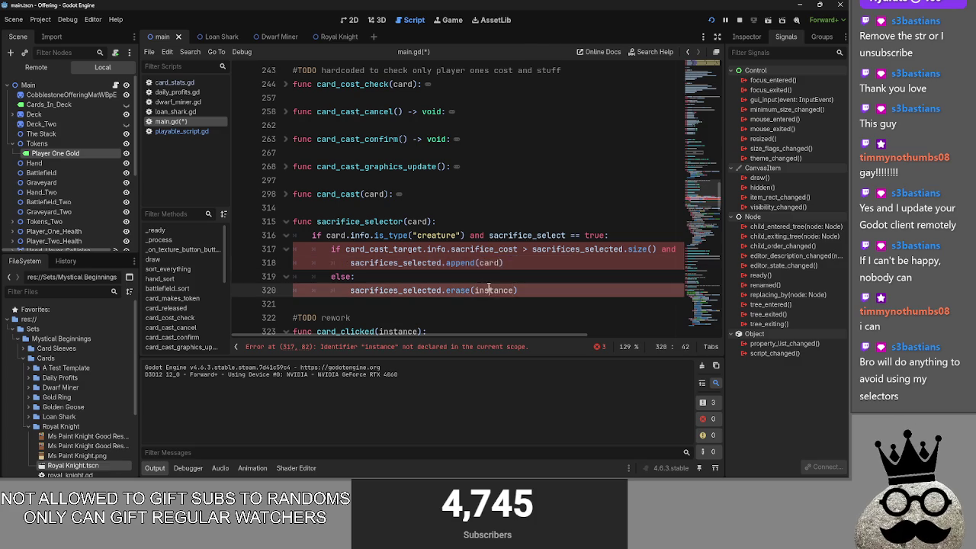
pyautogui.doubleClick(492, 290)
pyautogui.write('card')
# Add 'and card not in sacrifices_selected' to the sacrifice-cost condition
pyautogui.moveTo(526, 334); pyautogui.dragTo(618, 334)
pyautogui.click(579, 249)
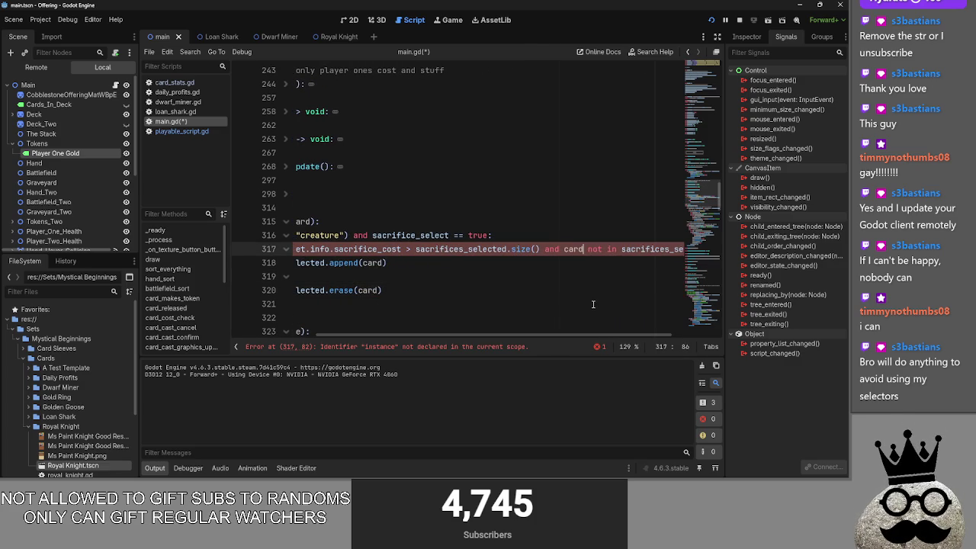
pyautogui.hscroll(3, 515, 264)
pyautogui.click(516, 264)
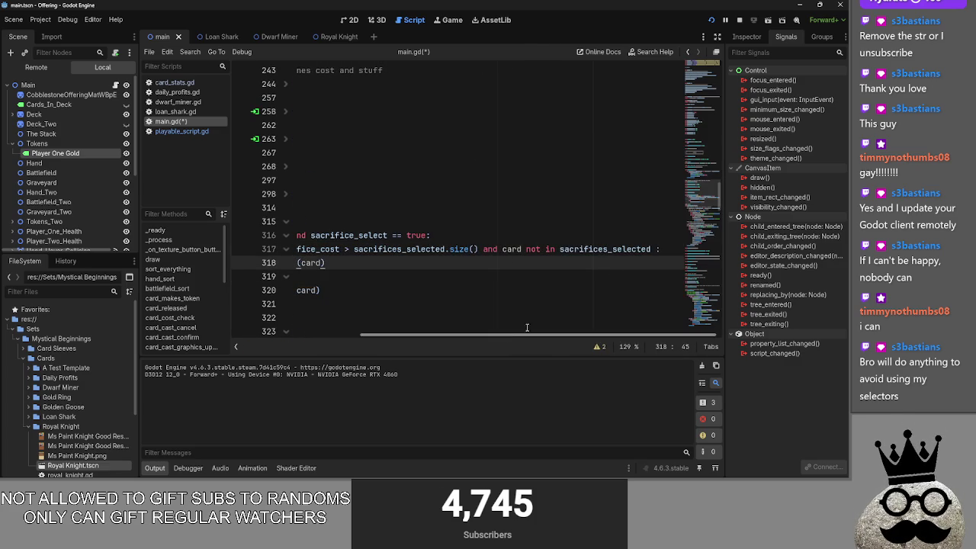
pyautogui.click(652, 251)
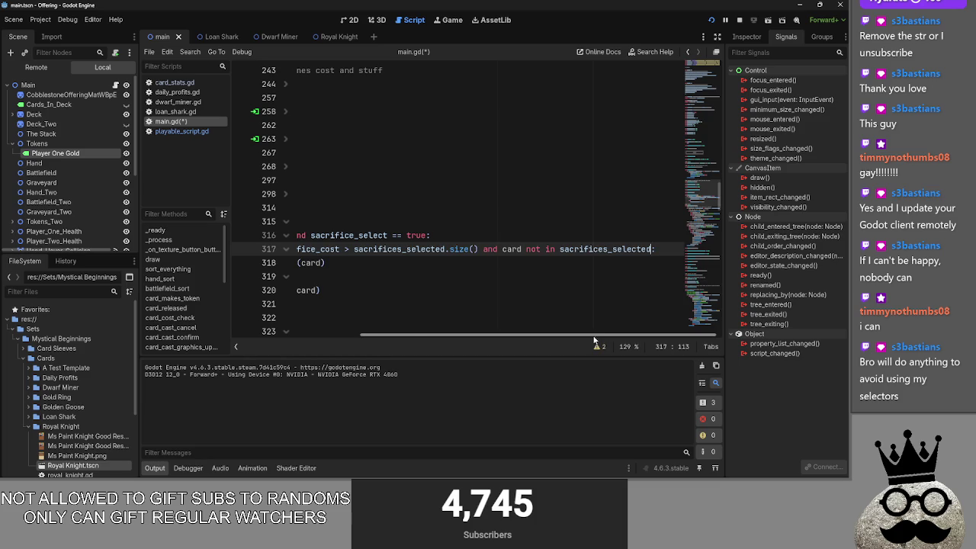
pyautogui.moveTo(596, 337); pyautogui.dragTo(352, 338)
pyautogui.click(513, 260)
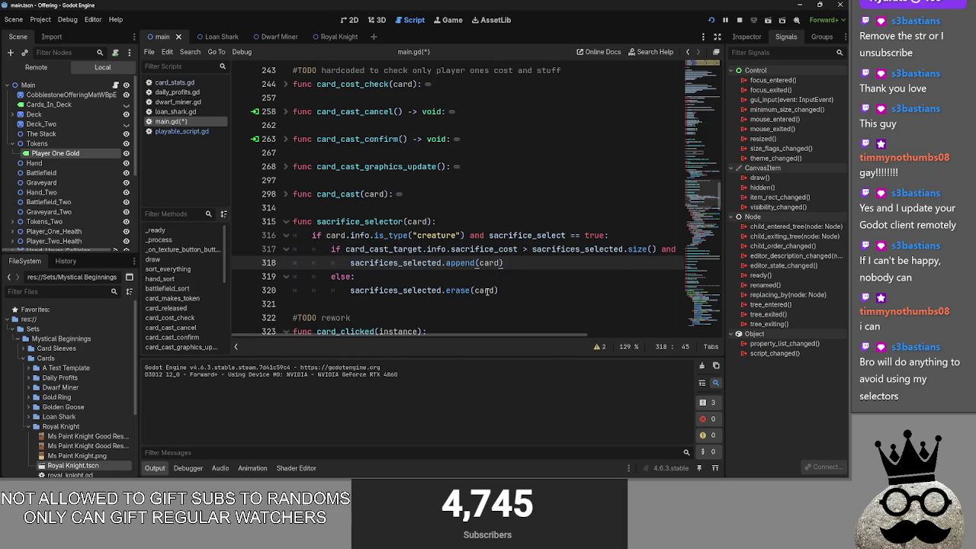
pyautogui.click(513, 290)
pyautogui.scroll(12, 513, 290)
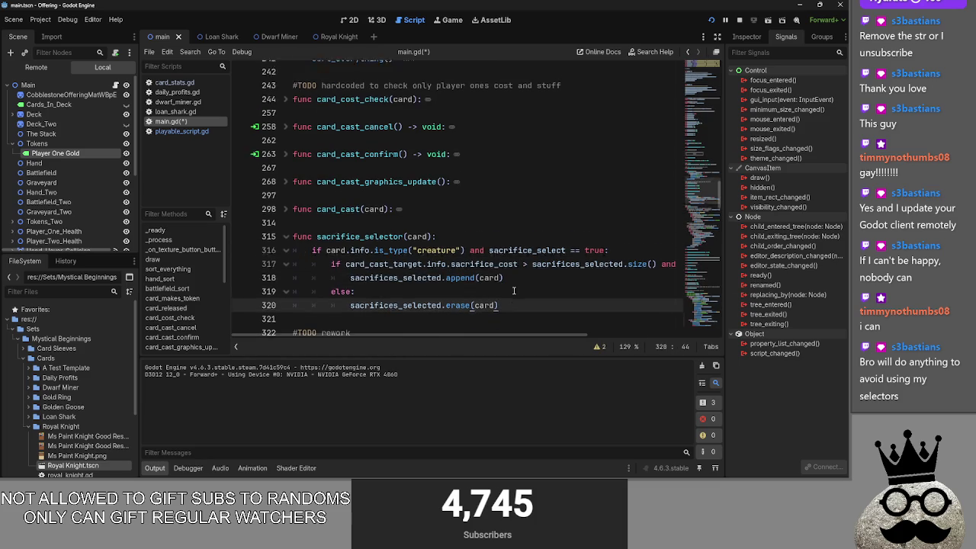
pyautogui.scroll(-4, 367, 264)
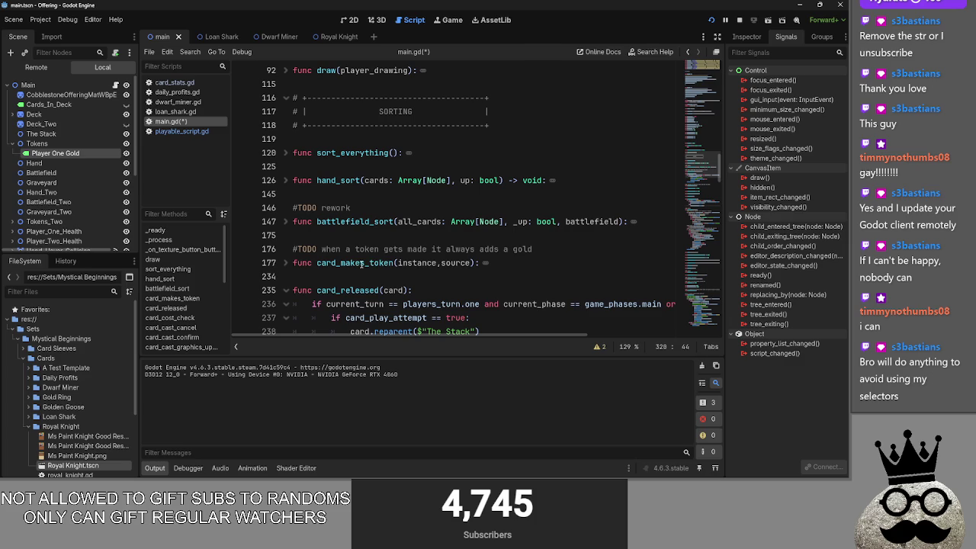
# Start a new 'if' condition line just above the card-dimming loop in battlefield_sort
pyautogui.click(294, 153)
pyautogui.click(285, 153)
pyautogui.click(285, 153)
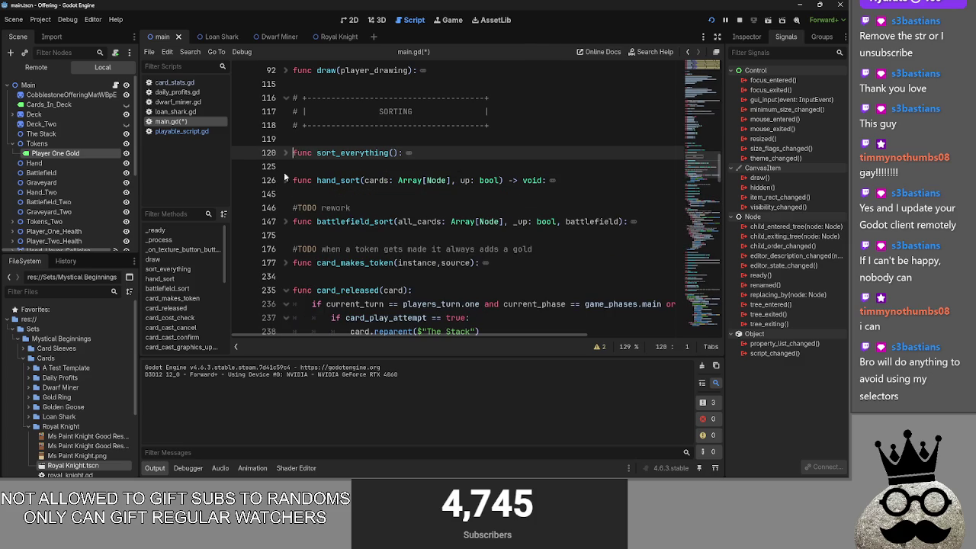
pyautogui.click(285, 221)
pyautogui.scroll(-8, 291, 219)
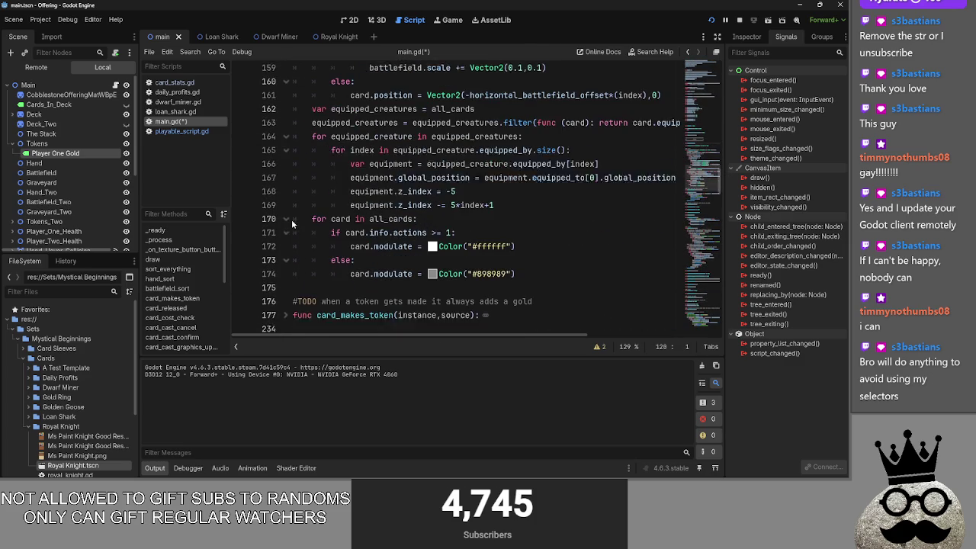
pyautogui.click(480, 249)
pyautogui.click(538, 220)
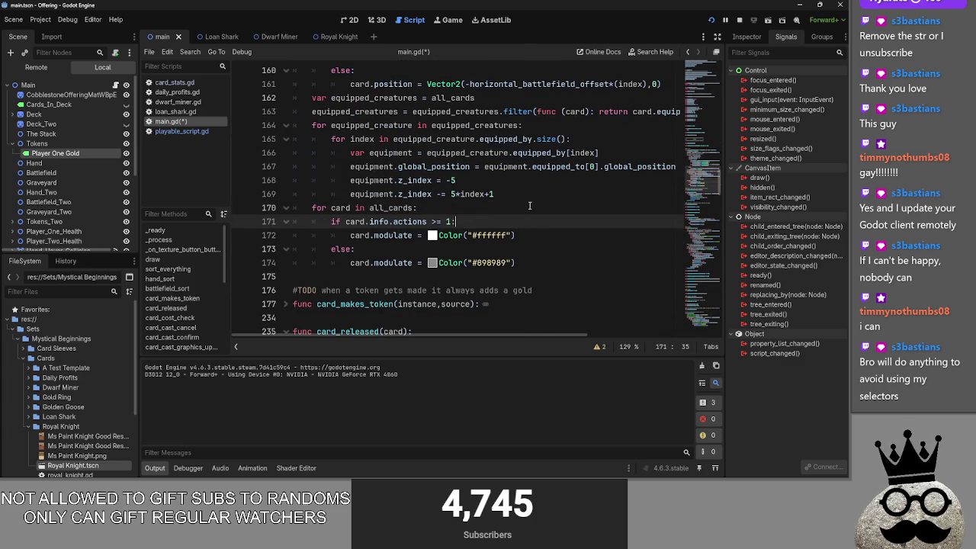
pyautogui.click(414, 207)
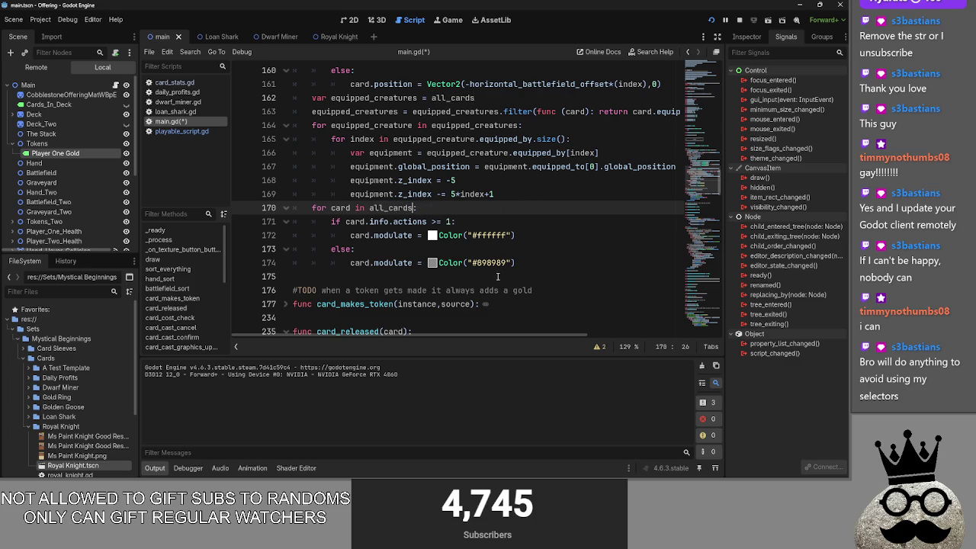
pyautogui.scroll(11, 498, 276)
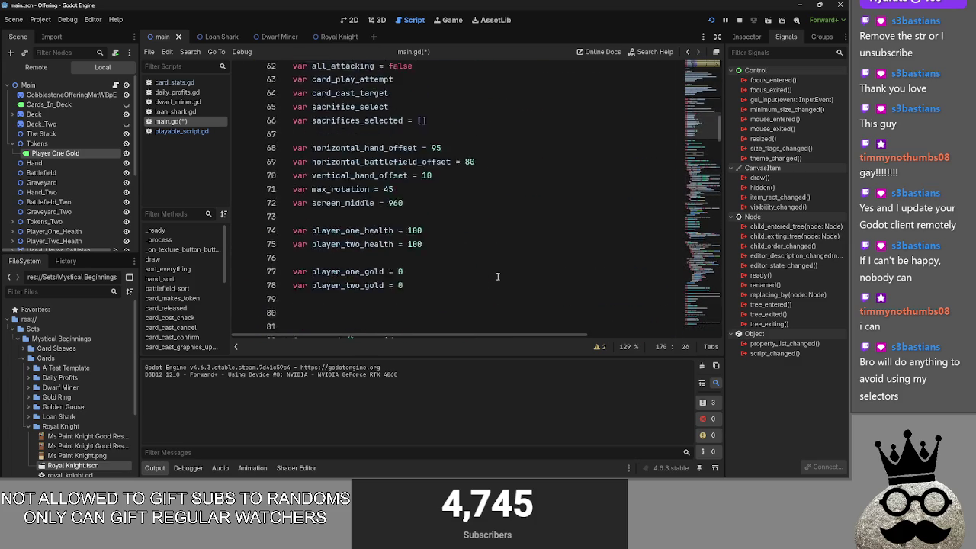
pyautogui.scroll(-12, 498, 276)
pyautogui.scroll(-3, 498, 275)
pyautogui.scroll(4, 488, 275)
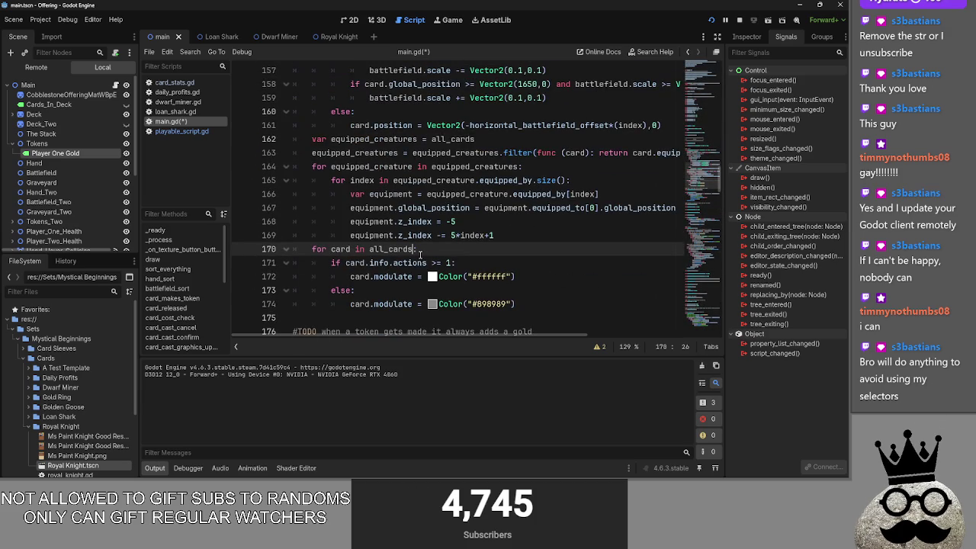
pyautogui.click(523, 232)
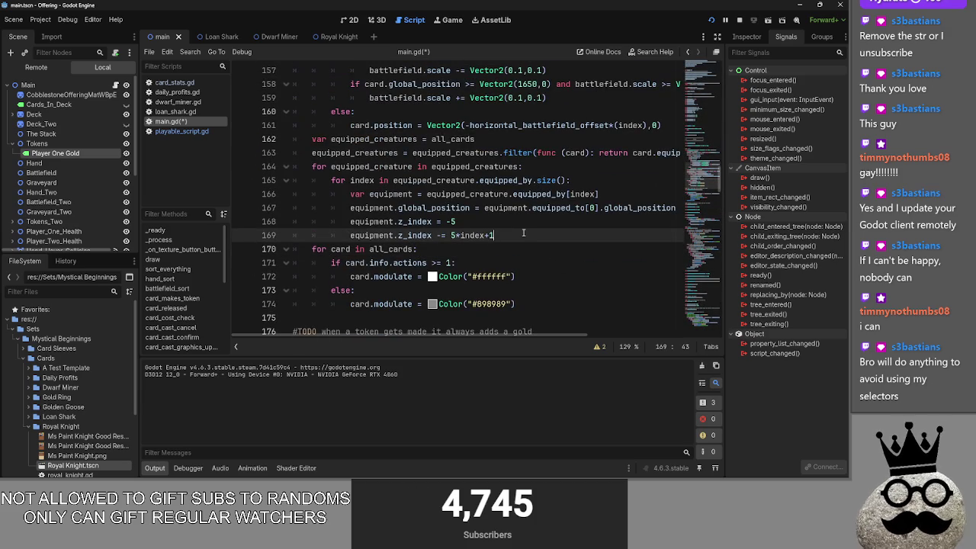
pyautogui.press('Return')
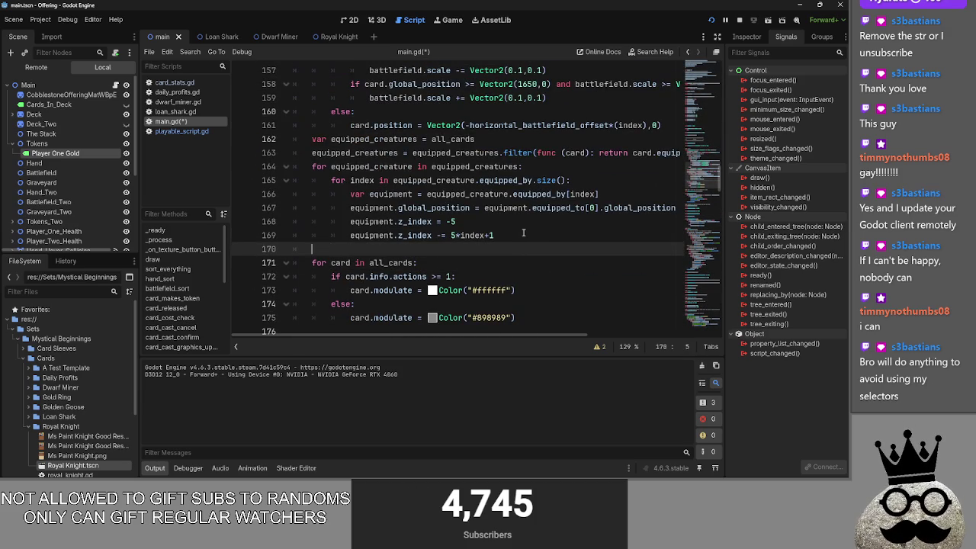
pyautogui.write('if c')
pyautogui.scroll(-20, 526, 244)
pyautogui.scroll(20, 534, 250)
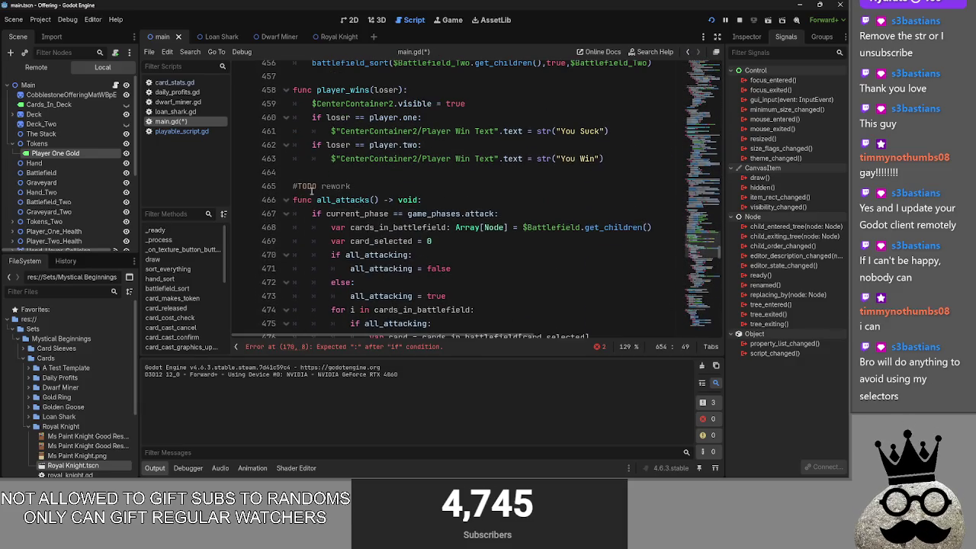
# Collapse all_attacks, refresh_actions, the bot functions, card_death, card_takes_damage and deal_combat_damage
pyautogui.click(286, 200)
pyautogui.click(286, 227)
pyautogui.click(286, 268)
pyautogui.click(286, 310)
pyautogui.scroll(-3, 306, 279)
pyautogui.click(284, 214)
pyautogui.click(284, 227)
pyautogui.moveTo(284, 228); pyautogui.dragTo(285, 245)
pyautogui.click(286, 268)
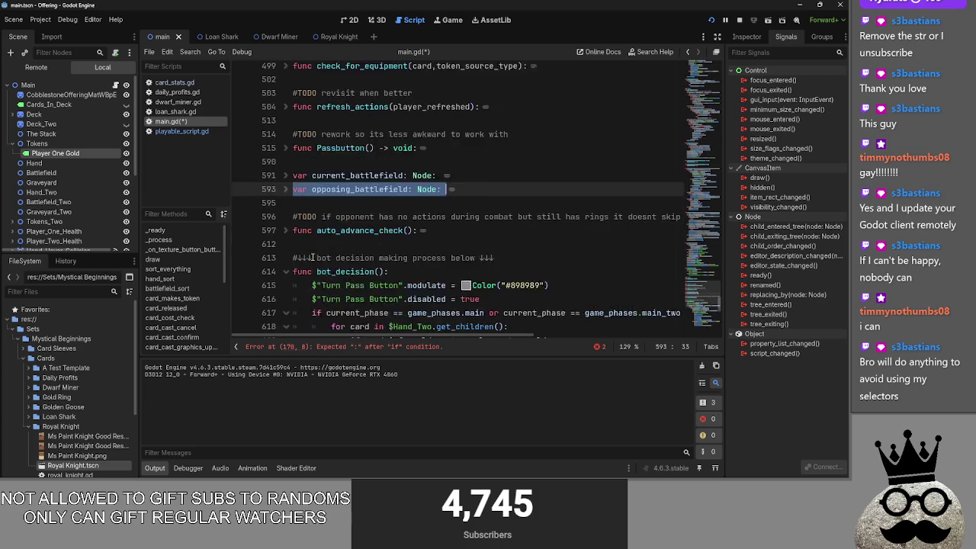
pyautogui.scroll(-2, 286, 244)
pyautogui.click(286, 227)
pyautogui.scroll(-1, 285, 228)
pyautogui.click(286, 213)
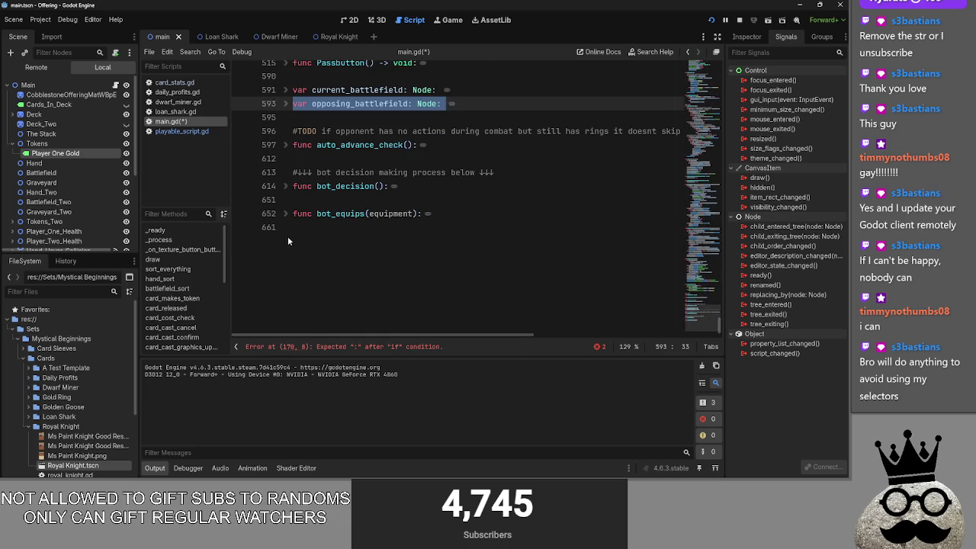
pyautogui.scroll(10, 286, 241)
pyautogui.scroll(1, 290, 228)
pyautogui.click(287, 213)
pyautogui.scroll(5, 290, 244)
pyautogui.click(287, 268)
pyautogui.scroll(10, 288, 275)
pyautogui.click(286, 298)
# Collapse the functions from the mouse-entered handler up through card_makes_token, keeping card_clicked expanded
pyautogui.scroll(2, 283, 304)
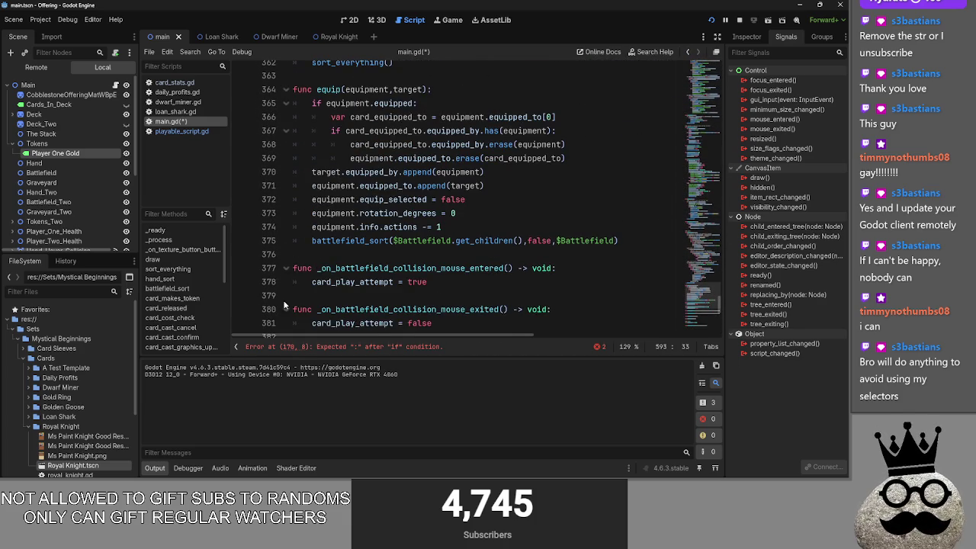
pyautogui.click(287, 267)
pyautogui.scroll(3, 290, 244)
pyautogui.click(287, 213)
pyautogui.scroll(5, 292, 233)
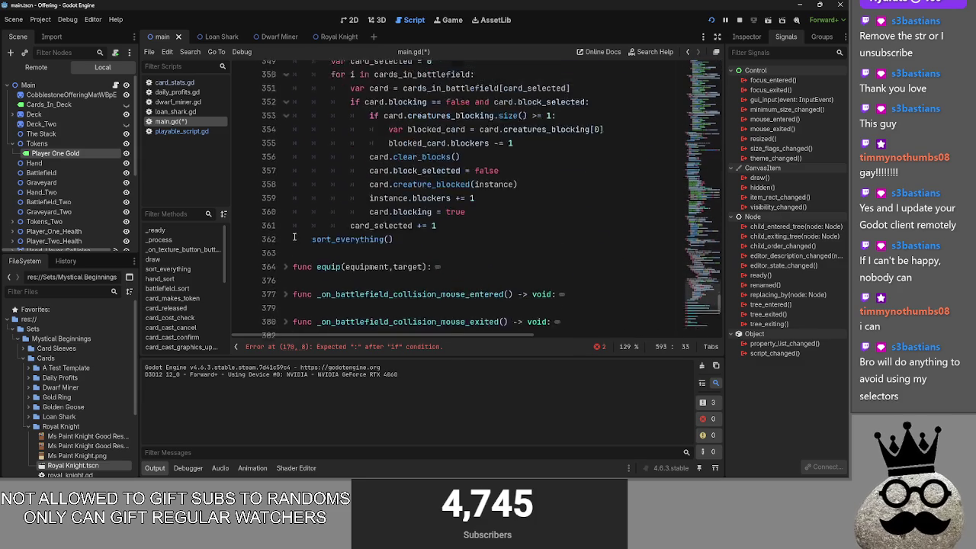
pyautogui.scroll(8, 293, 240)
pyautogui.click(286, 241)
pyautogui.click(287, 243)
pyautogui.scroll(-12, 287, 244)
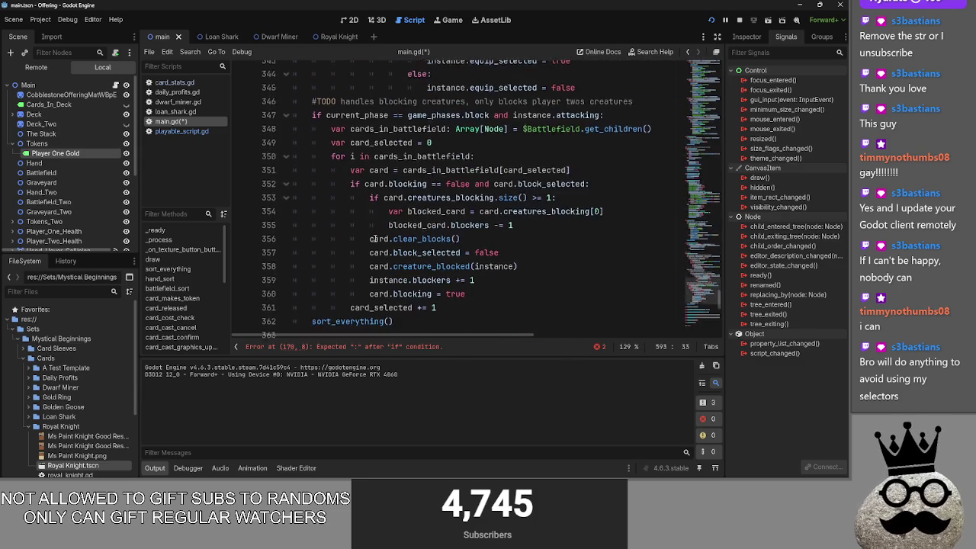
pyautogui.scroll(-2, 373, 237)
pyautogui.scroll(14, 351, 235)
pyautogui.scroll(-12, 330, 230)
pyautogui.scroll(-2, 330, 230)
pyautogui.scroll(15, 328, 233)
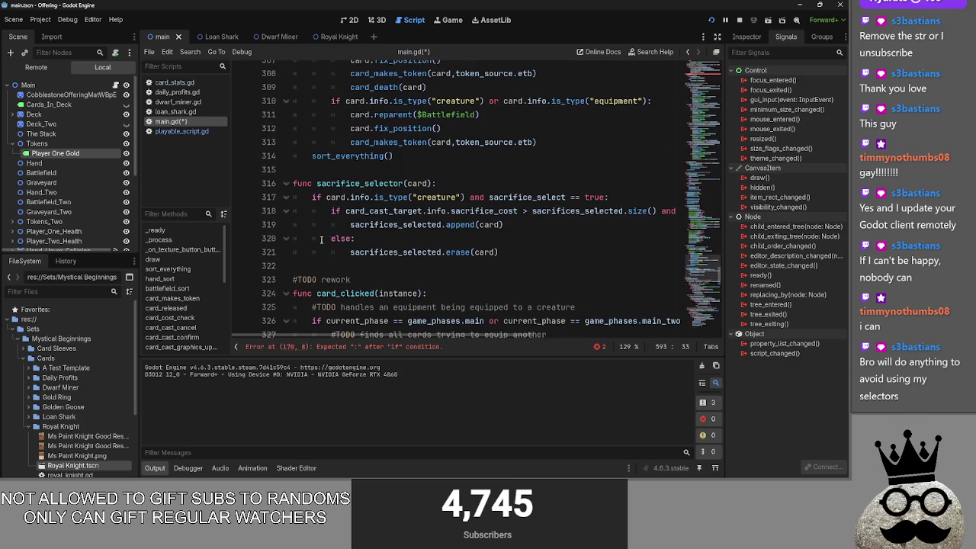
pyautogui.scroll(1, 292, 280)
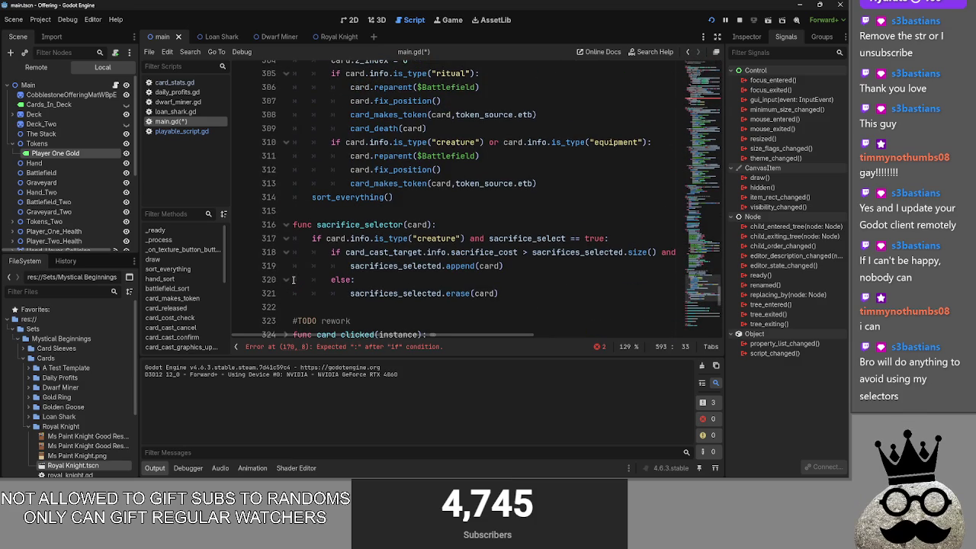
pyautogui.click(287, 224)
pyautogui.scroll(5, 289, 217)
pyautogui.click(287, 204)
pyautogui.scroll(4, 287, 206)
pyautogui.scroll(3, 286, 212)
pyautogui.click(287, 237)
pyautogui.click(286, 109)
pyautogui.click(286, 132)
pyautogui.scroll(5, 309, 186)
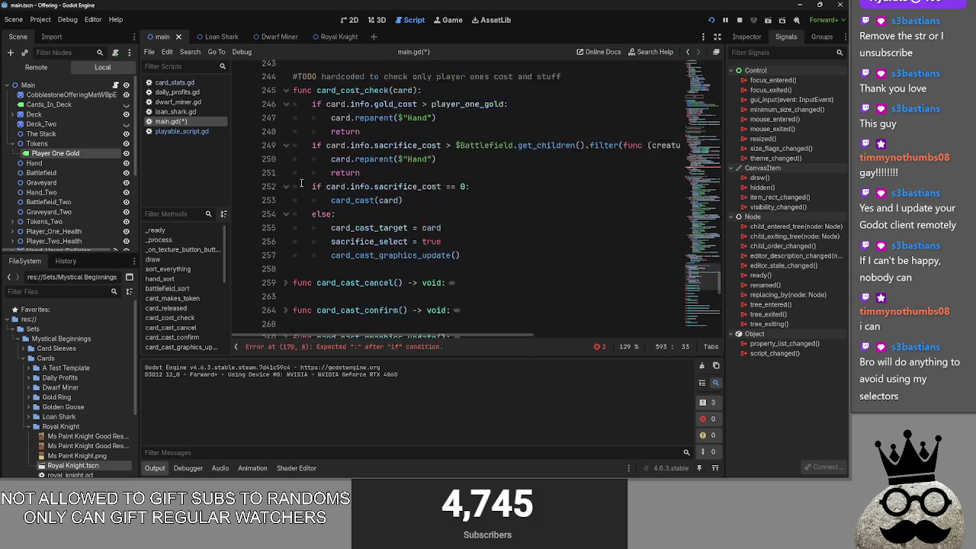
pyautogui.click(287, 237)
pyautogui.click(286, 114)
pyautogui.scroll(20, 291, 128)
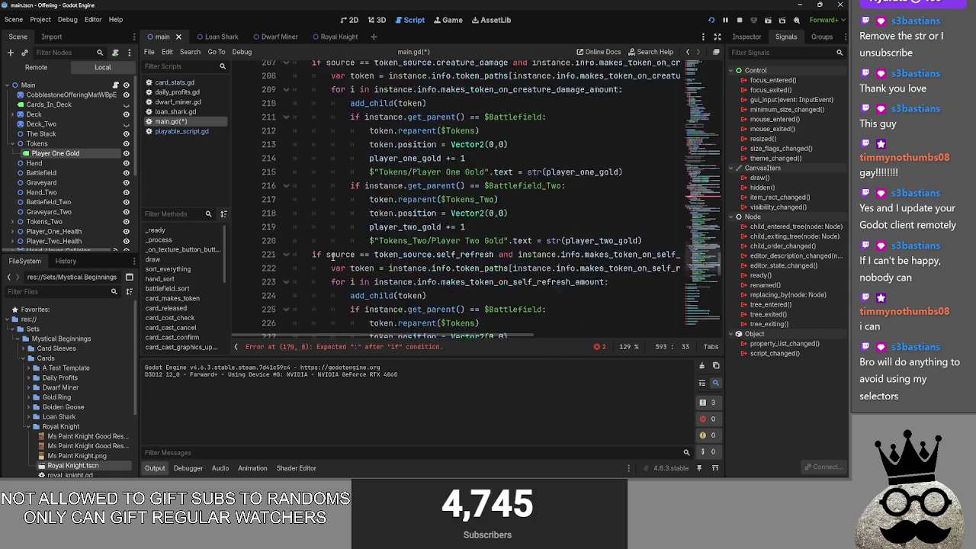
pyautogui.scroll(1, 305, 243)
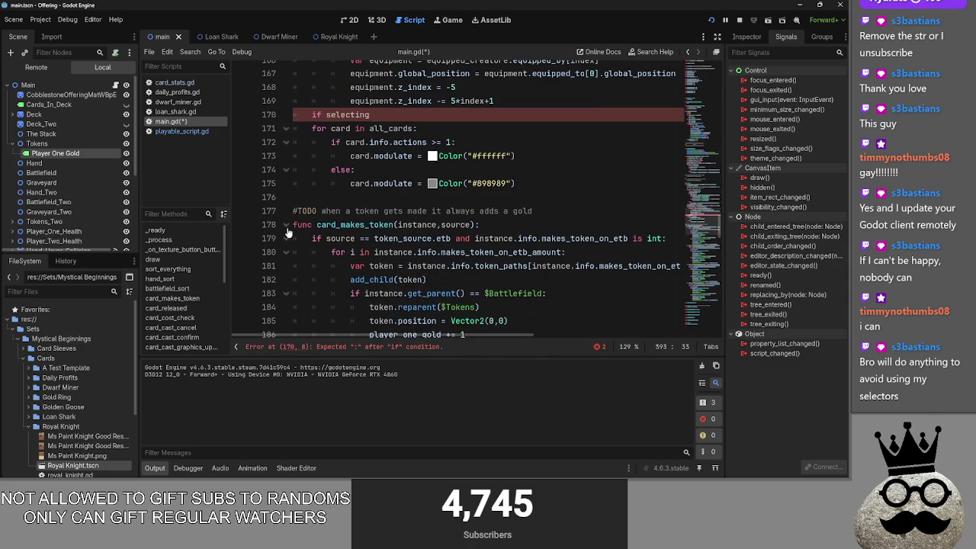
pyautogui.click(287, 233)
pyautogui.scroll(3, 289, 232)
pyautogui.click(387, 240)
pyautogui.write('= t')
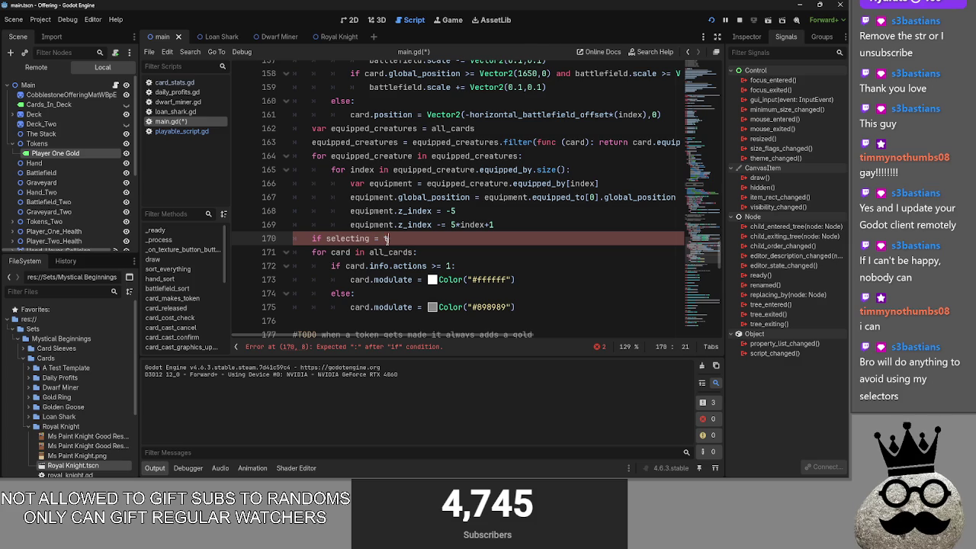
# Change line 170 to 'if selecting == false:' and indent the dimming loop on lines 171–175 under it
pyautogui.press('BackSpace')
pyautogui.write('= true')
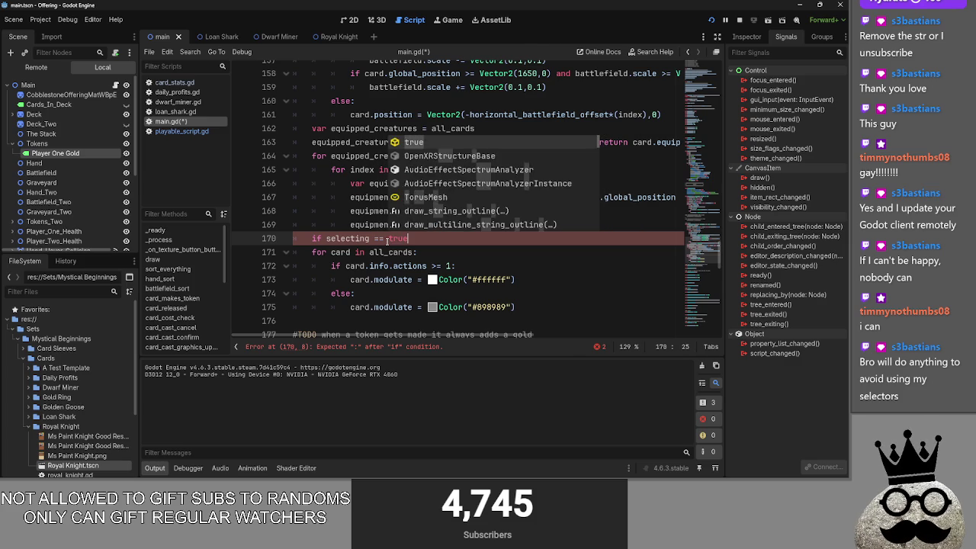
pyautogui.press('Escape')
pyautogui.press('BackSpace')
pyautogui.press('BackSpace')
pyautogui.press('BackSpace')
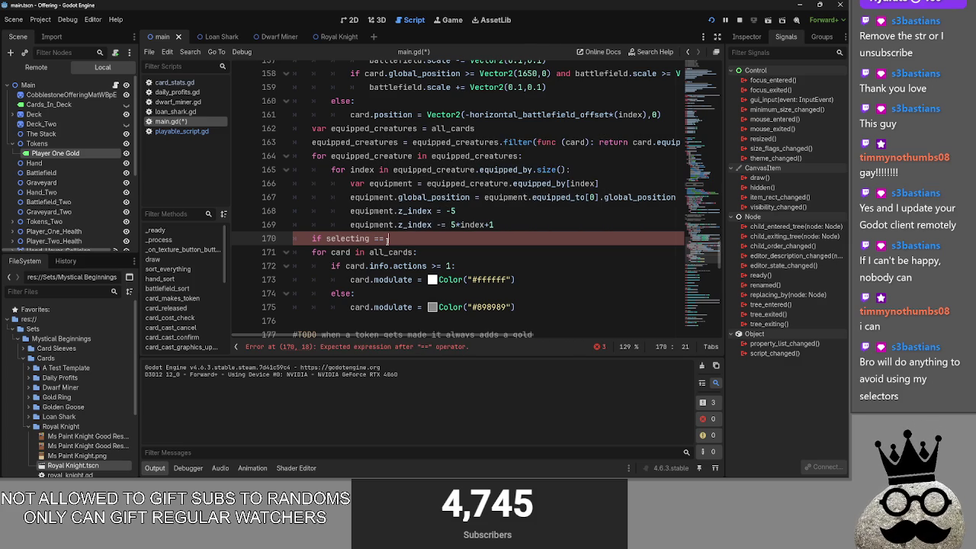
pyautogui.write('fas')
pyautogui.press('Return')
pyautogui.moveTo(294, 252); pyautogui.dragTo(573, 311)
pyautogui.press('Tab')
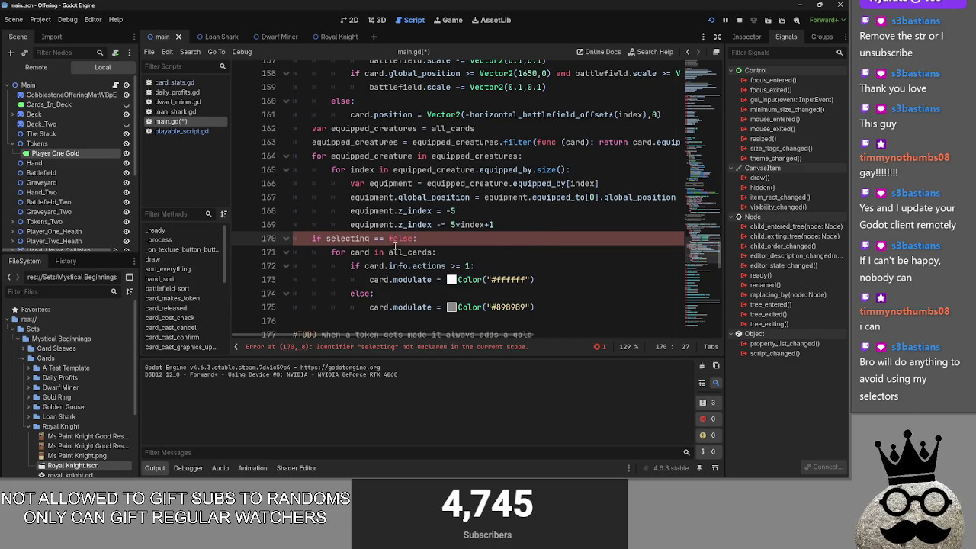
# Collapse the draw, sort_everything, hand_sort and battlefield_sort functions in main.gd
pyautogui.scroll(15, 447, 281)
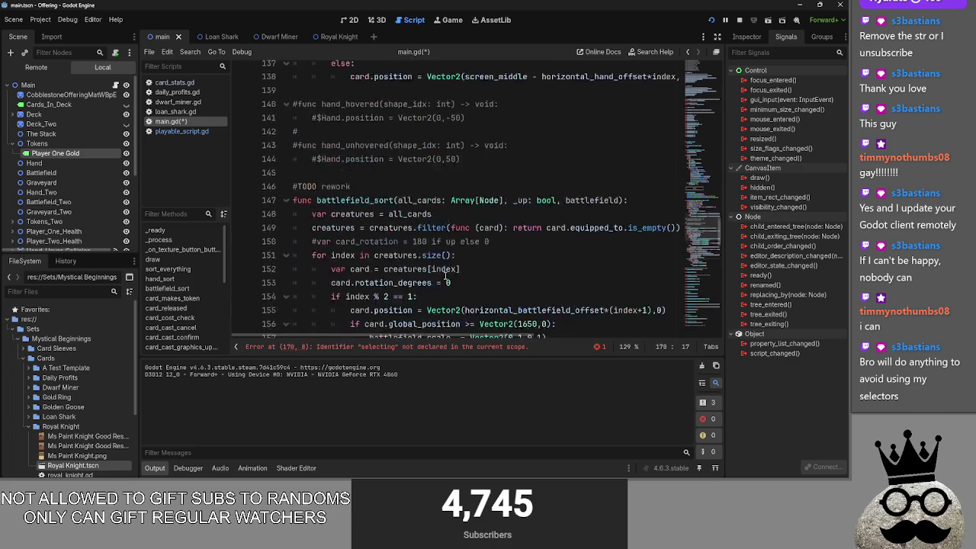
pyautogui.scroll(5, 447, 281)
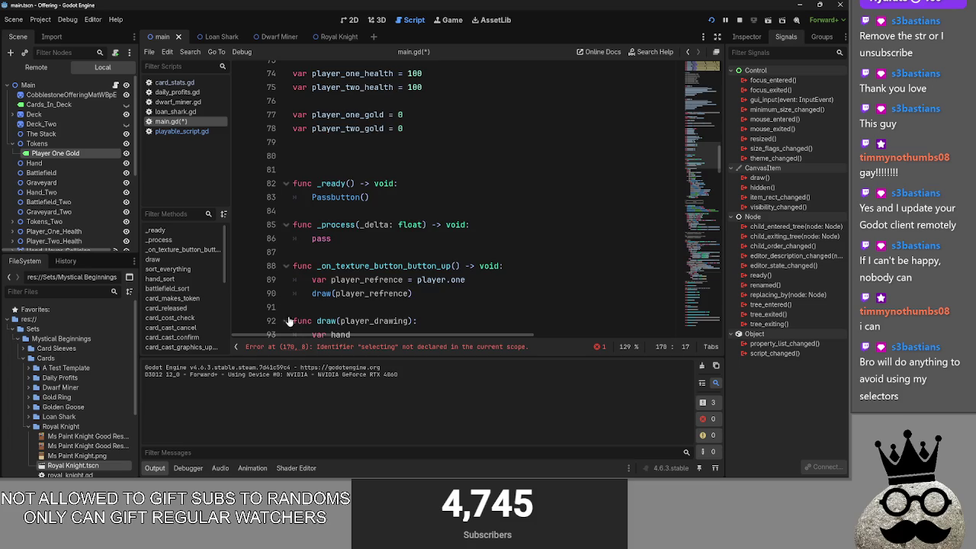
pyautogui.scroll(-1, 286, 308)
pyautogui.click(287, 280)
pyautogui.scroll(-3, 287, 311)
pyautogui.click(274, 239)
pyautogui.click(285, 238)
pyautogui.click(288, 266)
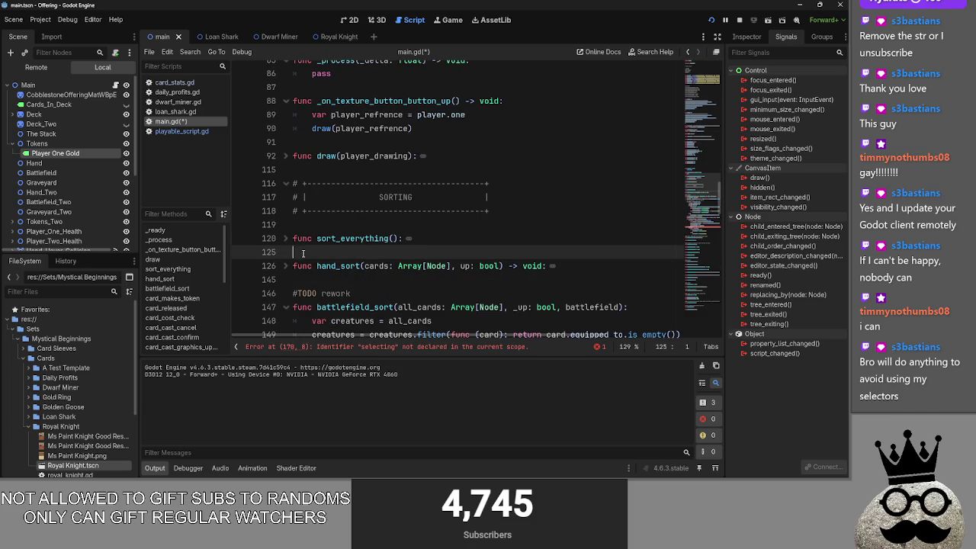
pyautogui.click(285, 308)
pyautogui.scroll(10, 450, 267)
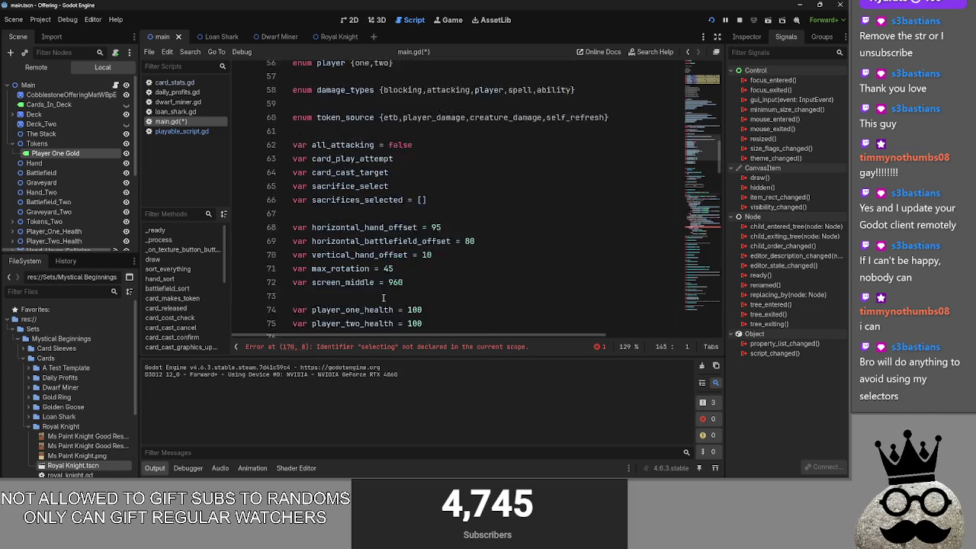
# Add a new 'var selecting' line right after the card_cast_target declaration
pyautogui.click(466, 246)
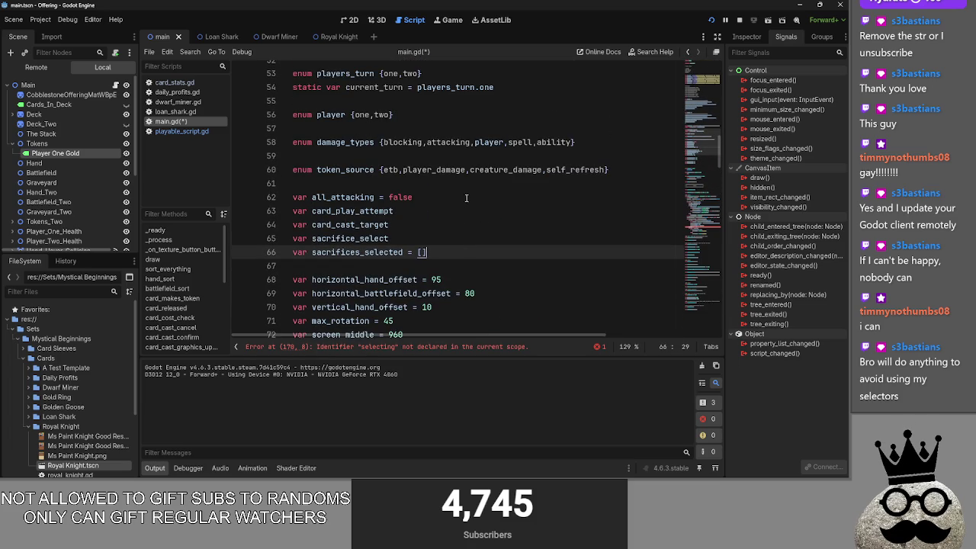
pyautogui.click(463, 200)
pyautogui.click(462, 214)
pyautogui.click(459, 227)
pyautogui.press('Return')
pyautogui.write('var selecting')
# Check the selecting condition, then complete the declaration as 'var selecting = false'
pyautogui.click(460, 229)
pyautogui.scroll(-8, 488, 236)
pyautogui.scroll(-20, 513, 243)
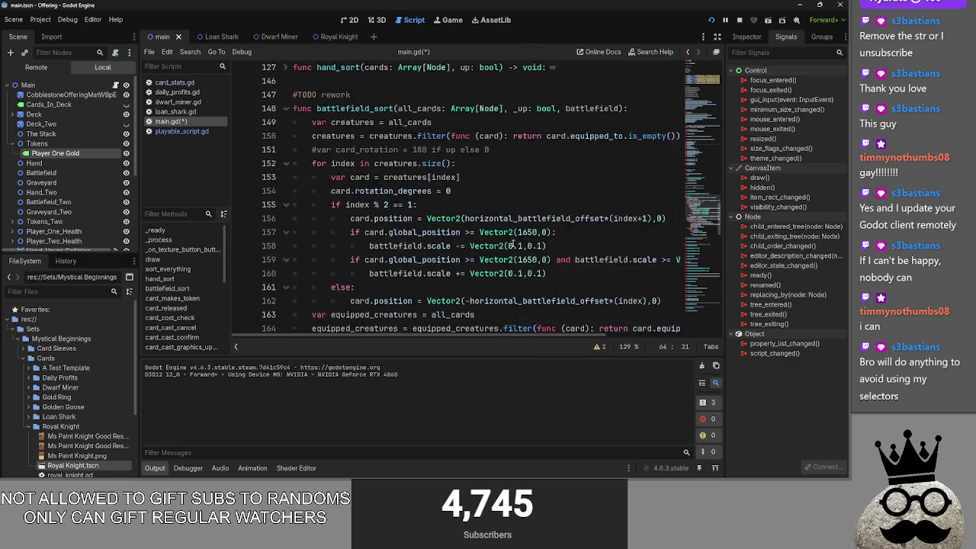
pyautogui.doubleClick(360, 186)
pyautogui.click(442, 186)
pyautogui.scroll(20, 441, 235)
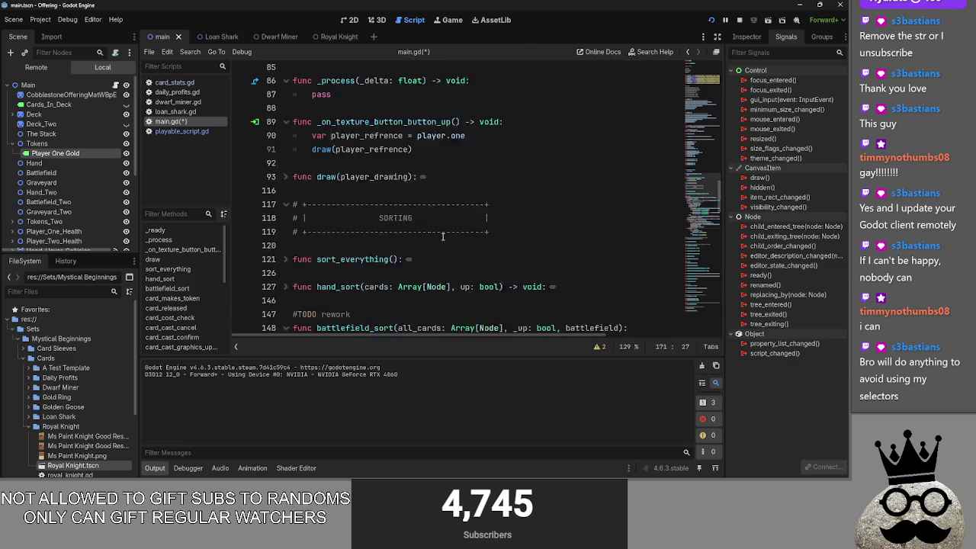
pyautogui.click(430, 201)
pyautogui.write('= false')
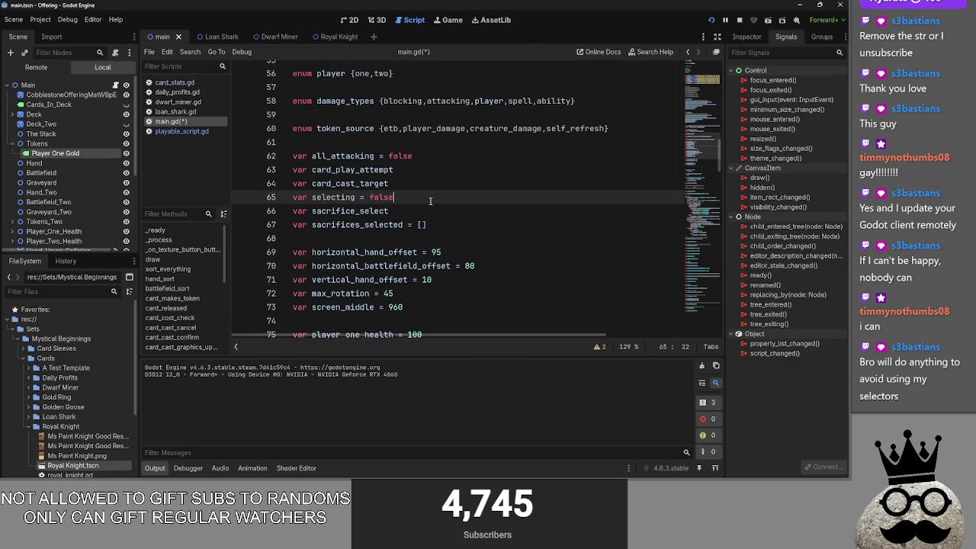
# Review the declarations around sacrifices_selected and the new selecting line, collapsing battlefield_sort again
pyautogui.click(462, 224)
pyautogui.scroll(-4, 462, 221)
pyautogui.scroll(2, 463, 217)
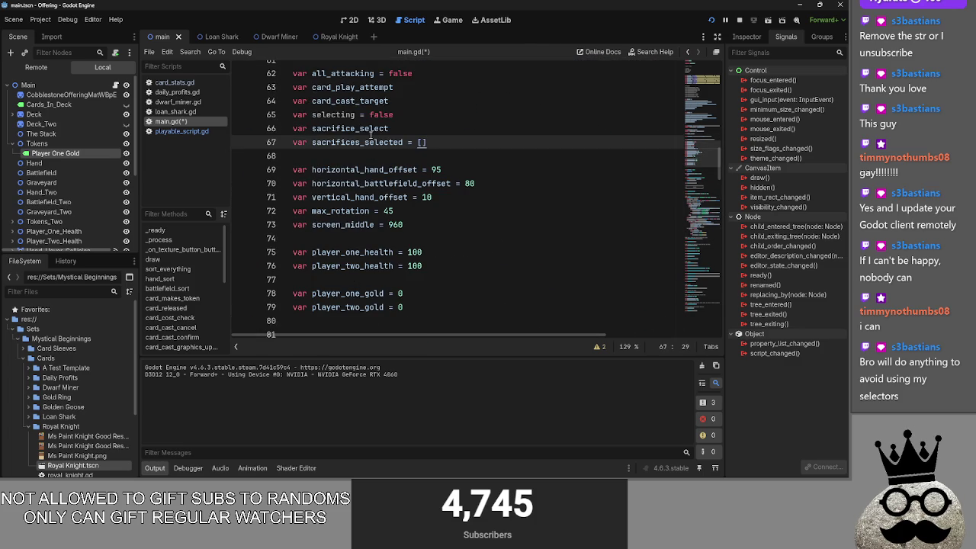
pyautogui.press('Up')
pyautogui.scroll(-10, 486, 214)
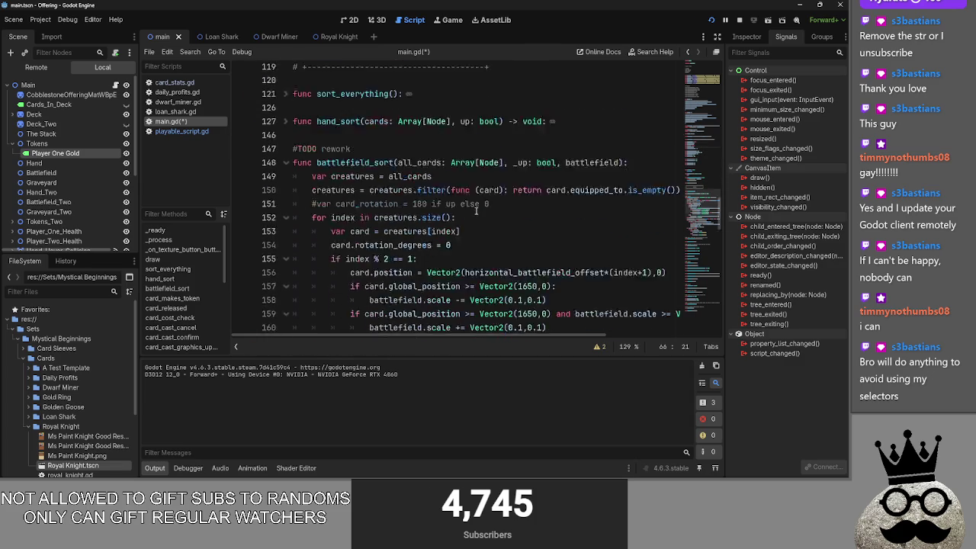
pyautogui.scroll(-2, 486, 213)
pyautogui.click(284, 135)
pyautogui.scroll(-3, 327, 199)
pyautogui.scroll(15, 327, 199)
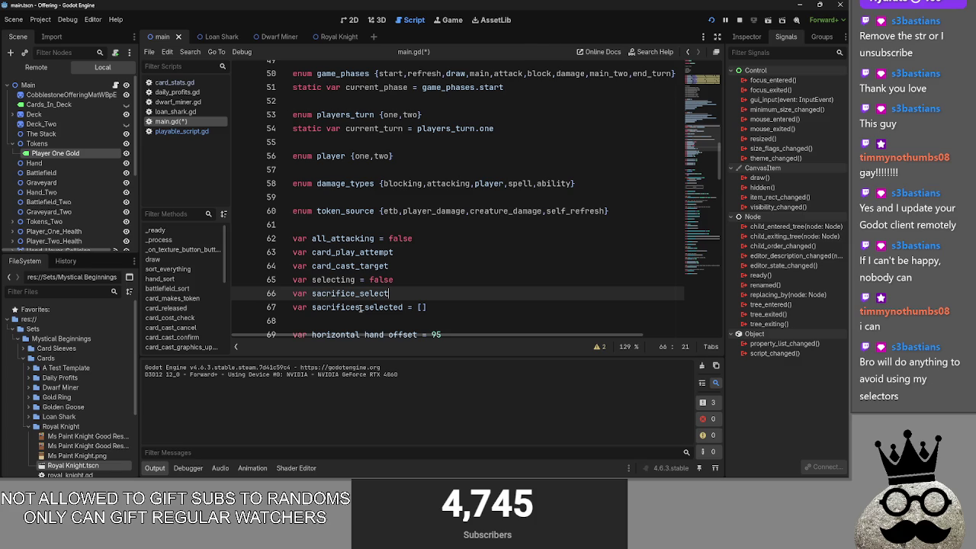
pyautogui.scroll(-1, 360, 308)
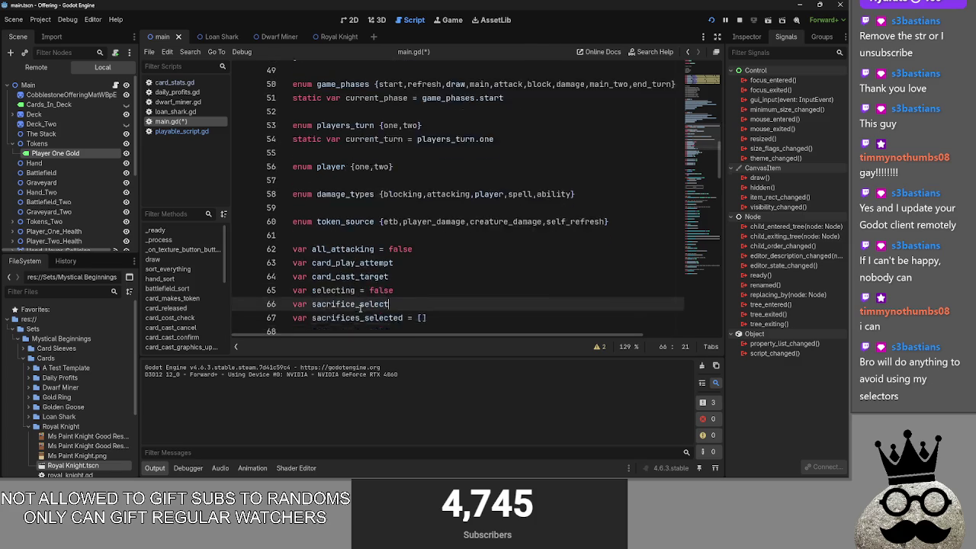
pyautogui.moveTo(412, 246)
pyautogui.mouseDown()
pyautogui.moveTo(294, 252)
pyautogui.moveTo(293, 238)
pyautogui.mouseUp()
pyautogui.click(413, 242)
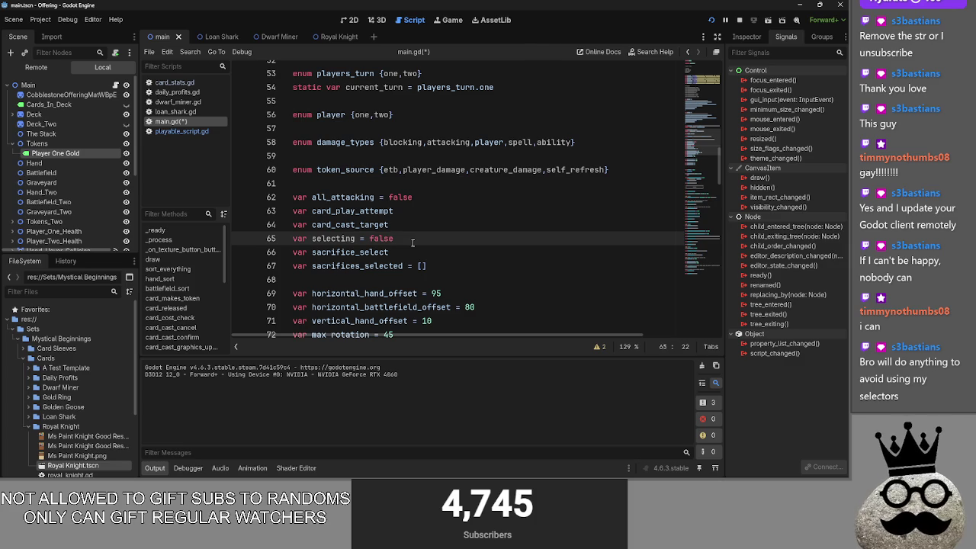
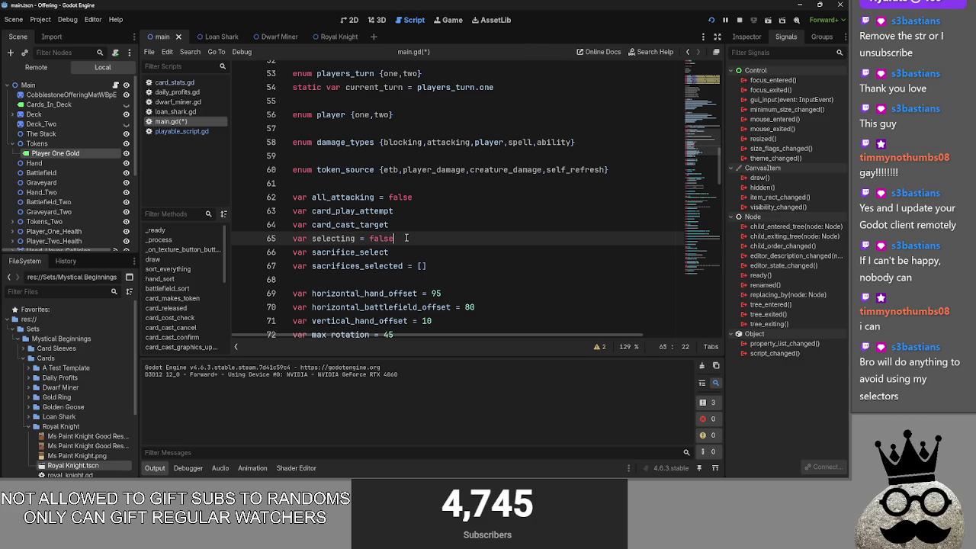
# Repeatedly select the selecting and sacrifice_select declarations on lines 65 and 66
pyautogui.moveTo(406, 238); pyautogui.dragTo(293, 237)
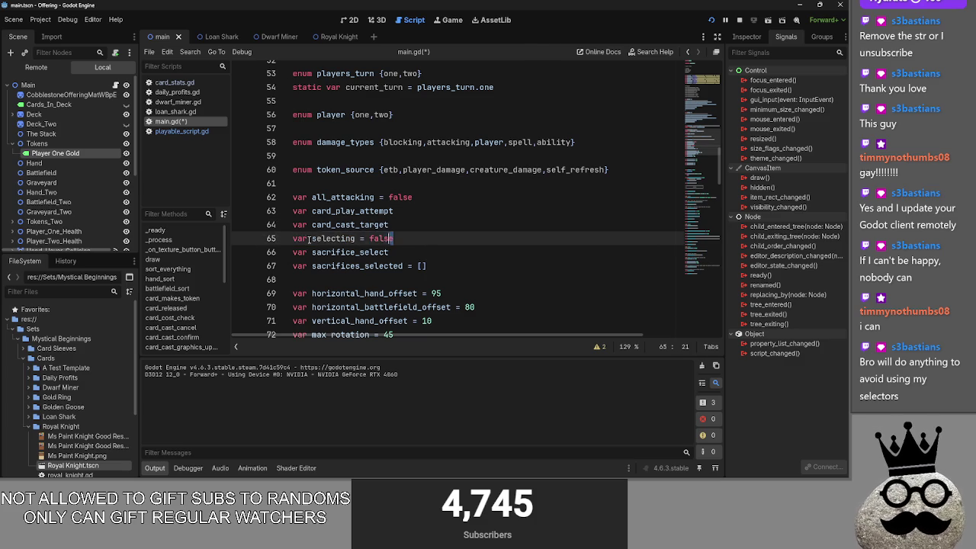
pyautogui.click(433, 238)
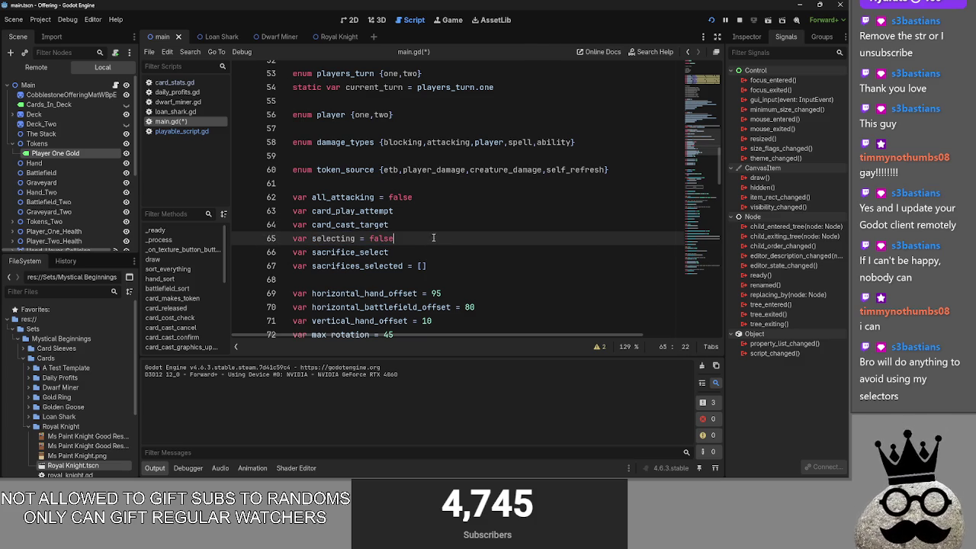
pyautogui.hotkey('shift', 'Home')
pyautogui.click(445, 238)
pyautogui.hotkey('shift', 'Home')
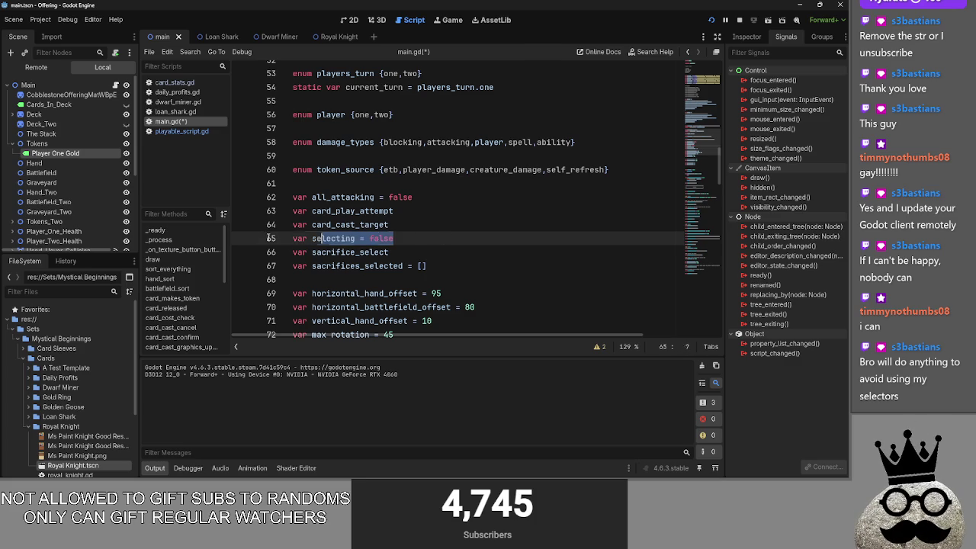
pyautogui.hotkey('shift', 'End')
pyautogui.hotkey('ctrl', 'shift', 'Left')
pyautogui.hotkey('shift', 'Home')
pyautogui.hotkey('shift', 'End')
pyautogui.hotkey('ctrl', 'shift', 'Left')
pyautogui.hotkey('shift', 'Home')
pyautogui.click(406, 239)
pyautogui.press('Down')
pyautogui.hotkey('shift', 'Home')
pyautogui.press('End')
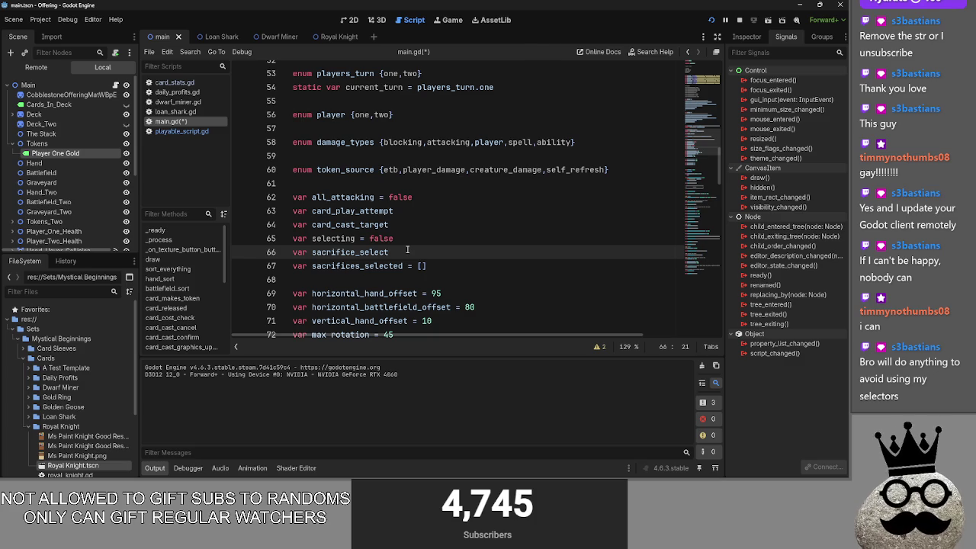
pyautogui.hotkey('shift', 'Home')
pyautogui.press('End')
pyautogui.hotkey('shift', 'Home')
pyautogui.press('End')
pyautogui.hotkey('shift', 'Home')
pyautogui.press('End')
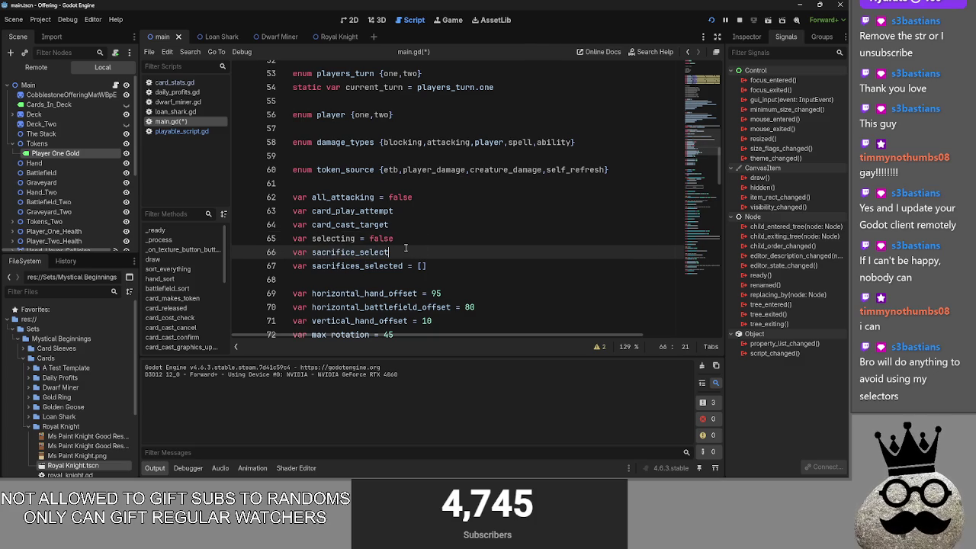
pyautogui.hotkey('shift', 'Home')
pyautogui.press('End')
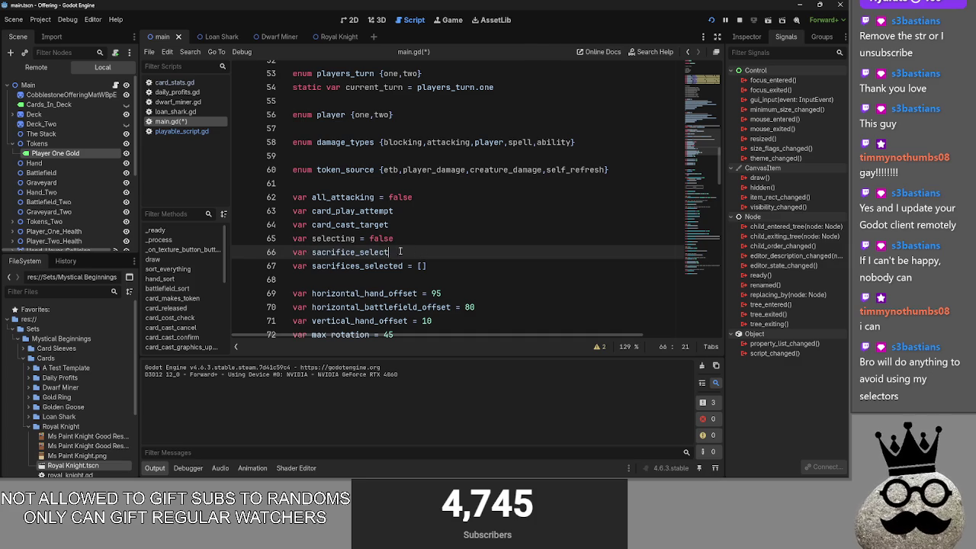
# Highlight the lines 65–66 declarations together and check the false value on line 65
pyautogui.moveTo(423, 252); pyautogui.dragTo(282, 241)
pyautogui.click(408, 251)
pyautogui.moveTo(408, 252); pyautogui.dragTo(279, 243)
pyautogui.click(389, 252)
pyautogui.moveTo(389, 251); pyautogui.dragTo(293, 238)
pyautogui.click(388, 251)
pyautogui.moveTo(389, 252); pyautogui.dragTo(293, 238)
pyautogui.click(405, 252)
pyautogui.moveTo(405, 252); pyautogui.dragTo(292, 238)
pyautogui.click(406, 251)
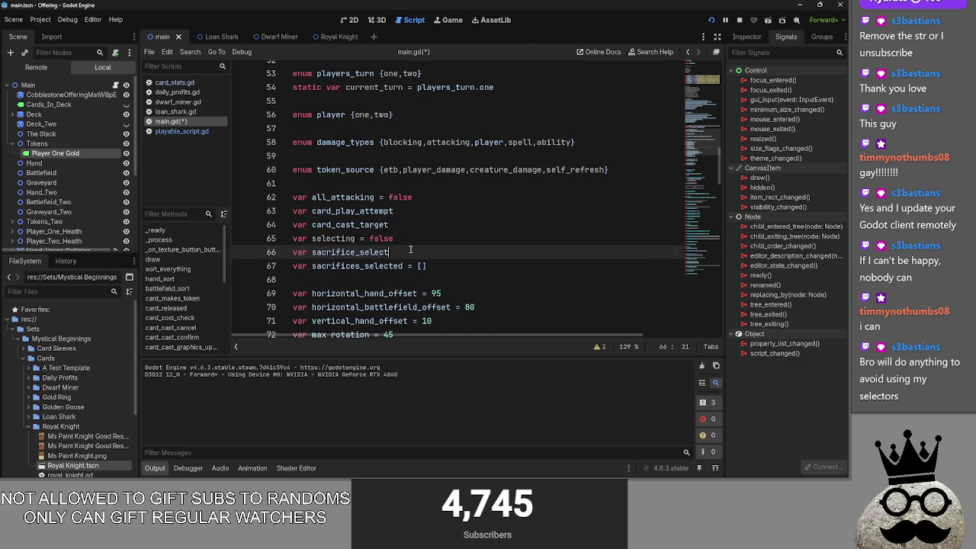
pyautogui.scroll(-3, 411, 248)
pyautogui.scroll(2, 419, 242)
pyautogui.scroll(2, 419, 242)
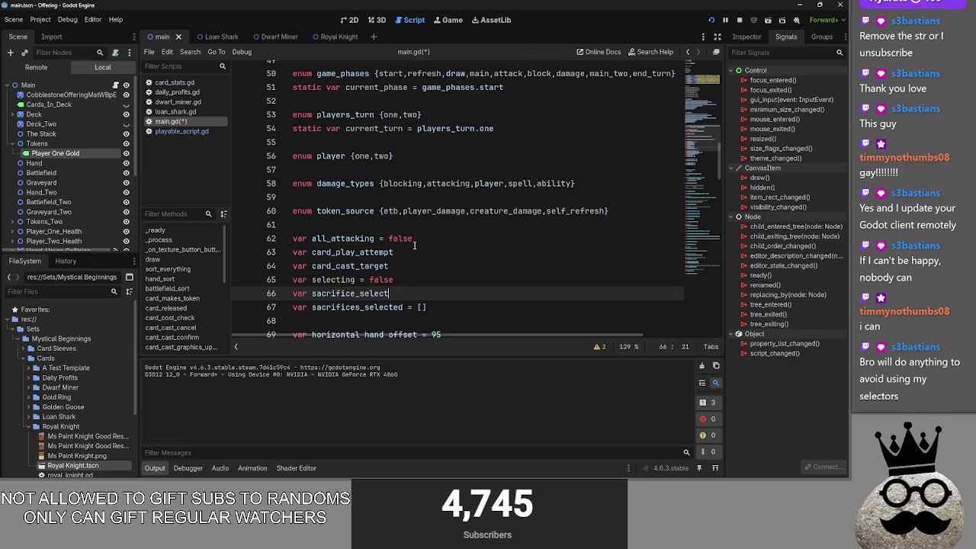
pyautogui.click(398, 281)
pyautogui.doubleClick(397, 281)
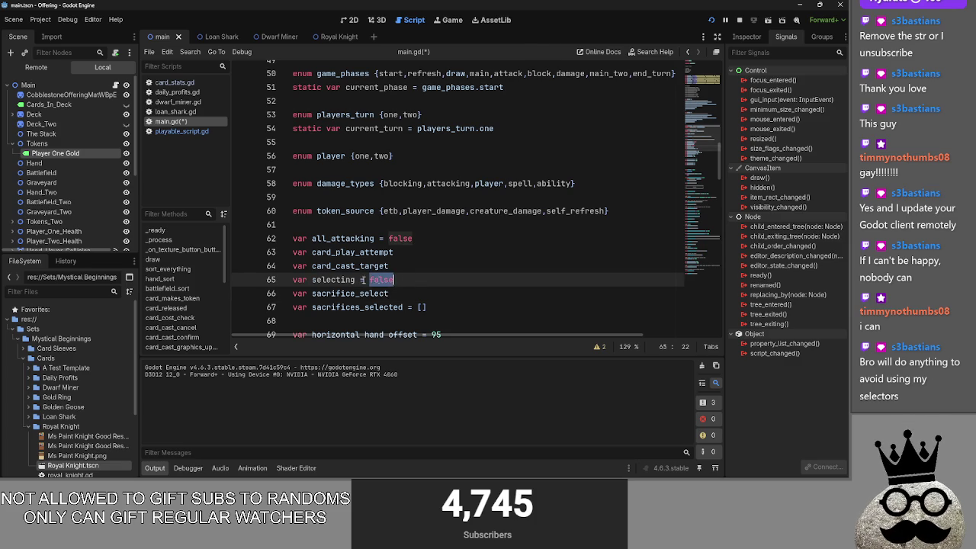
pyautogui.click(421, 280)
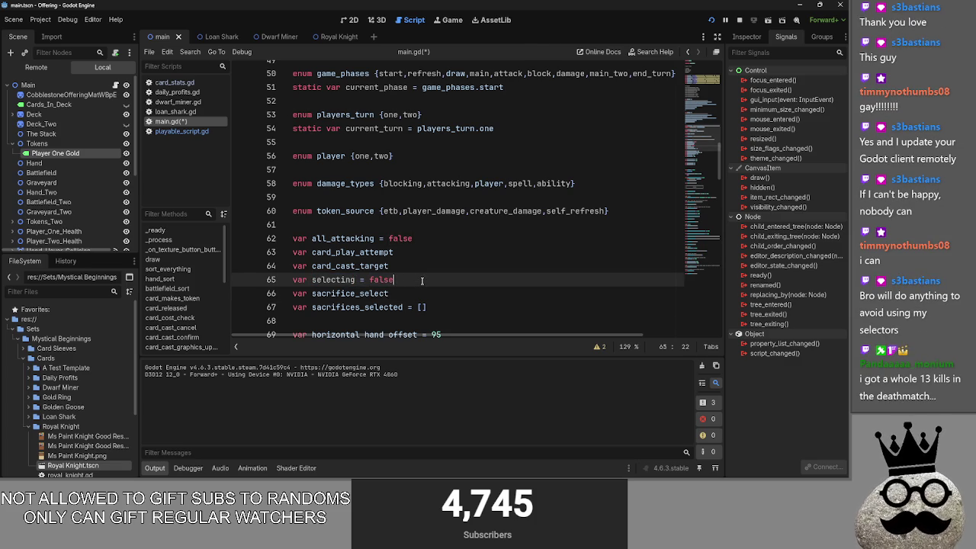
pyautogui.scroll(-1, 421, 281)
pyautogui.scroll(-2, 421, 280)
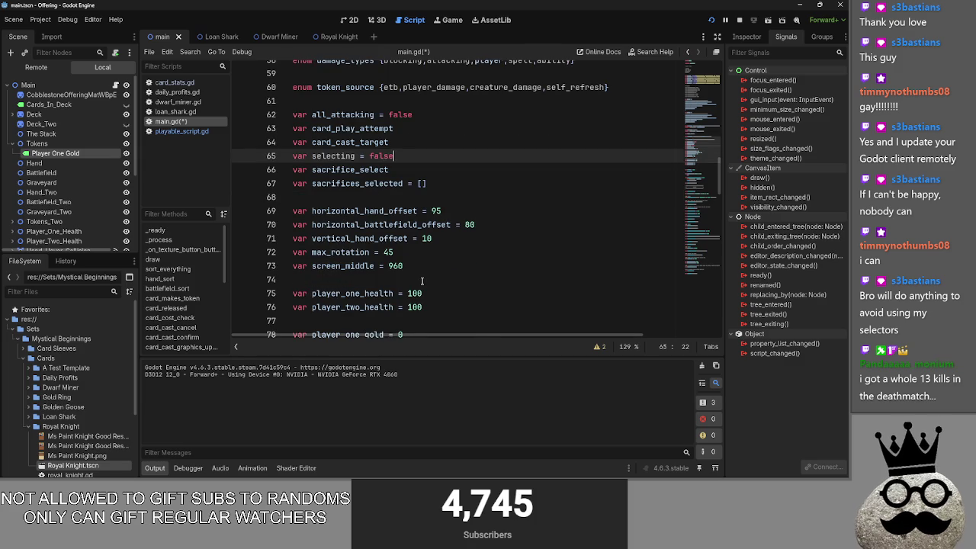
# In tracker.gg, open a recently searched player's Deathmatch stats and last match details
pyautogui.hotkey('alt', 'Tab')
pyautogui.hotkey('alt', 'Tab')
pyautogui.hotkey('alt', 'Tab')
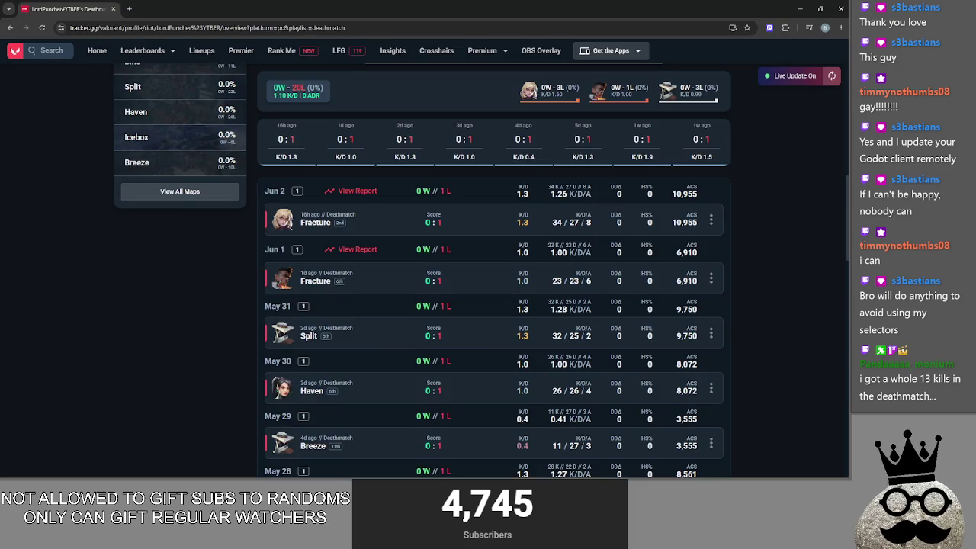
pyautogui.scroll(10, 444, 290)
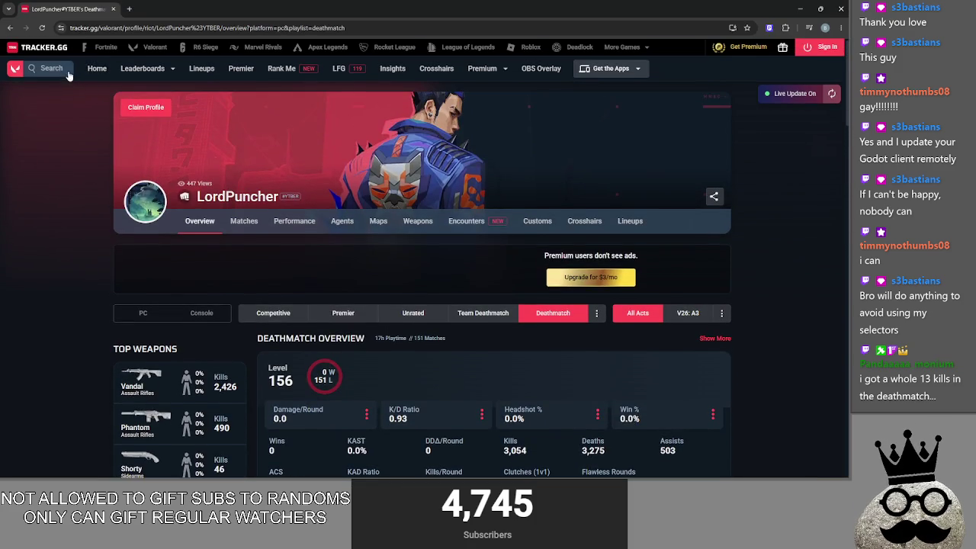
pyautogui.click(47, 68)
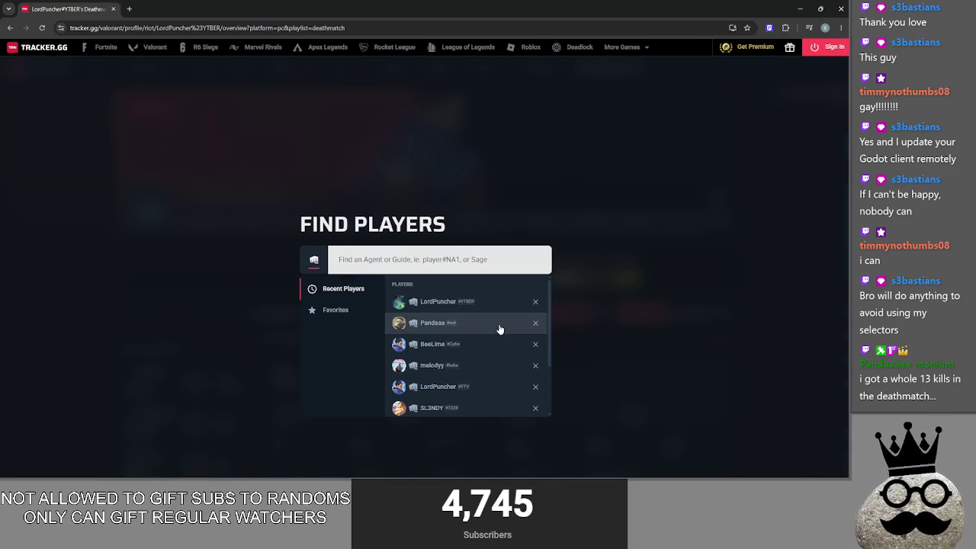
pyautogui.click(501, 324)
pyautogui.scroll(-3, 665, 314)
pyautogui.scroll(3, 666, 319)
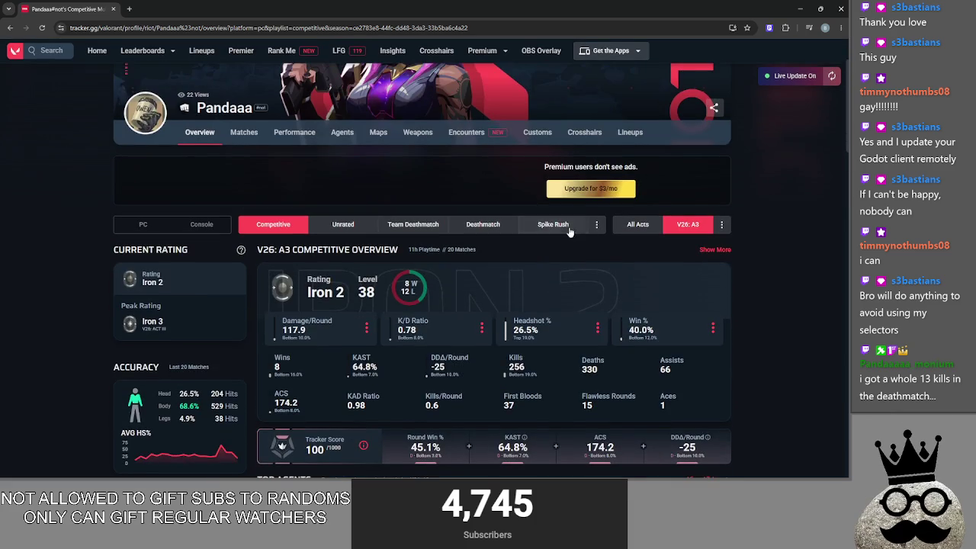
pyautogui.click(483, 224)
pyautogui.scroll(-5, 539, 289)
pyautogui.scroll(-4, 539, 289)
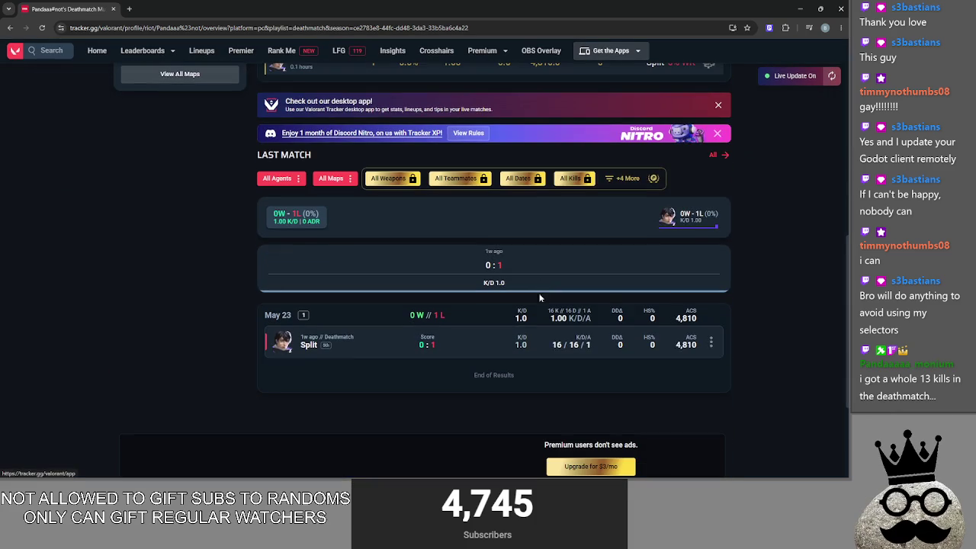
pyautogui.click(492, 351)
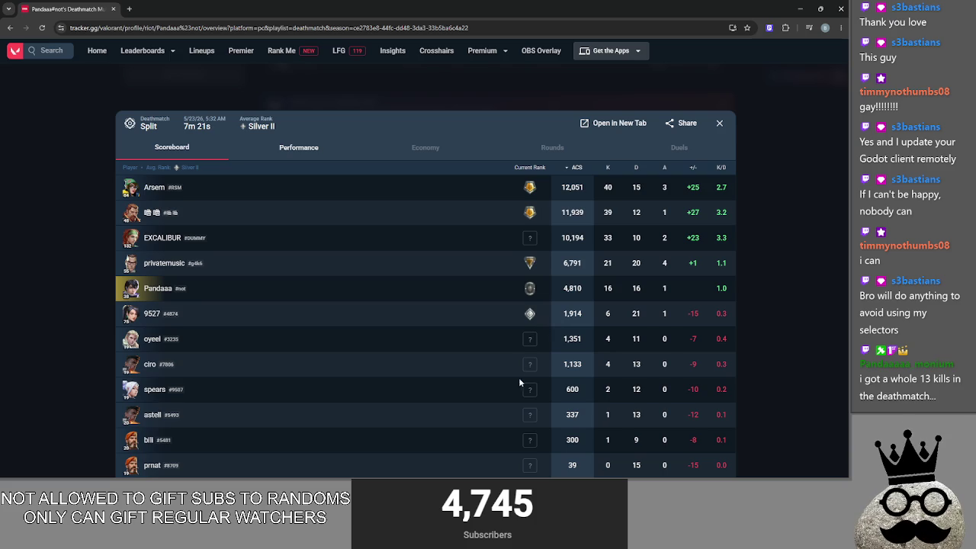
# Review the last match scoreboard, reload the profile page, and close the browser
pyautogui.click(788, 276)
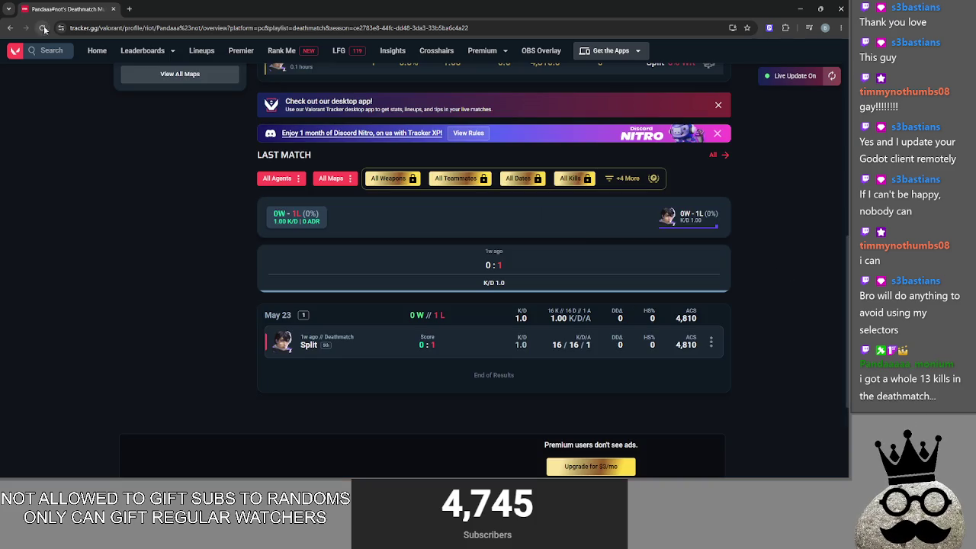
pyautogui.click(500, 344)
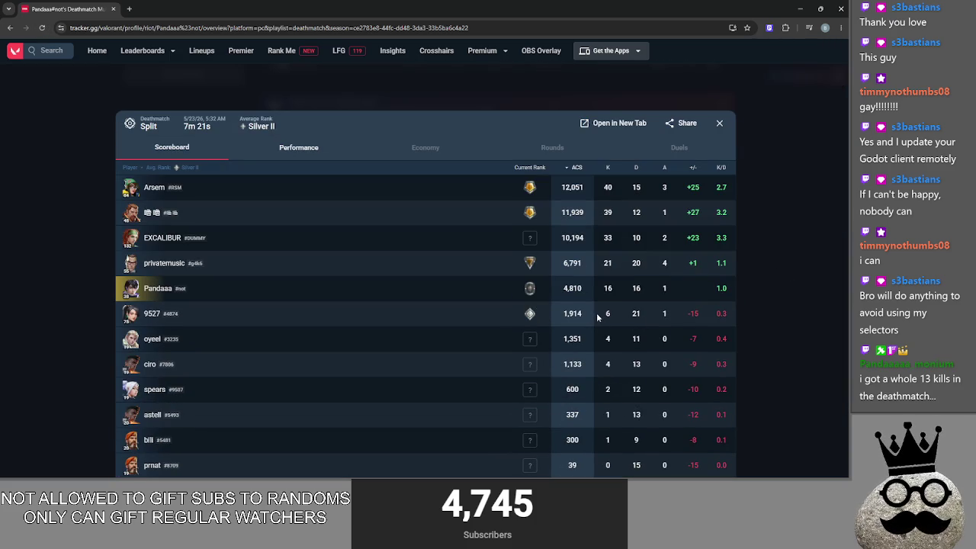
pyautogui.click(773, 346)
pyautogui.click(484, 340)
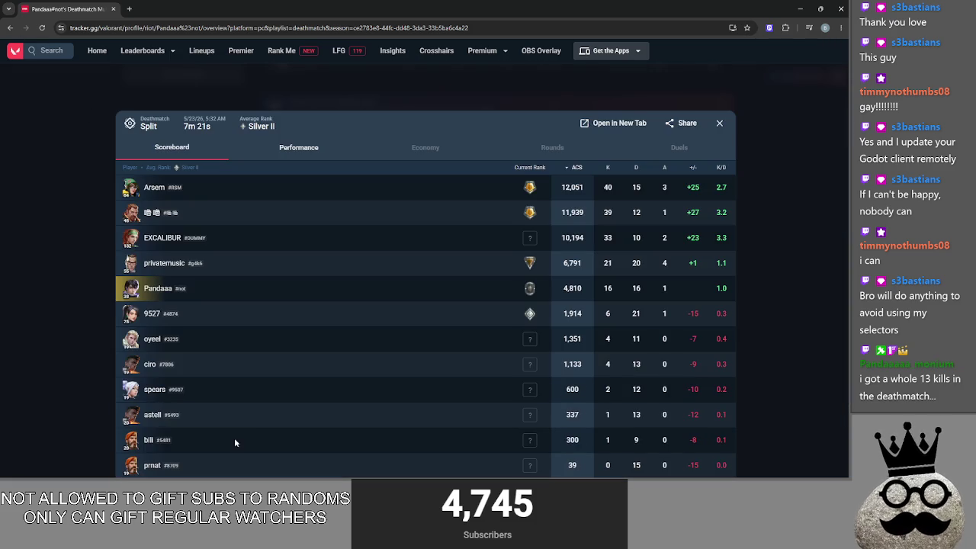
pyautogui.click(93, 328)
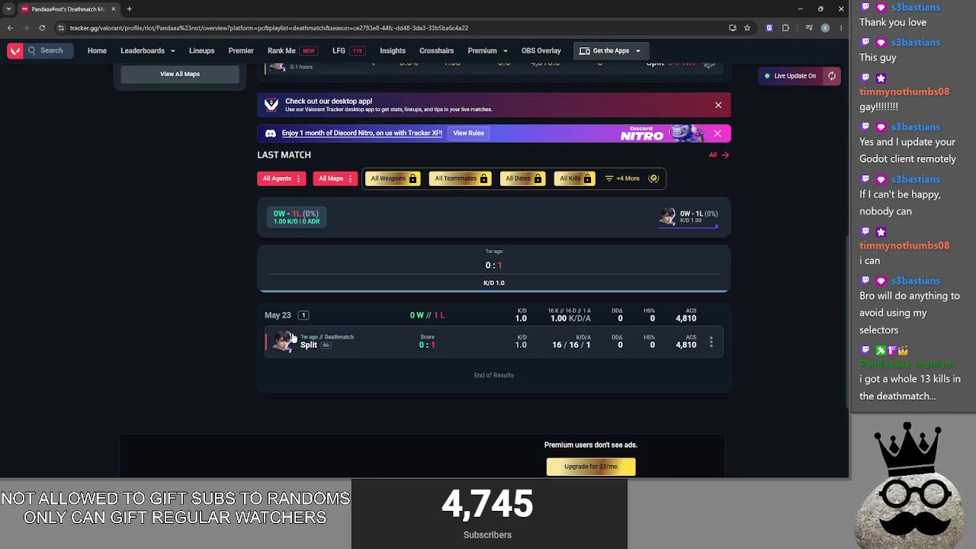
pyautogui.click(220, 327)
pyautogui.click(75, 279)
pyautogui.press('F5')
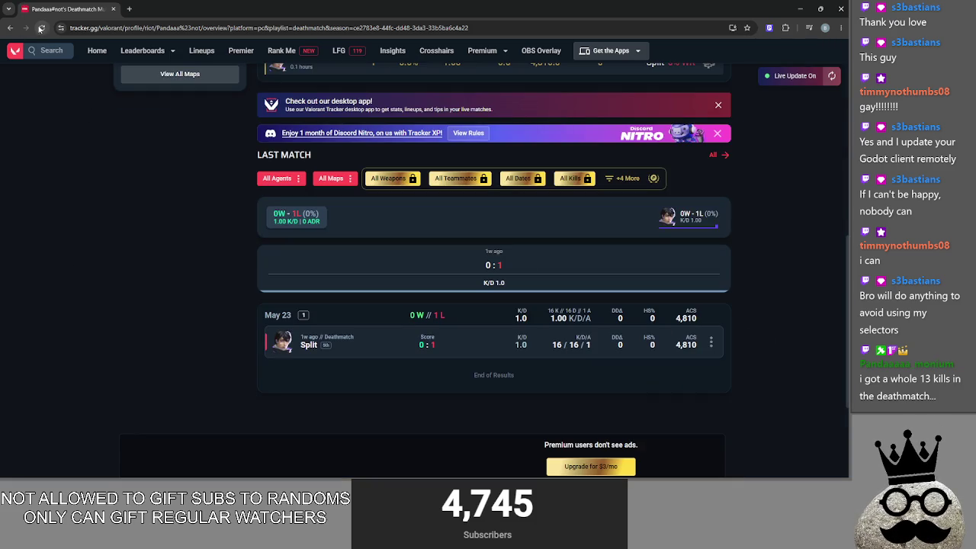
pyautogui.scroll(-7, 467, 261)
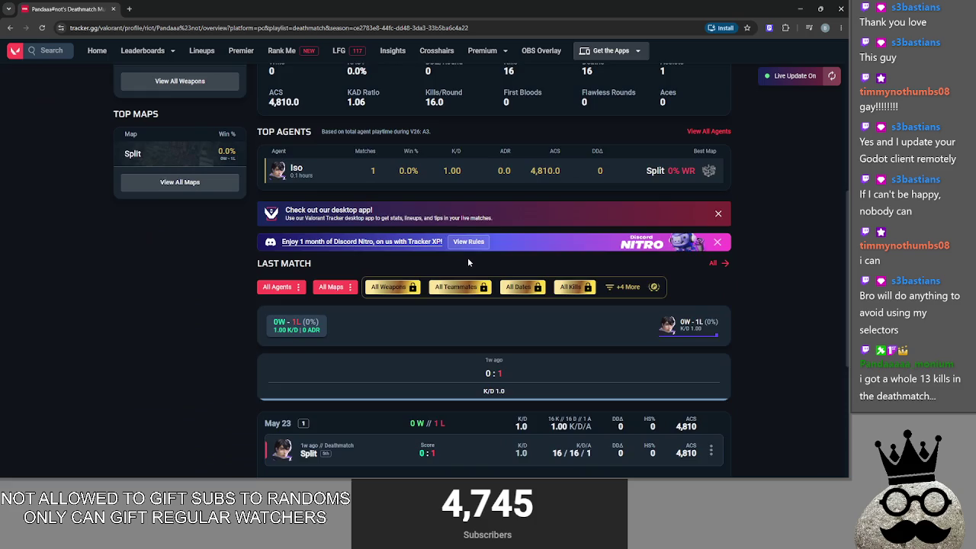
pyautogui.click(840, 9)
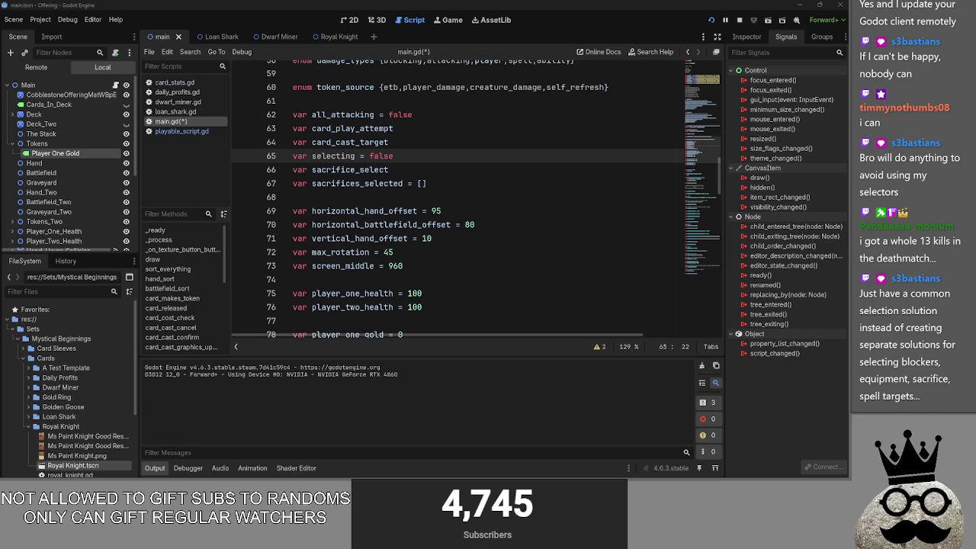
# Unfold the sacrifice_selector function in main.gd
pyautogui.press('Down')
pyautogui.press('Down')
pyautogui.press('Down')
pyautogui.scroll(3, 398, 243)
pyautogui.scroll(-12, 398, 243)
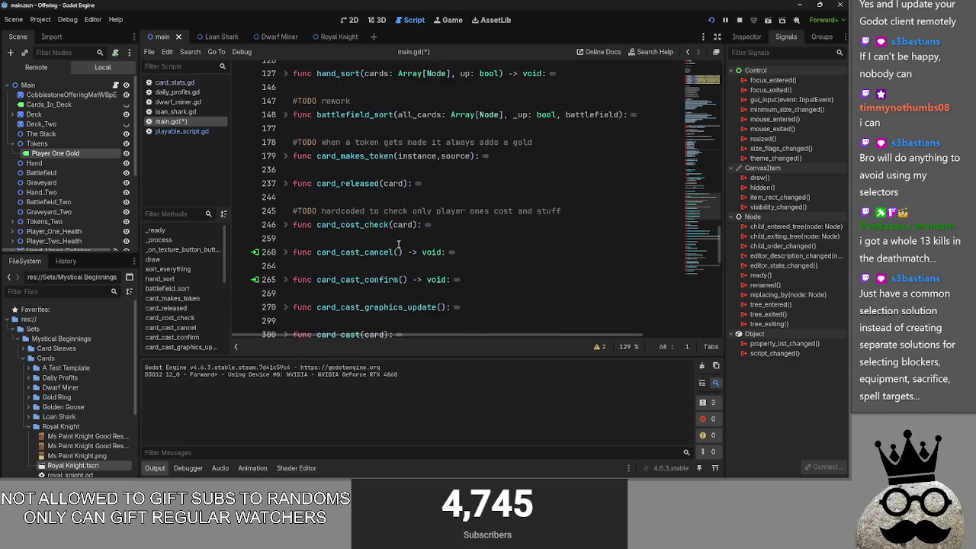
pyautogui.scroll(-5, 398, 244)
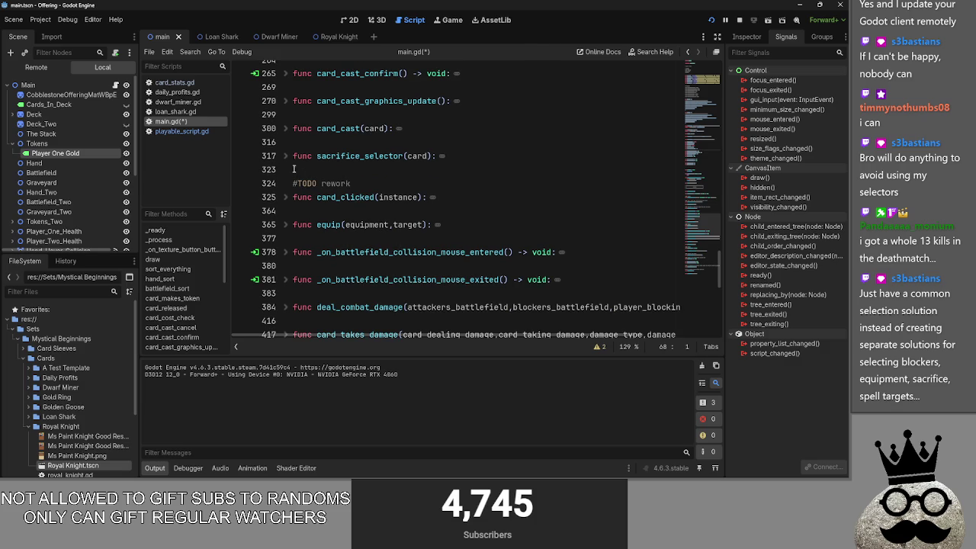
pyautogui.click(286, 156)
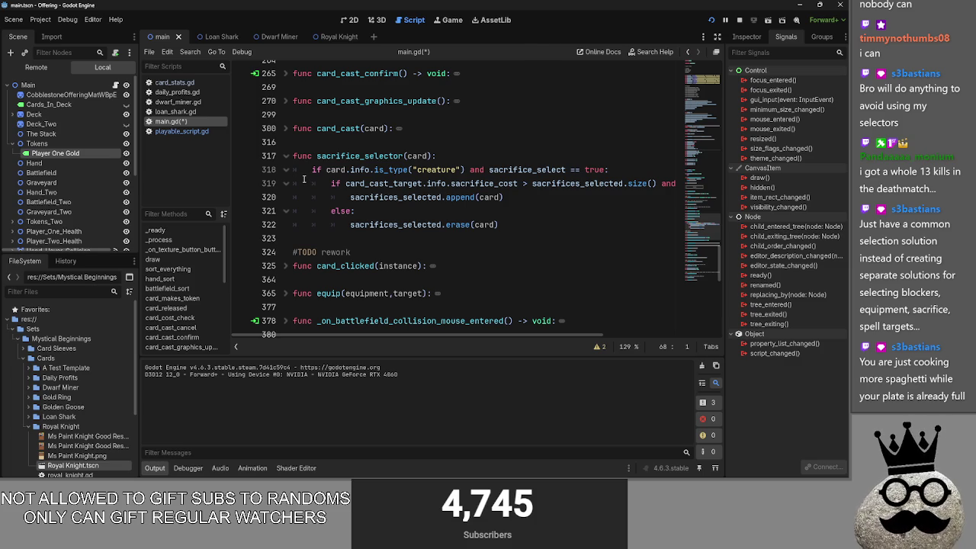
# Restore line 65 to 'var selecting = false' and scroll down past blank line 244
pyautogui.press('Up')
pyautogui.press('Up')
pyautogui.press('Up')
pyautogui.press('End')
pyautogui.hotkey('ctrl', 'BackSpace')
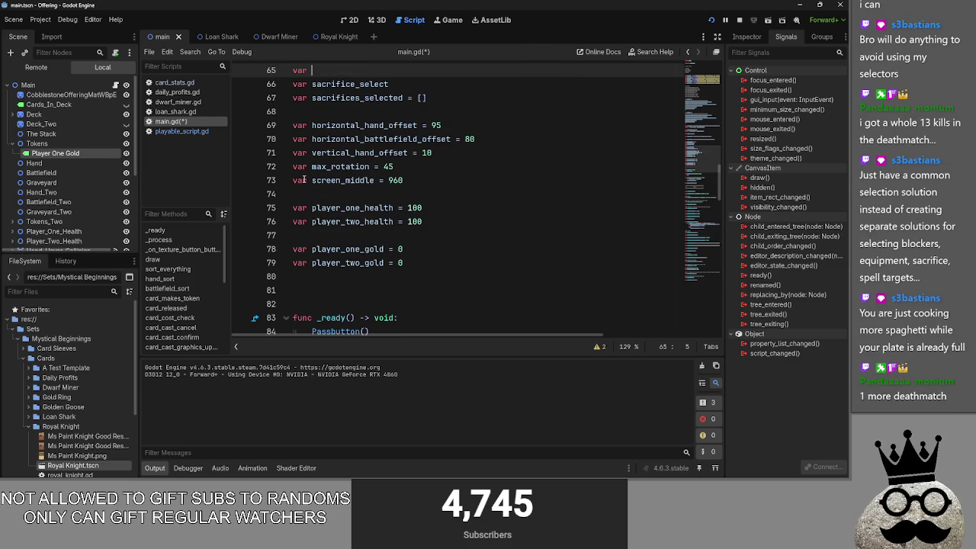
pyautogui.write('= false')
pyautogui.scroll(-10, 563, 206)
pyautogui.click(537, 193)
pyautogui.scroll(-4, 515, 196)
pyautogui.scroll(-4, 514, 196)
# Insert a blank line above func equip while folding and unfolding equip and card_clicked
pyautogui.click(287, 140)
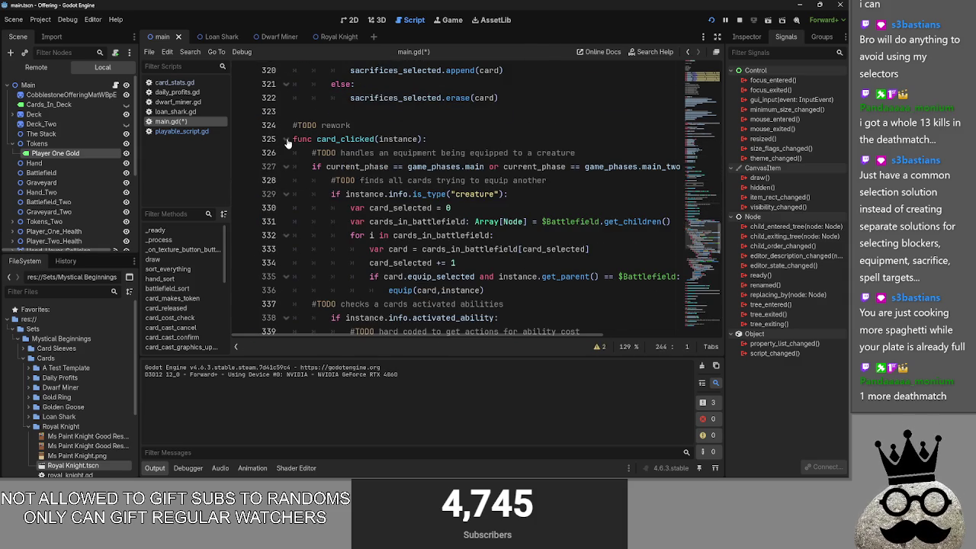
pyautogui.click(287, 139)
pyautogui.click(302, 152)
pyautogui.press('Return')
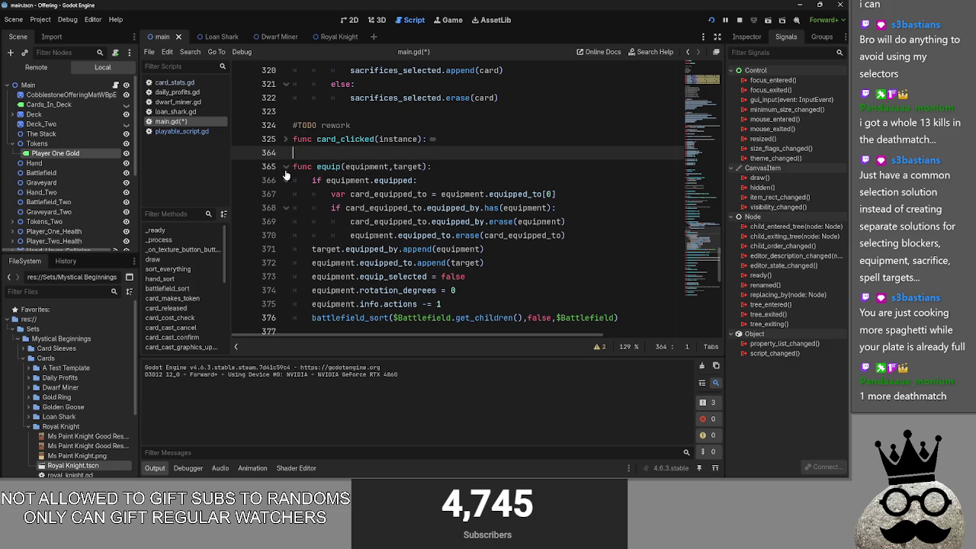
pyautogui.click(285, 171)
pyautogui.click(286, 171)
pyautogui.click(285, 169)
pyautogui.click(401, 183)
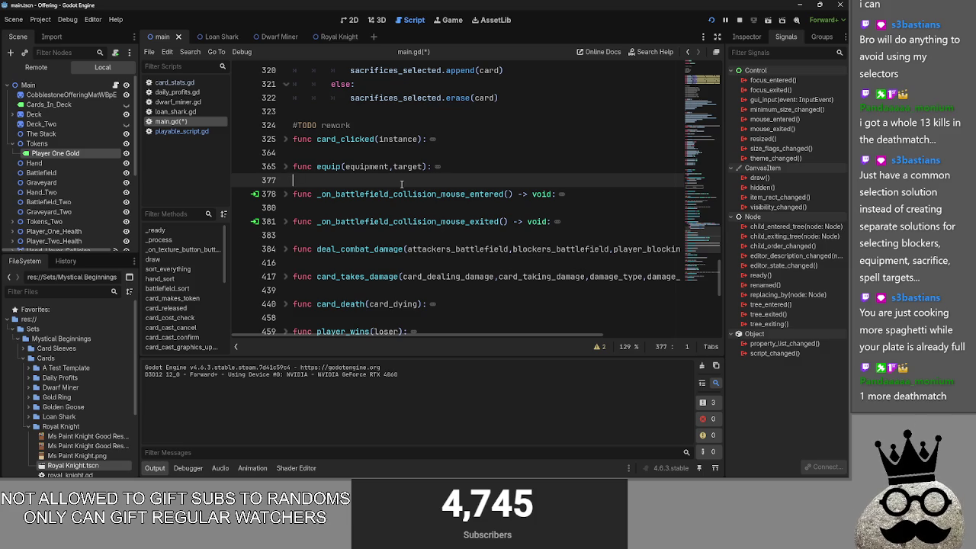
pyautogui.press('Up')
pyautogui.press('Up')
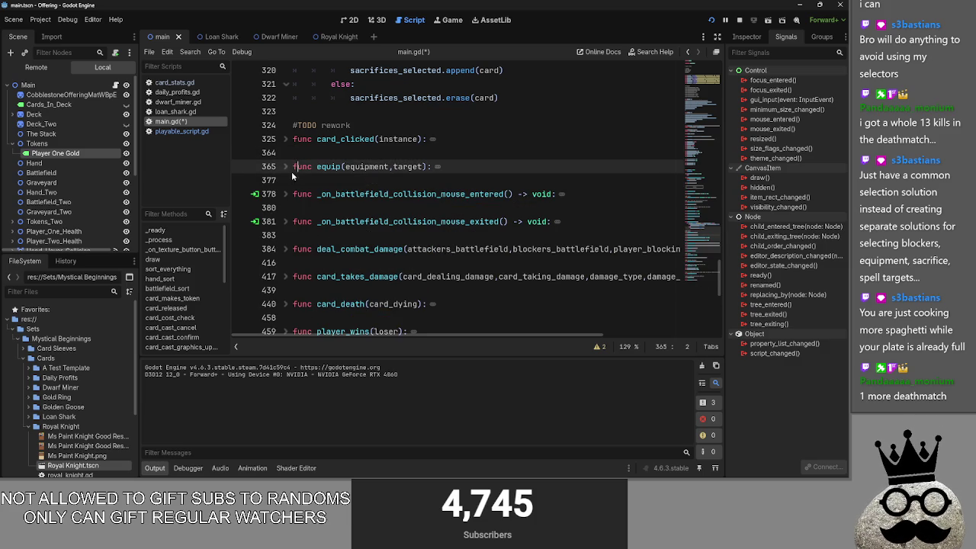
pyautogui.click(296, 167)
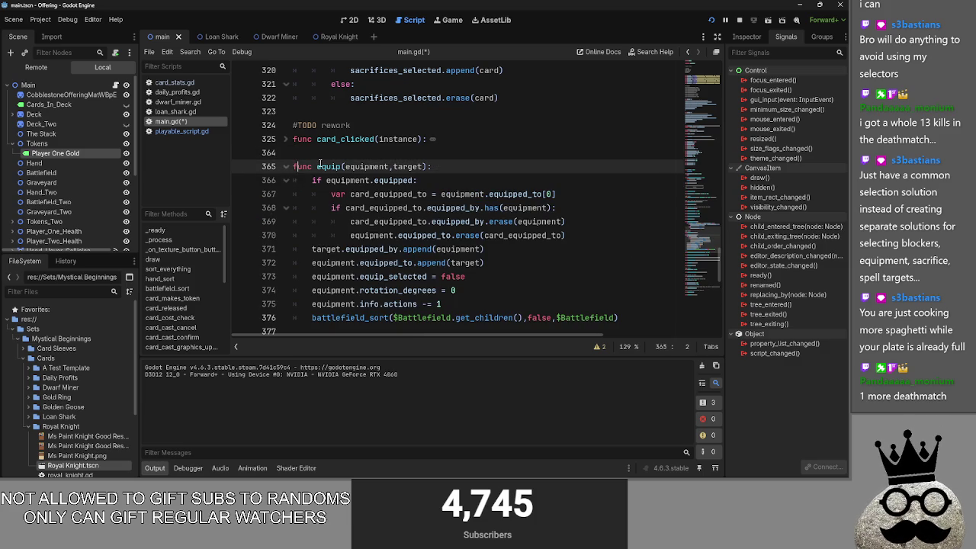
pyautogui.click(284, 140)
pyautogui.click(285, 139)
pyautogui.click(284, 139)
# Toggle card_clicked's folding repeatedly while scrolling through its body
pyautogui.scroll(-10, 369, 177)
pyautogui.scroll(12, 374, 178)
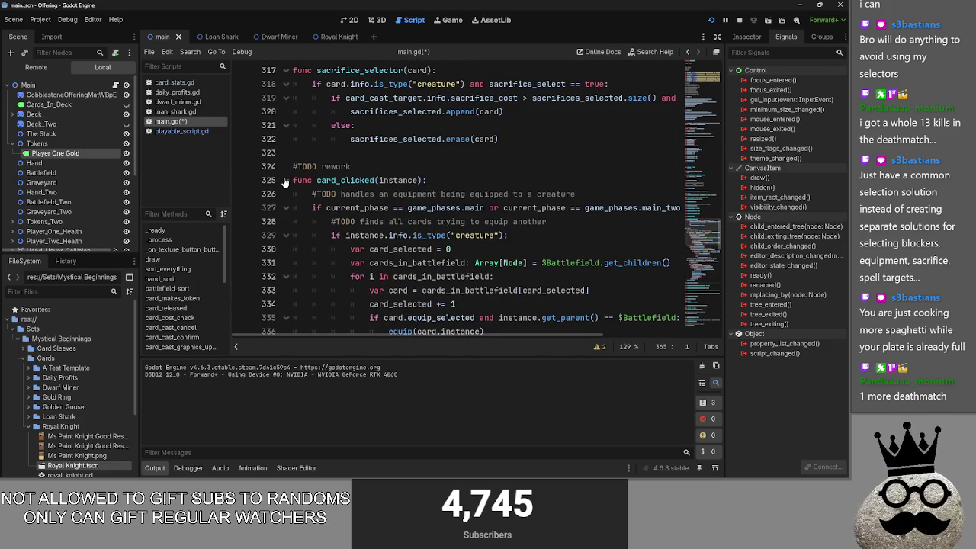
pyautogui.scroll(-3, 284, 181)
pyautogui.scroll(2, 284, 182)
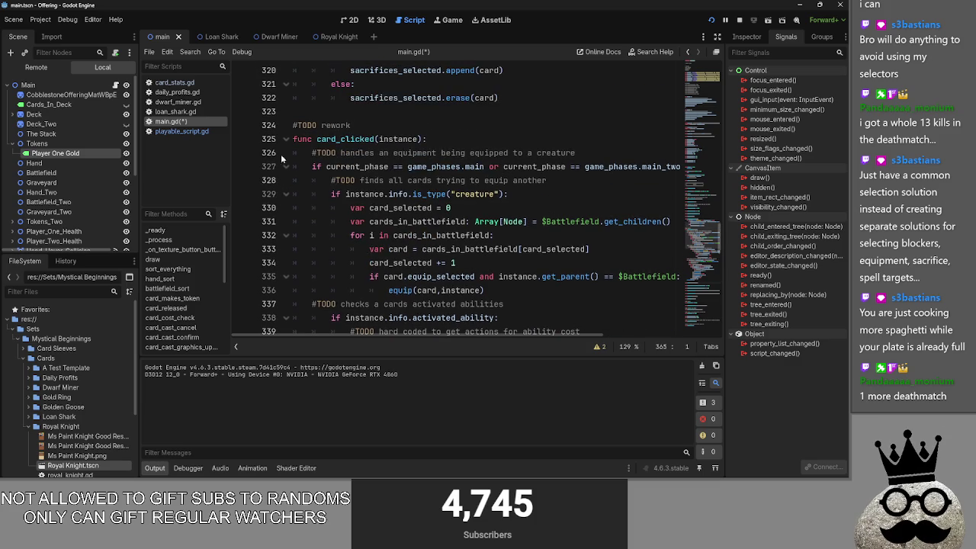
pyautogui.click(286, 140)
pyautogui.click(286, 140)
pyautogui.scroll(-2, 288, 153)
pyautogui.scroll(3, 287, 162)
pyautogui.click(286, 180)
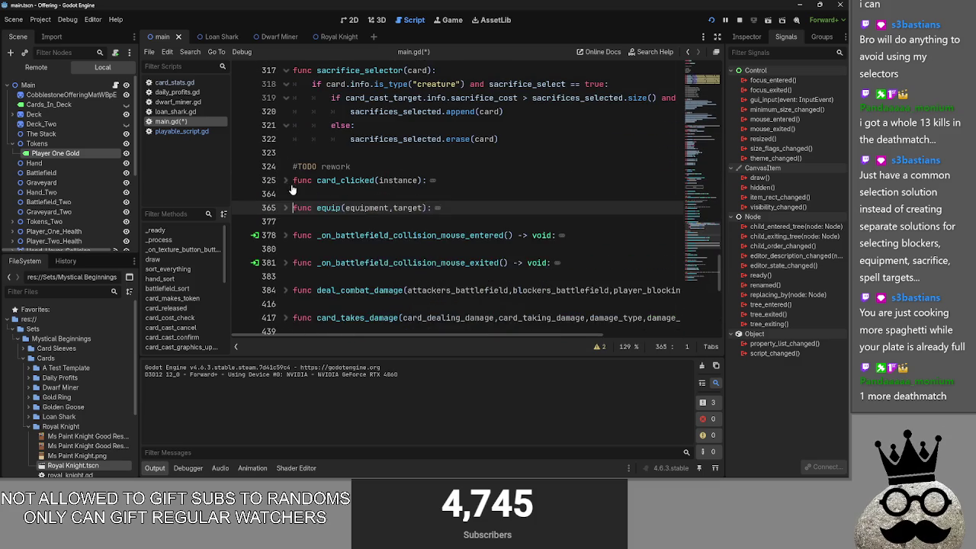
pyautogui.scroll(3, 287, 180)
pyautogui.moveTo(506, 259); pyautogui.dragTo(293, 207)
pyautogui.scroll(-2, 293, 217)
# Expand card_clicked and inspect its lines 325–332
pyautogui.click(289, 222)
pyautogui.scroll(-2, 329, 212)
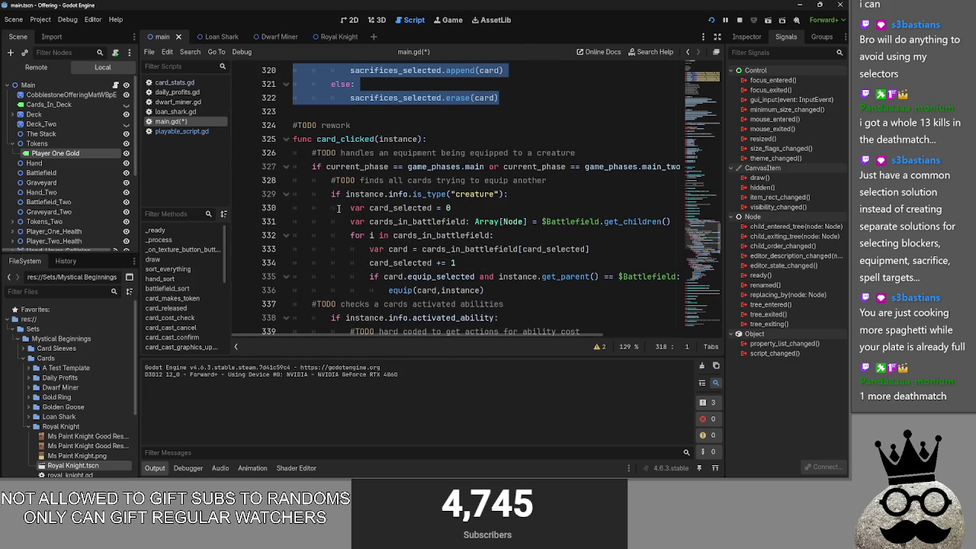
pyautogui.click(653, 230)
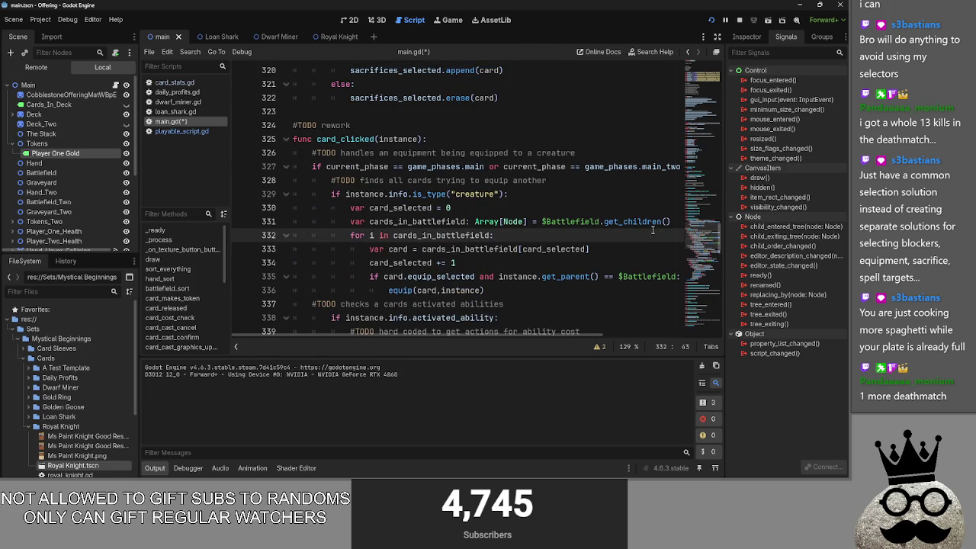
pyautogui.scroll(-3, 483, 193)
pyautogui.scroll(2, 488, 195)
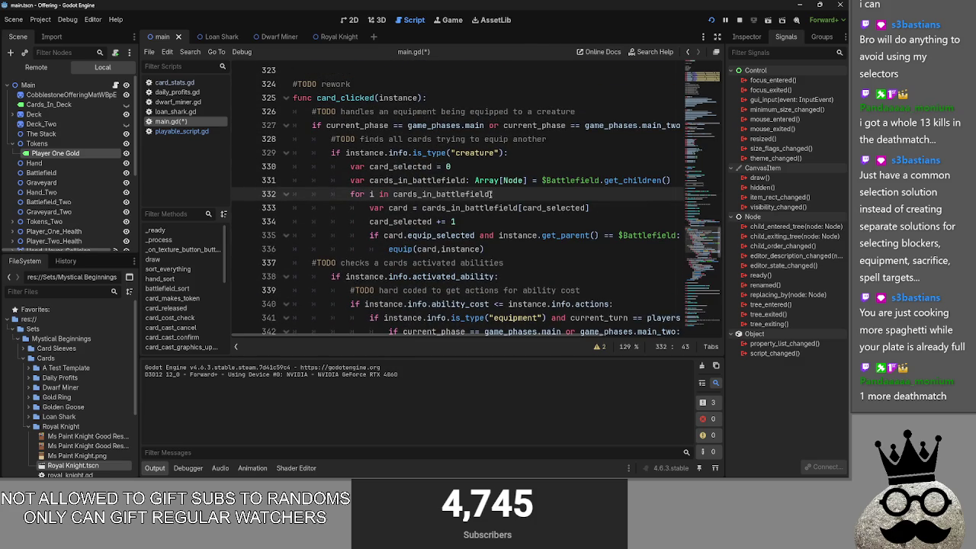
pyautogui.scroll(4, 490, 193)
pyautogui.click(277, 263)
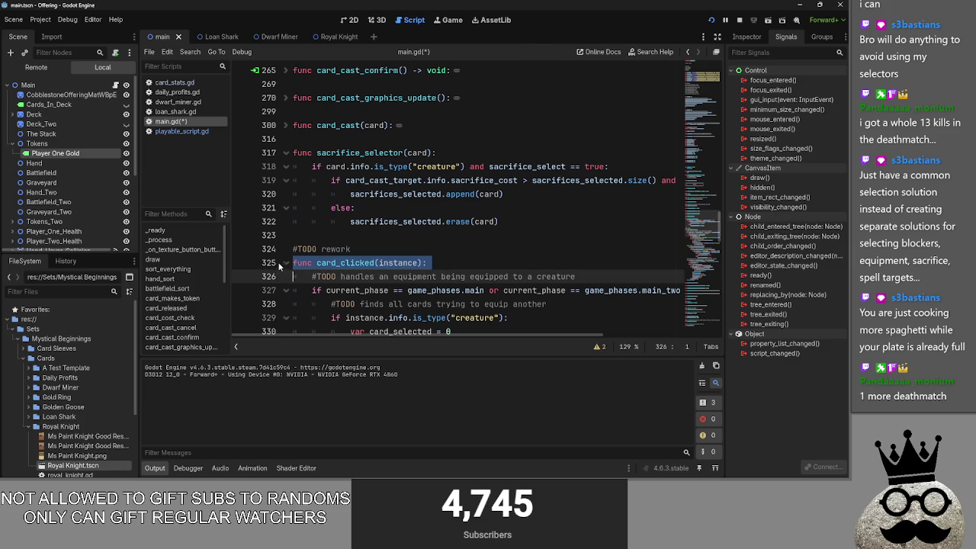
pyautogui.click(499, 262)
pyautogui.scroll(-5, 499, 263)
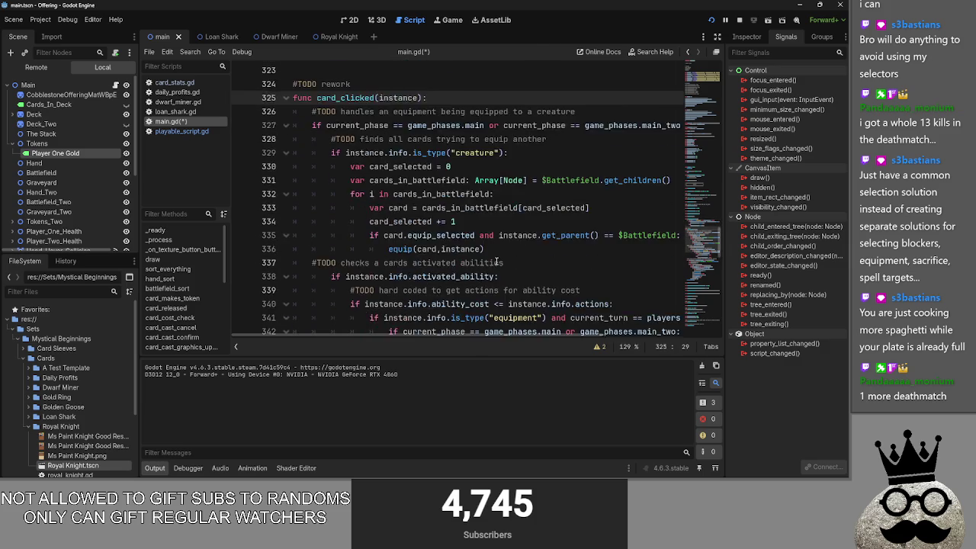
pyautogui.scroll(2, 499, 263)
pyautogui.scroll(-4, 496, 262)
# Undo earlier script edits, removing the sacrifice_selector stub and its pass
pyautogui.hotkey('ctrl', 'z')
pyautogui.hotkey('ctrl', 'z')
pyautogui.hotkey('ctrl', 'z')
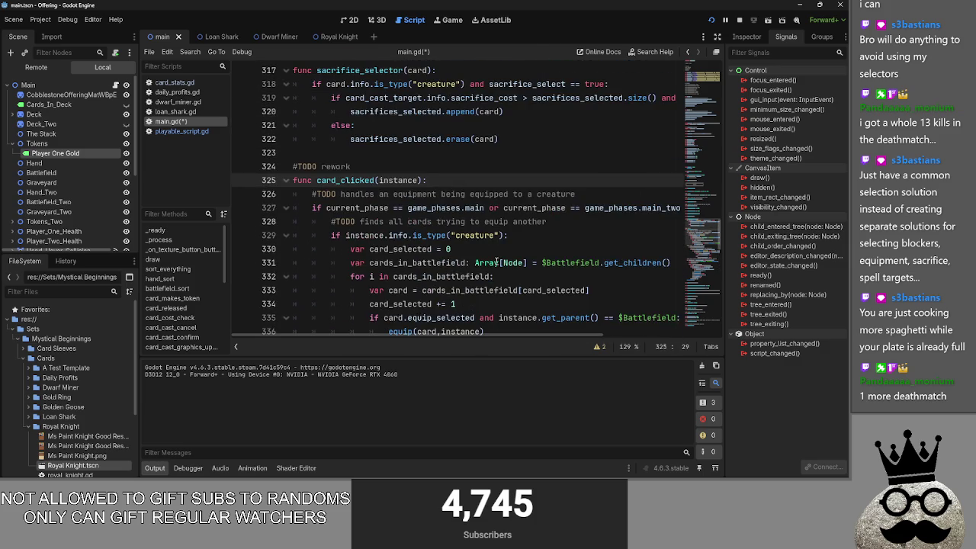
pyautogui.hotkey('ctrl', 'z')
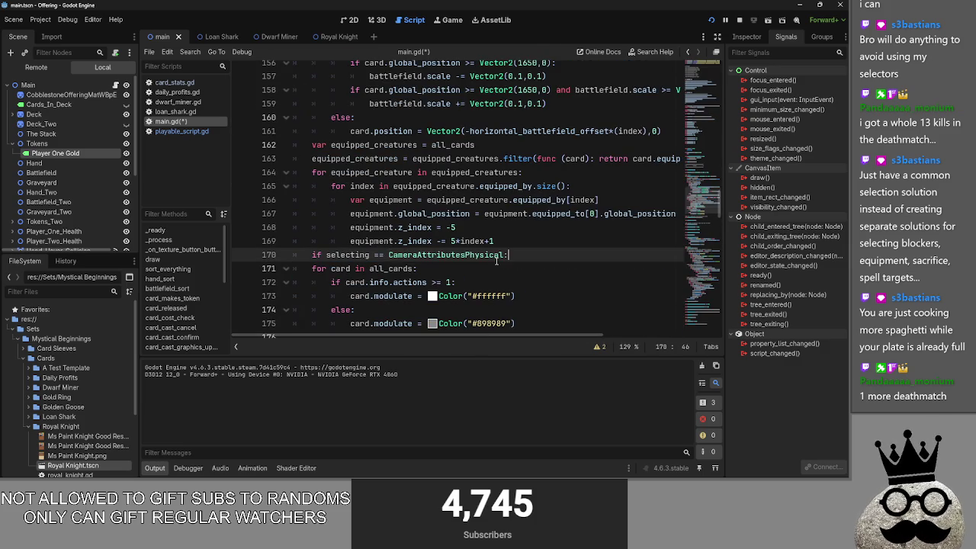
pyautogui.hotkey('ctrl', 'BackSpace')
pyautogui.hotkey('ctrl', 'BackSpace')
pyautogui.write('tr')
pyautogui.hotkey('ctrl', 'z')
pyautogui.hotkey('ctrl', 'z')
pyautogui.hotkey('ctrl', 'z')
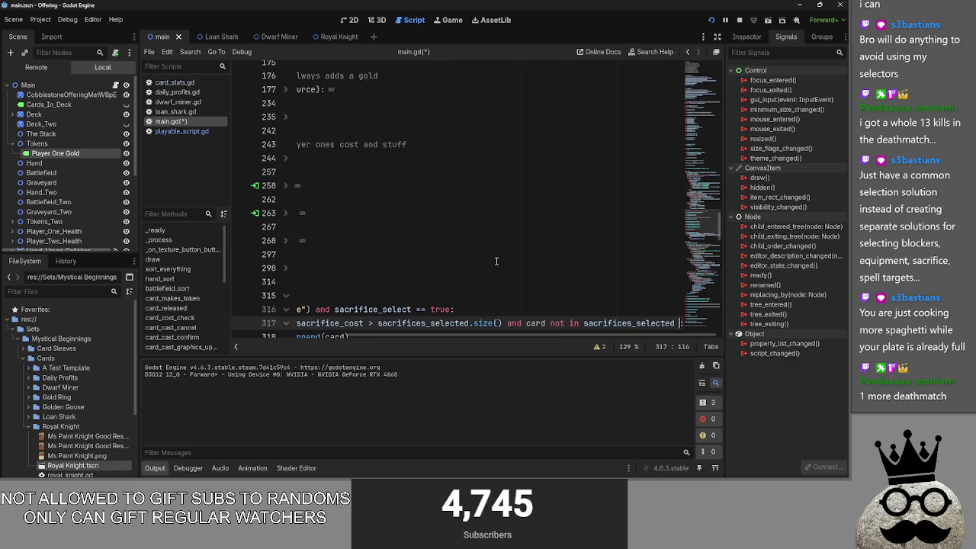
pyautogui.hotkey('ctrl', 'z')
pyautogui.hotkey('ctrl', 'z')
pyautogui.hotkey('ctrl', 'z')
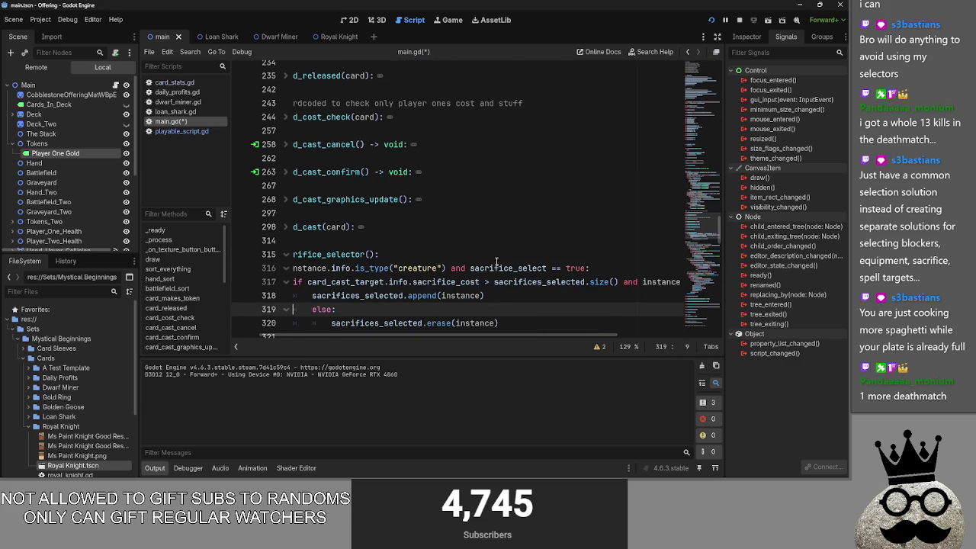
pyautogui.hotkey('ctrl', 'z')
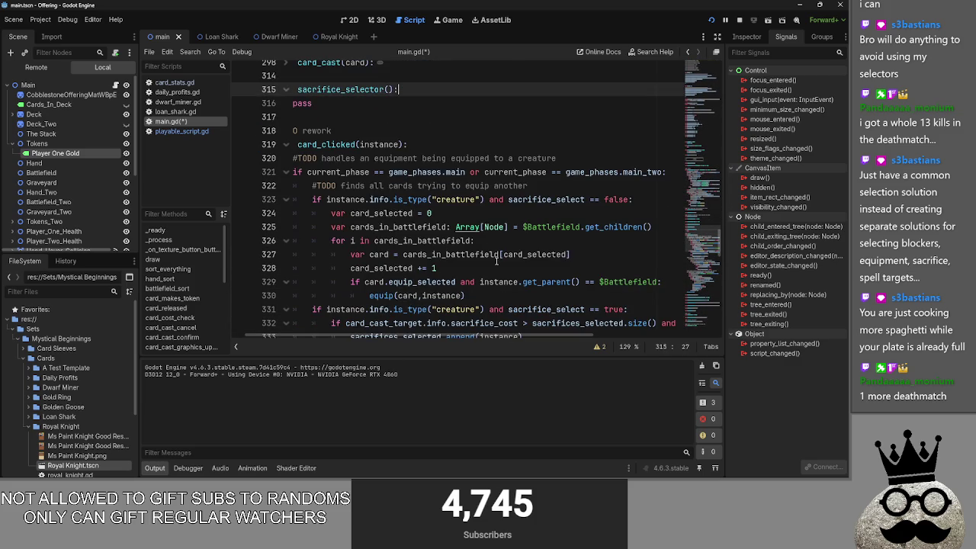
pyautogui.hotkey('ctrl', 'z')
pyautogui.hotkey('ctrl', 'z')
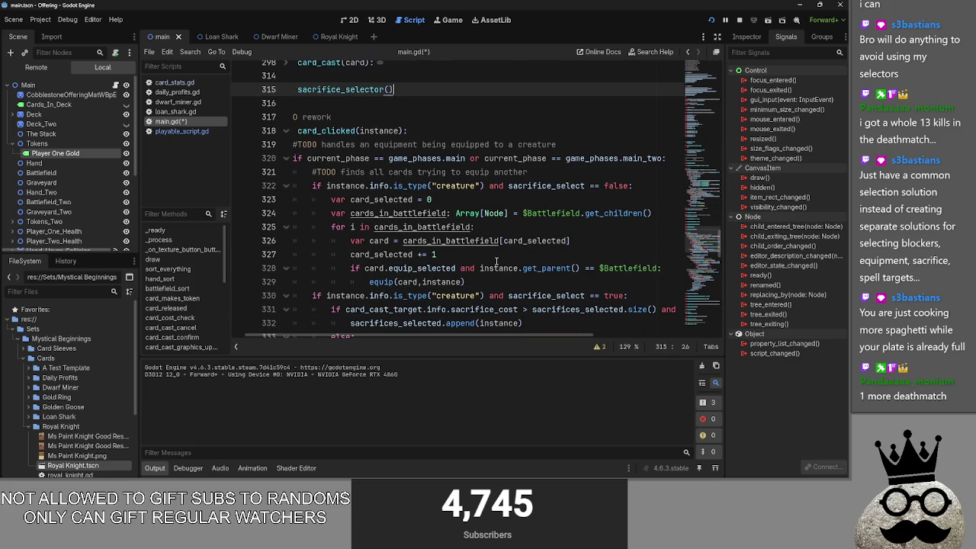
pyautogui.hotkey('ctrl', 'z')
pyautogui.hotkey('ctrl', 'z')
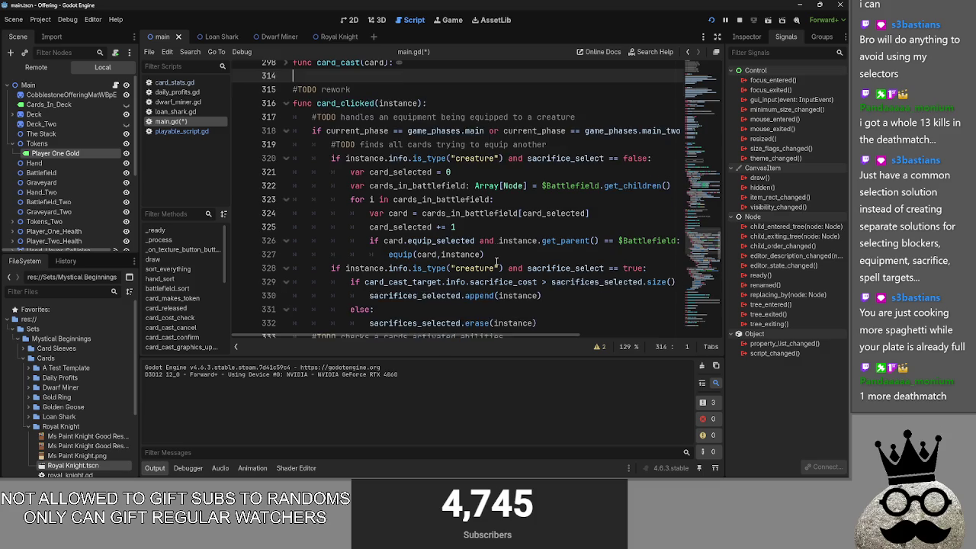
# Review the script, selecting 'rework' in the TODO comment and checking the else on line 331
pyautogui.scroll(-4, 496, 262)
pyautogui.click(474, 158)
pyautogui.scroll(4, 432, 217)
pyautogui.doubleClick(336, 90)
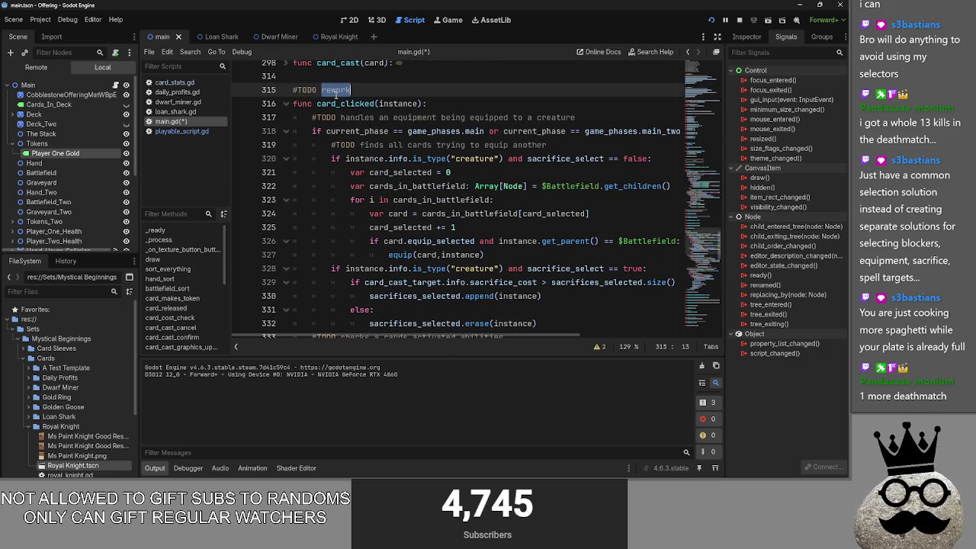
pyautogui.scroll(-5, 461, 249)
pyautogui.scroll(-5, 461, 249)
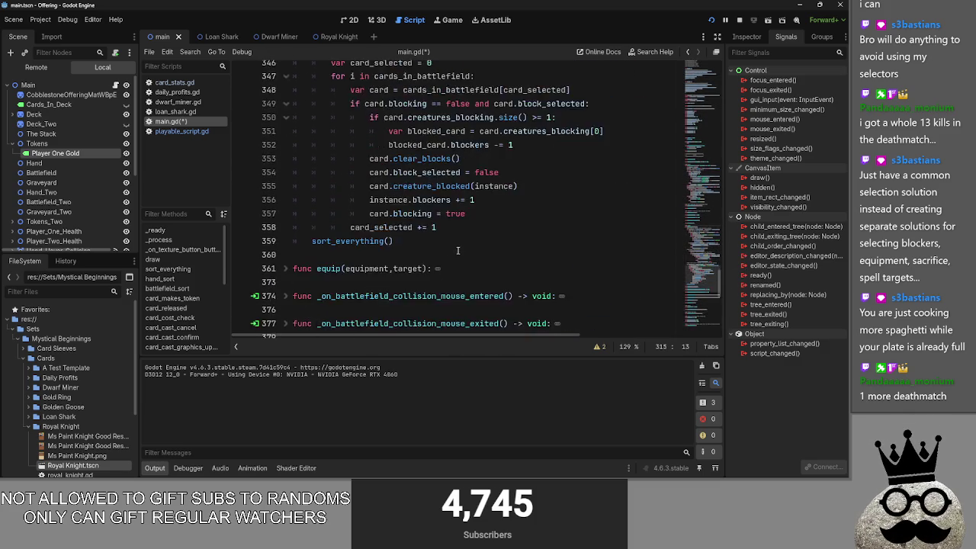
pyautogui.scroll(11, 369, 240)
pyautogui.scroll(-4, 369, 239)
pyautogui.click(513, 226)
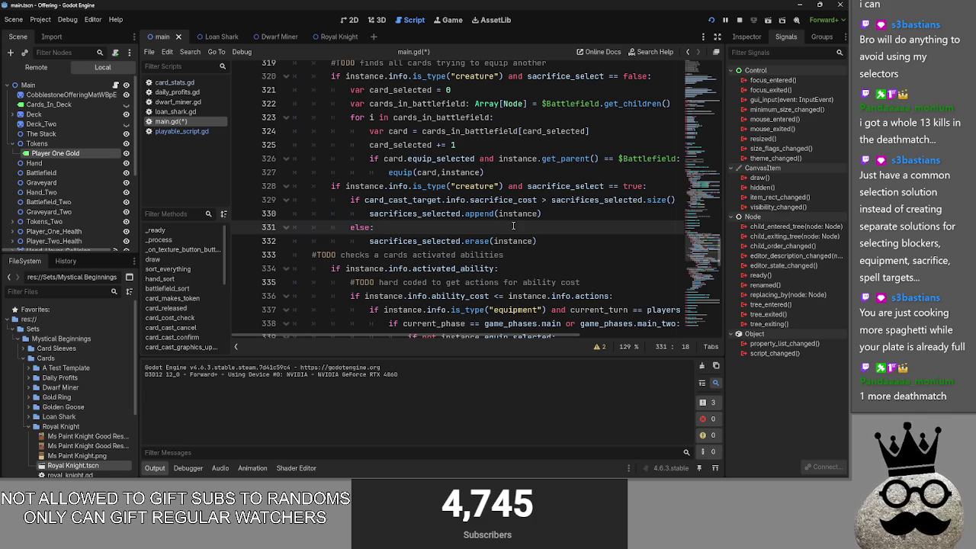
# Select words on line 329, including sacrifice_cost and sacrifices_selected
pyautogui.click(402, 200)
pyautogui.doubleClick(402, 199)
pyautogui.click(460, 200)
pyautogui.doubleClick(455, 199)
pyautogui.doubleClick(491, 200)
pyautogui.click(592, 200)
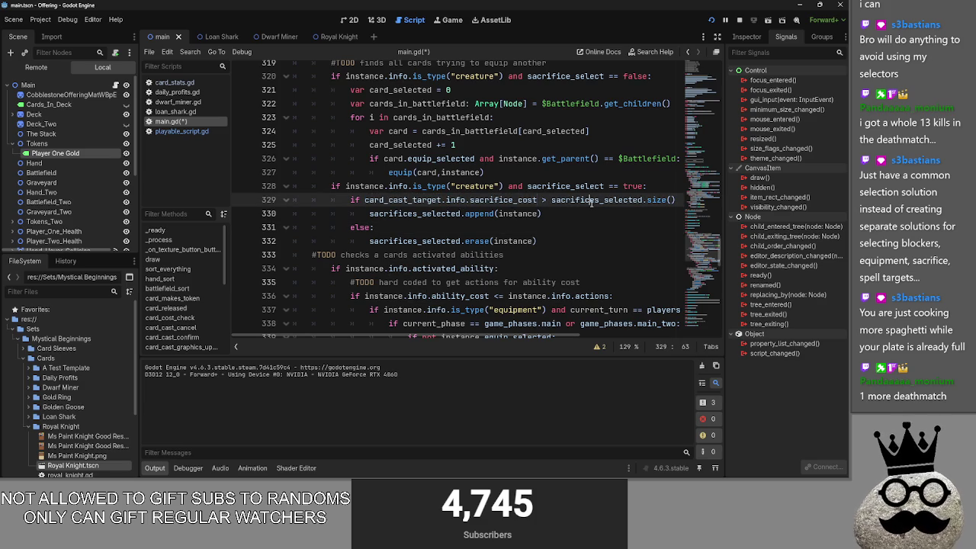
pyautogui.doubleClick(592, 199)
# Inspect the instance, append and is_type references across lines 328–332
pyautogui.click(580, 213)
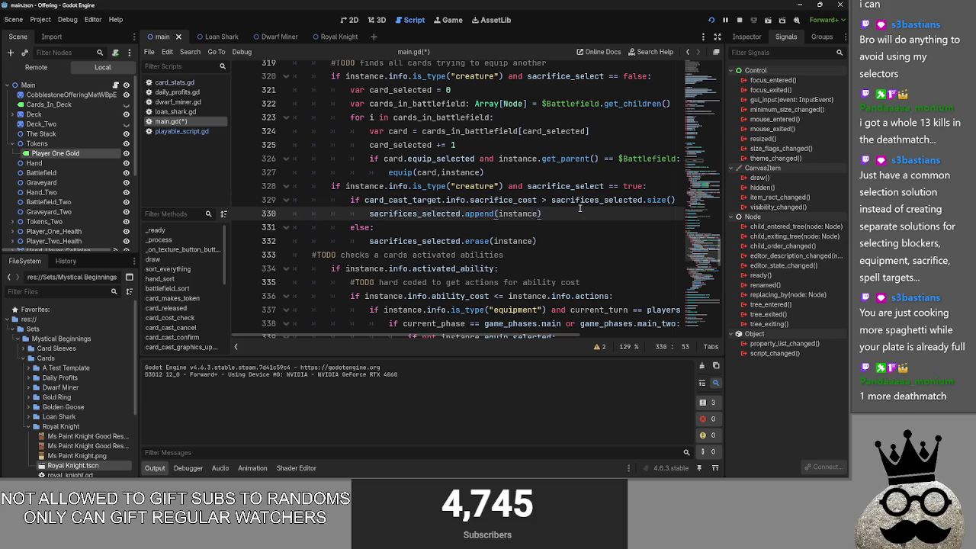
pyautogui.click(387, 227)
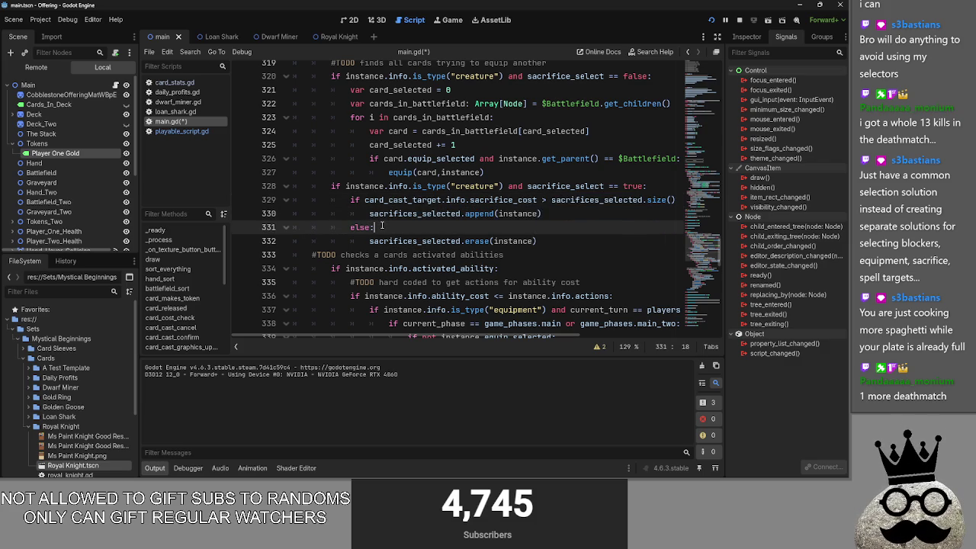
pyautogui.click(426, 213)
pyautogui.moveTo(499, 214); pyautogui.dragTo(538, 214)
pyautogui.click(442, 241)
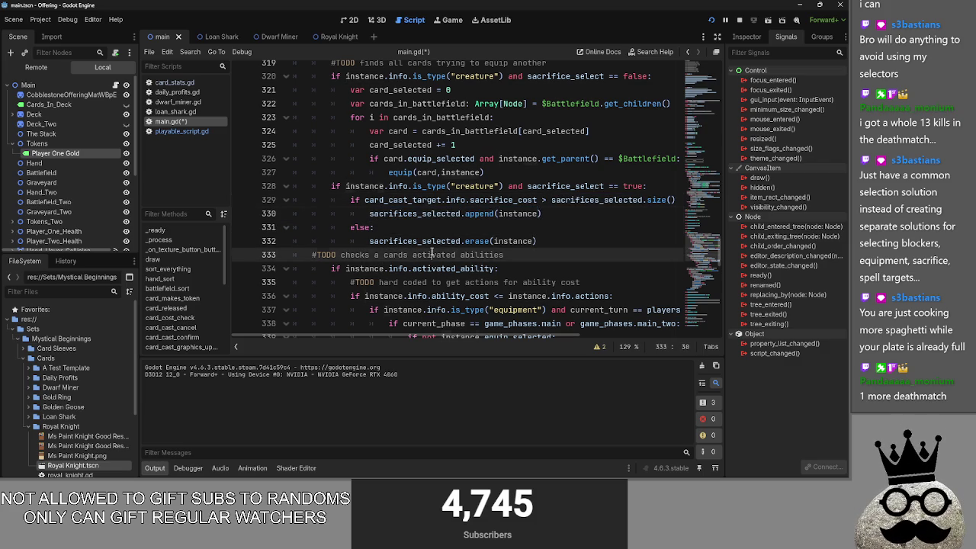
pyautogui.doubleClick(442, 241)
pyautogui.click(337, 186)
pyautogui.moveTo(345, 186); pyautogui.dragTo(385, 186)
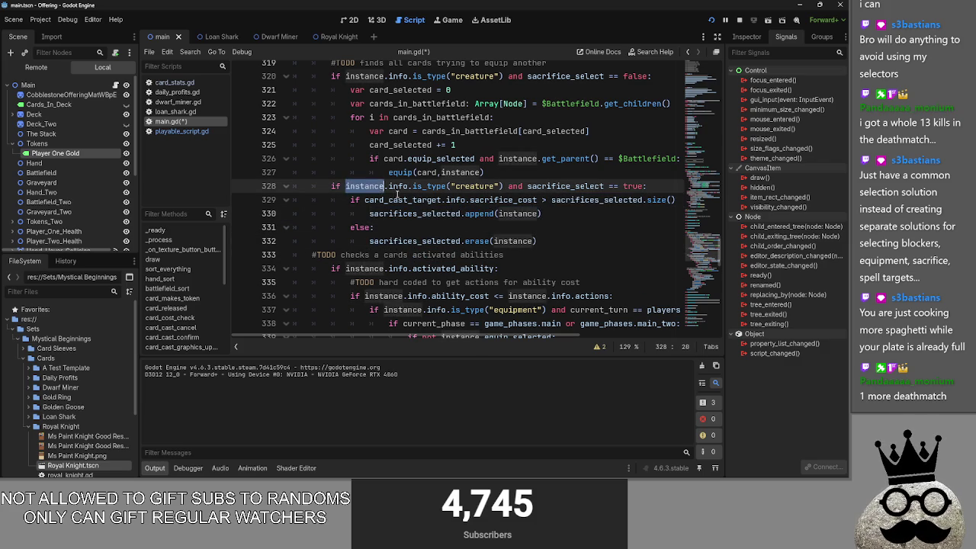
pyautogui.doubleClick(398, 200)
pyautogui.doubleClick(429, 186)
pyautogui.click(594, 241)
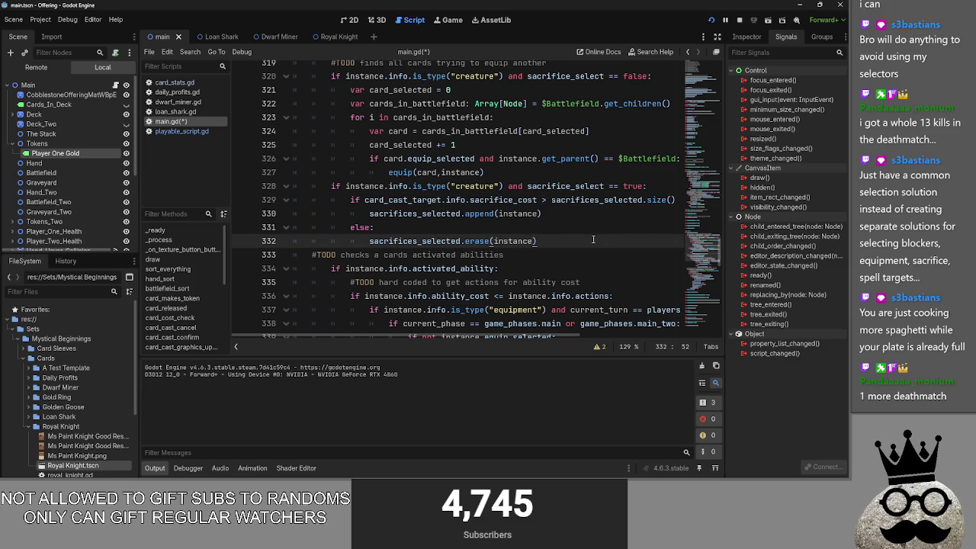
# Review the 'for card in all_cards' loop around lines 170–174
pyautogui.scroll(-9, 596, 239)
pyautogui.scroll(3, 536, 241)
pyautogui.scroll(9, 535, 241)
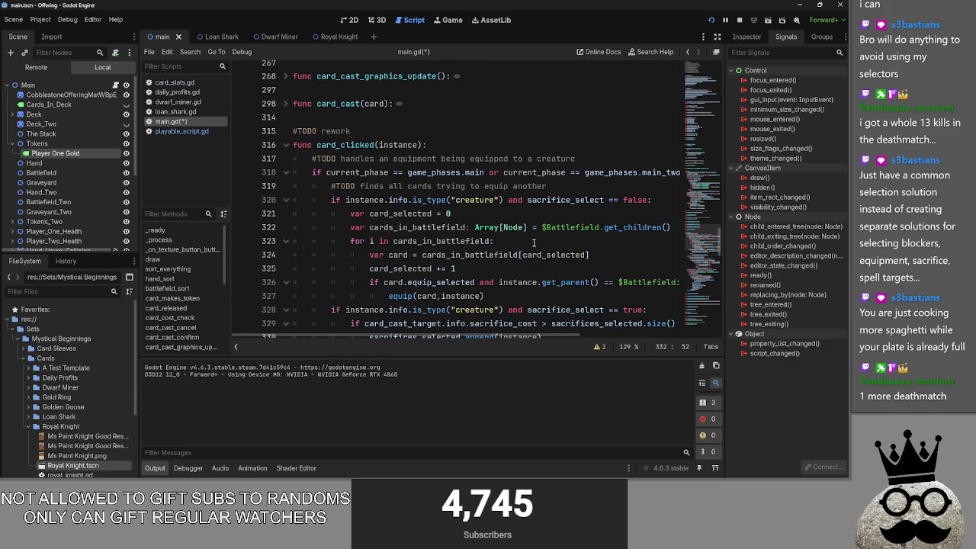
pyautogui.scroll(-1, 534, 243)
pyautogui.scroll(17, 534, 242)
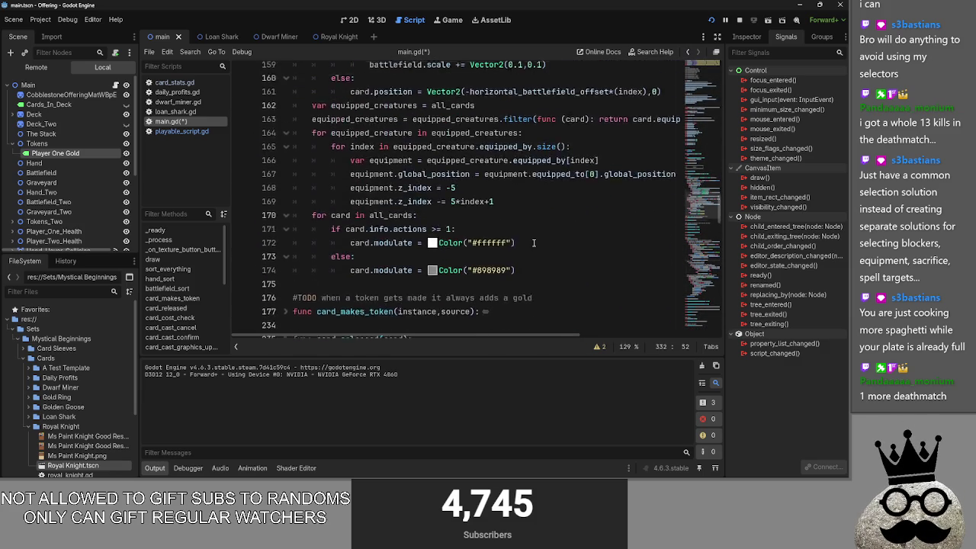
pyautogui.click(491, 242)
pyautogui.click(563, 297)
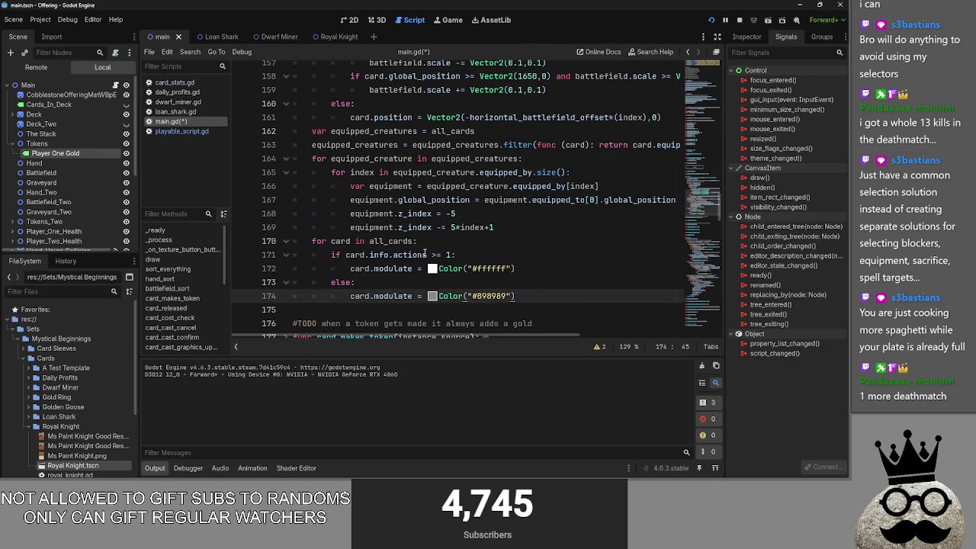
pyautogui.doubleClick(347, 241)
pyautogui.click(355, 241)
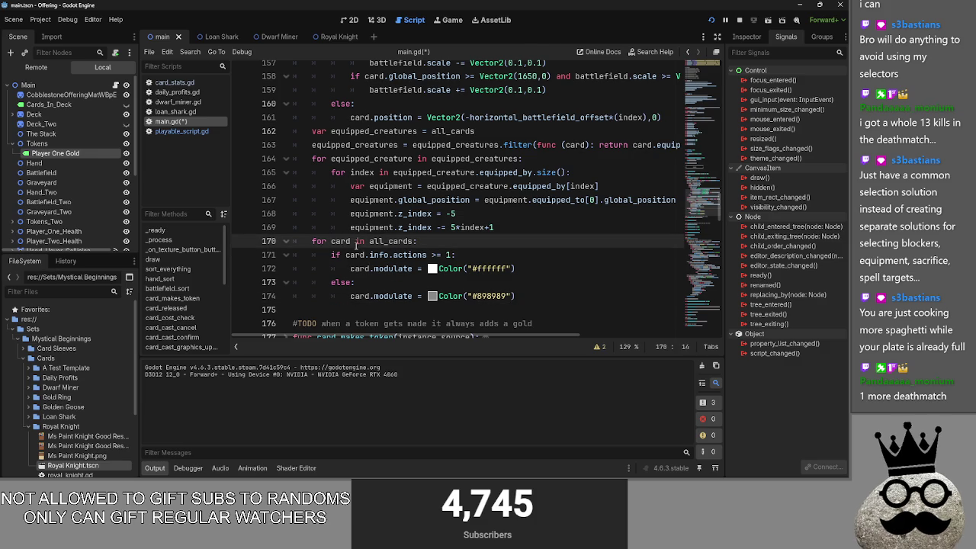
# Open a new line directly after sacrifices_selected.append(instance)
pyautogui.scroll(3, 453, 254)
pyautogui.scroll(-20, 461, 257)
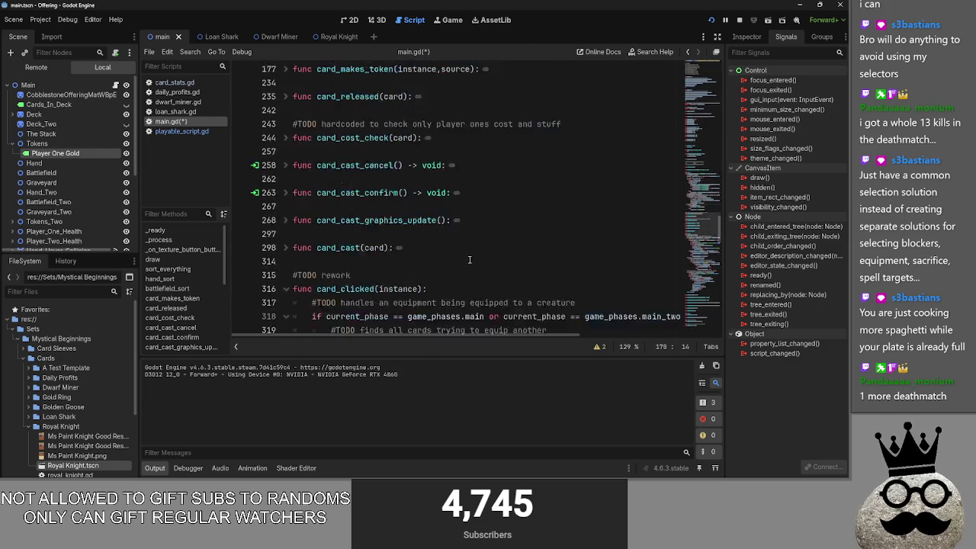
pyautogui.scroll(1, 469, 259)
pyautogui.click(565, 173)
pyautogui.press('Return')
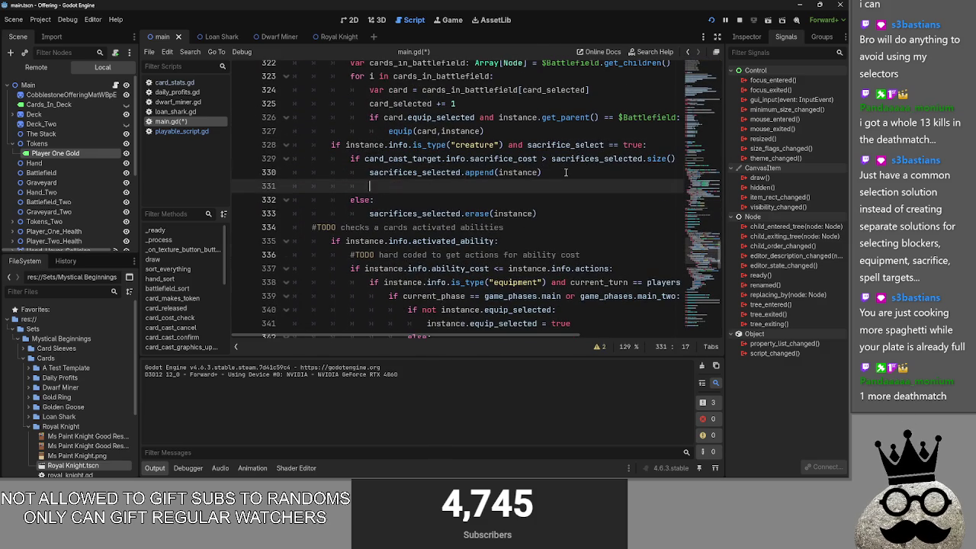
# Write 'selected = true' on the new line after the append in card_clicked
pyautogui.write('selected = tru')
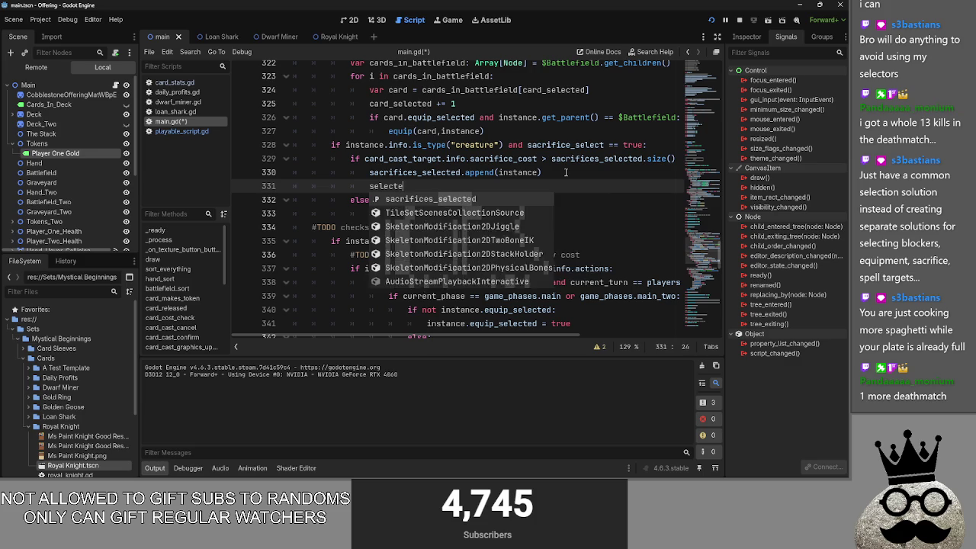
pyautogui.write('e')
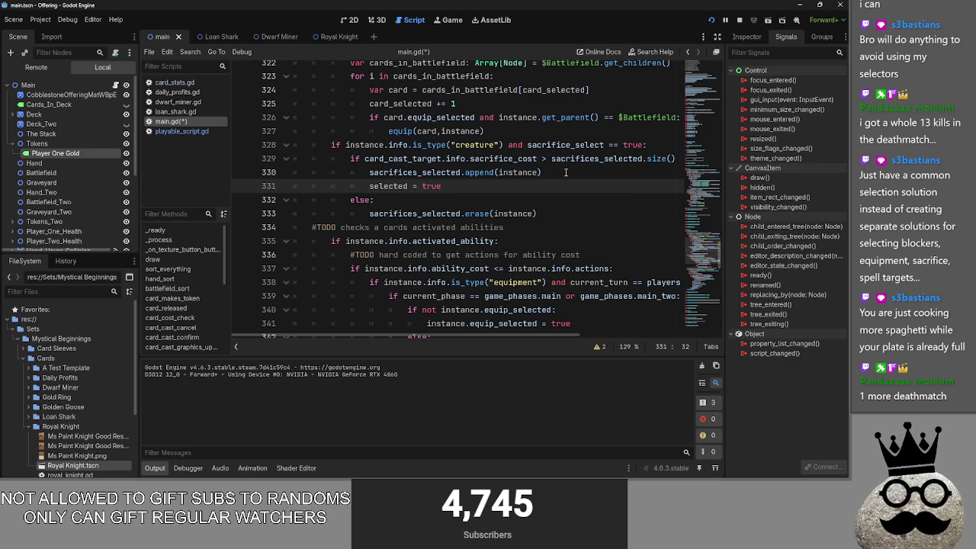
pyautogui.click(560, 210)
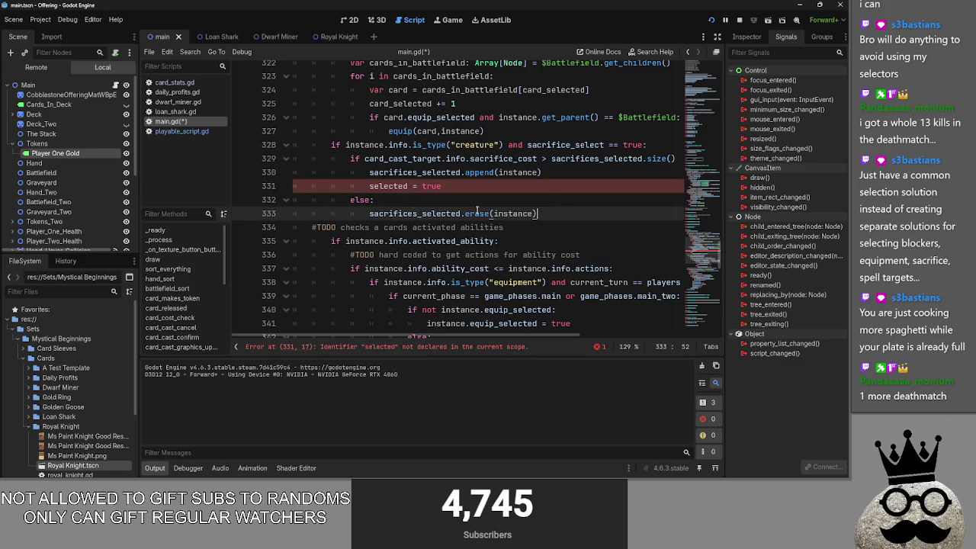
pyautogui.click(406, 188)
pyautogui.scroll(20, 396, 221)
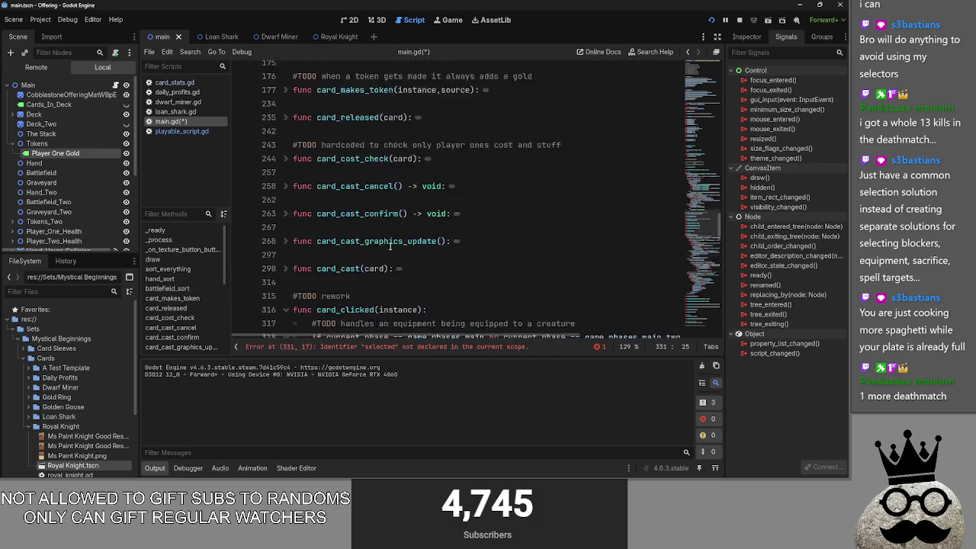
pyautogui.scroll(-20, 391, 242)
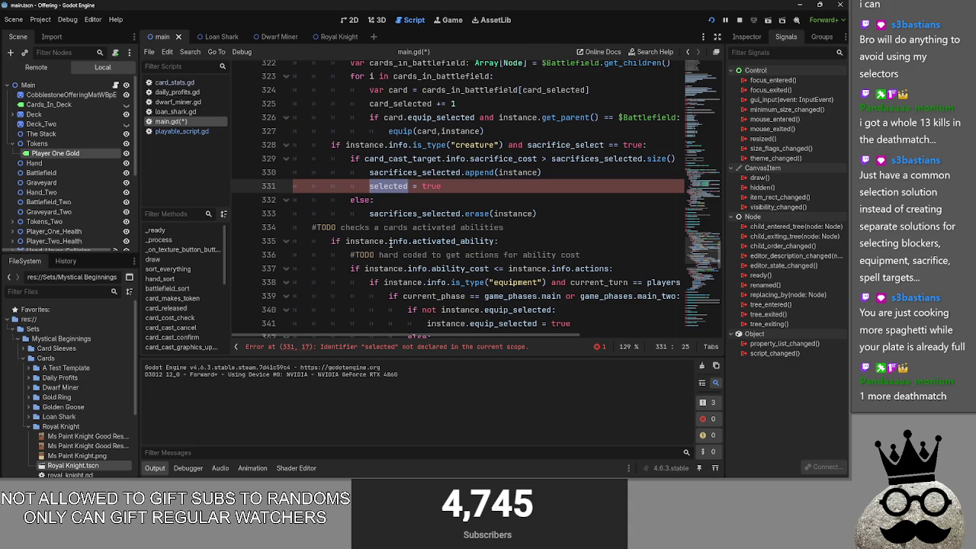
# Look through dwarf_miner.gd, daily_profits.gd and card_stats.gd, then open playable_script.gd
pyautogui.click(174, 102)
pyautogui.click(181, 92)
pyautogui.click(177, 102)
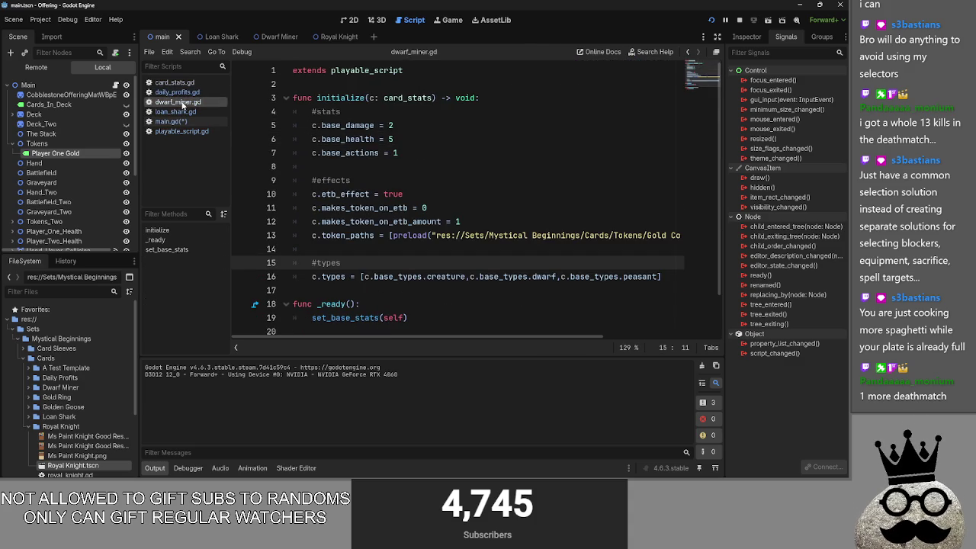
pyautogui.click(174, 83)
pyautogui.scroll(12, 379, 184)
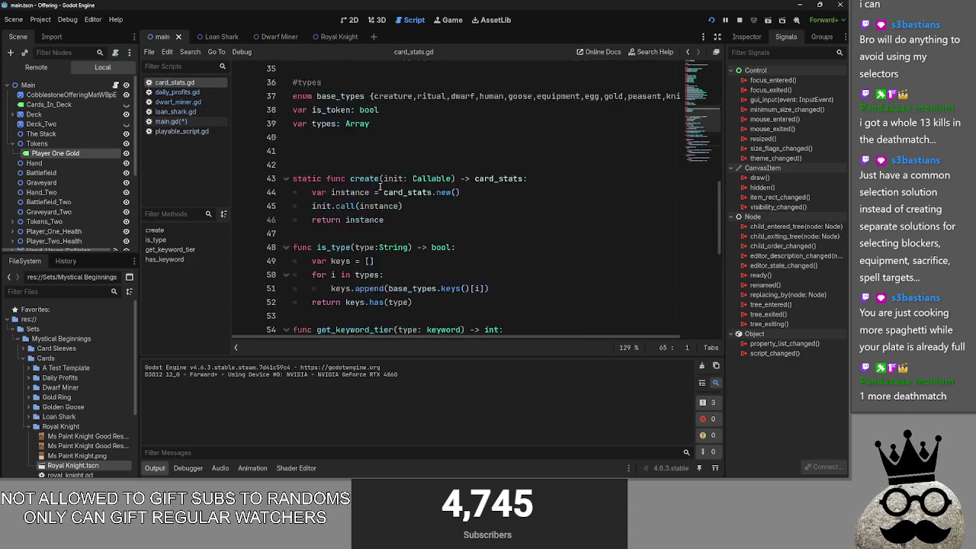
pyautogui.click(182, 132)
pyautogui.scroll(8, 404, 198)
pyautogui.scroll(-3, 404, 198)
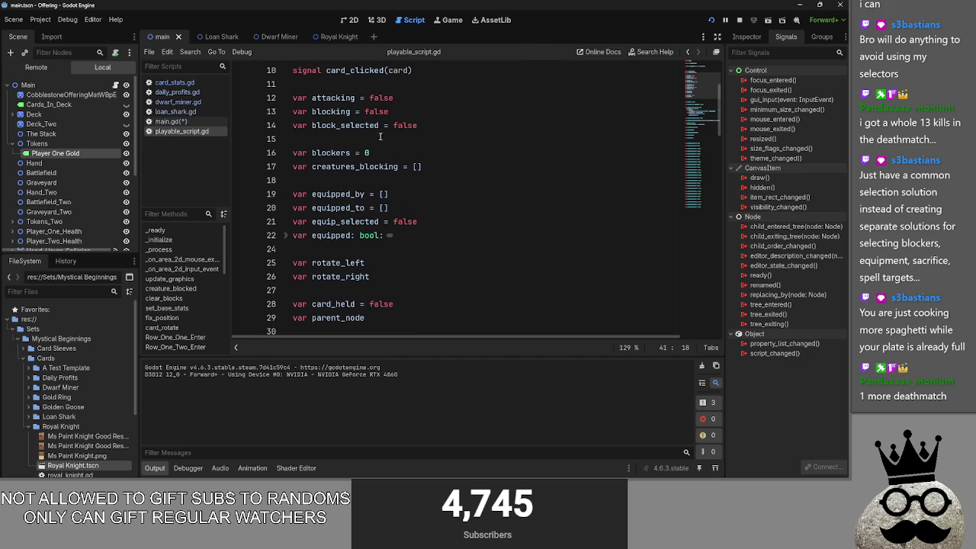
# Declare 'var selected = false' on line 12 below the card_clicked signal in playable_script.gd
pyautogui.click(353, 85)
pyautogui.press('Return')
pyautogui.press('Return')
pyautogui.press('Up')
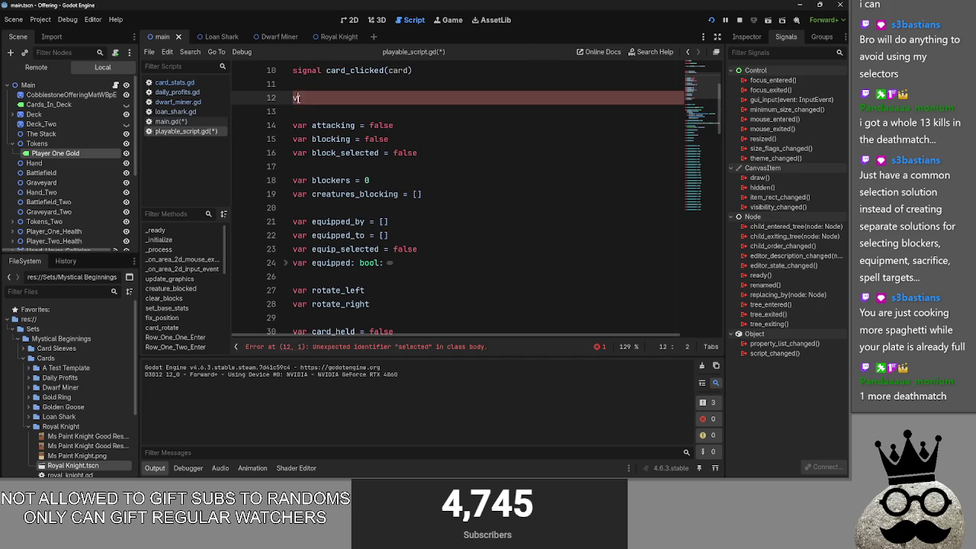
pyautogui.hotkey('ctrl', 'BackSpace')
pyautogui.write('var selected = false')
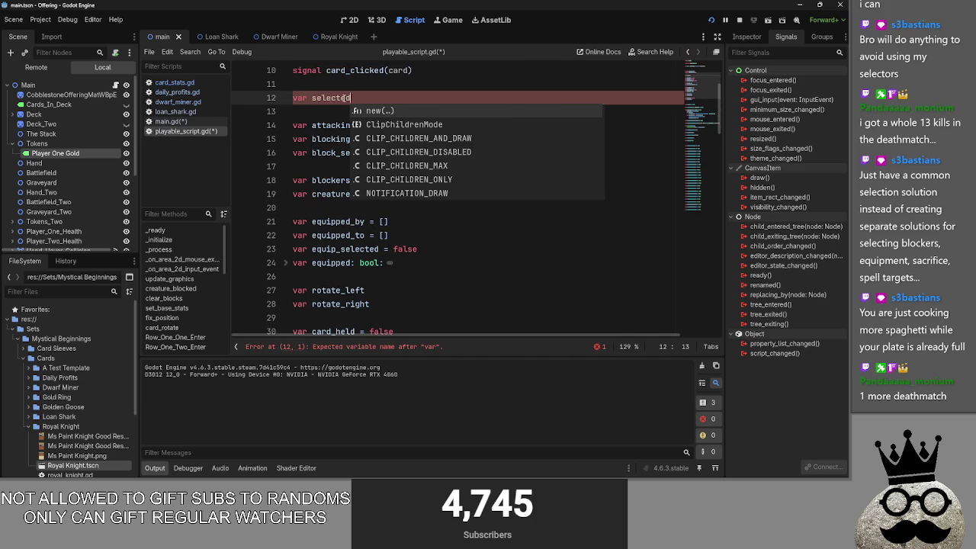
pyautogui.press('Escape')
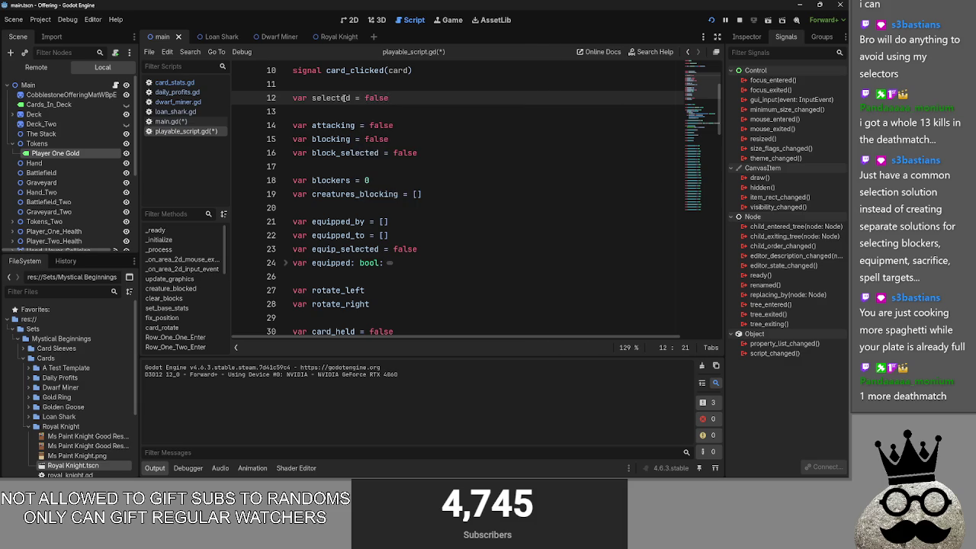
pyautogui.click(171, 122)
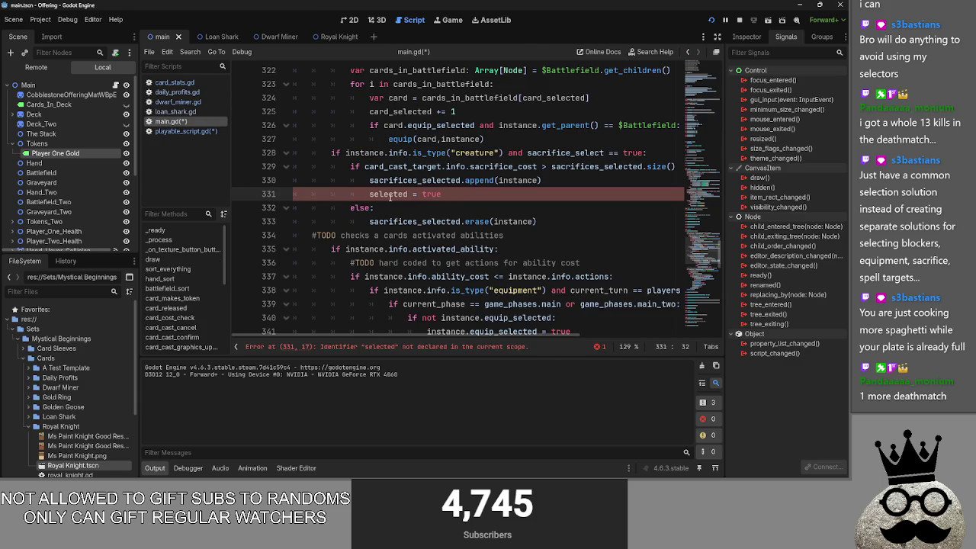
# Save and run the game, then change line 331 to instance.selected = true
pyautogui.hotkey('ctrl', 's')
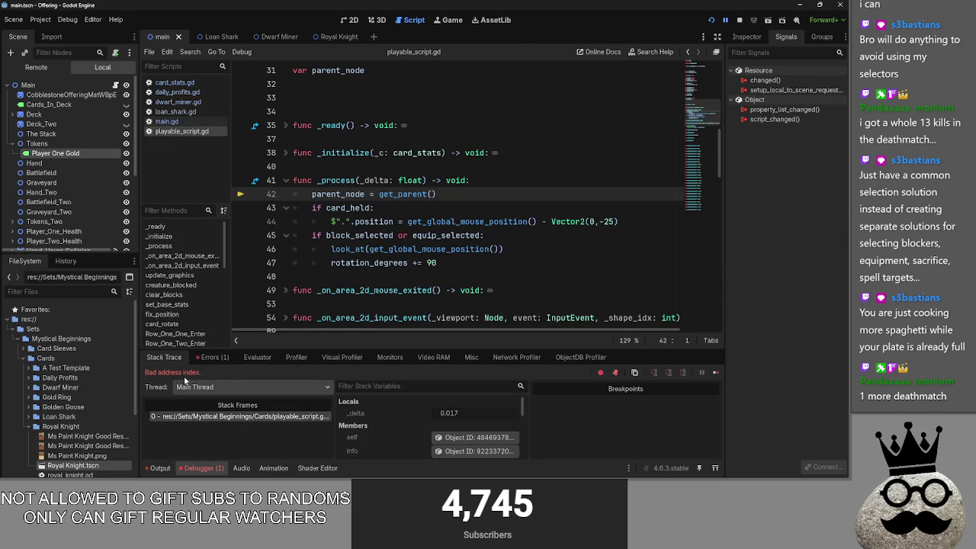
pyautogui.click(166, 121)
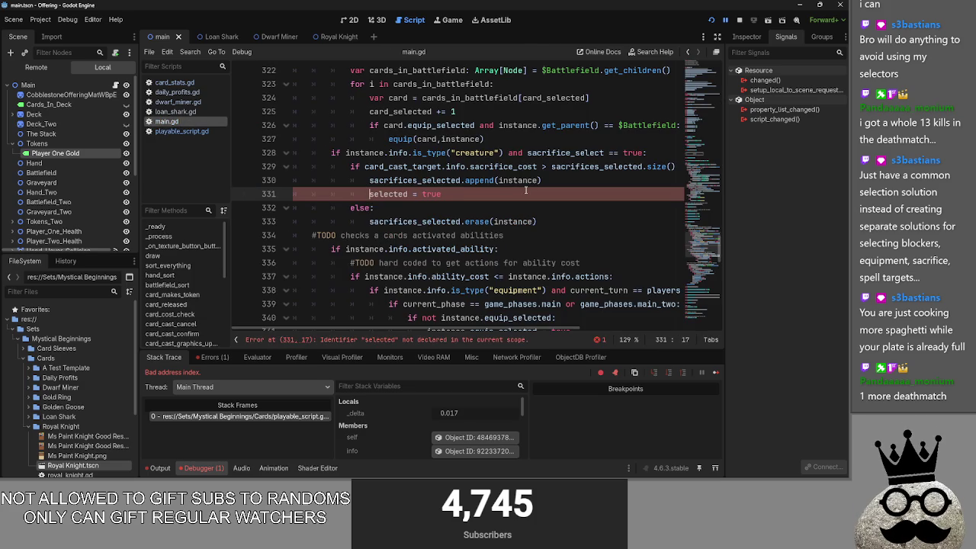
pyautogui.write('instance.')
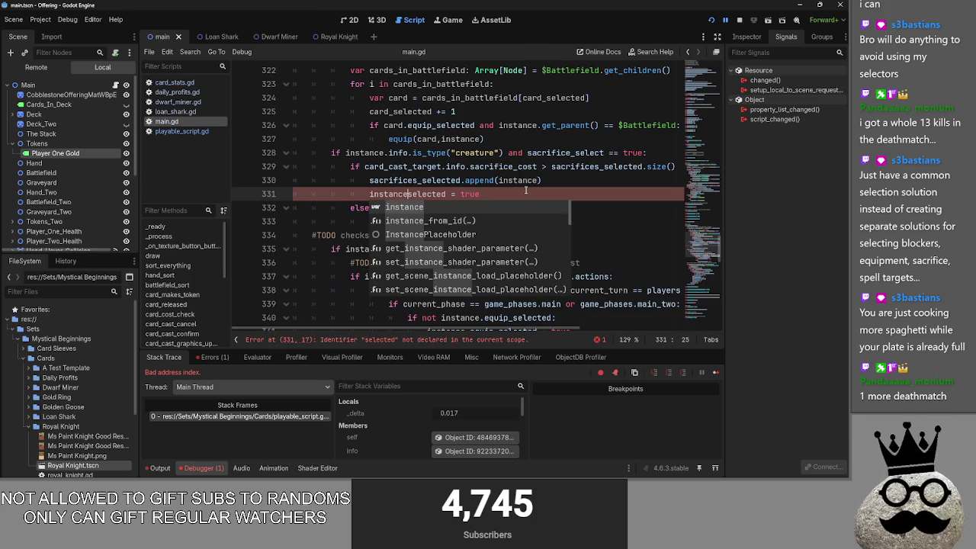
pyautogui.scroll(3, 525, 189)
pyautogui.scroll(-1, 527, 190)
pyautogui.scroll(-2, 527, 190)
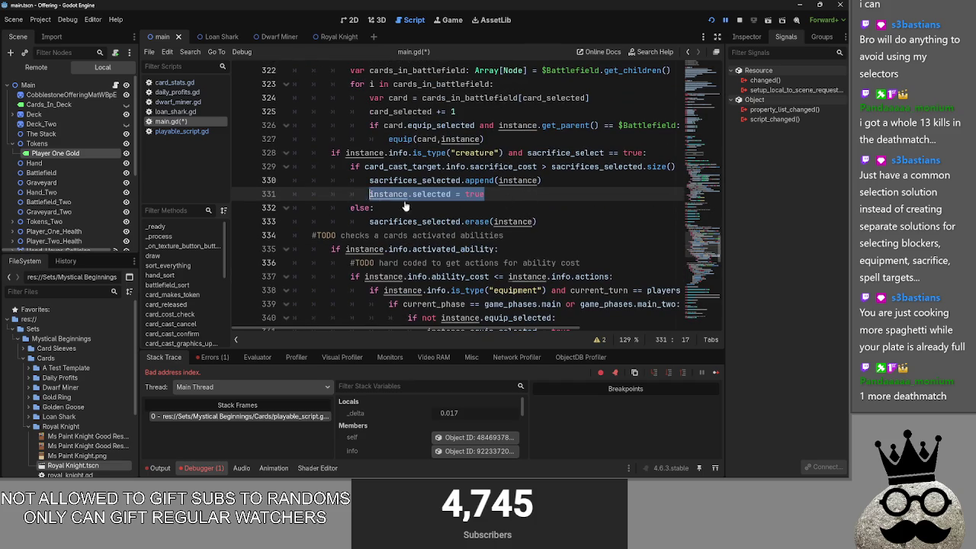
# Add instance.selected = false below the sacrifices_selected erase line
pyautogui.click(537, 221)
pyautogui.press('Return')
pyautogui.write('instance.selected = true')
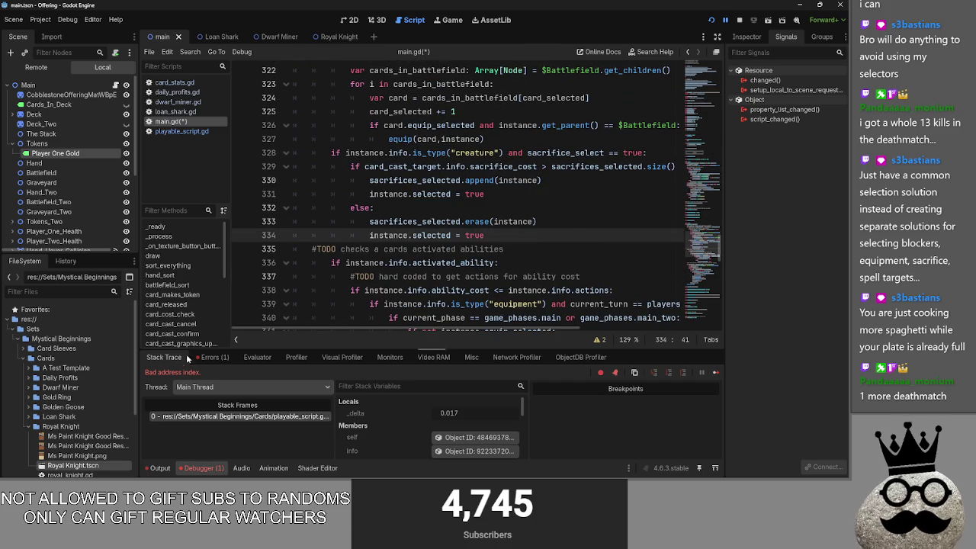
pyautogui.doubleClick(432, 235)
pyautogui.doubleClick(474, 235)
pyautogui.write('false')
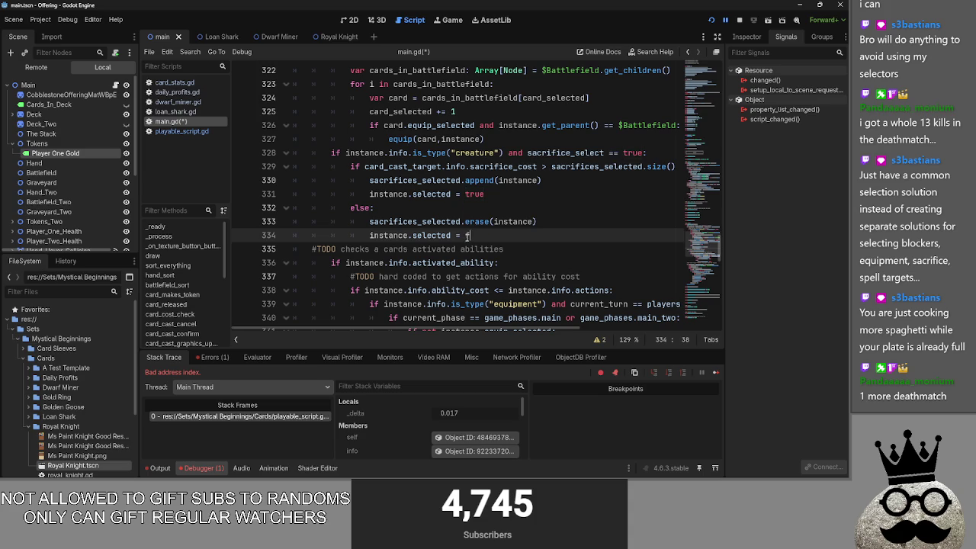
# Stop the running game and return to line 171 in main.gd
pyautogui.click(542, 247)
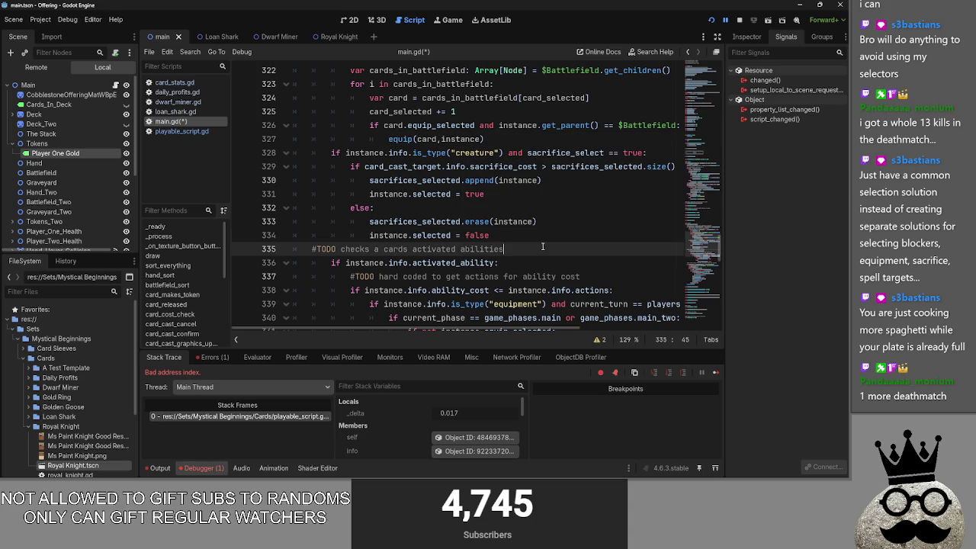
pyautogui.click(517, 224)
pyautogui.press('Up')
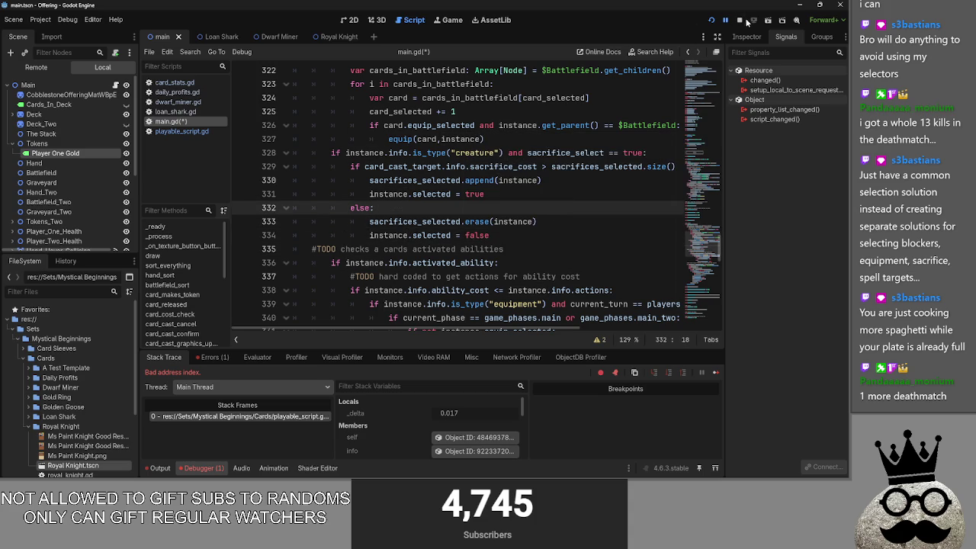
pyautogui.click(744, 21)
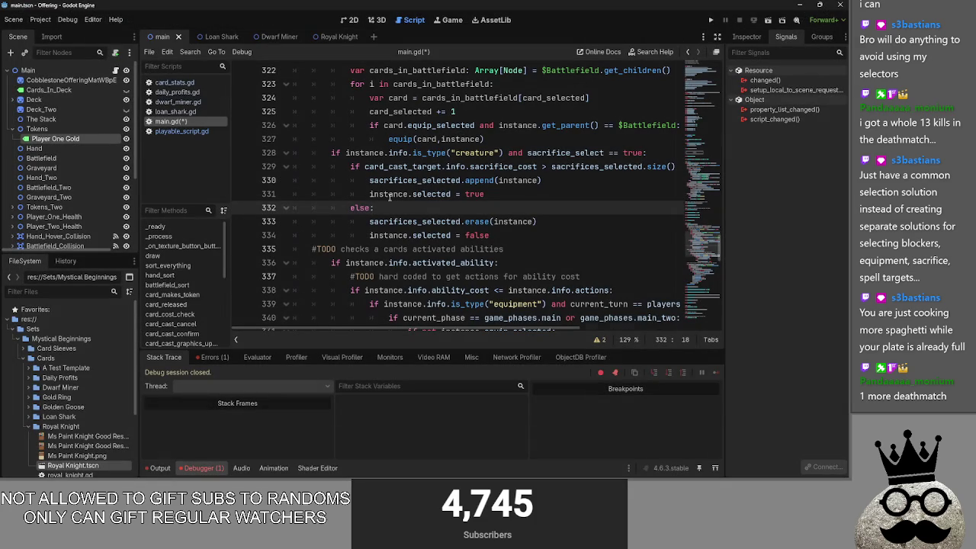
pyautogui.scroll(20, 390, 197)
pyautogui.click(510, 221)
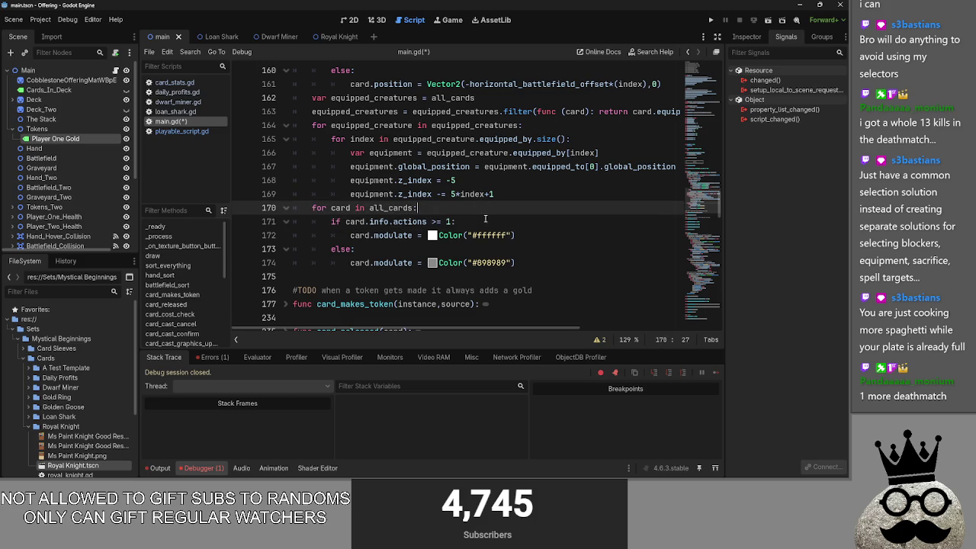
# Below the white tint line 172, add 'if card.selected == true:' with a pass body
pyautogui.click(557, 236)
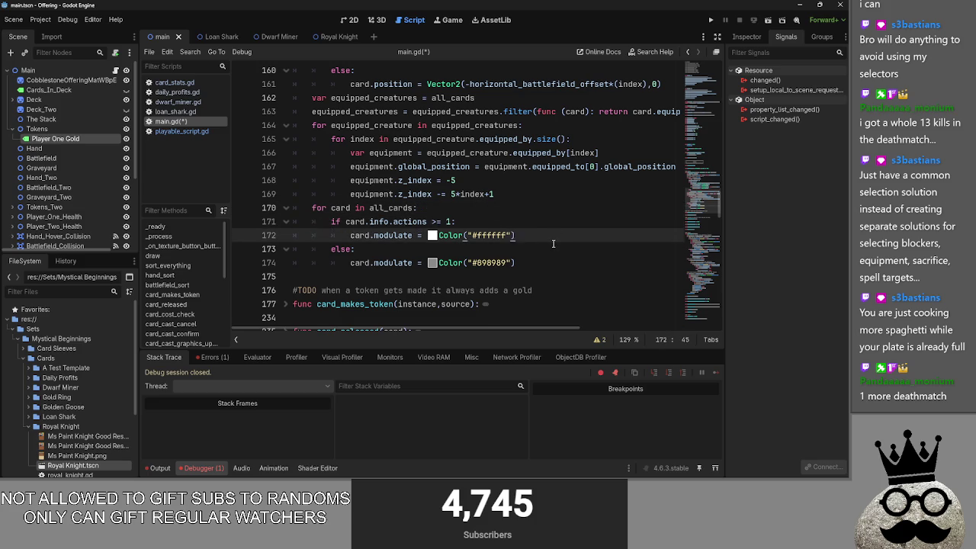
pyautogui.press('Return')
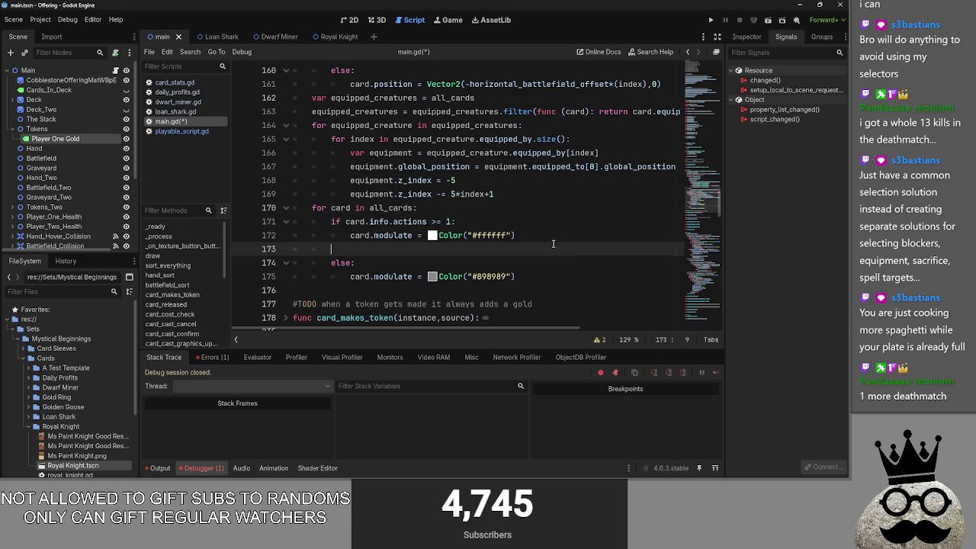
pyautogui.write('if card.')
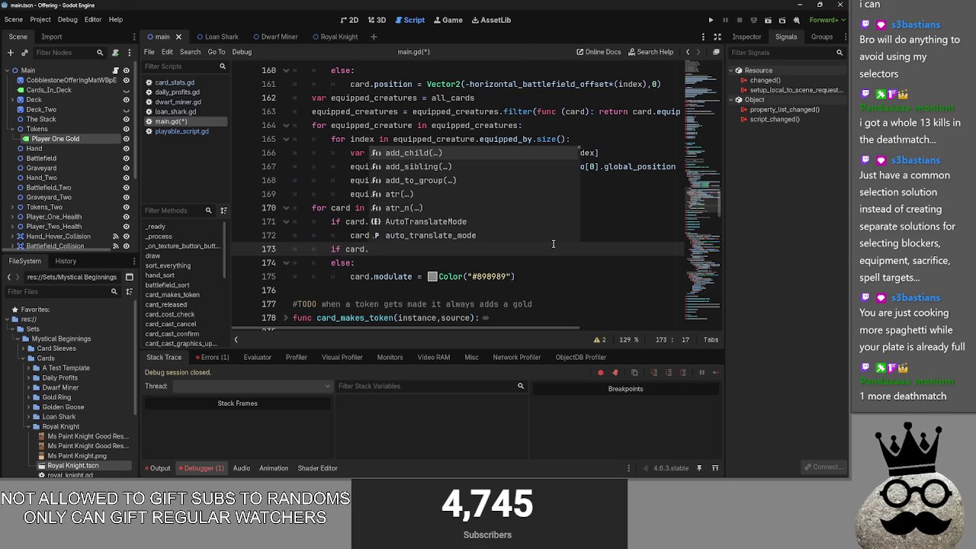
pyautogui.scroll(-20, 552, 243)
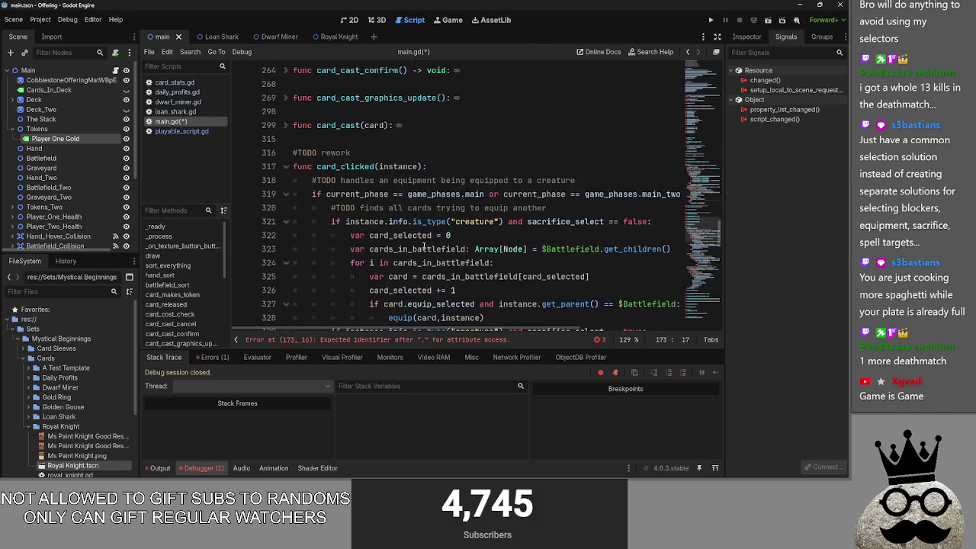
pyautogui.scroll(-3, 424, 246)
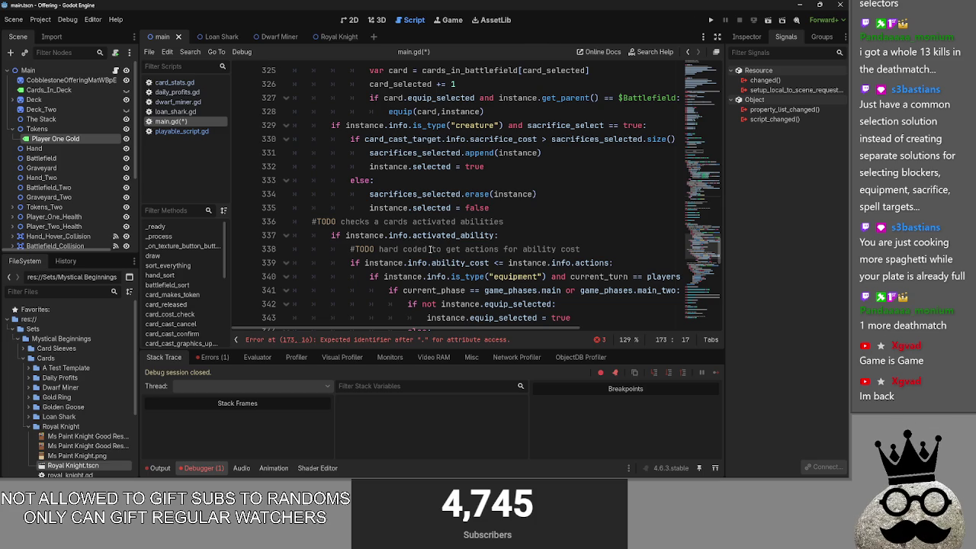
pyautogui.scroll(2, 431, 249)
pyautogui.scroll(10, 429, 248)
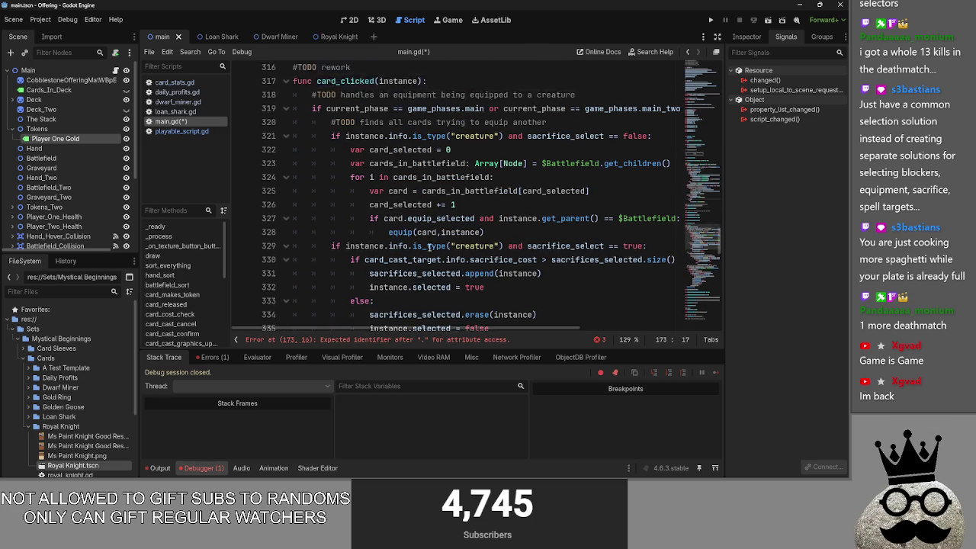
pyautogui.write('selected')
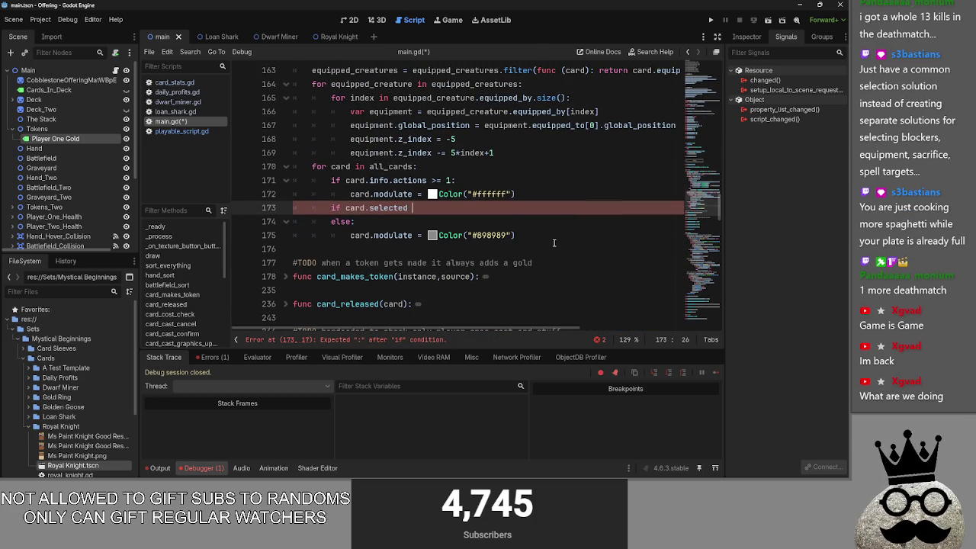
pyautogui.write('el')
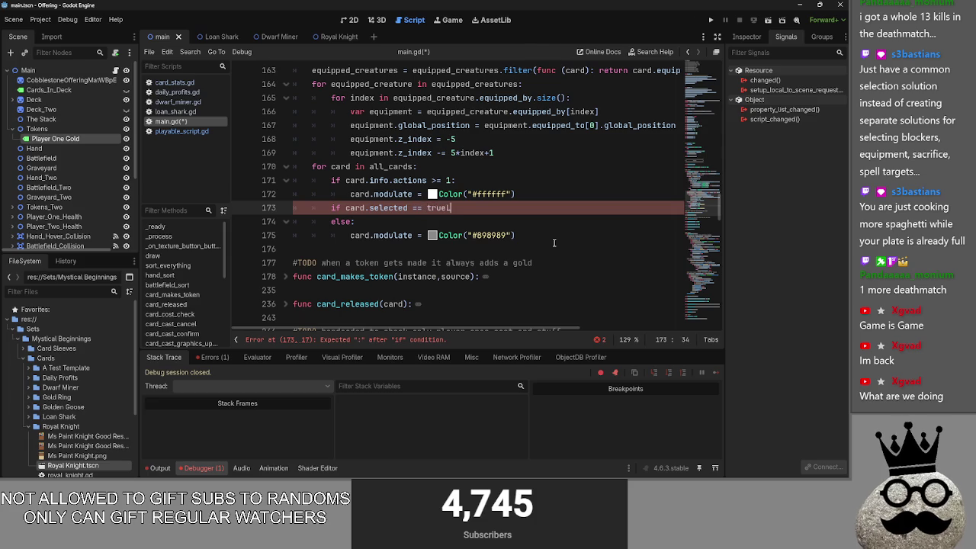
pyautogui.write(':')
pyautogui.press('Return')
pyautogui.write('pass')
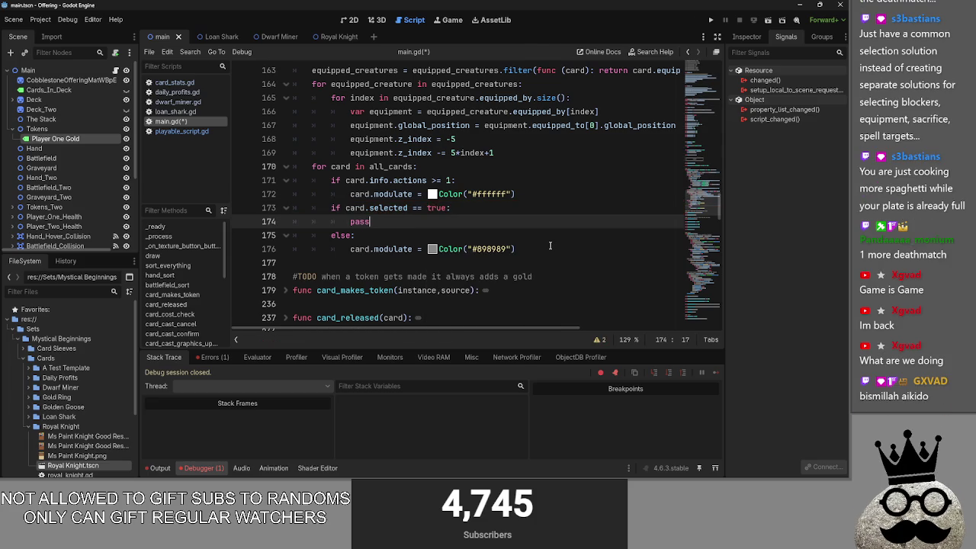
pyautogui.click(538, 194)
# Replace the placeholder pass on line 174 with a copy of line 172's modulate statement
pyautogui.hotkey('shift', 'Home')
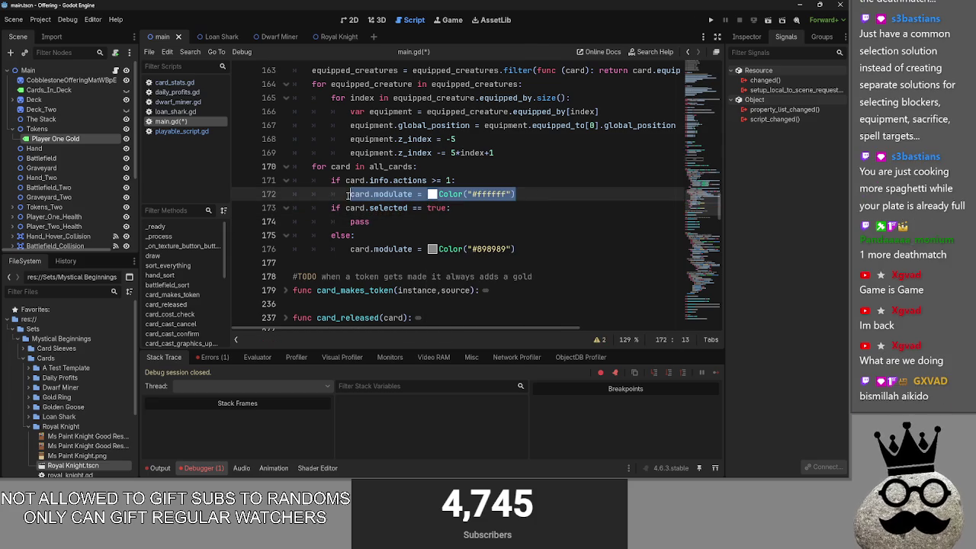
pyautogui.hotkey('ctrl', 'c')
pyautogui.doubleClick(359, 221)
pyautogui.hotkey('ctrl', 'v')
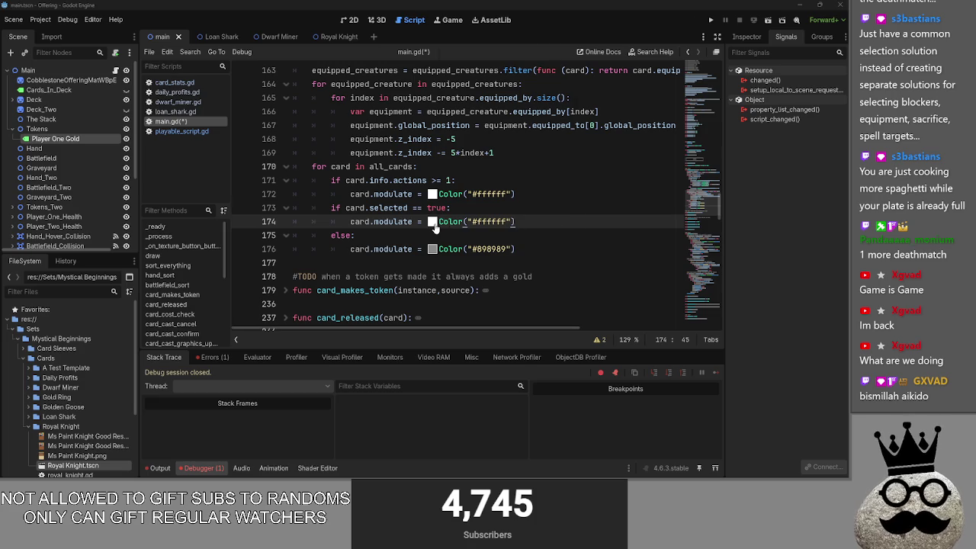
# Change the pasted statement's colour to deep red, Color("ba0028ff")
pyautogui.click(433, 222)
pyautogui.click(492, 174)
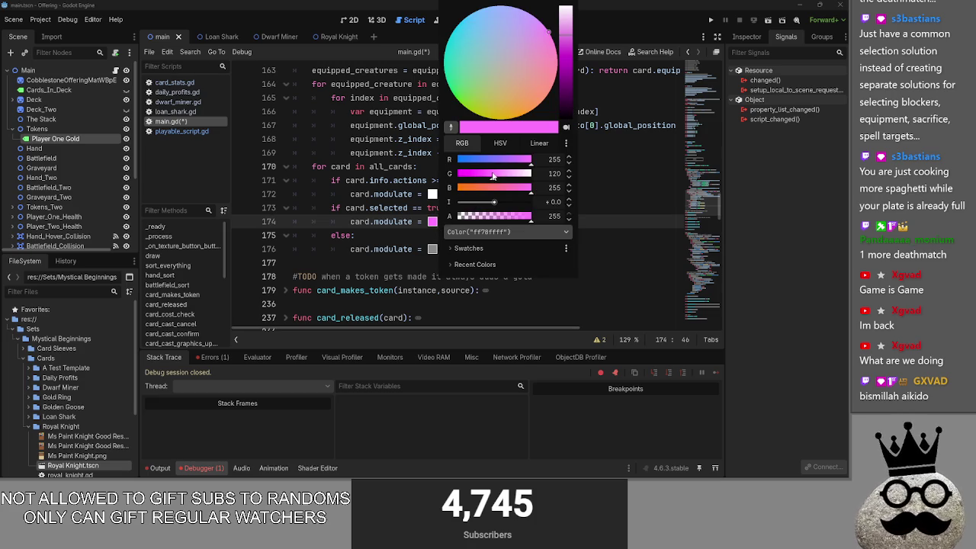
pyautogui.click(493, 190)
pyautogui.moveTo(569, 66)
pyautogui.mouseDown()
pyautogui.moveTo(566, 86)
pyautogui.moveTo(568, 69)
pyautogui.mouseUp()
pyautogui.click(645, 221)
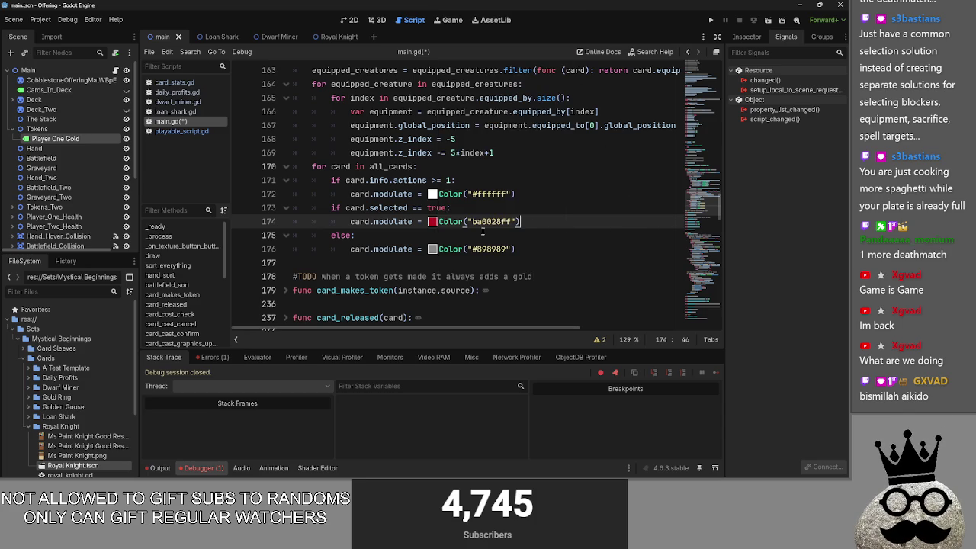
pyautogui.moveTo(571, 180); pyautogui.dragTo(573, 197)
pyautogui.click(573, 197)
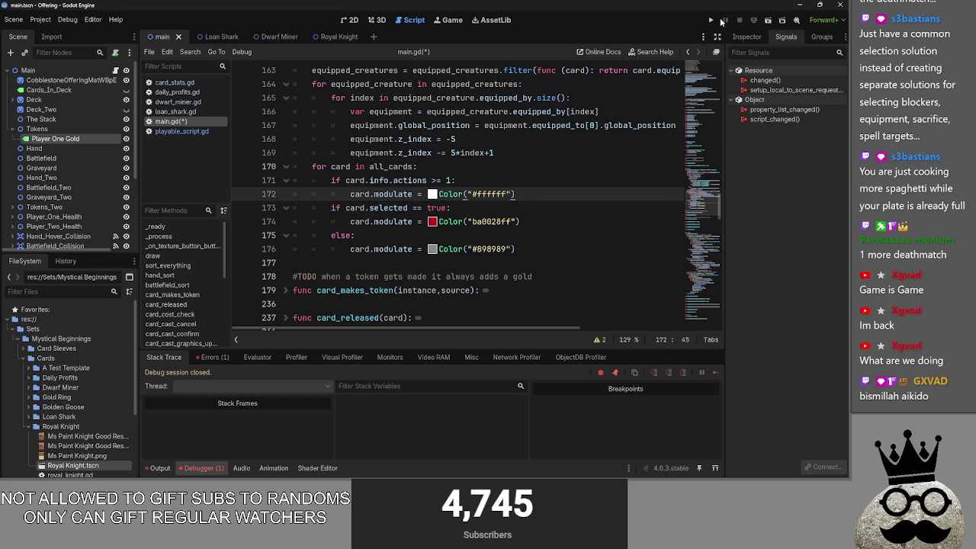
# Run the game, play the Brace card, cancel the shark card's cast, and return to main.gd
pyautogui.click(710, 20)
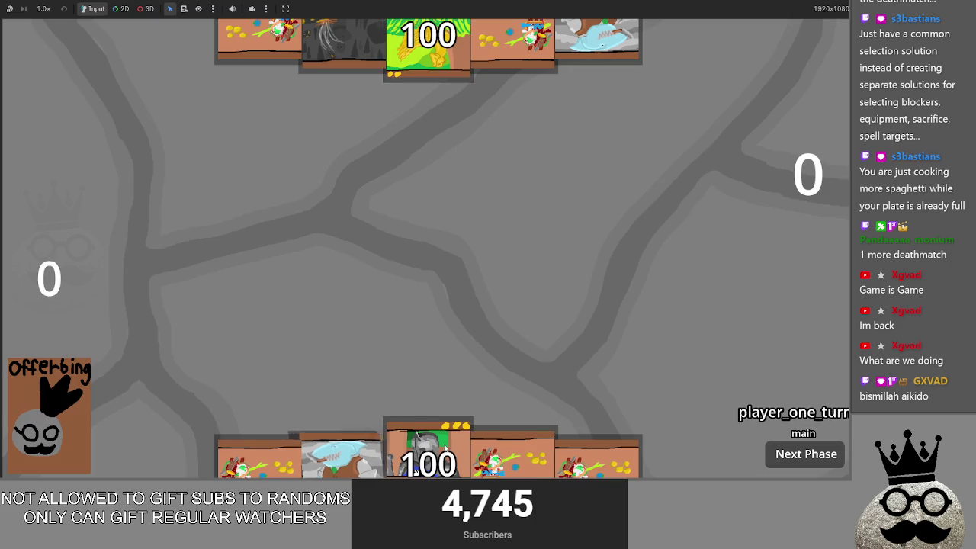
pyautogui.click(331, 413)
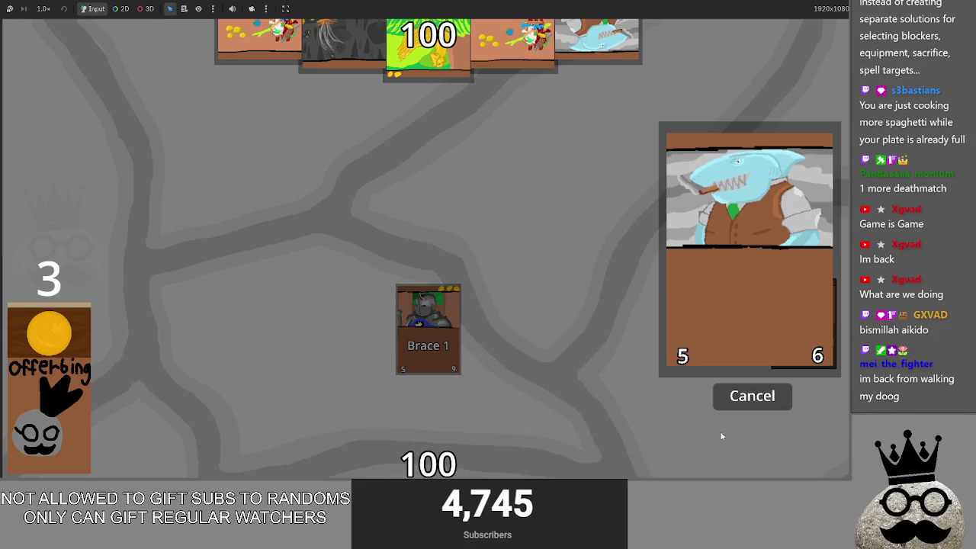
pyautogui.click(717, 392)
pyautogui.hotkey('alt', 'Tab')
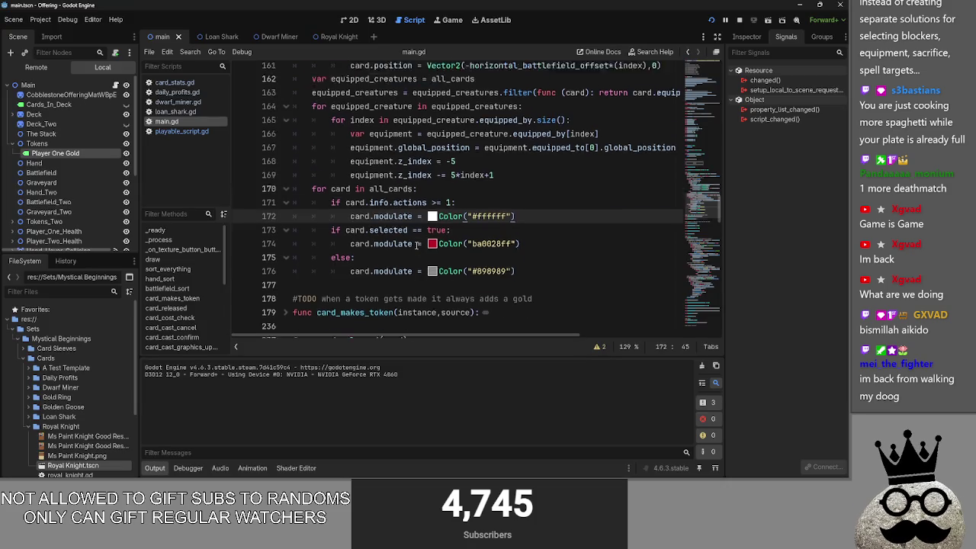
# Briefly expand the card_released function and fold it back up
pyautogui.scroll(8, 418, 245)
pyautogui.scroll(-8, 336, 231)
pyautogui.scroll(-4, 334, 226)
pyautogui.click(286, 111)
pyautogui.click(286, 111)
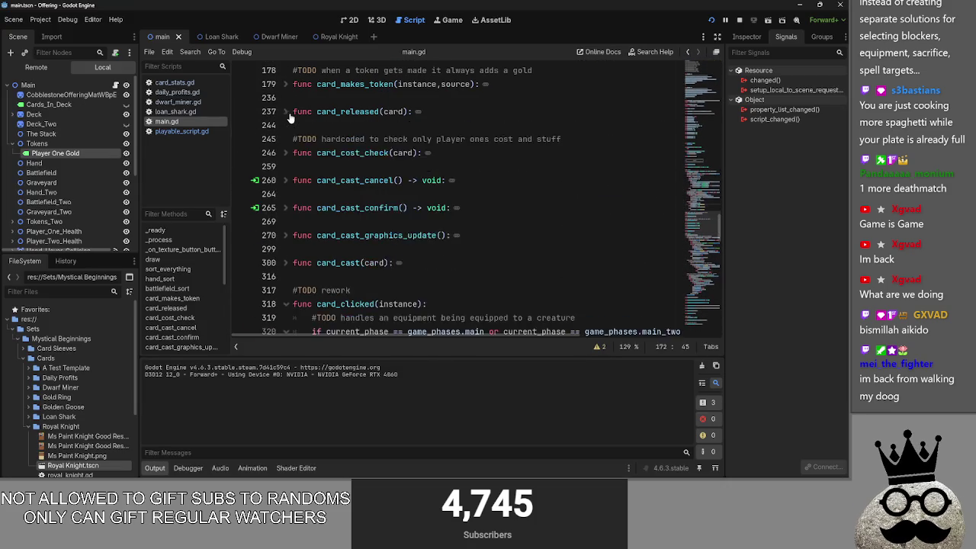
pyautogui.scroll(6, 339, 214)
# Swap all_cards on line 170 for battlefield_sort's creatures variable, then run the game
pyautogui.click(341, 249)
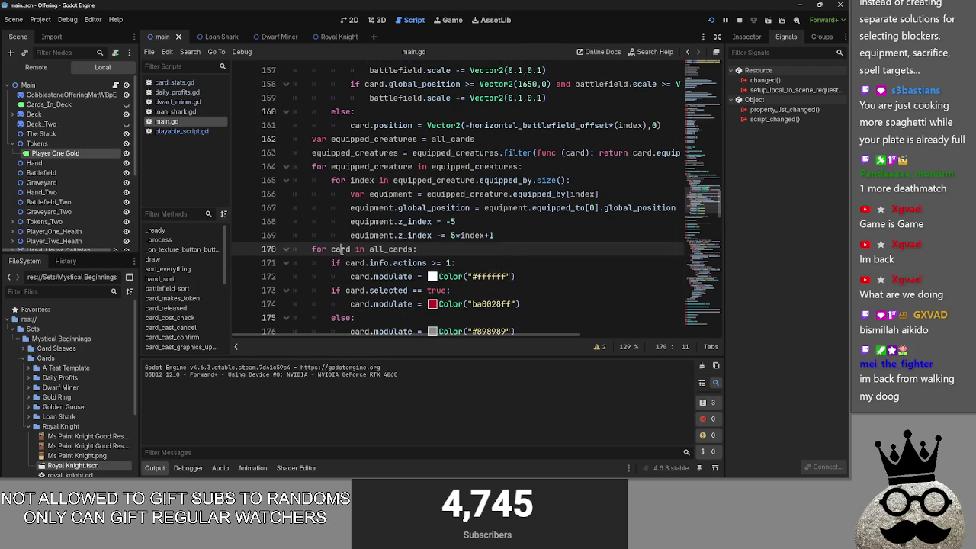
pyautogui.doubleClick(388, 249)
pyautogui.scroll(10, 389, 248)
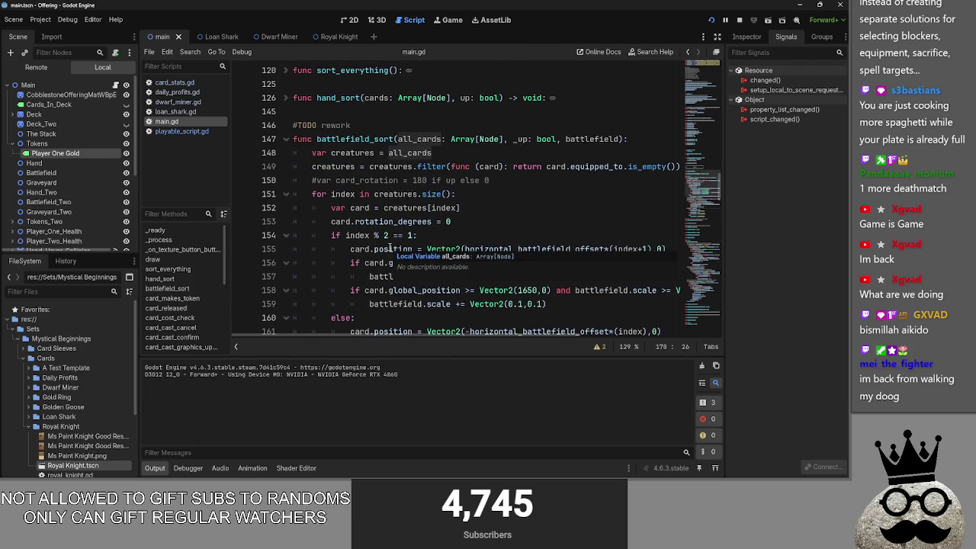
pyautogui.scroll(-10, 389, 249)
pyautogui.scroll(4, 389, 249)
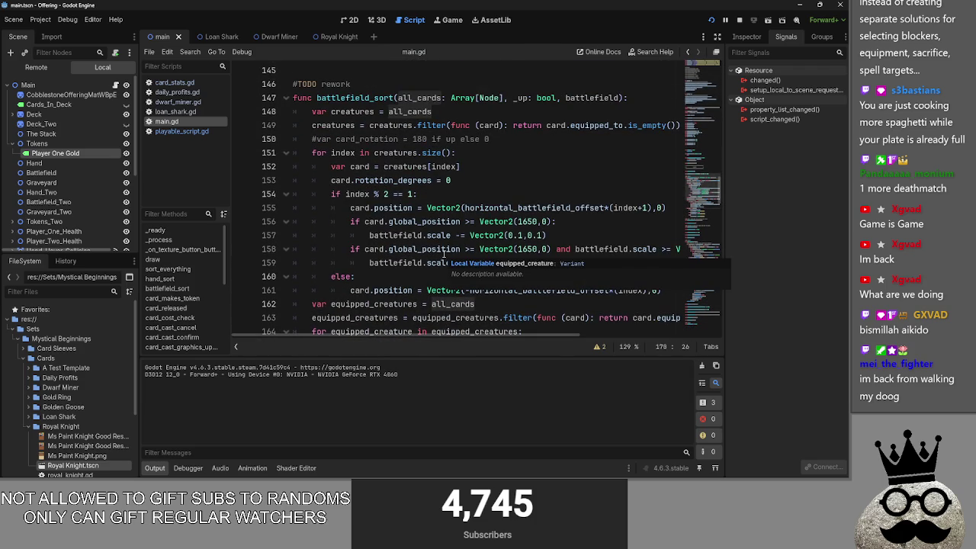
pyautogui.scroll(-4, 443, 253)
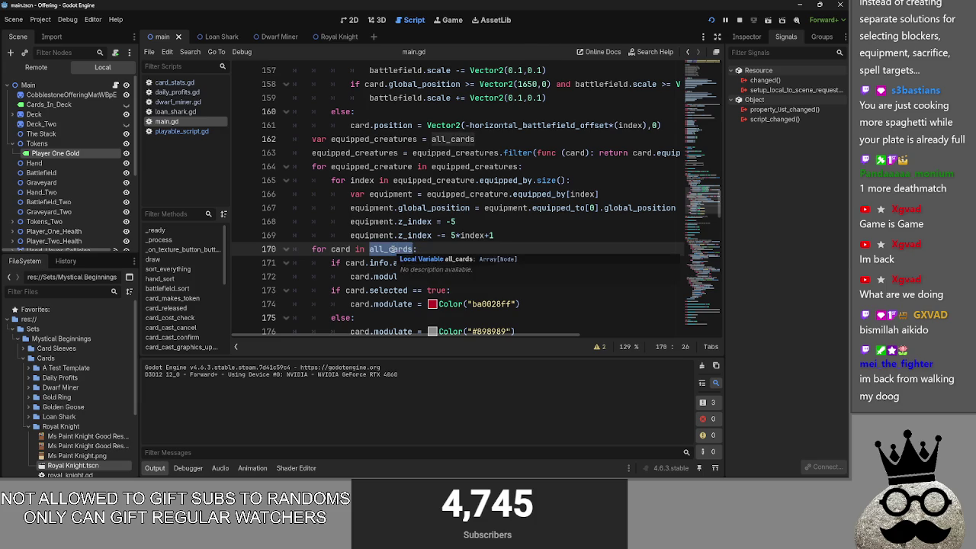
pyautogui.scroll(1, 367, 217)
pyautogui.scroll(5, 367, 217)
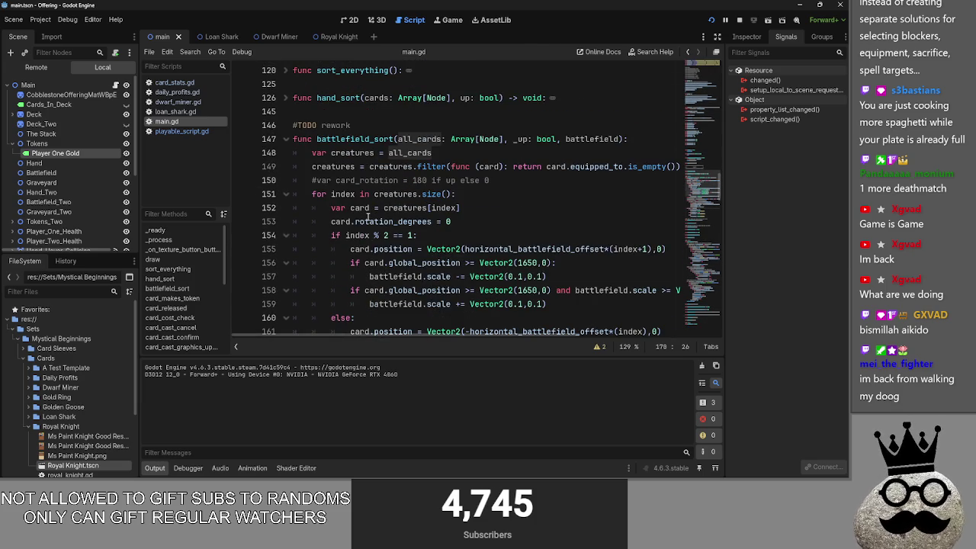
pyautogui.doubleClick(365, 152)
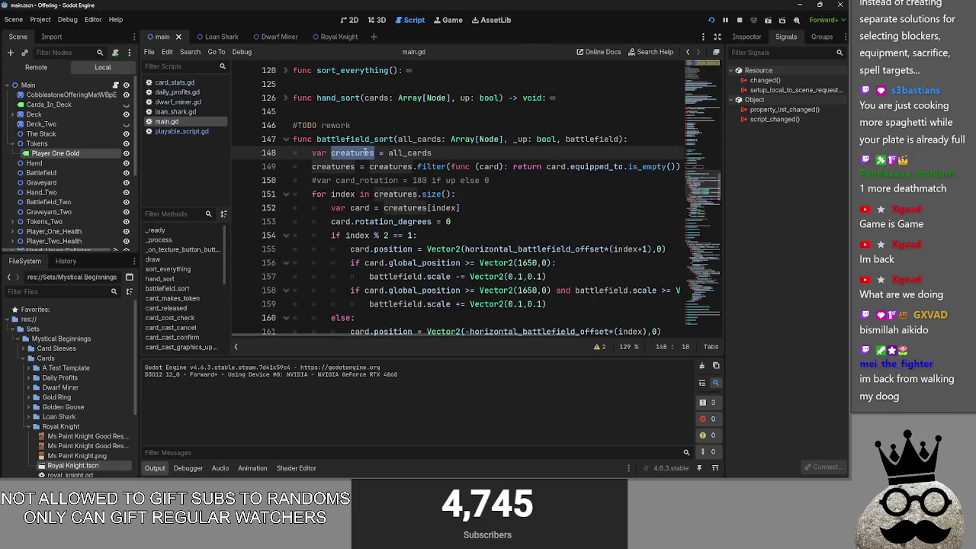
pyautogui.scroll(-6, 385, 235)
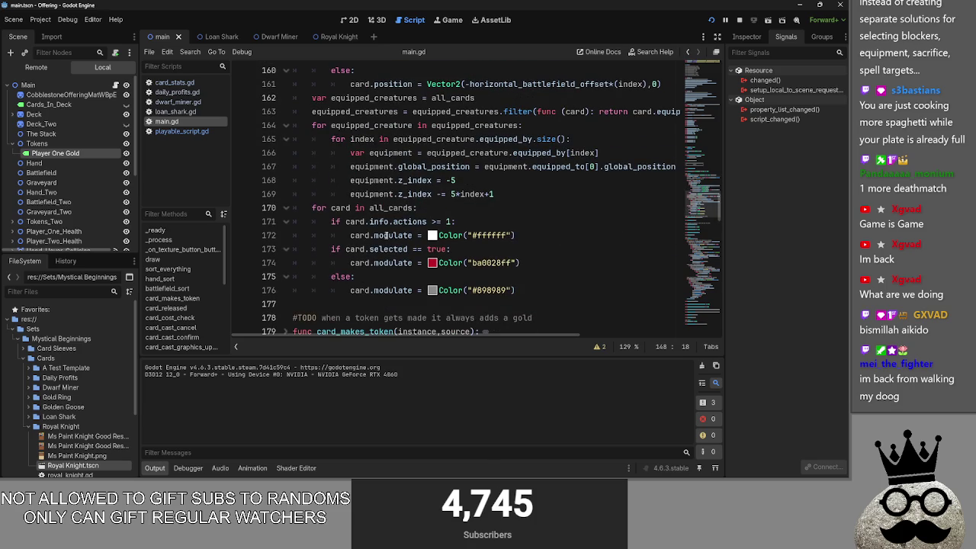
pyautogui.doubleClick(390, 207)
pyautogui.write('creature')
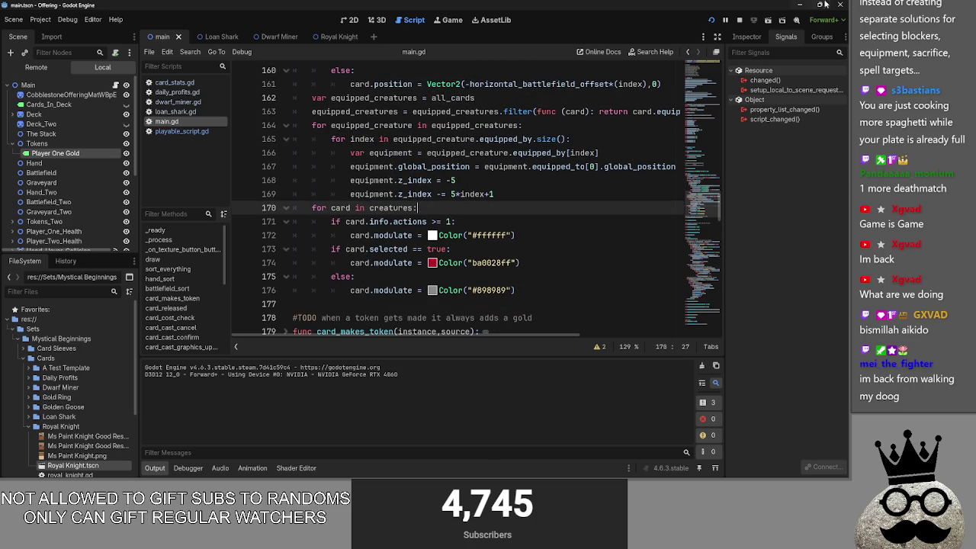
pyautogui.click(731, 24)
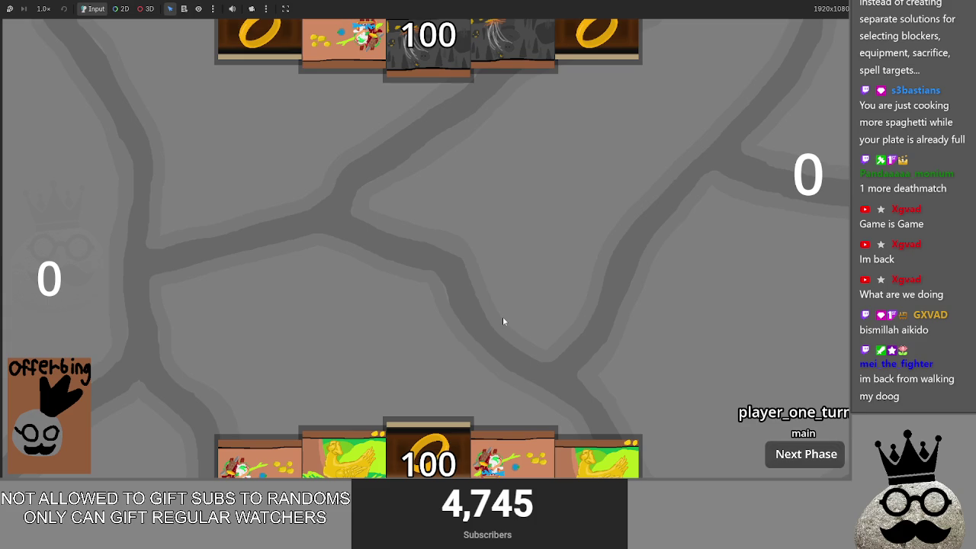
# Play the ring card and the shark card onto the battlefield, then return to main.gd
pyautogui.click(285, 448)
pyautogui.moveTo(428, 456); pyautogui.dragTo(431, 309)
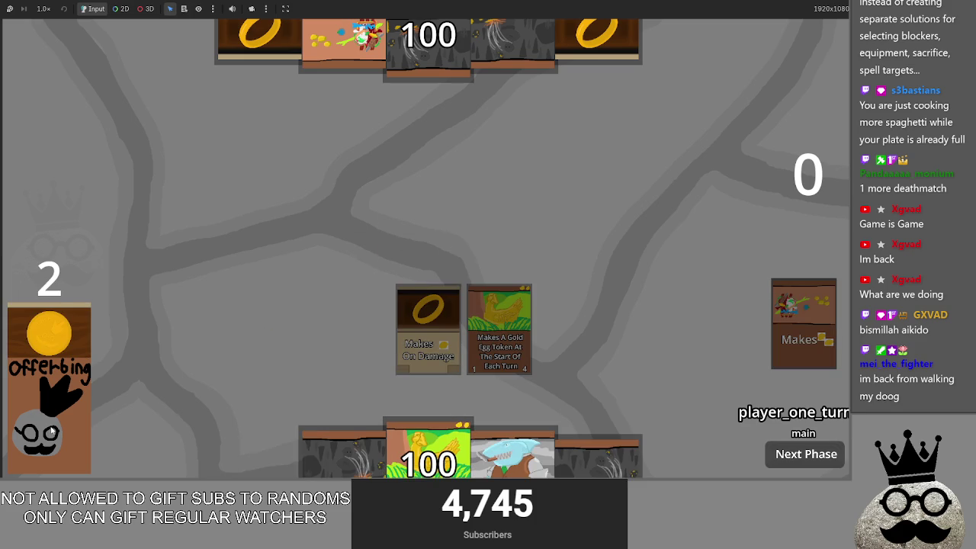
pyautogui.moveTo(475, 453); pyautogui.dragTo(505, 292)
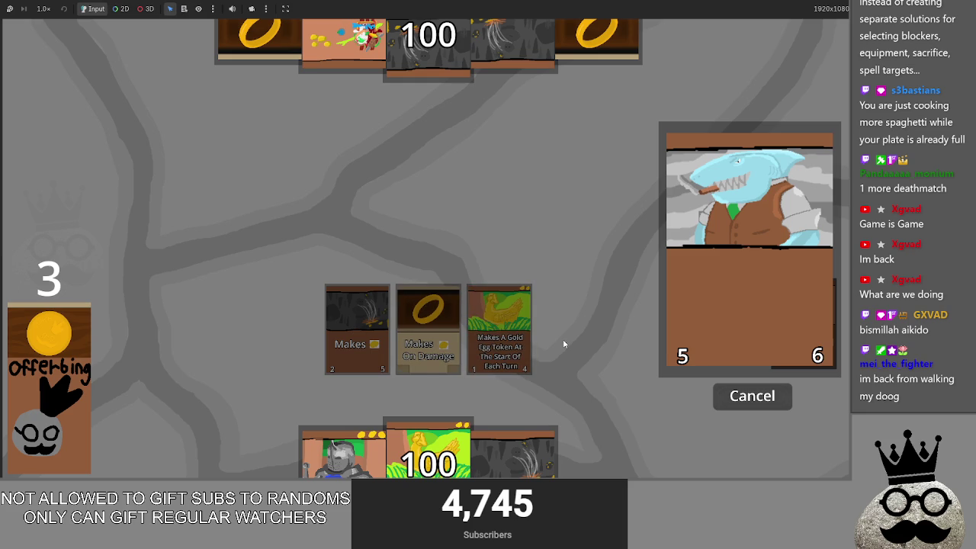
pyautogui.press('F8')
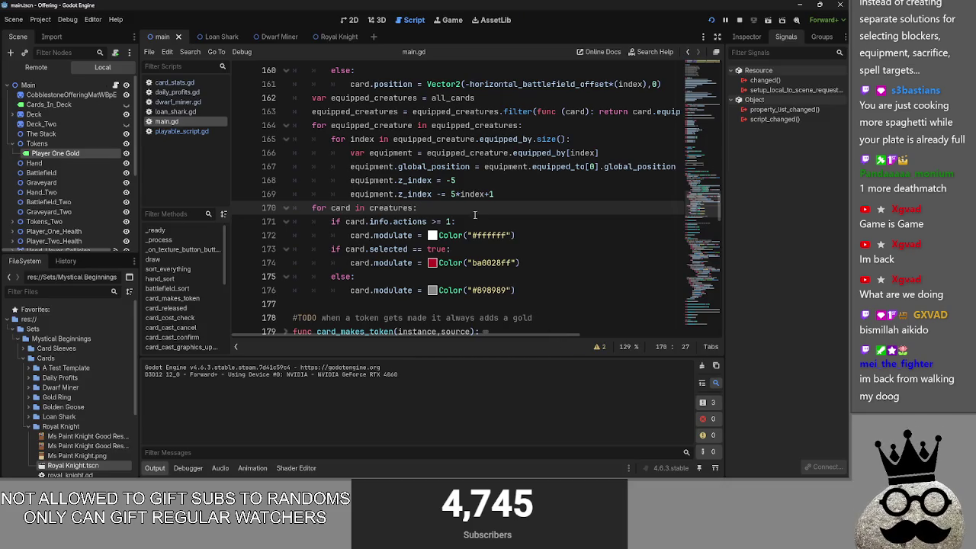
pyautogui.scroll(-10, 488, 236)
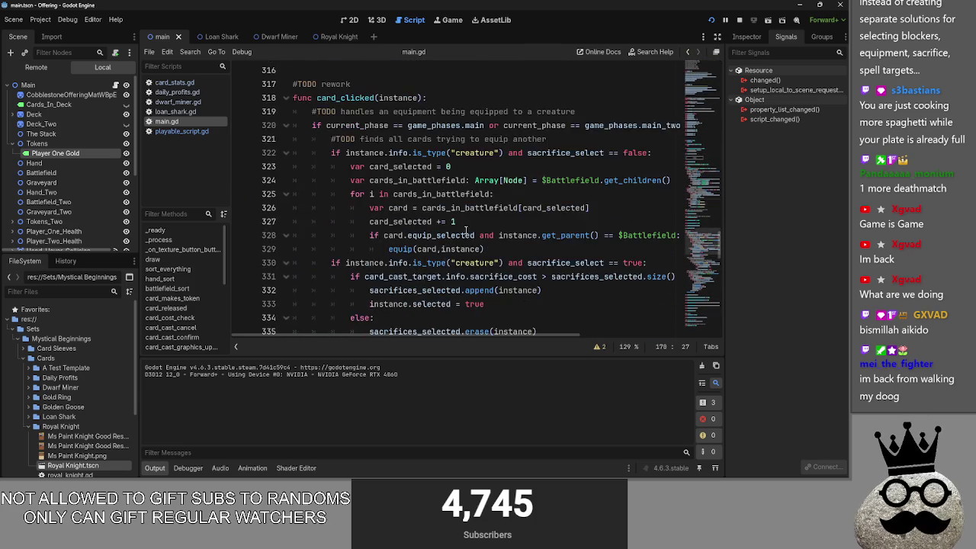
pyautogui.scroll(7, 472, 227)
pyautogui.scroll(-3, 473, 227)
pyautogui.scroll(-15, 473, 227)
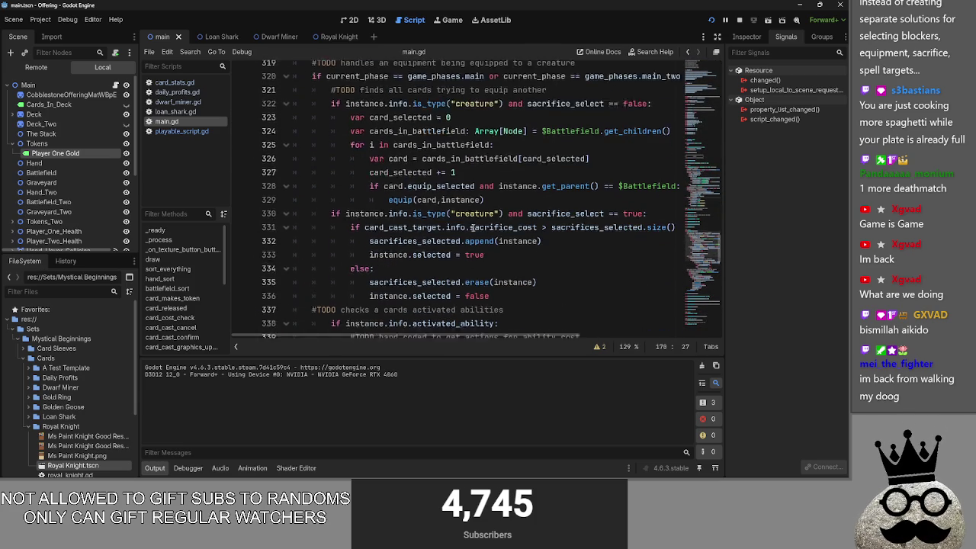
pyautogui.scroll(-2, 473, 227)
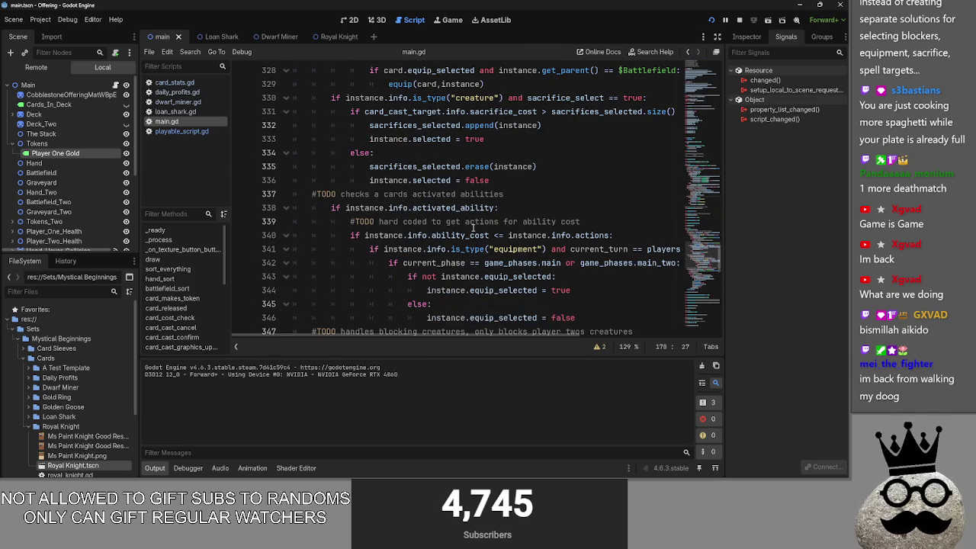
pyautogui.scroll(2, 473, 227)
pyautogui.click(557, 212)
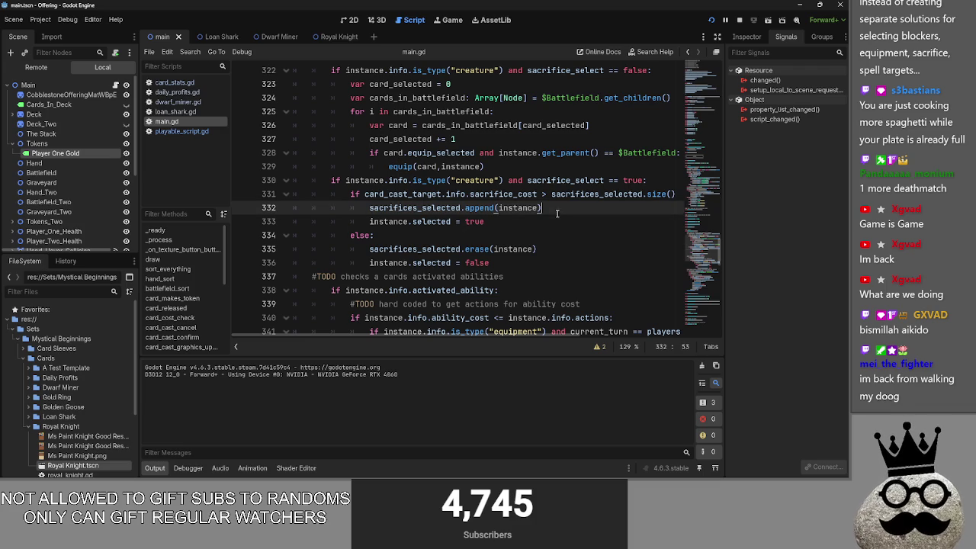
pyautogui.scroll(20, 427, 252)
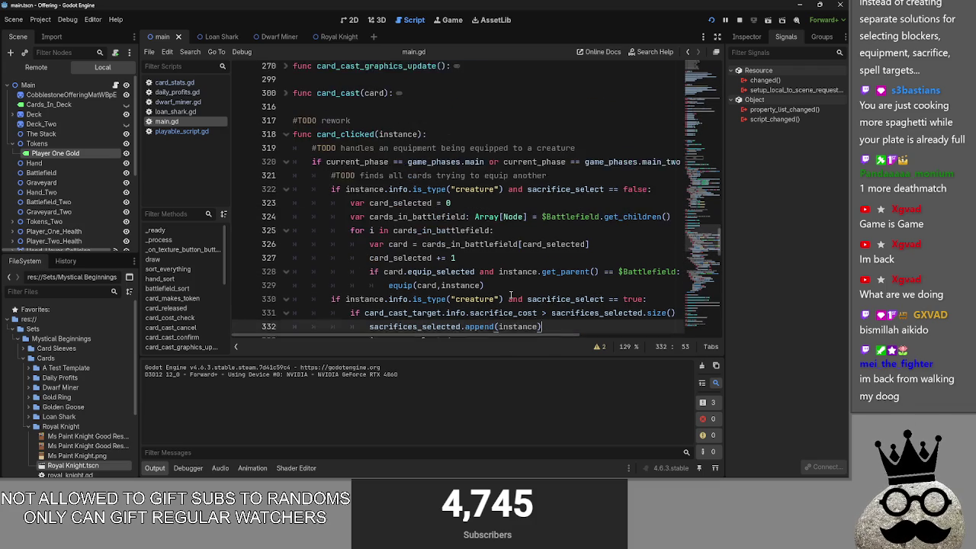
pyautogui.scroll(15, 400, 241)
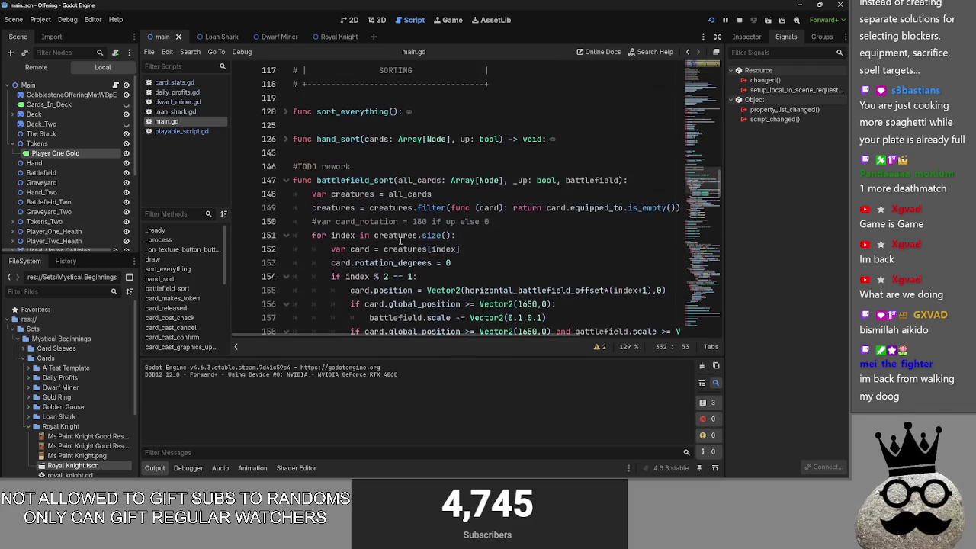
pyautogui.scroll(-15, 400, 241)
pyautogui.click(419, 207)
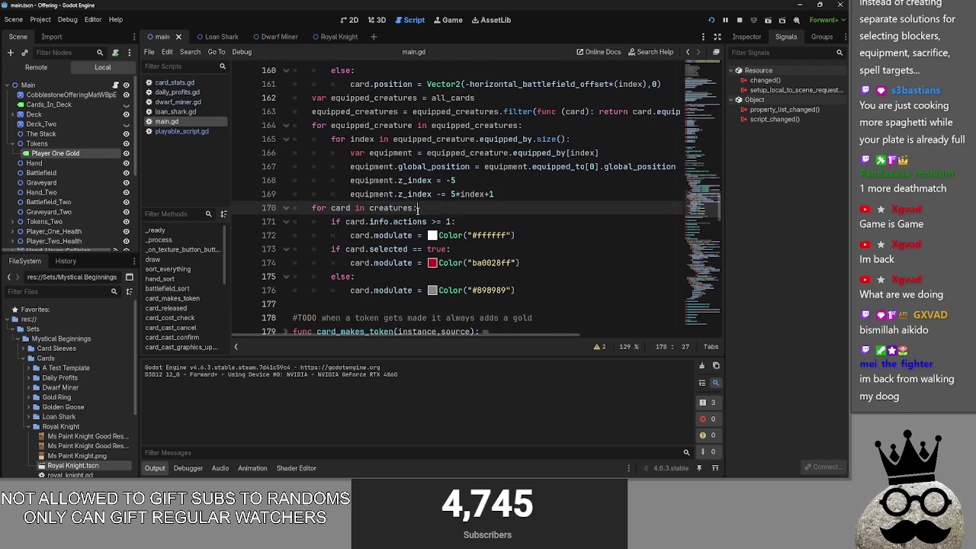
pyautogui.click(473, 222)
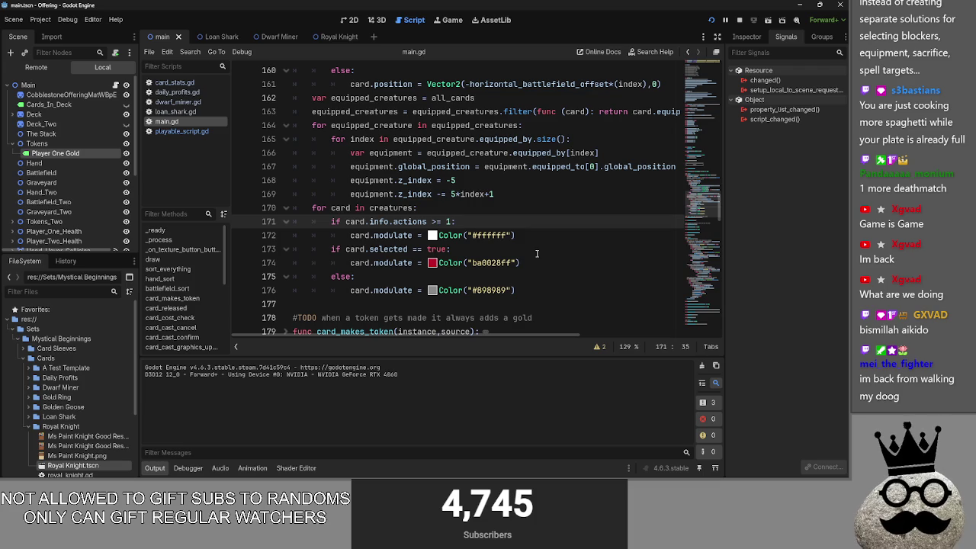
pyautogui.click(531, 248)
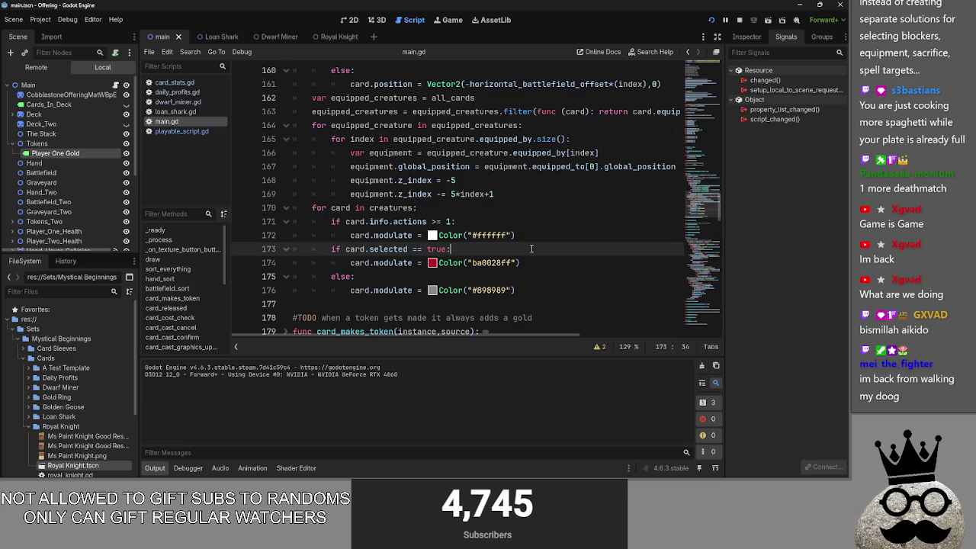
pyautogui.hotkey('alt', 'Tab')
pyautogui.click(488, 328)
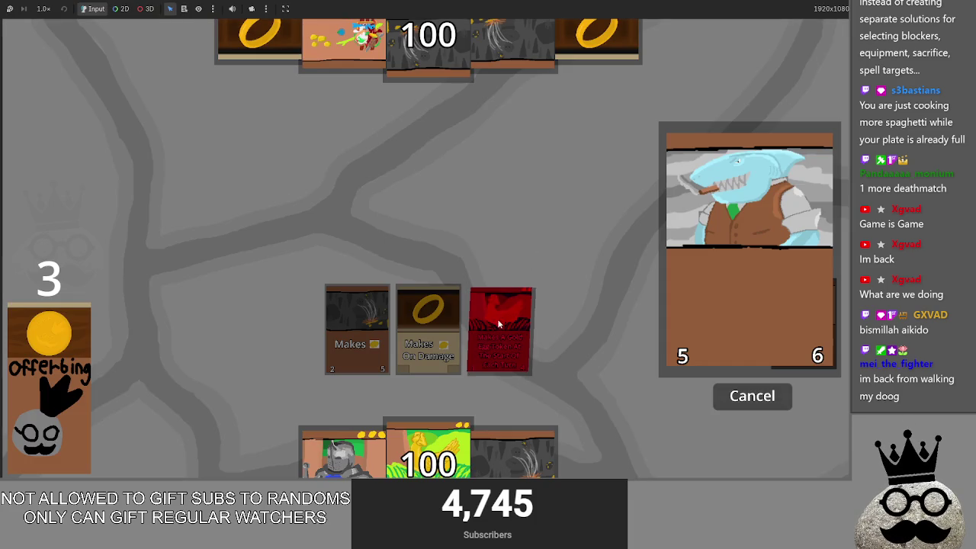
pyautogui.hotkey('alt', 'Tab')
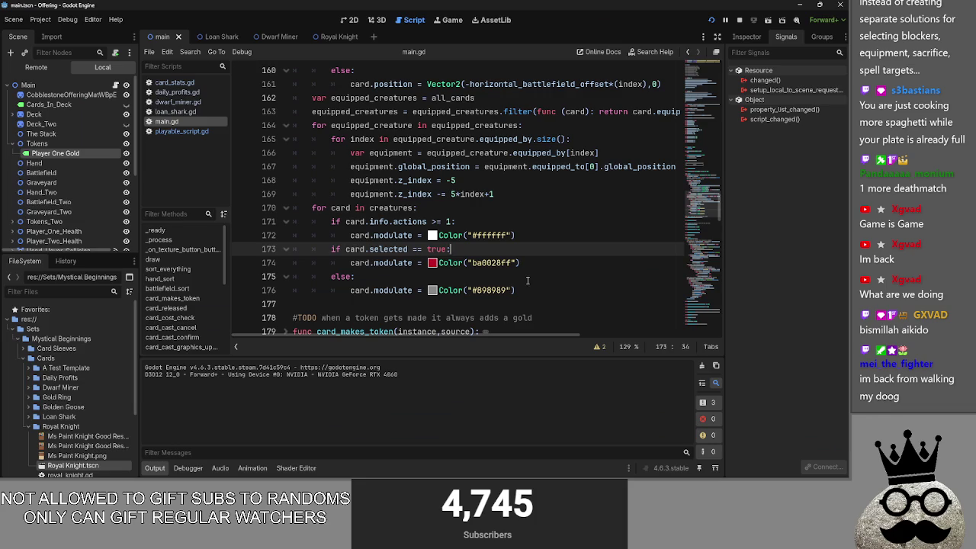
pyautogui.click(534, 235)
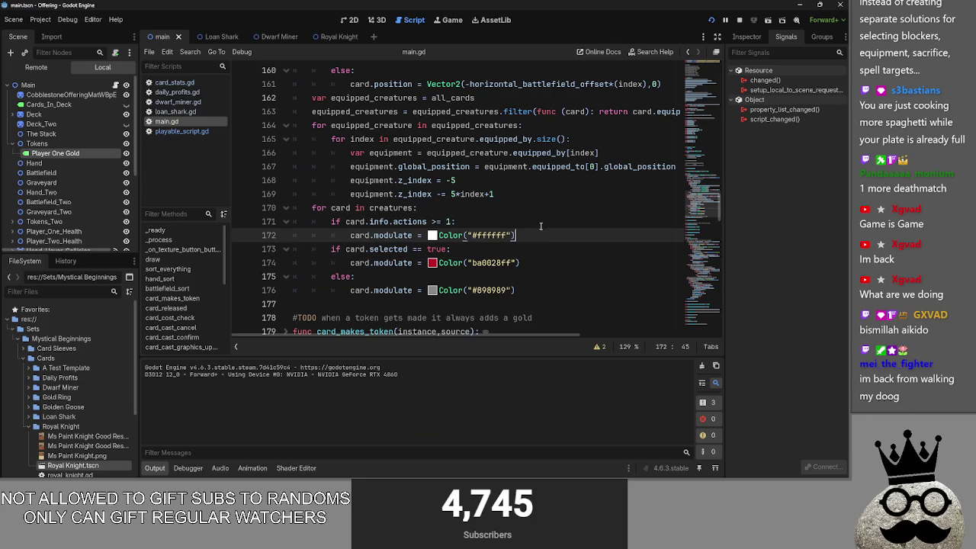
pyautogui.scroll(20, 534, 244)
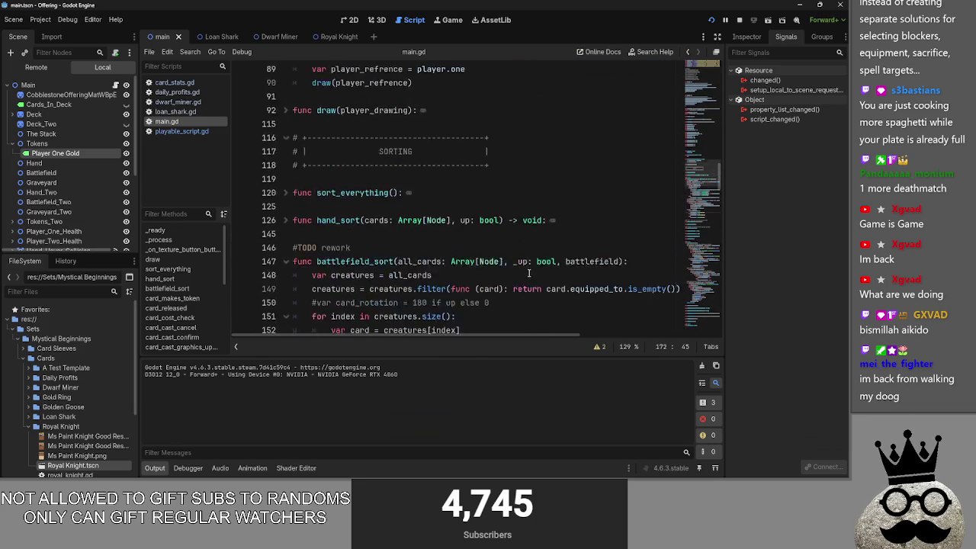
pyautogui.scroll(7, 529, 272)
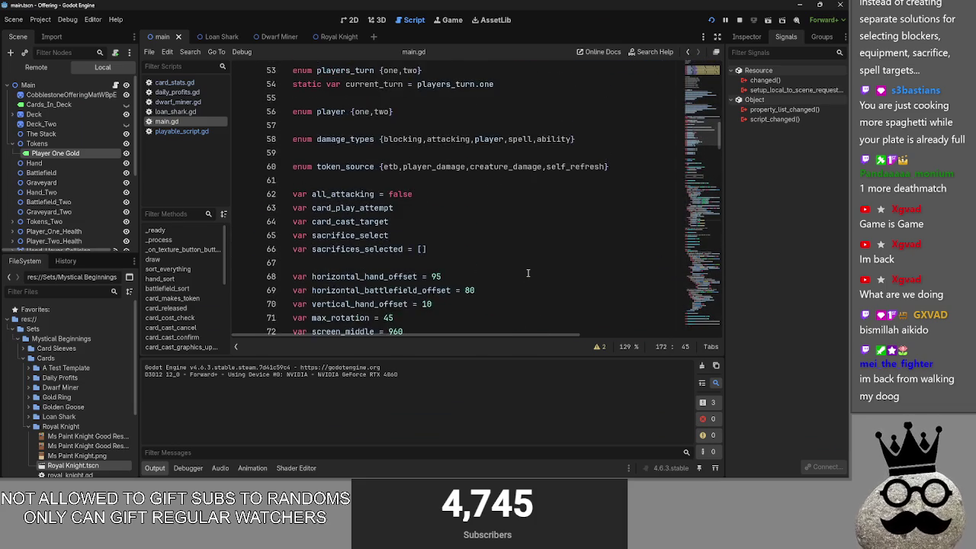
pyautogui.scroll(-6, 528, 272)
pyautogui.scroll(-20, 528, 272)
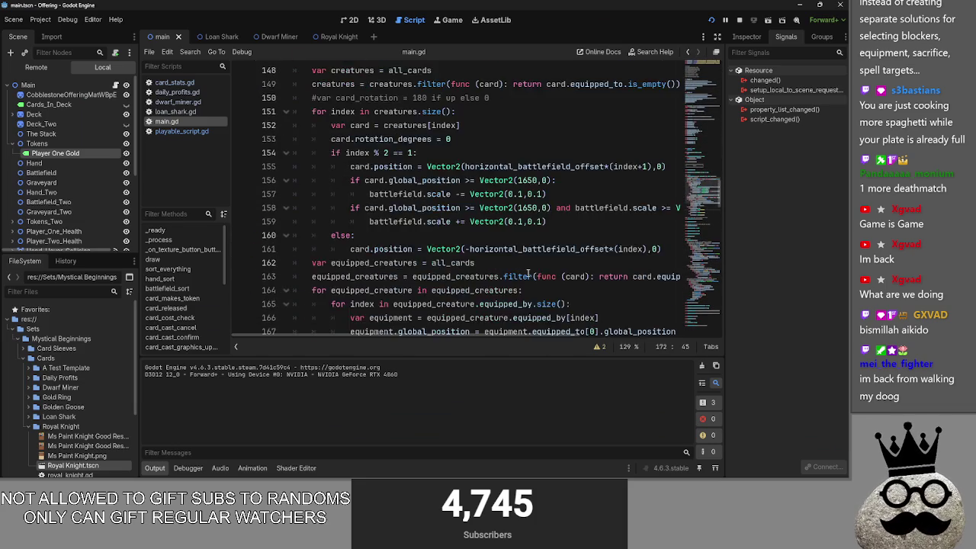
pyautogui.scroll(5, 527, 272)
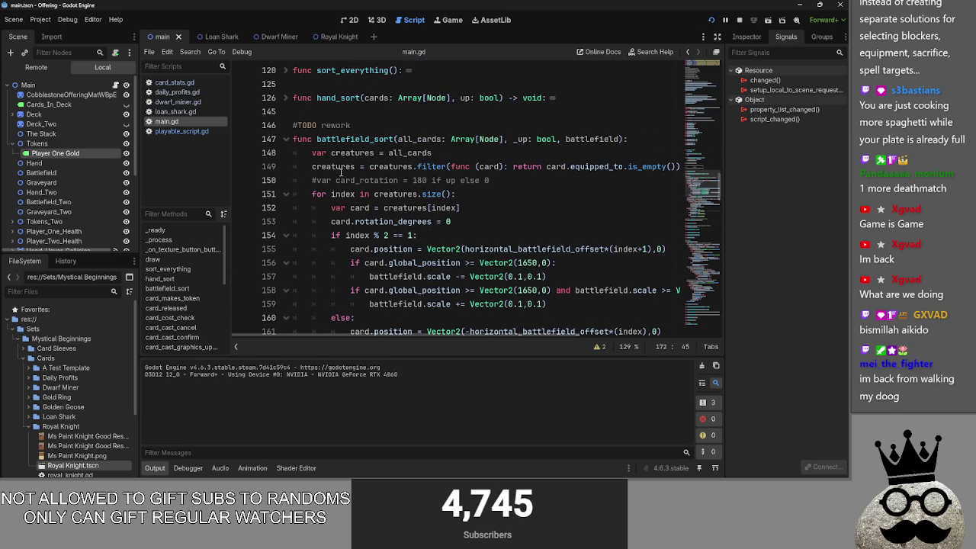
pyautogui.click(286, 139)
pyautogui.click(286, 139)
pyautogui.scroll(-6, 466, 243)
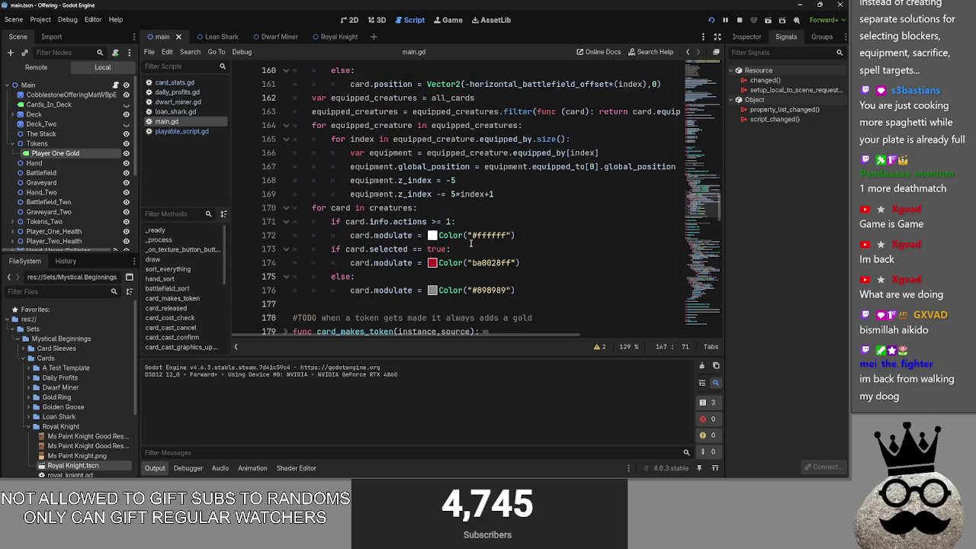
pyautogui.click(539, 235)
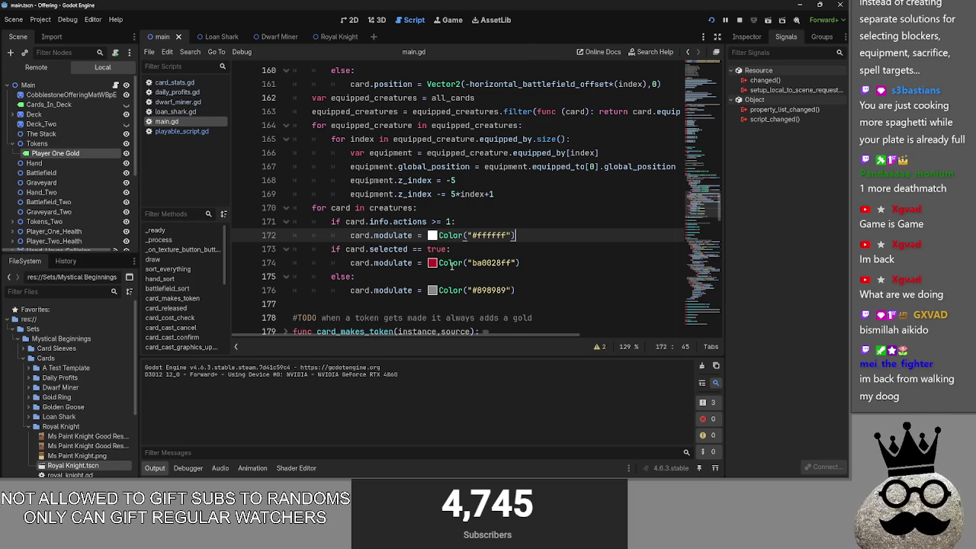
pyautogui.click(385, 262)
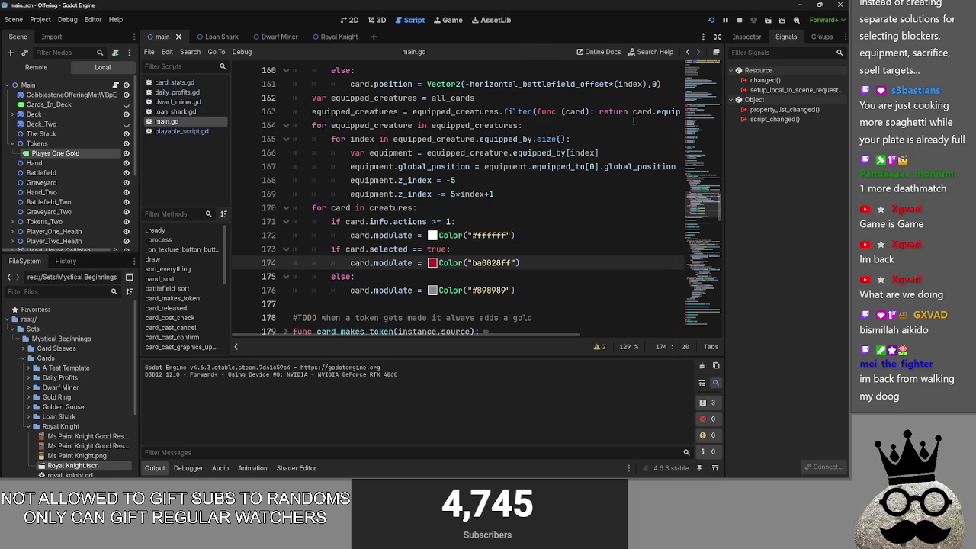
pyautogui.hotkey('alt', 'Tab')
pyautogui.click(514, 309)
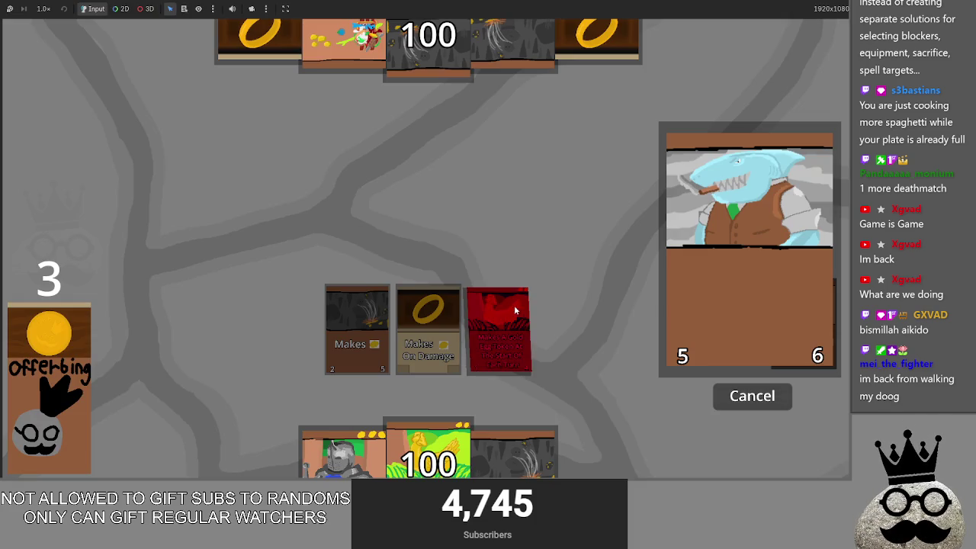
# Toggle the red selection tint on the third and leftmost battlefield cards, then return to main.gd
pyautogui.click(503, 343)
pyautogui.click(364, 338)
pyautogui.click(367, 338)
pyautogui.click(361, 328)
pyautogui.click(357, 315)
pyautogui.click(356, 321)
pyautogui.click(356, 320)
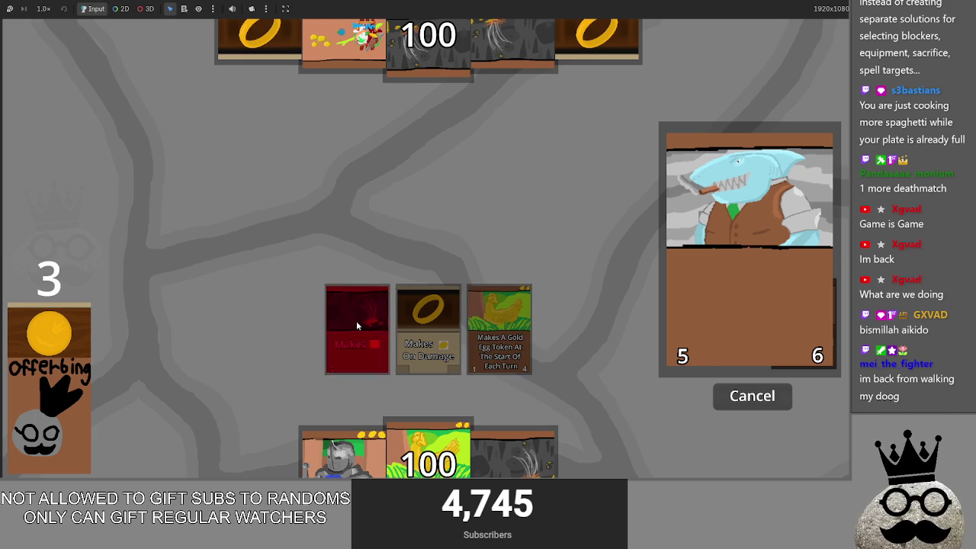
pyautogui.doubleClick(362, 328)
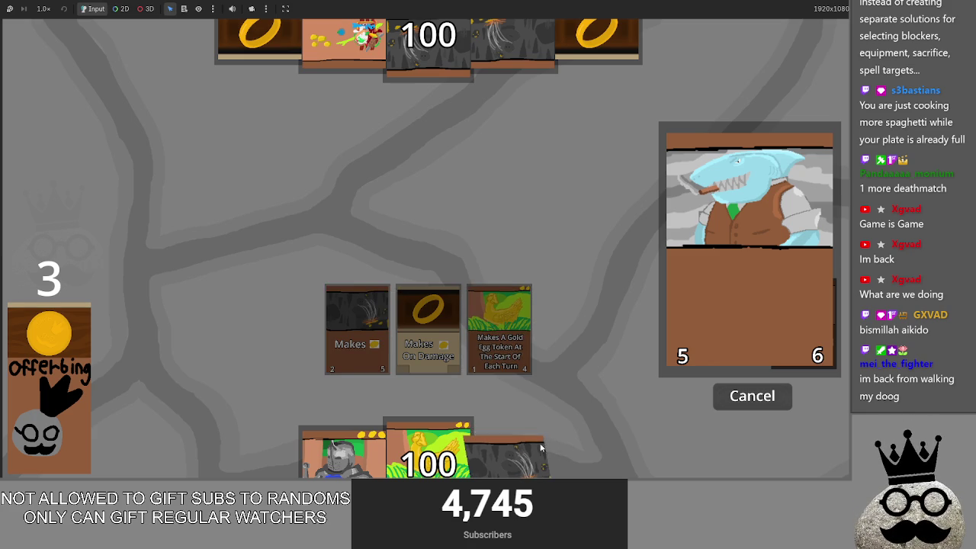
pyautogui.hotkey('alt', 'Tab')
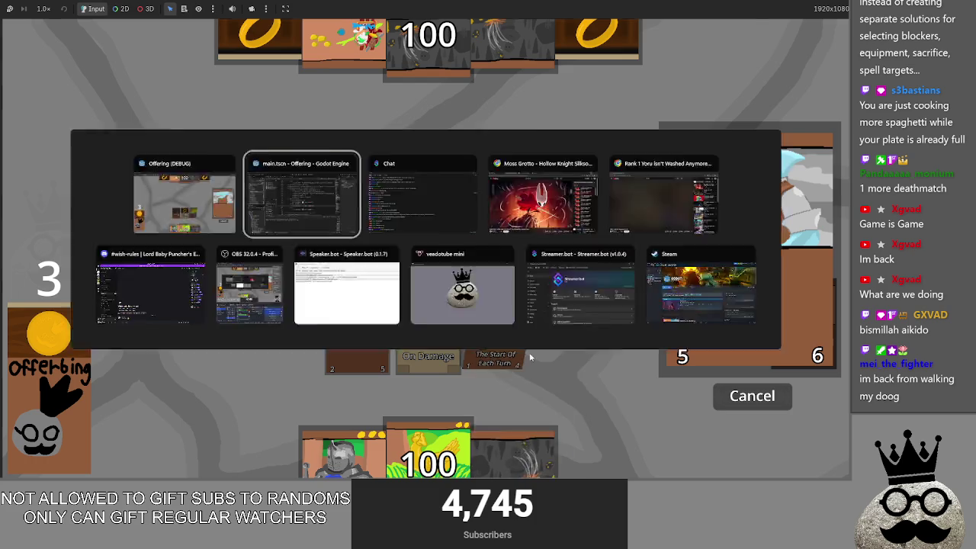
pyautogui.scroll(20, 473, 295)
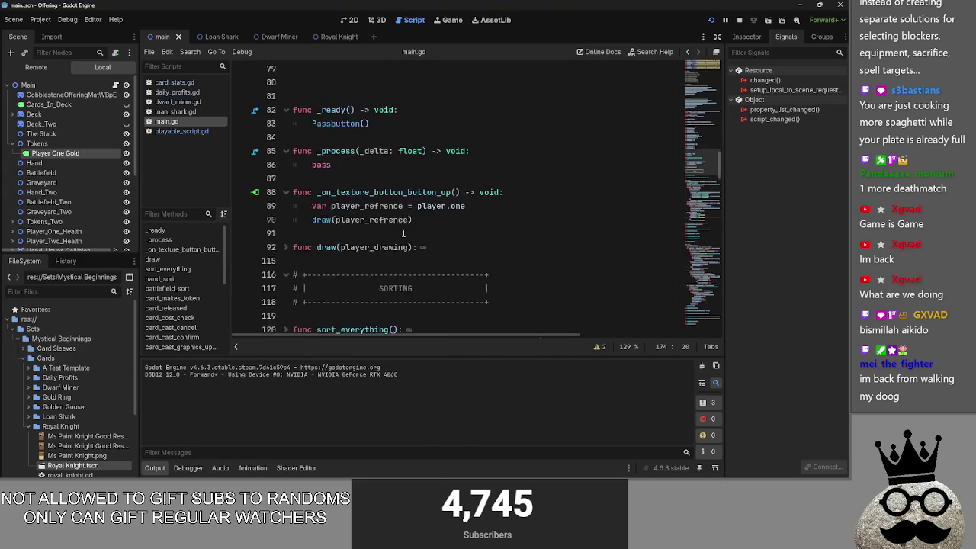
# Look over card_cast_target and all_attacking, glance at playable_script.gd, and return to main.gd
pyautogui.scroll(5, 403, 234)
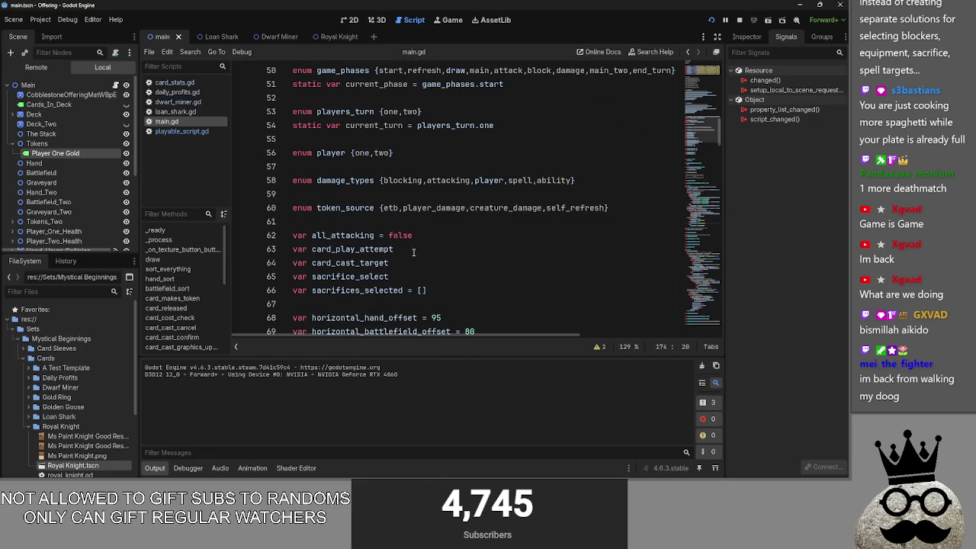
pyautogui.click(427, 267)
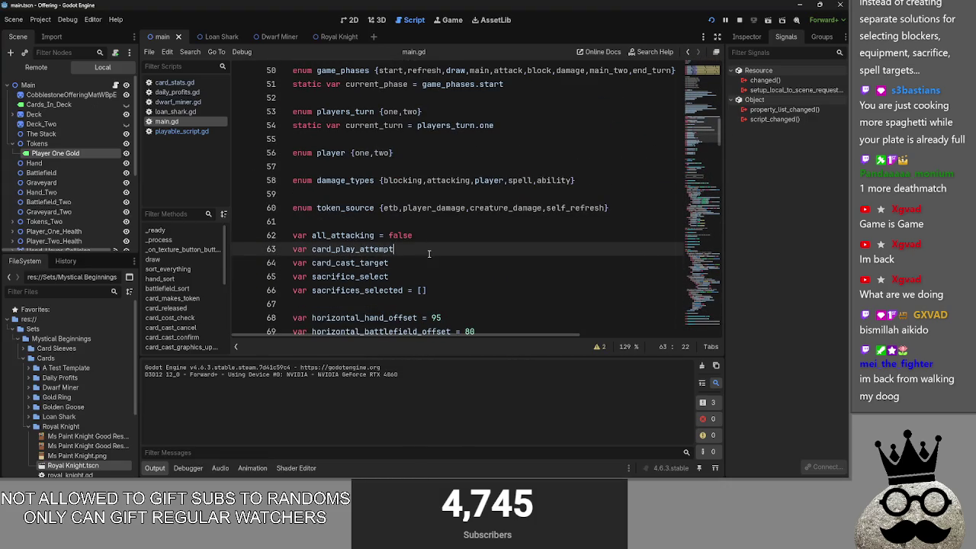
pyautogui.click(427, 236)
pyautogui.scroll(3, 404, 251)
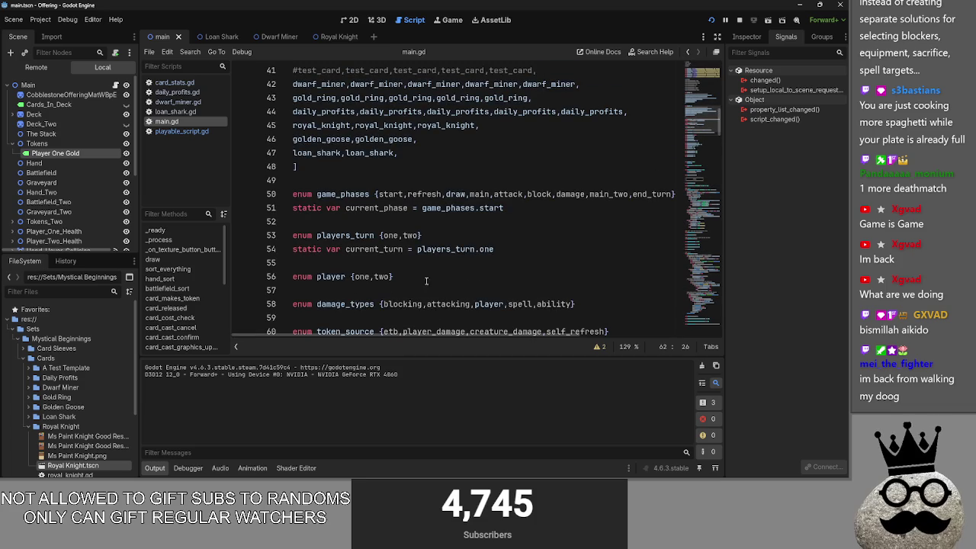
pyautogui.scroll(-4, 362, 276)
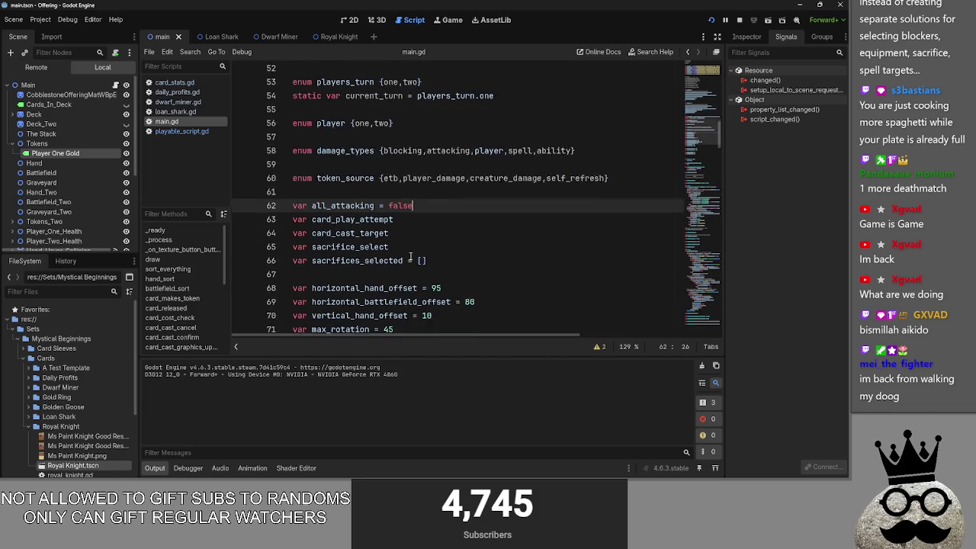
pyautogui.click(166, 132)
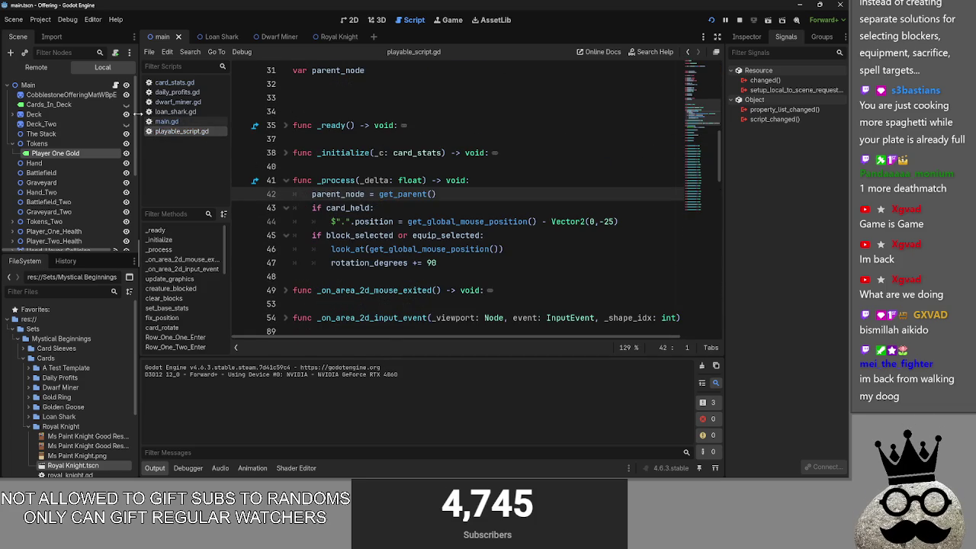
pyautogui.click(166, 122)
pyautogui.scroll(10, 439, 221)
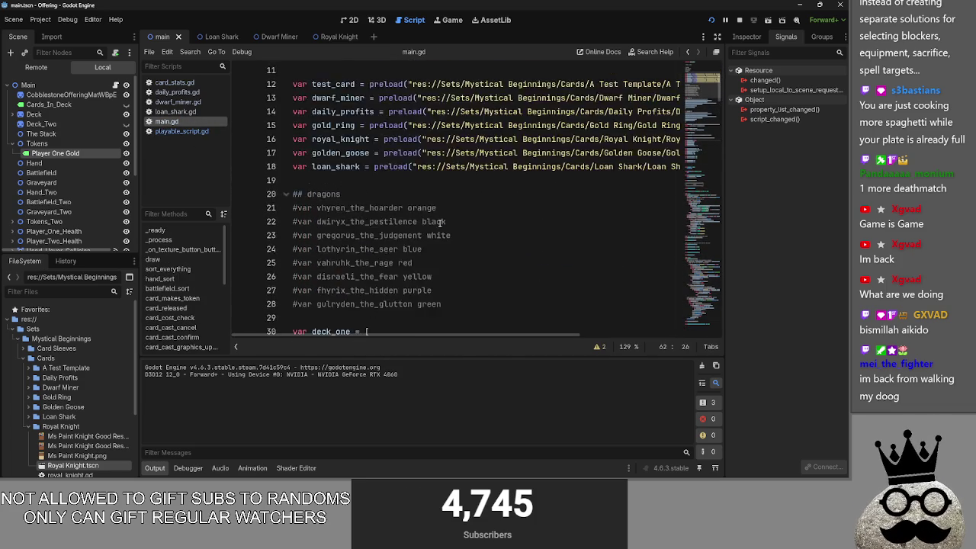
pyautogui.scroll(4, 439, 221)
pyautogui.scroll(-6, 439, 221)
pyautogui.scroll(-5, 439, 222)
pyautogui.scroll(10, 434, 206)
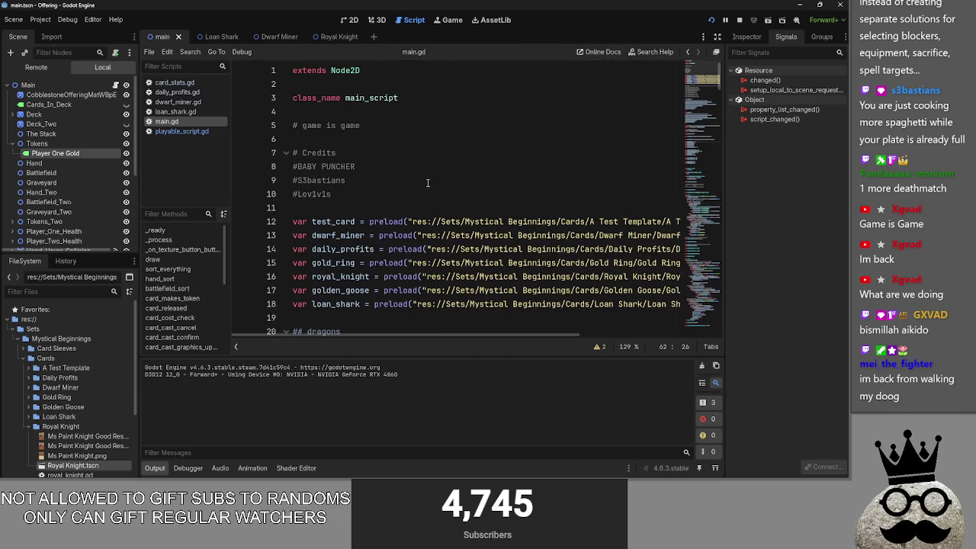
# Fix the credit lines' wording, adding 'mm' to the second and retyping 'ever' on the first
pyautogui.click(427, 194)
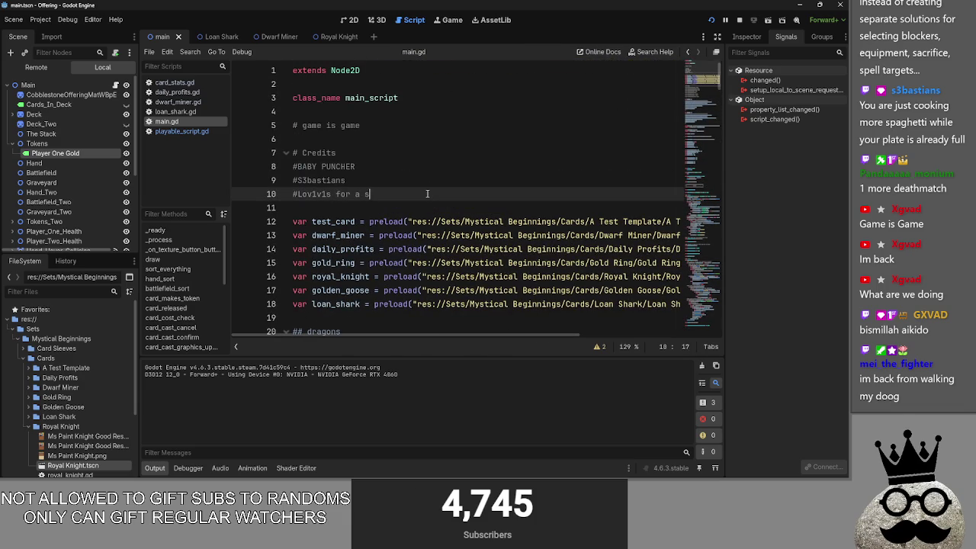
pyautogui.write('for a single button')
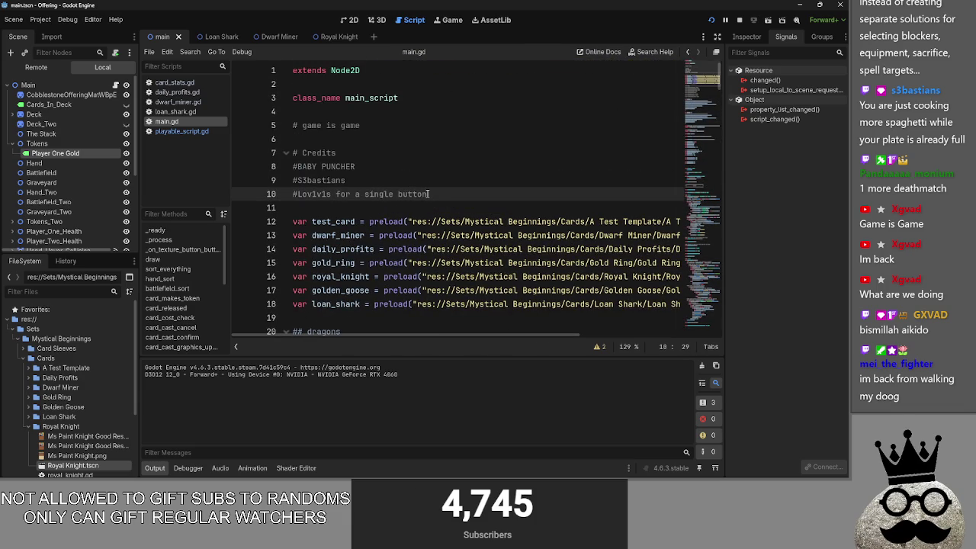
pyautogui.click(422, 181)
pyautogui.write('progra')
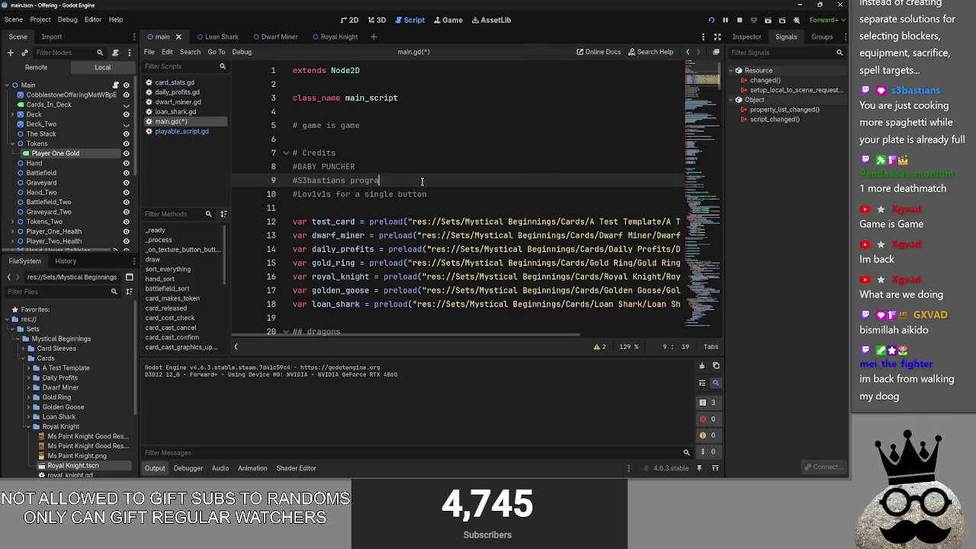
pyautogui.write('mming contributions')
pyautogui.click(430, 167)
pyautogui.write('verey')
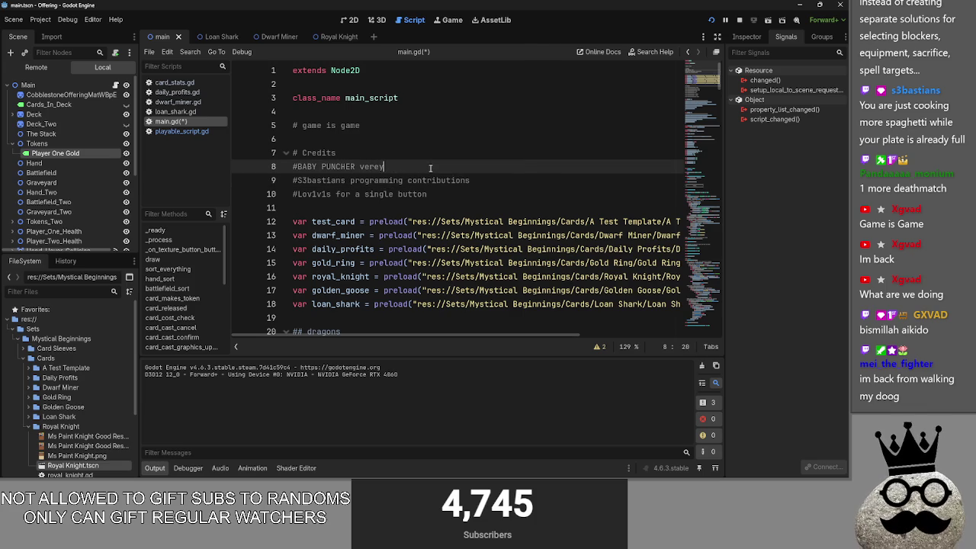
pyautogui.press('BackSpace')
pyautogui.press('BackSpace')
pyautogui.press('BackSpace')
pyautogui.write('ever')
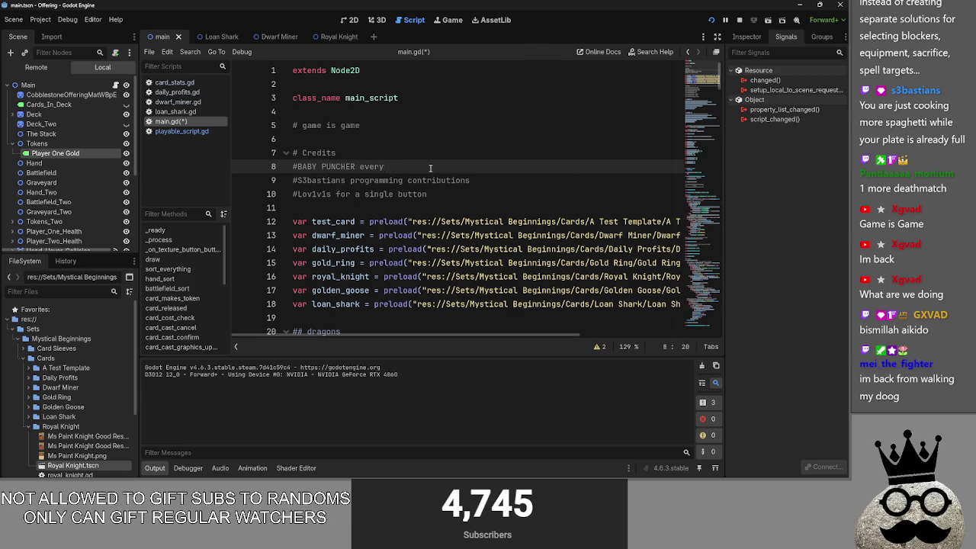
pyautogui.click(459, 208)
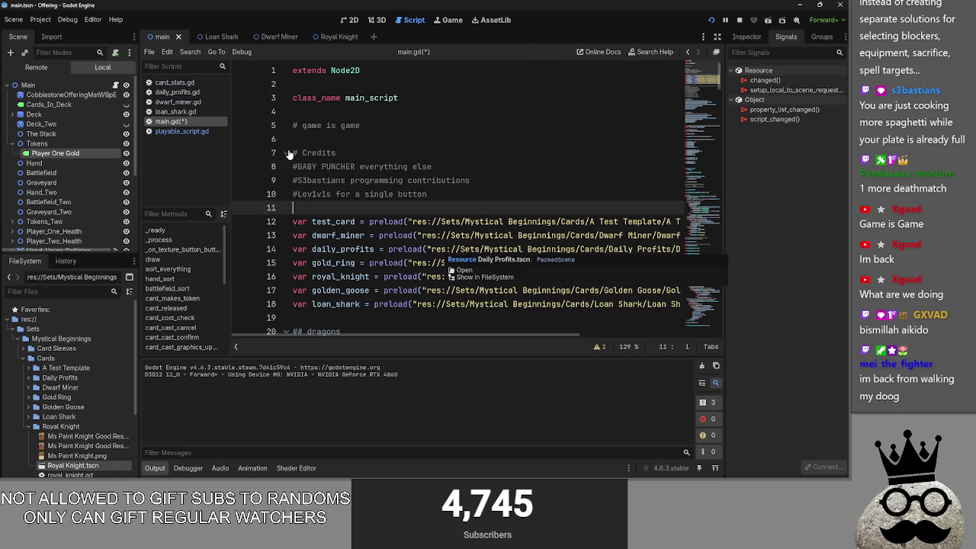
pyautogui.scroll(-10, 395, 259)
pyautogui.scroll(9, 396, 259)
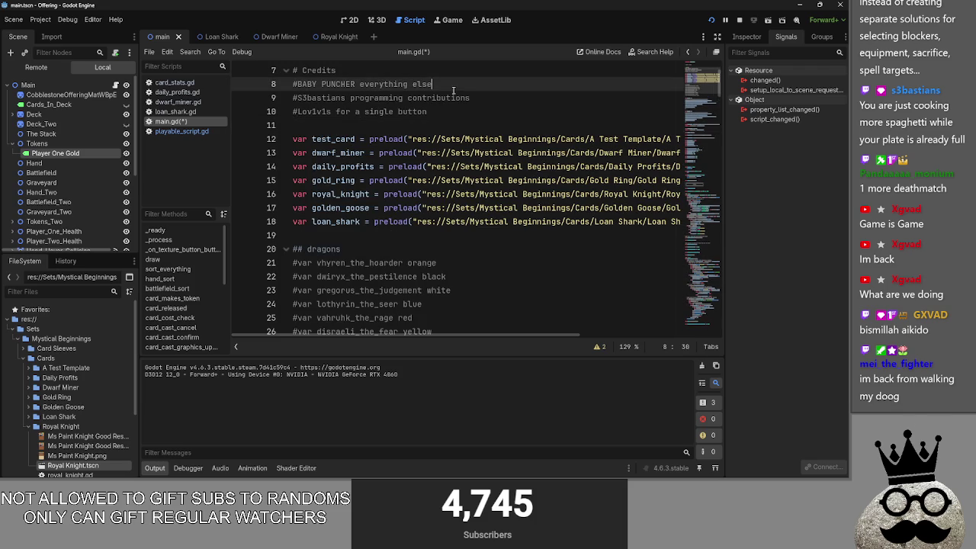
# Move the BABY PUNCHER credit line and tidy the leftover line breaks in # Credits
pyautogui.moveTo(432, 84); pyautogui.dragTo(293, 84)
pyautogui.moveTo(358, 83); pyautogui.dragTo(428, 111)
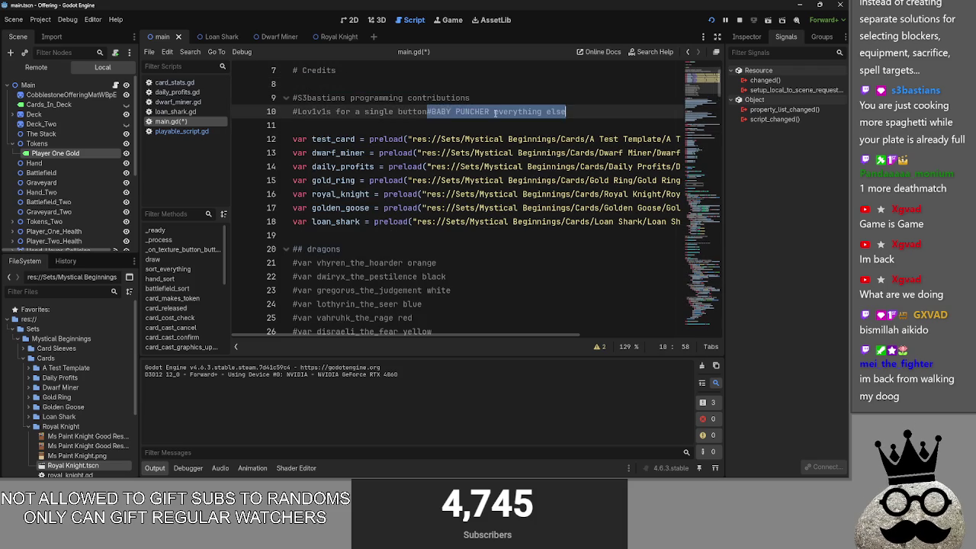
pyautogui.press('Return')
pyautogui.click(294, 84)
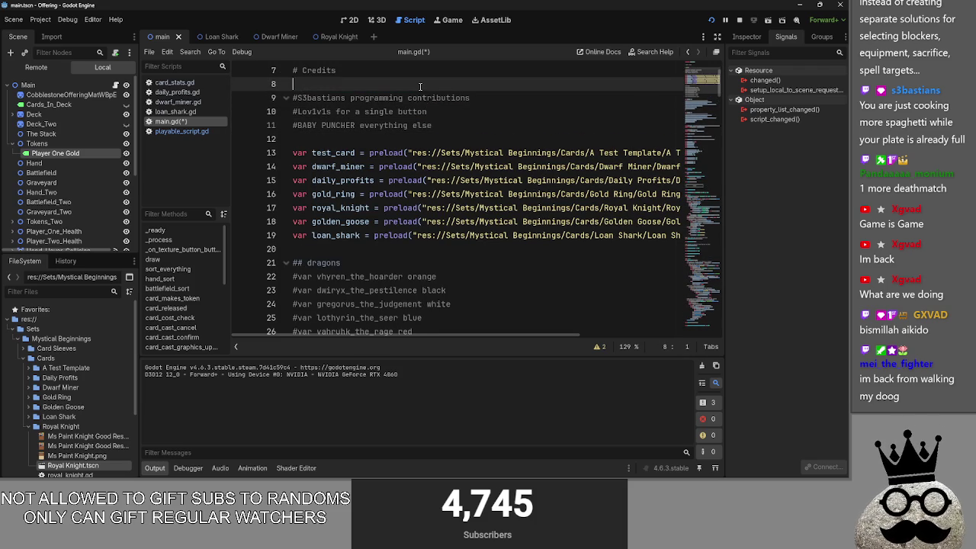
pyautogui.press('BackSpace')
# Fold and unfold # Credits, then change 'else' in the BABY PUNCHER credit to 'besides a single button'
pyautogui.click(287, 73)
pyautogui.scroll(-6, 297, 114)
pyautogui.scroll(9, 312, 158)
pyautogui.click(287, 152)
pyautogui.click(456, 194)
pyautogui.hotkey('alt', 'Up')
pyautogui.hotkey('alt', 'Up')
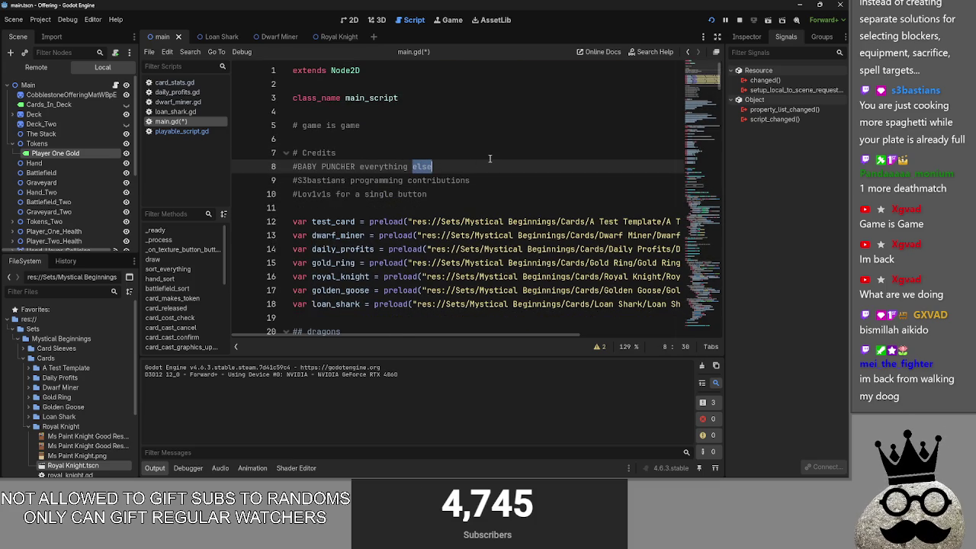
pyautogui.write('besides a single button')
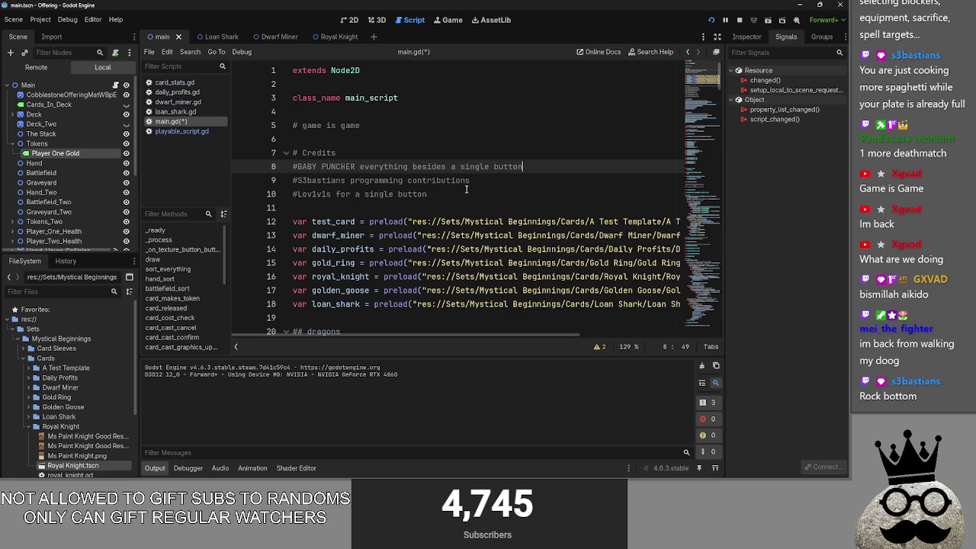
# Fold the # Credits and ## dragons sections of main.gd
pyautogui.click(286, 153)
pyautogui.scroll(-4, 418, 216)
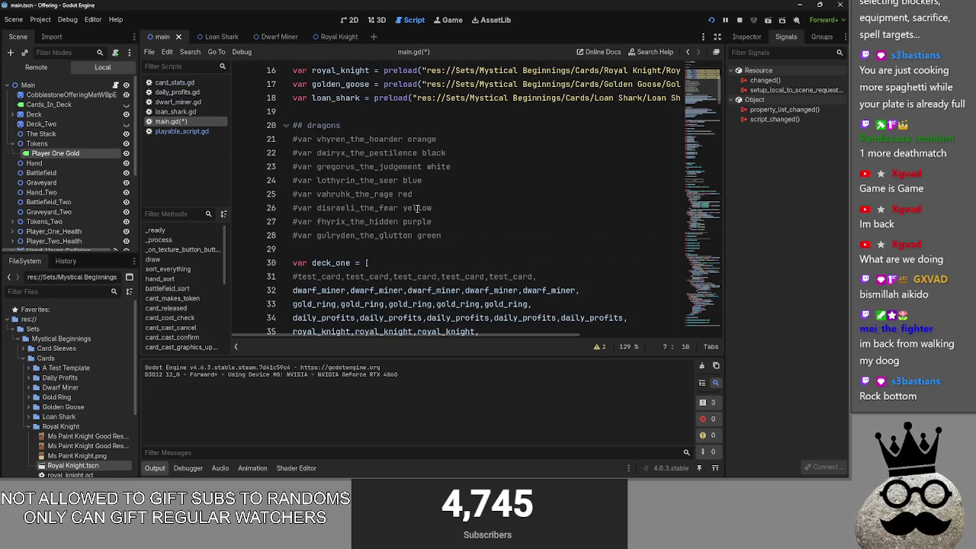
pyautogui.click(286, 125)
pyautogui.click(288, 139)
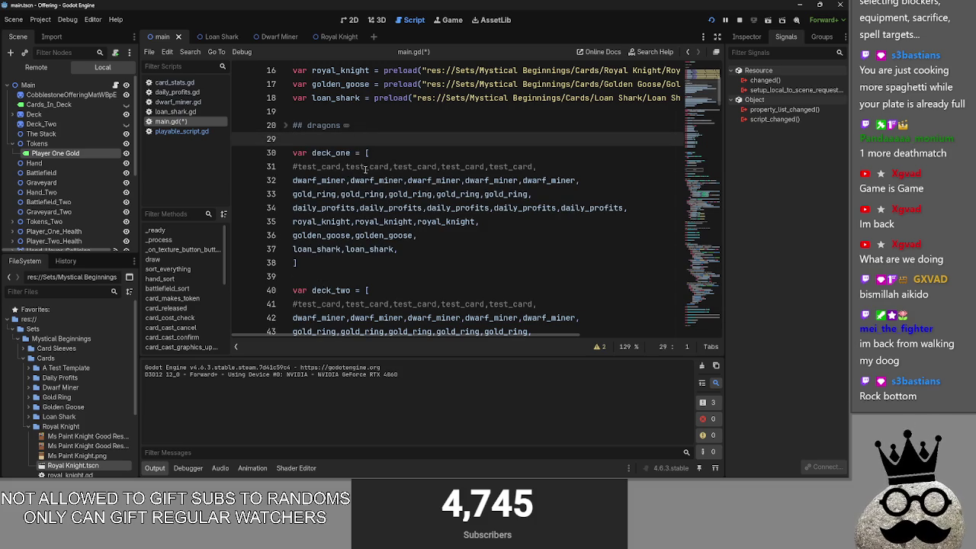
pyautogui.scroll(-5, 363, 172)
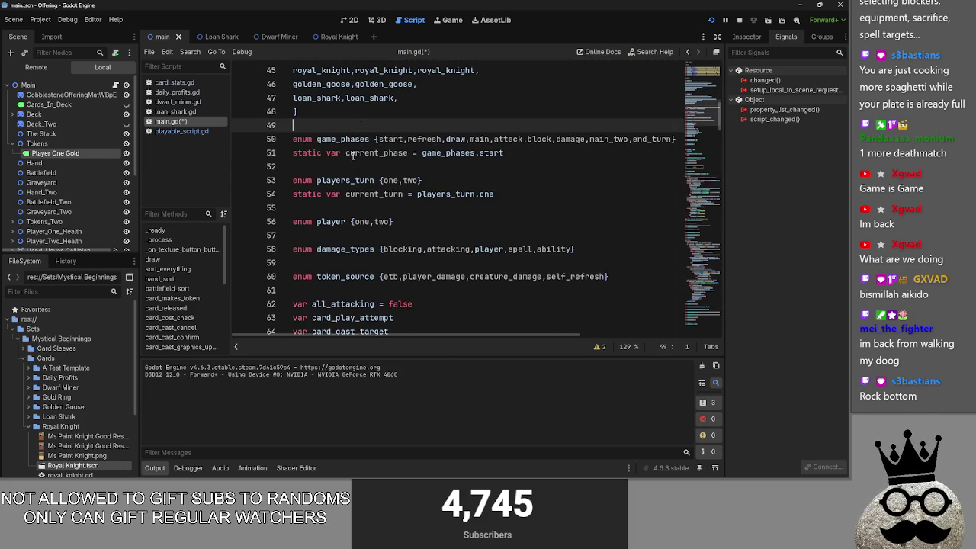
# Inspect current_phase on line 51 and current_turn on line 54, then open playable_script.gd
pyautogui.doubleClick(305, 153)
pyautogui.doubleClick(376, 152)
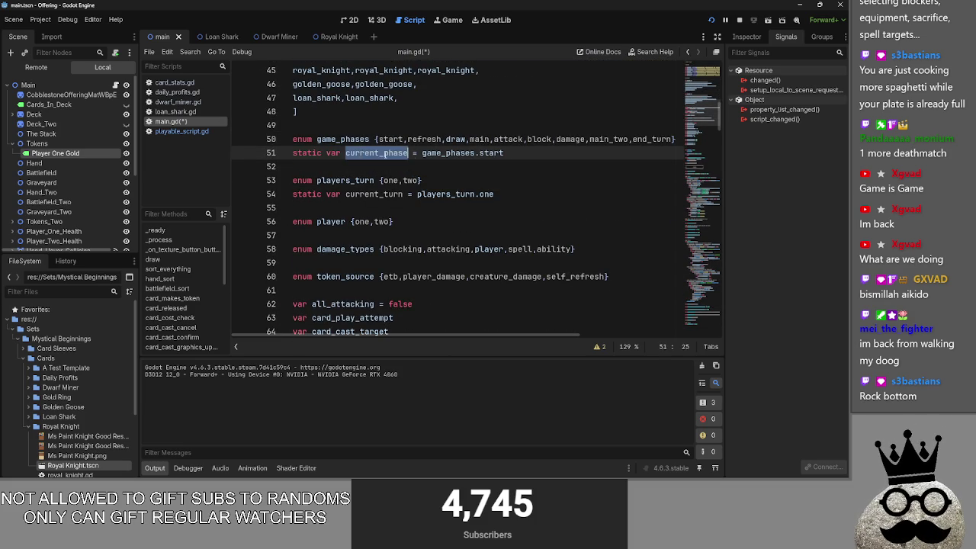
pyautogui.click(431, 166)
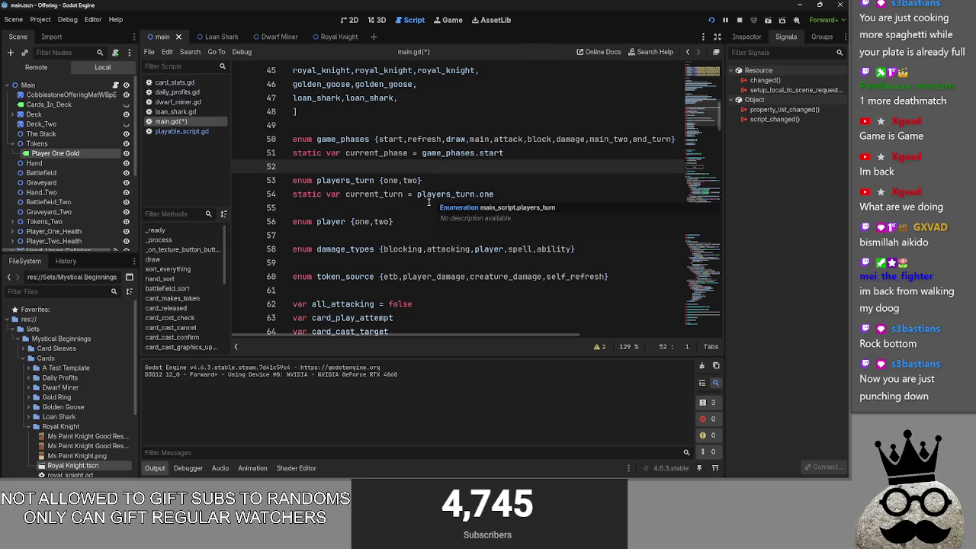
pyautogui.click(428, 202)
pyautogui.doubleClick(305, 194)
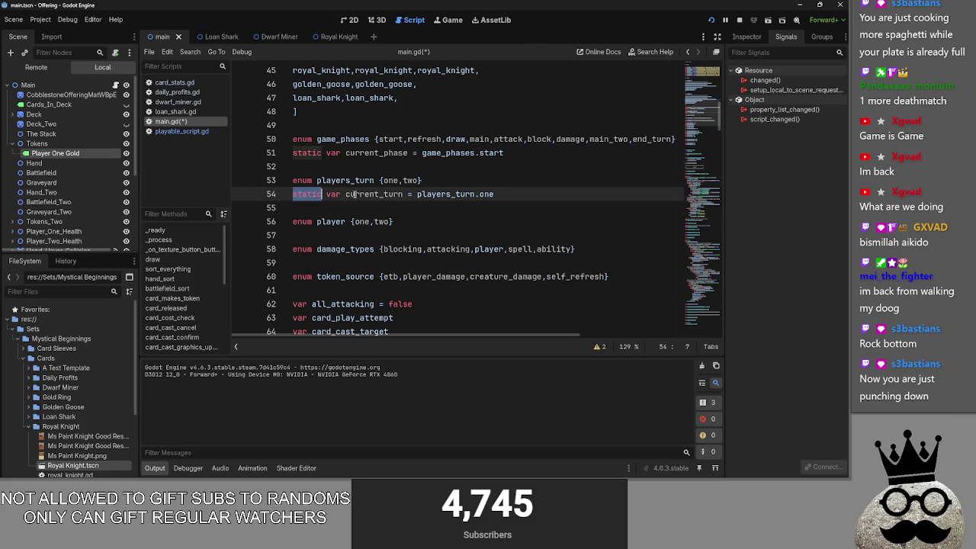
pyautogui.doubleClick(373, 194)
pyautogui.click(175, 133)
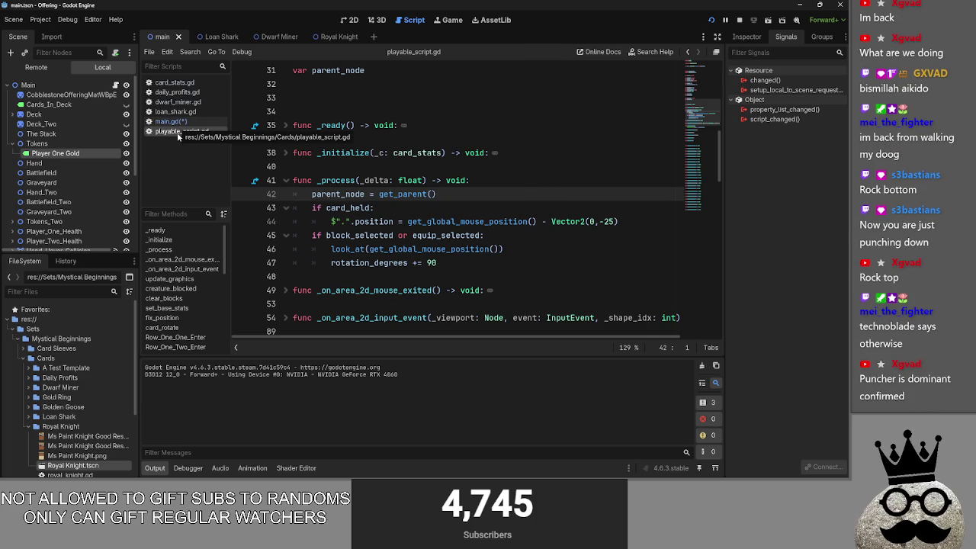
# Browse playable_script.gd around lines 33–40 after dismissing its options menu
pyautogui.rightClick(177, 136)
pyautogui.click(369, 173)
pyautogui.press('Up')
pyautogui.press('Up')
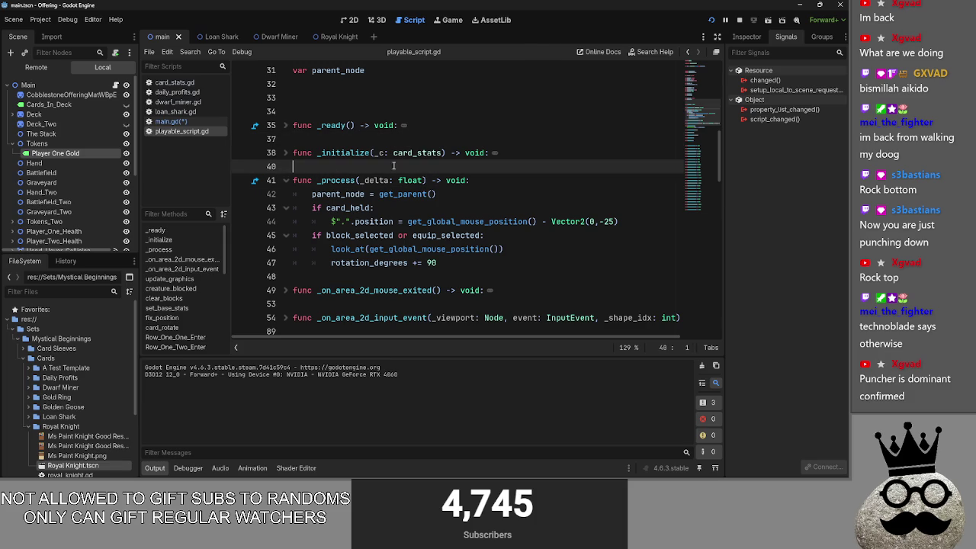
pyautogui.click(373, 168)
pyautogui.click(373, 138)
pyautogui.click(368, 165)
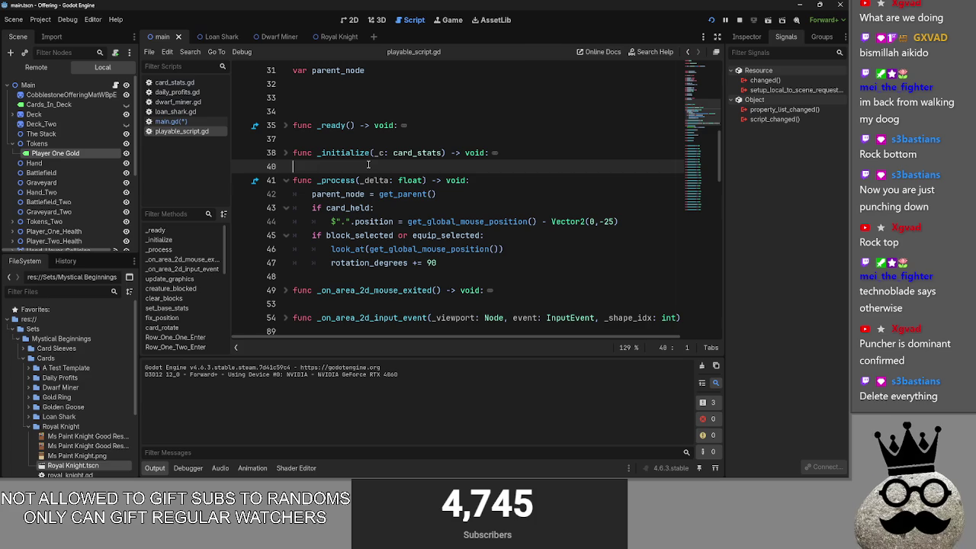
pyautogui.press('Up')
pyautogui.press('Up')
pyautogui.press('Up')
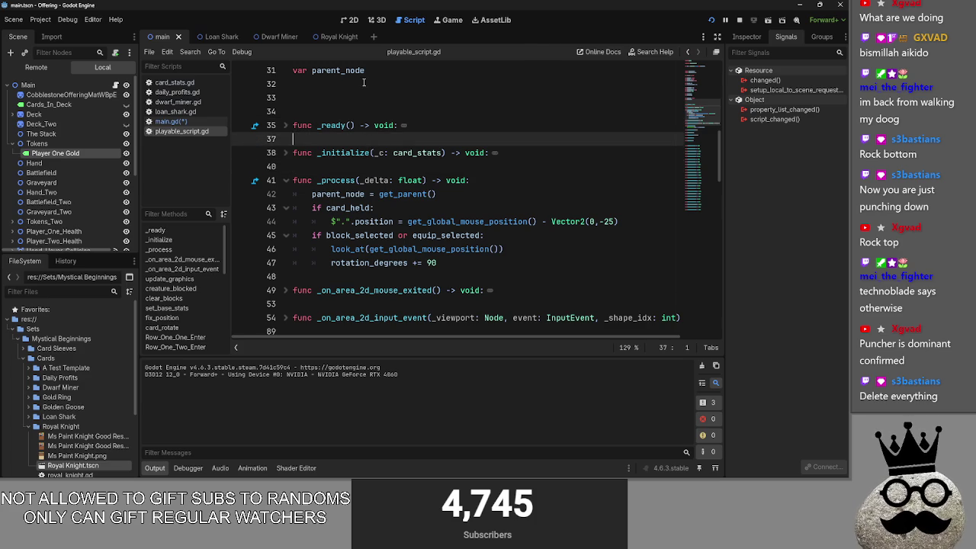
pyautogui.scroll(1, 369, 207)
pyautogui.scroll(2, 369, 207)
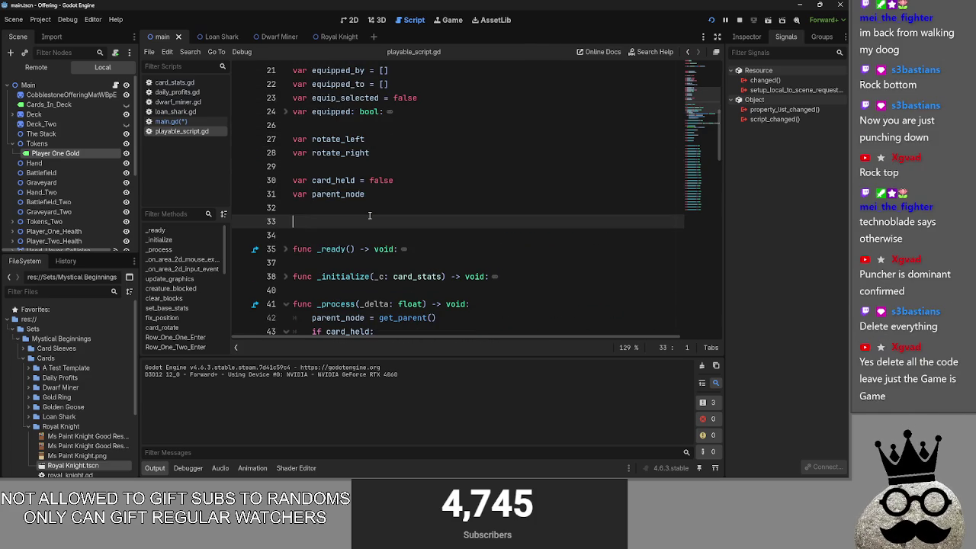
pyautogui.scroll(-1, 370, 215)
# Back in main.gd, open and close the preload documentation, then select all of the script
pyautogui.hotkey('alt', 'Left')
pyautogui.scroll(5, 391, 221)
pyautogui.scroll(10, 391, 221)
pyautogui.keyDown('ctrl'); pyautogui.click(386, 219); pyautogui.keyUp('ctrl')
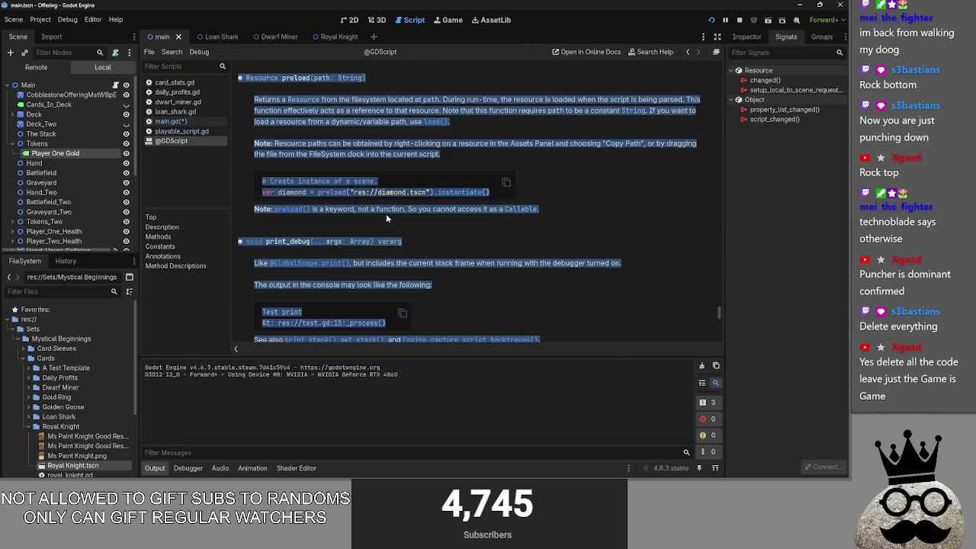
pyautogui.rightClick(183, 143)
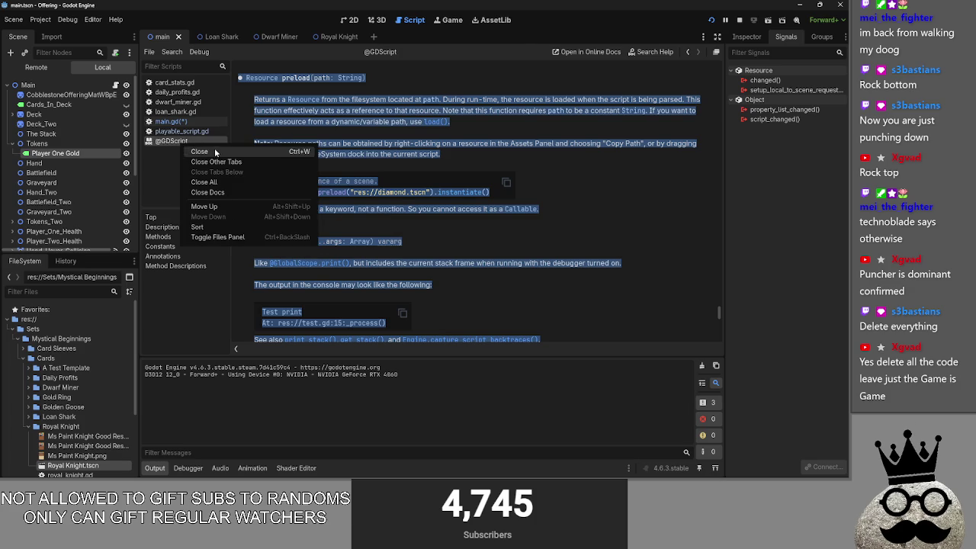
pyautogui.click(206, 154)
pyautogui.click(180, 131)
pyautogui.click(171, 121)
pyautogui.click(383, 152)
pyautogui.hotkey('ctrl', 'a')
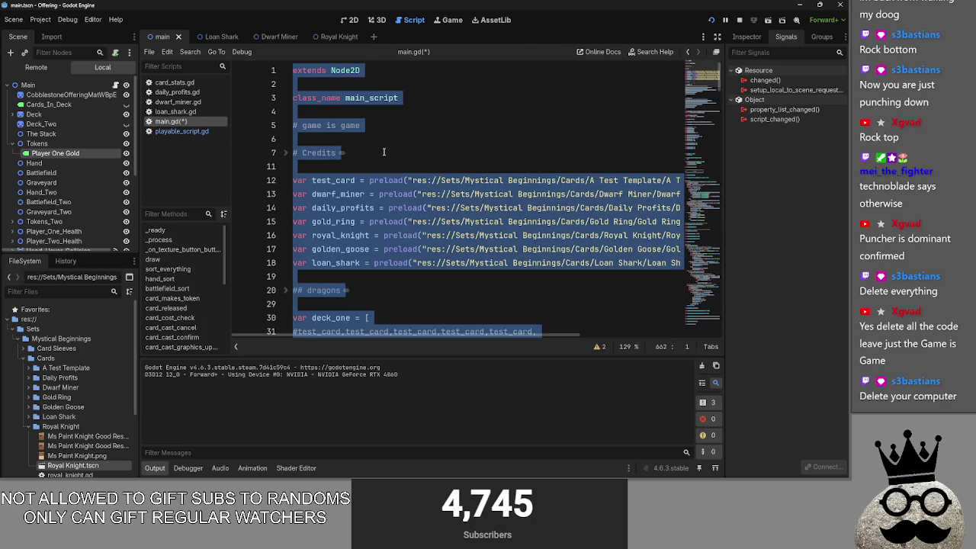
# Delete all of main.gd's code, leaving a '# game is game' comment and 'var game'
pyautogui.press('BackSpace')
pyautogui.write('# game is game')
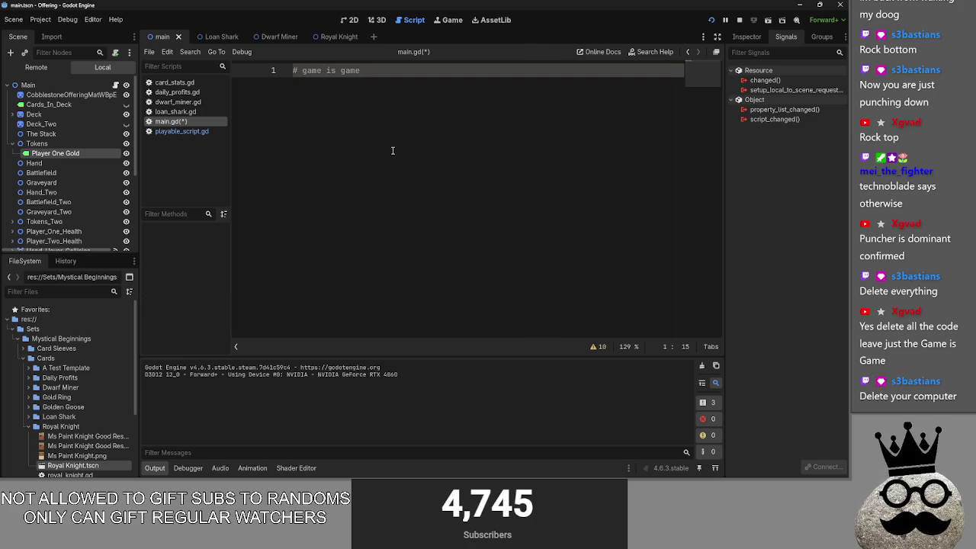
pyautogui.press('Return')
pyautogui.press('Return')
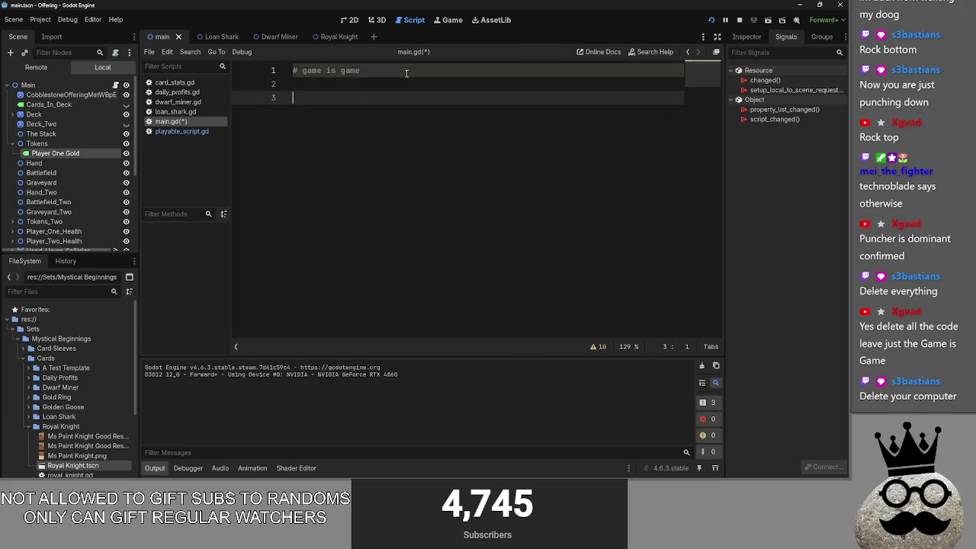
pyautogui.write('var game')
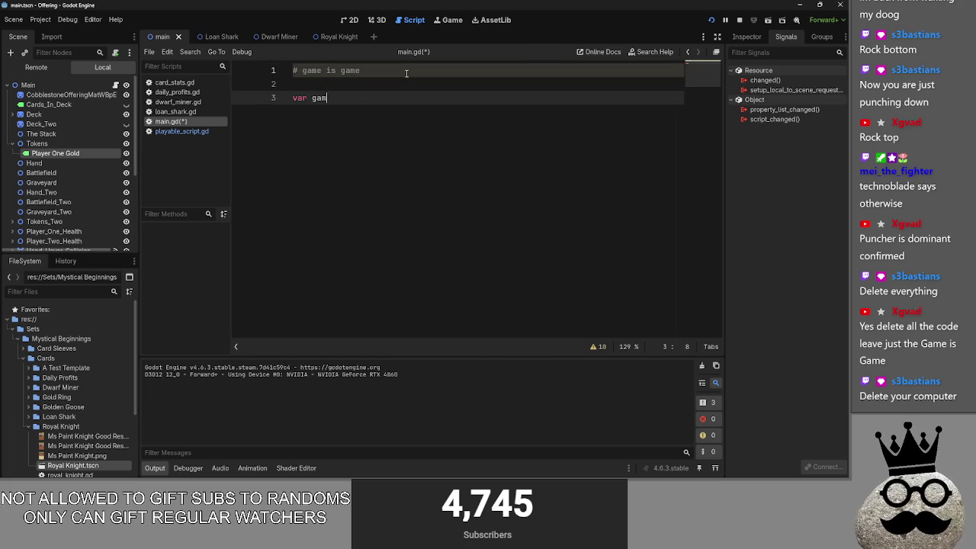
pyautogui.press('Return')
pyautogui.press('Return')
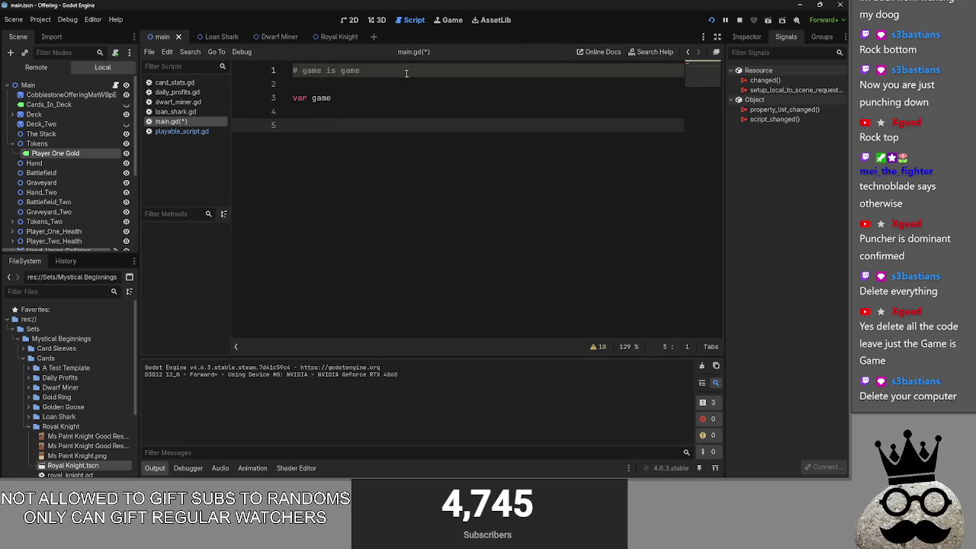
# Start writing a ready() function that assigns game, then erase it again
pyautogui.write('func rad')
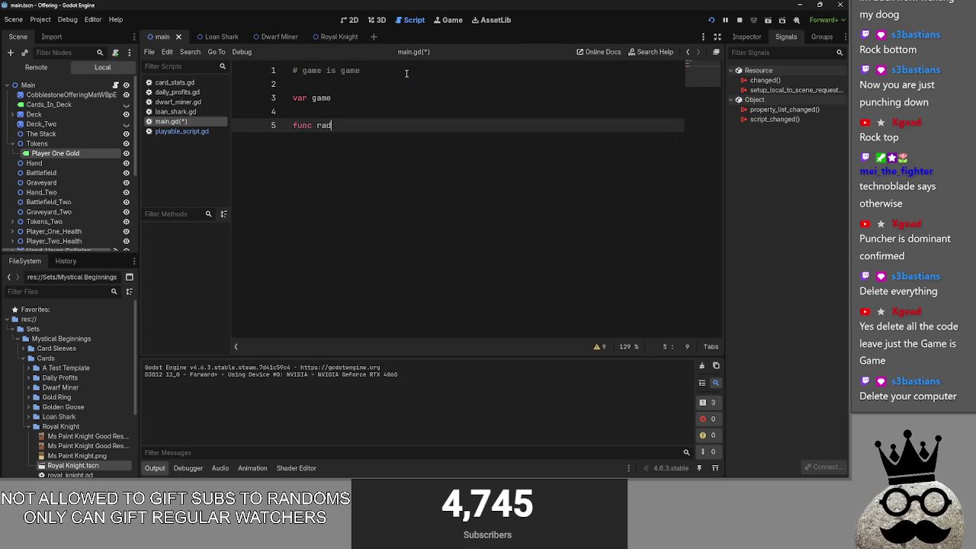
pyautogui.press('BackSpace')
pyautogui.press('BackSpace')
pyautogui.write('eady')
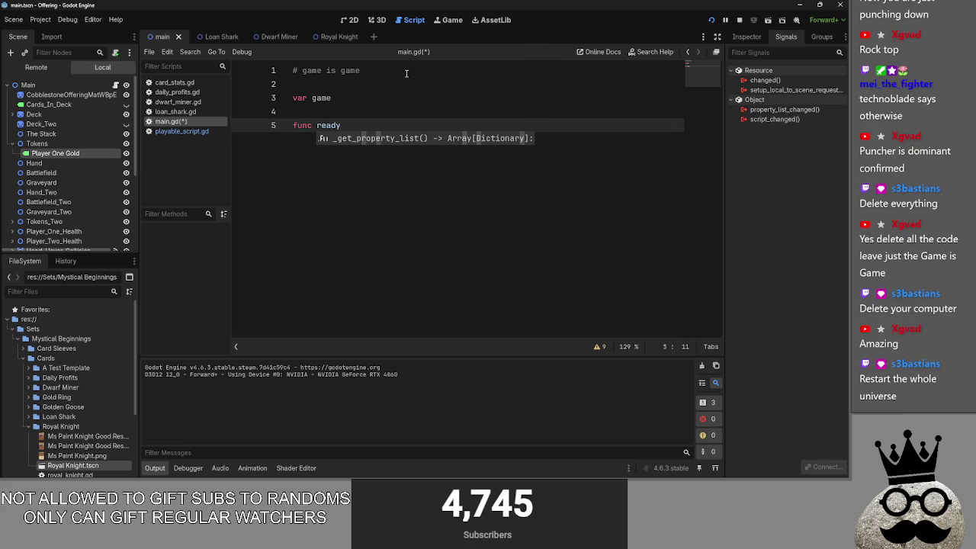
pyautogui.press('BackSpace')
pyautogui.press('BackSpace')
pyautogui.press('BackSpace')
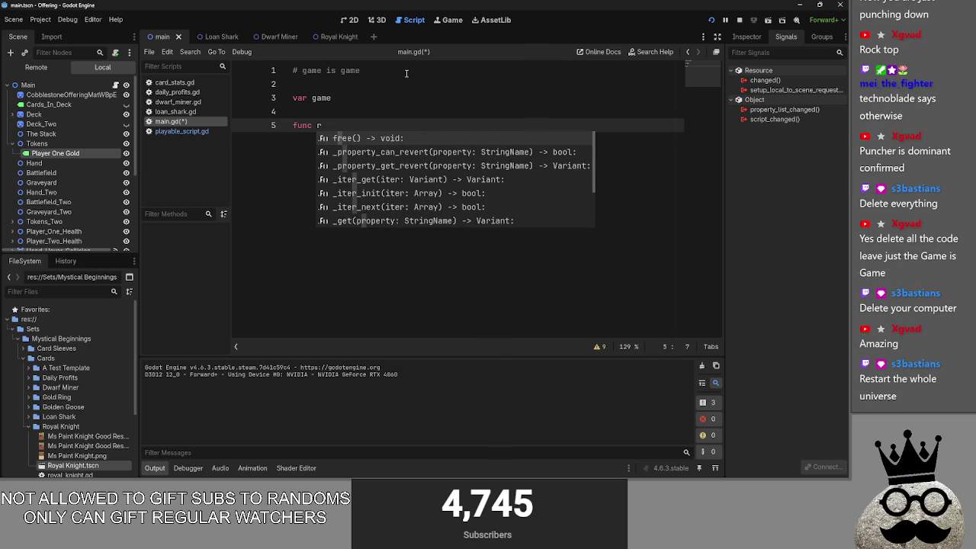
pyautogui.write('eady')
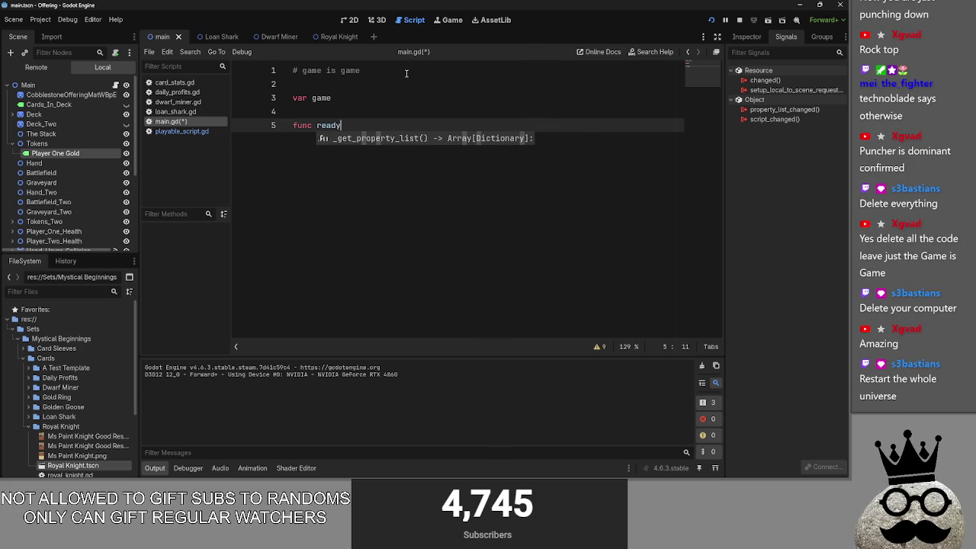
pyautogui.write('():')
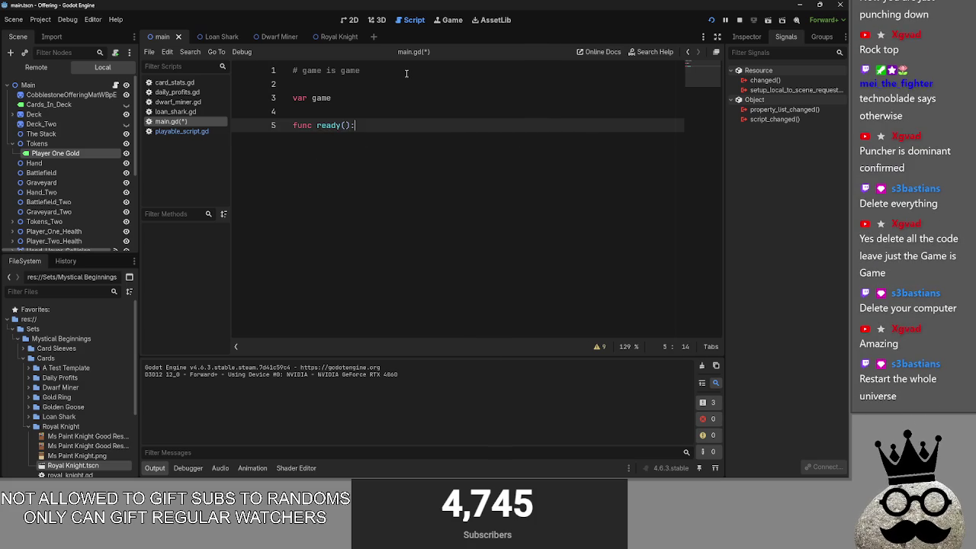
pyautogui.press('Return')
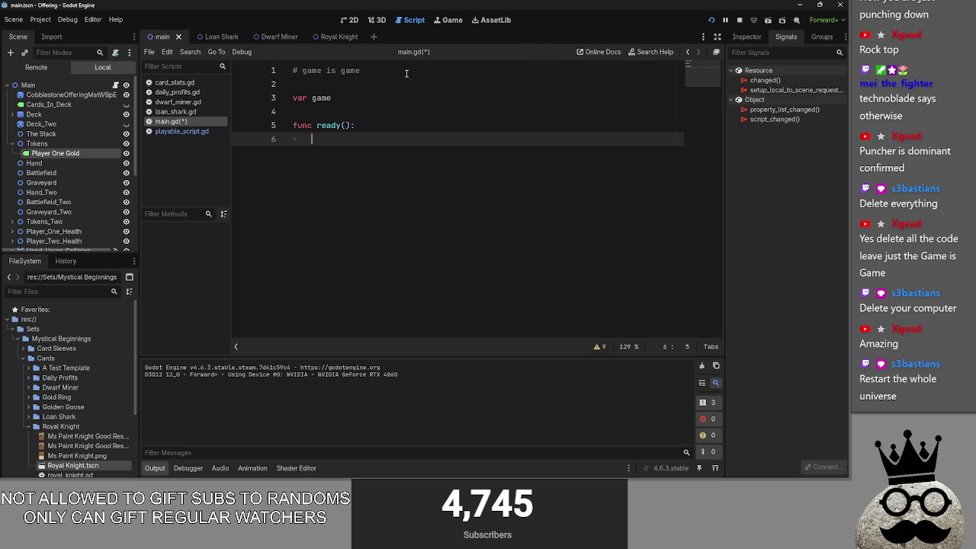
pyautogui.write('va')
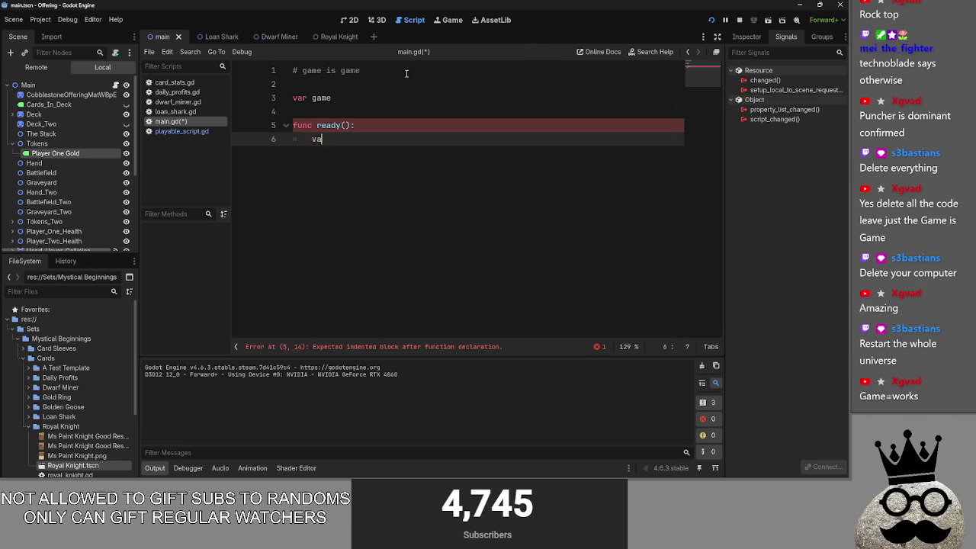
pyautogui.write(' =')
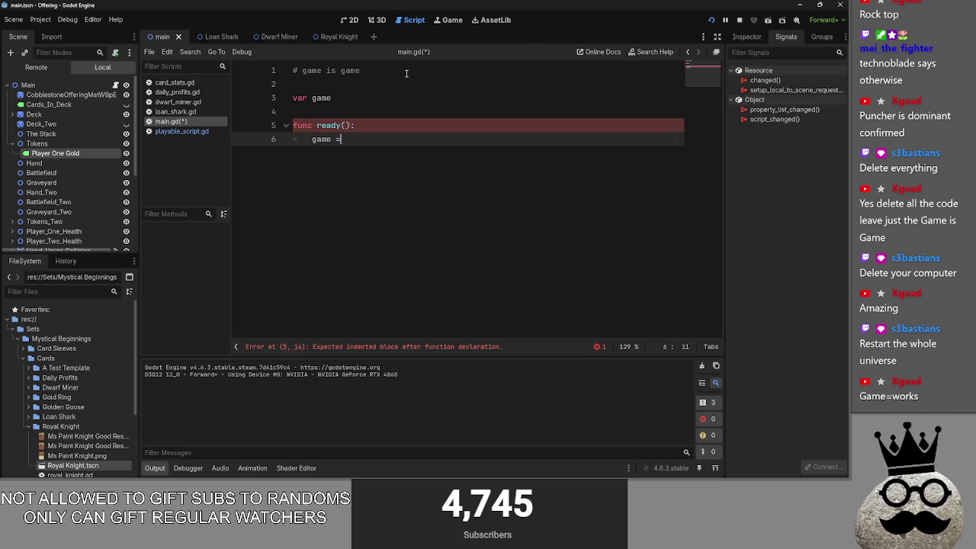
pyautogui.write(' work')
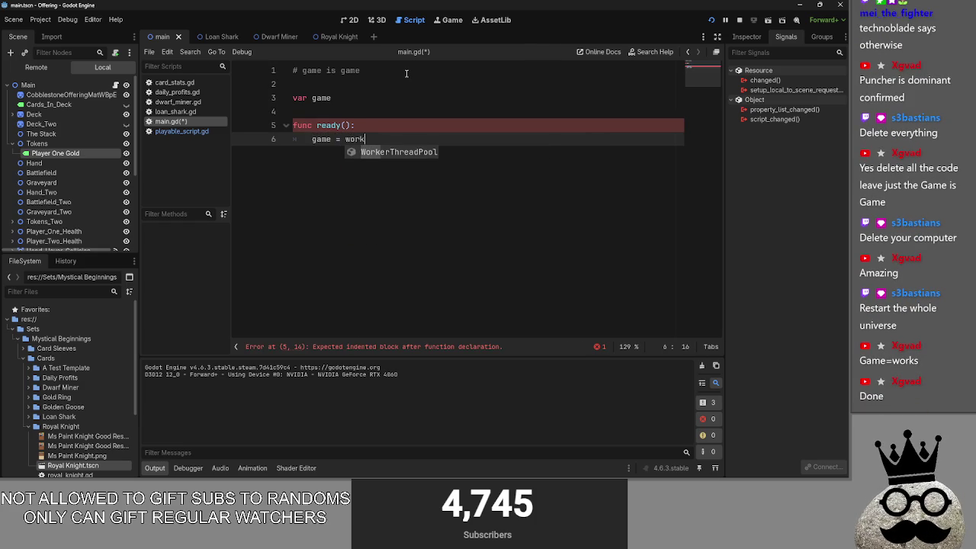
pyautogui.press('Escape')
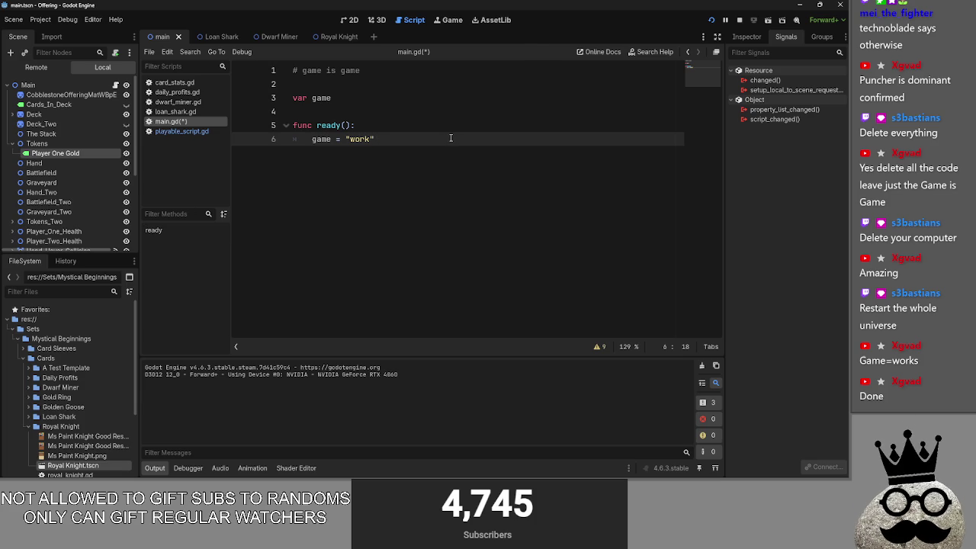
pyautogui.hotkey('alt', 'Tab')
pyautogui.press('Escape')
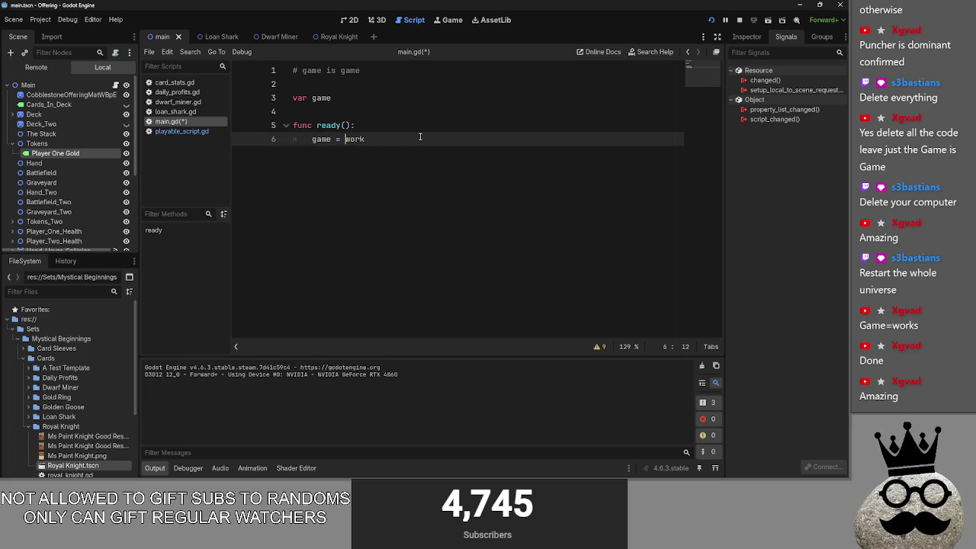
pyautogui.press('BackSpace')
pyautogui.press('BackSpace')
pyautogui.press('BackSpace')
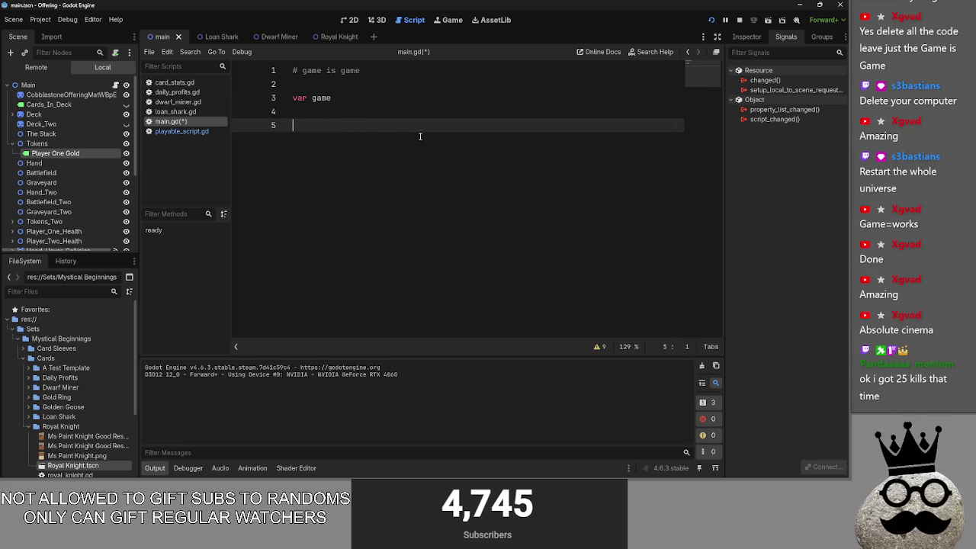
# Undo back to the full original main.gd script and scroll to its top
pyautogui.hotkey('ctrl', 'z')
pyautogui.hotkey('ctrl', 'z')
pyautogui.hotkey('ctrl', 'z')
pyautogui.scroll(20, 420, 137)
pyautogui.scroll(20, 451, 156)
pyautogui.scroll(20, 431, 179)
pyautogui.scroll(20, 432, 180)
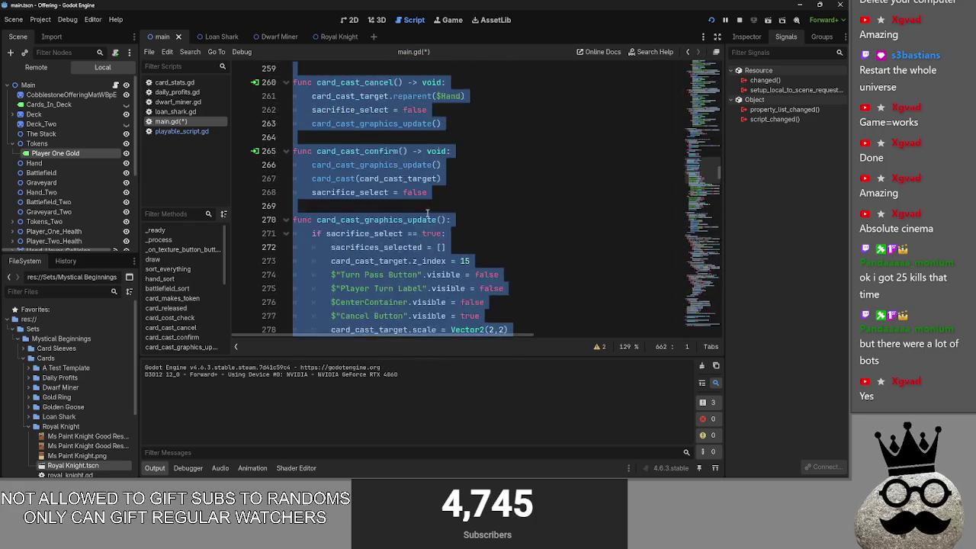
pyautogui.scroll(20, 428, 213)
pyautogui.scroll(20, 430, 224)
pyautogui.scroll(6, 431, 224)
pyautogui.click(431, 228)
pyautogui.scroll(-16, 411, 229)
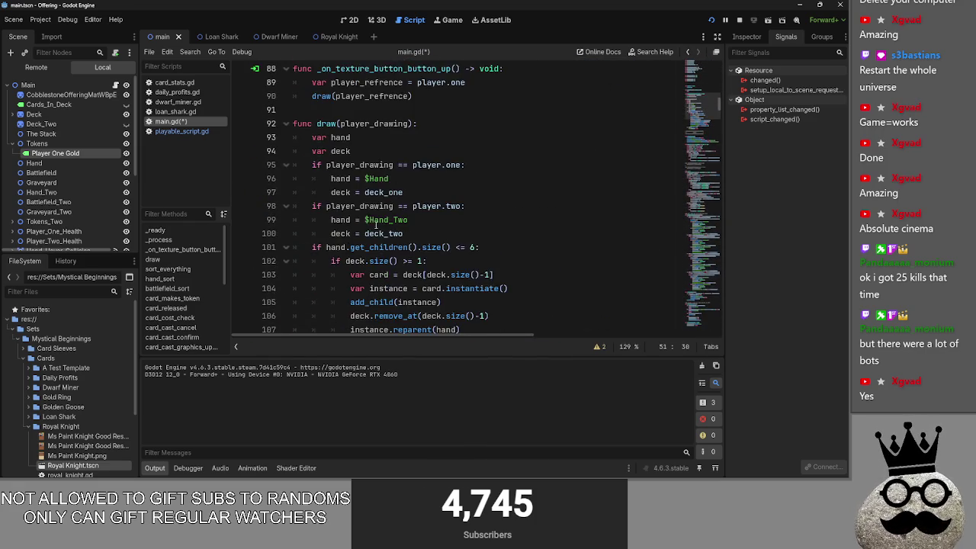
pyautogui.scroll(3, 301, 215)
pyautogui.scroll(-4, 287, 247)
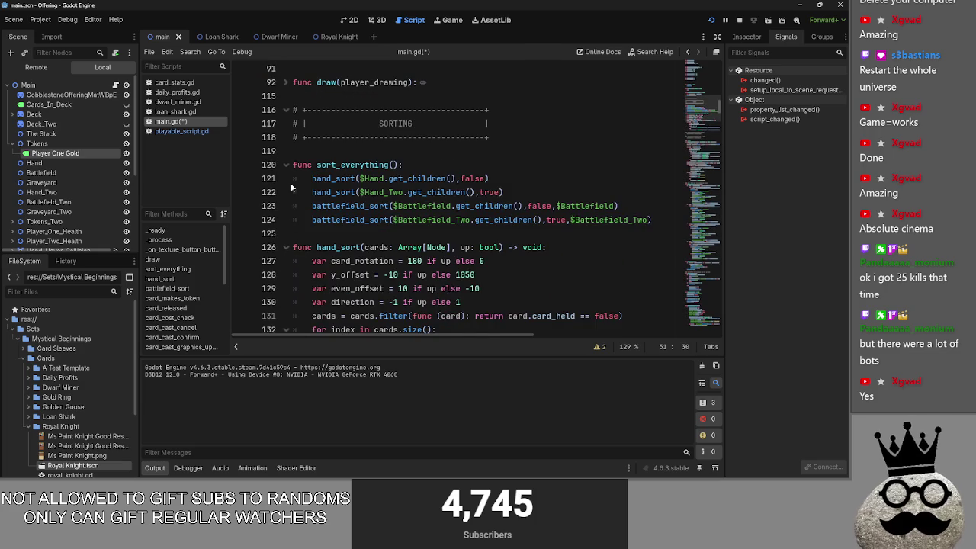
# Fold sort_everything, hand_sort, battlefield_sort, card_makes_token, card_released, card_cost_check and card_cast_cancel
pyautogui.click(294, 165)
pyautogui.click(285, 165)
pyautogui.click(283, 193)
pyautogui.scroll(-1, 285, 183)
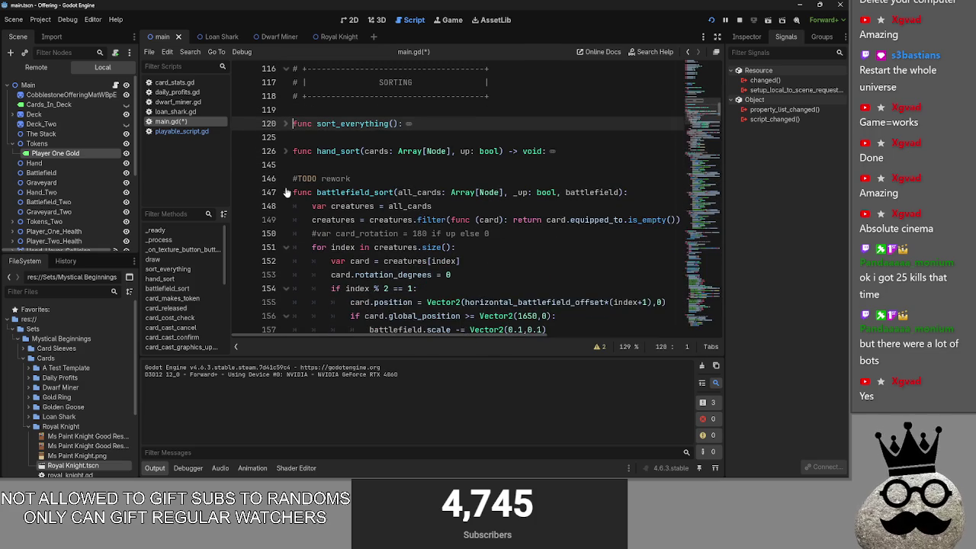
pyautogui.click(285, 181)
pyautogui.scroll(-1, 285, 186)
pyautogui.click(286, 193)
pyautogui.scroll(-1, 287, 197)
pyautogui.click(287, 181)
pyautogui.click(286, 220)
pyautogui.scroll(-1, 288, 221)
pyautogui.click(286, 206)
# Fold card_cast_graphics_update through card_death, including equip and the battlefield mouse handlers, then switch to the browser
pyautogui.scroll(-1, 290, 238)
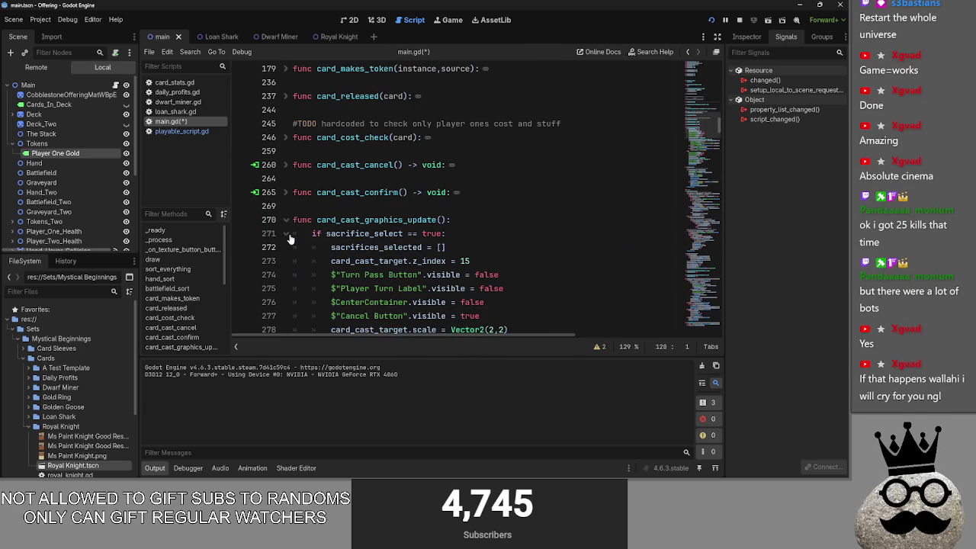
pyautogui.click(286, 220)
pyautogui.scroll(-1, 287, 191)
pyautogui.click(286, 164)
pyautogui.click(286, 206)
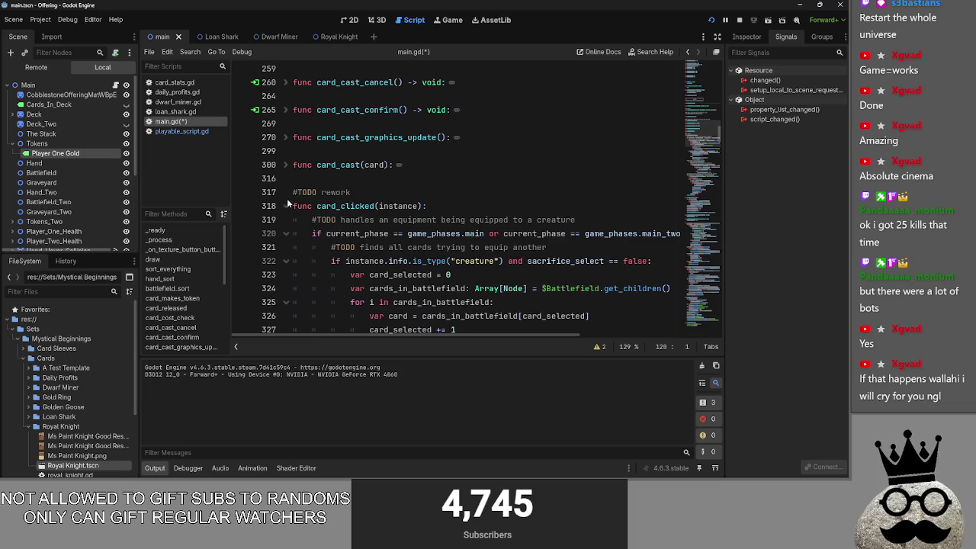
pyautogui.click(285, 233)
pyautogui.click(285, 261)
pyautogui.click(285, 288)
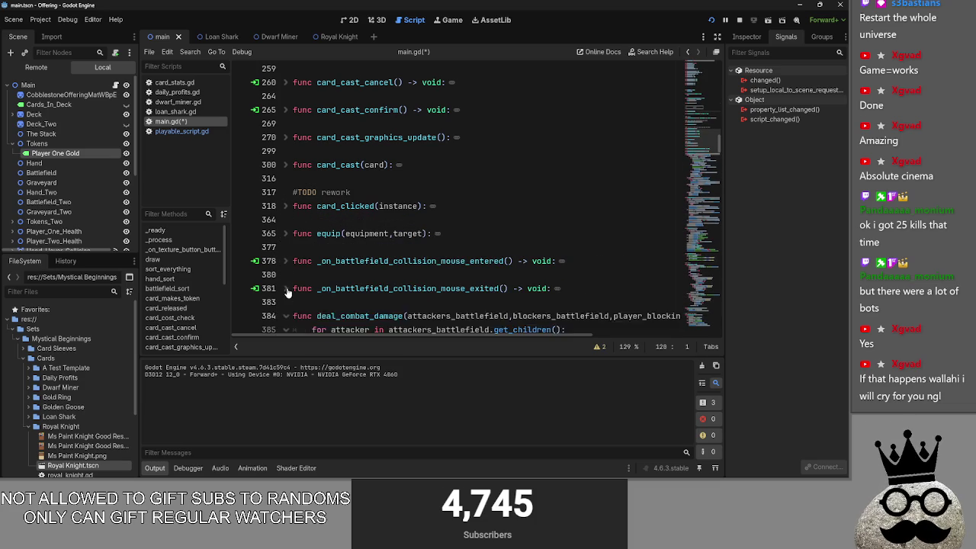
pyautogui.scroll(-2, 285, 289)
pyautogui.click(286, 233)
pyautogui.click(286, 261)
pyautogui.click(286, 288)
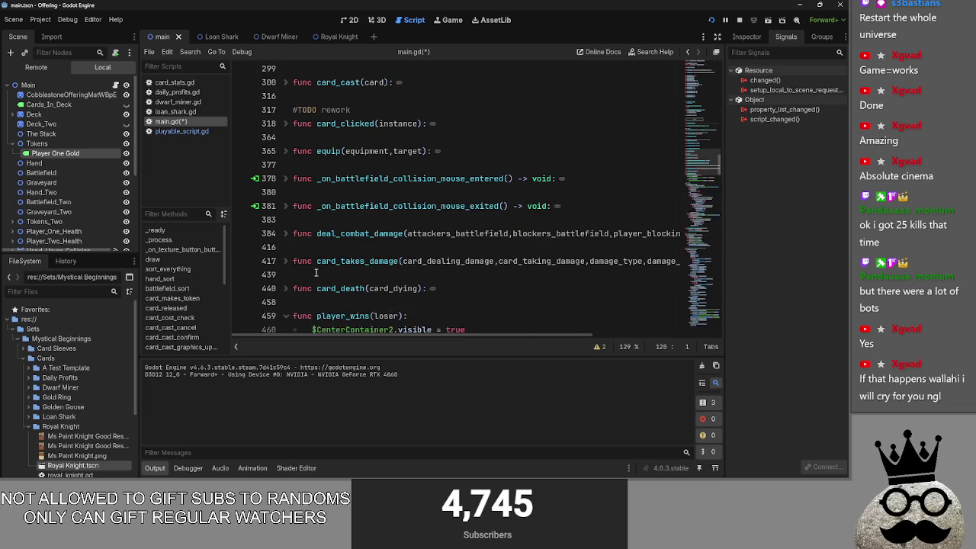
pyautogui.hotkey('alt', 'Tab')
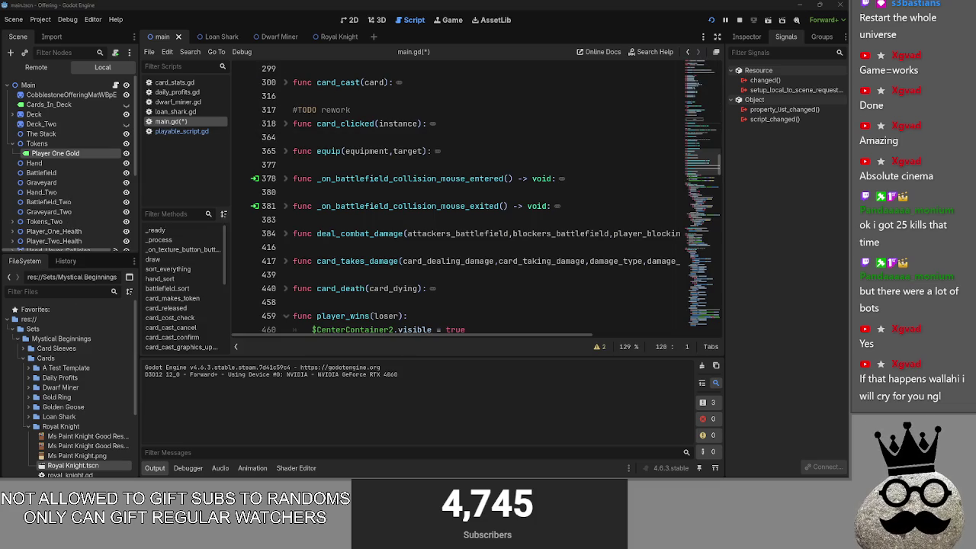
pyautogui.hotkey('alt', 'Tab')
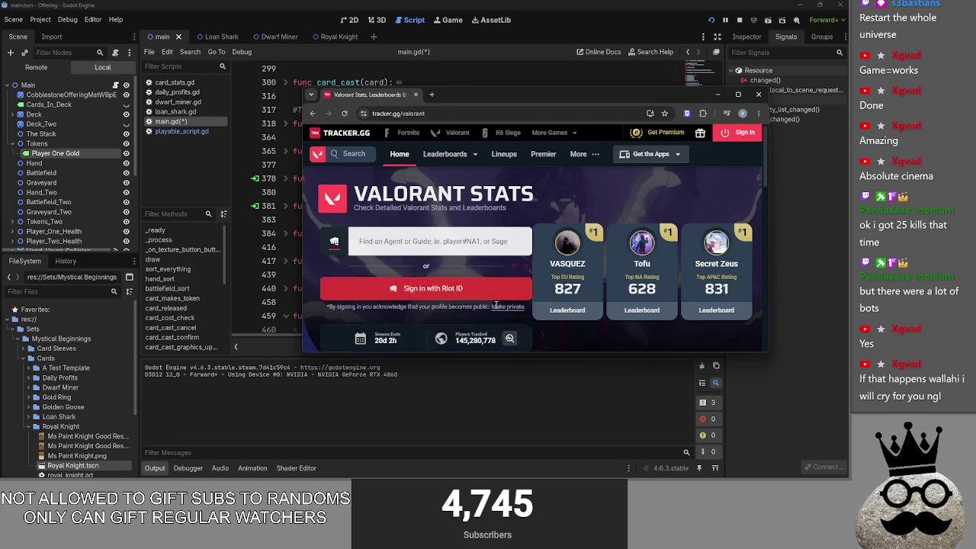
# Open a recently viewed player's profile, then close the tracker.gg browser window
pyautogui.click(465, 304)
pyautogui.click(758, 94)
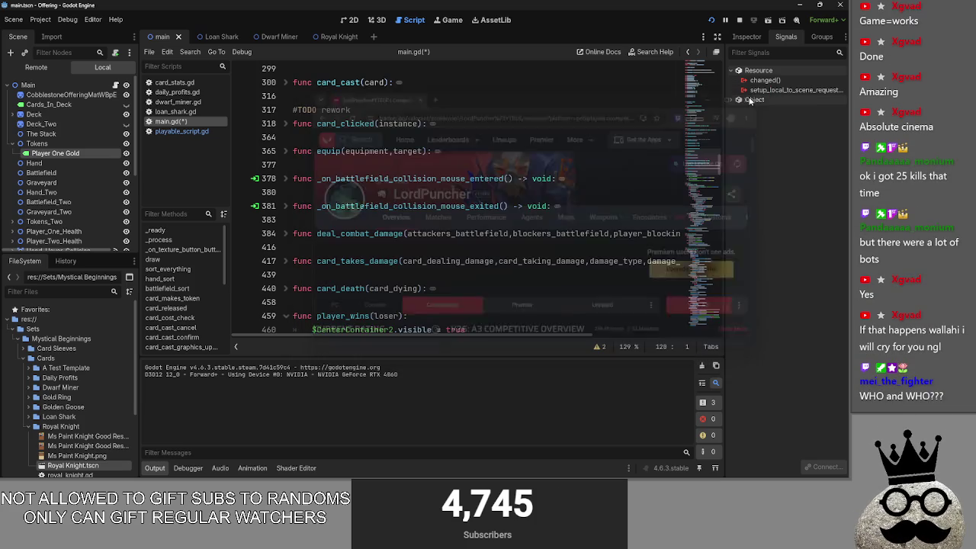
pyautogui.hotkey('alt', 'Tab')
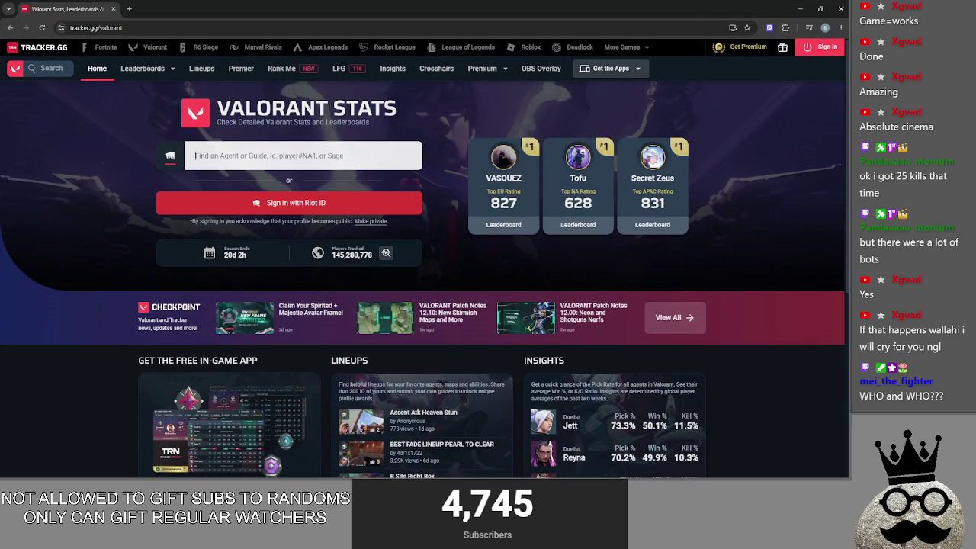
# Search 'aspas' and then 'verno pro gamer' in a new tab, then close that tab
pyautogui.click(129, 8)
pyautogui.write('aspas')
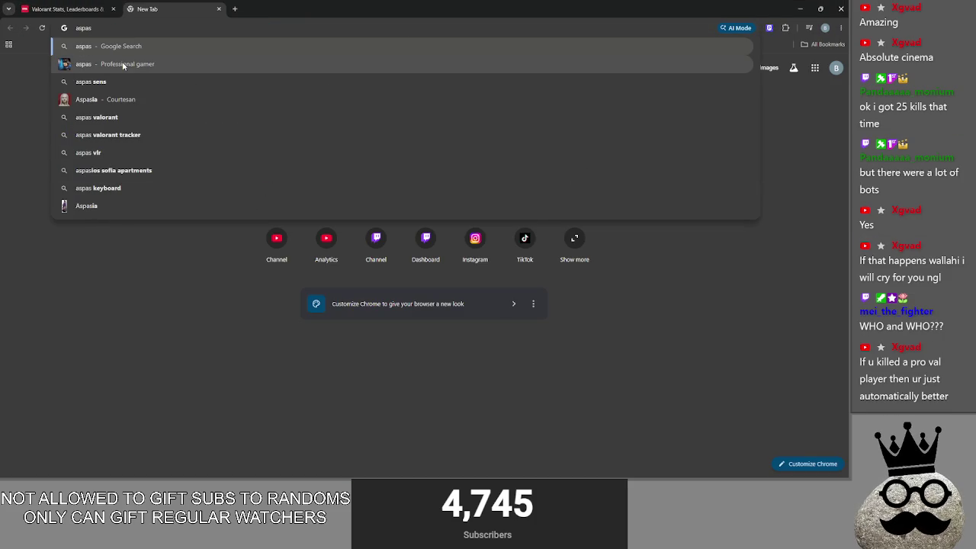
pyautogui.hotkey('ctrl', 'a')
pyautogui.write('ver')
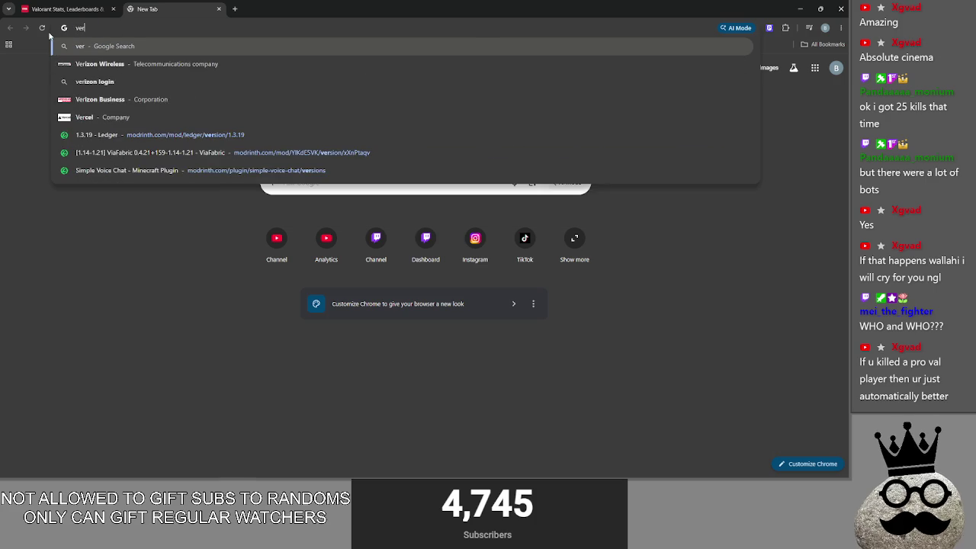
pyautogui.write('no pro gamer')
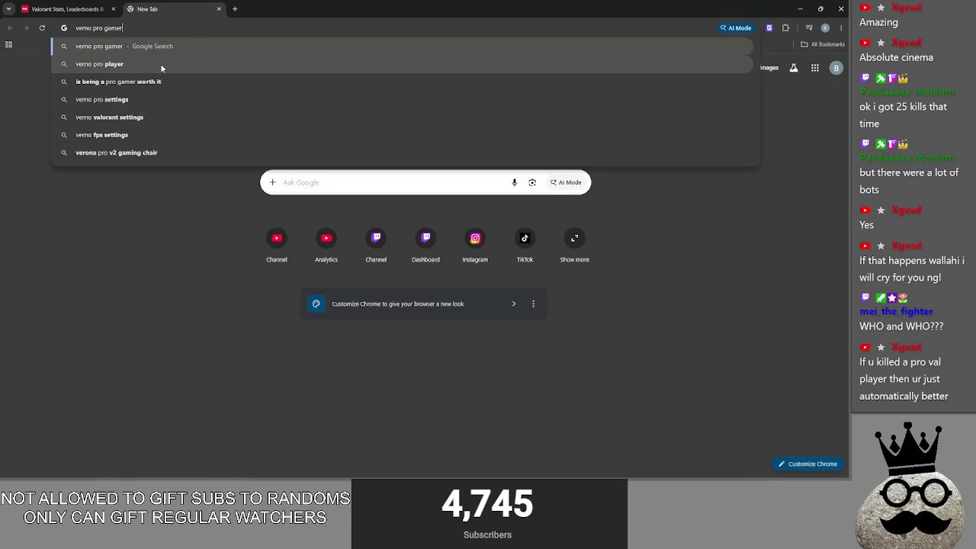
pyautogui.click(219, 9)
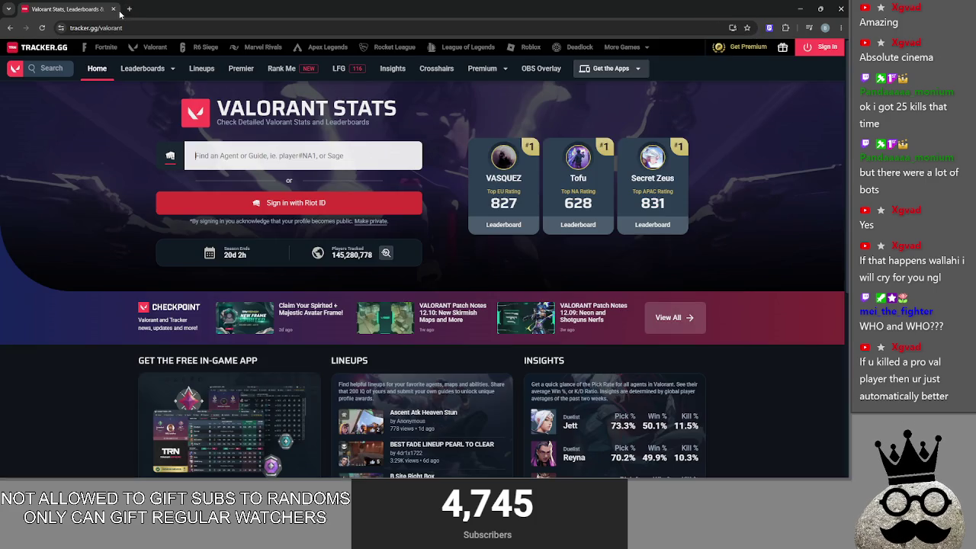
# Open a recent player's profile and show their Deathmatch stats across all acts
pyautogui.click(297, 160)
pyautogui.click(337, 200)
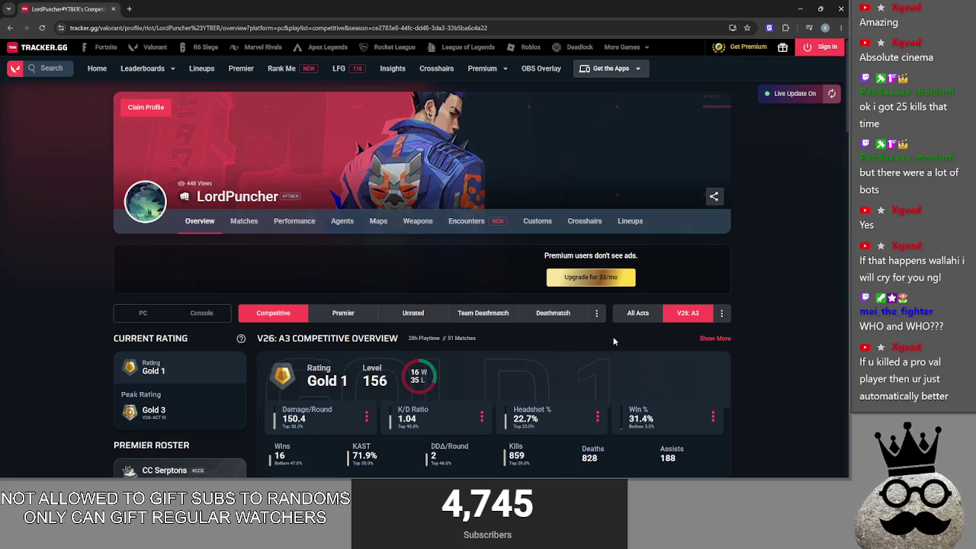
pyautogui.click(553, 314)
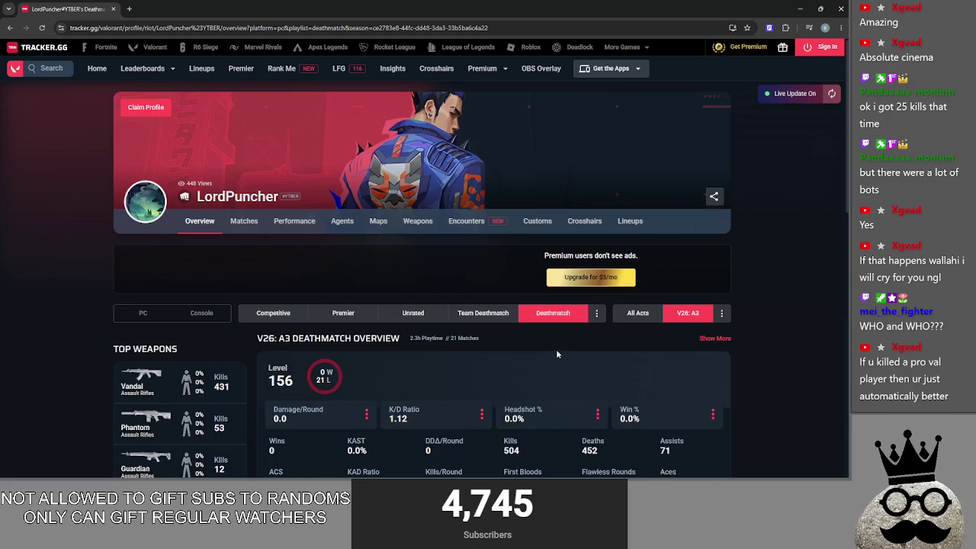
pyautogui.scroll(-8, 564, 347)
pyautogui.scroll(6, 634, 175)
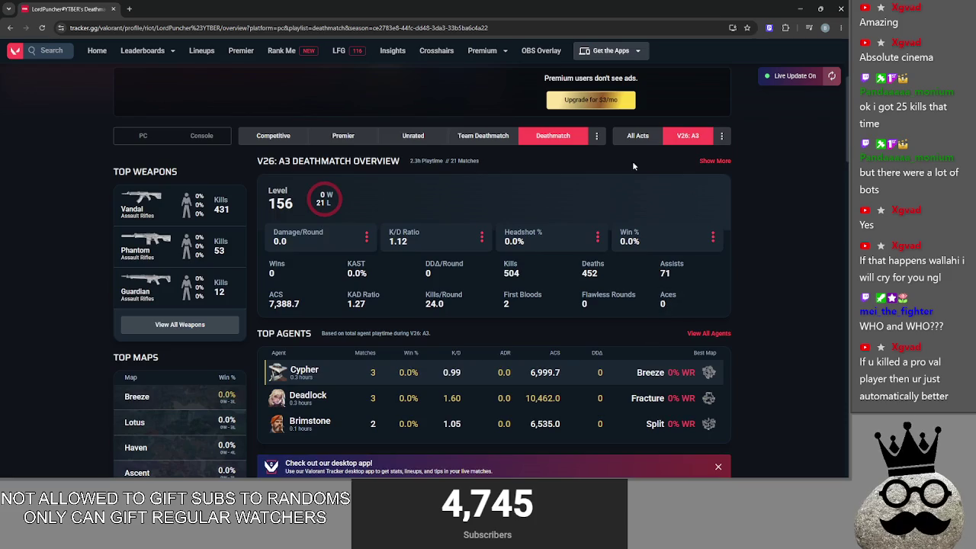
pyautogui.click(637, 135)
pyautogui.scroll(-5, 744, 305)
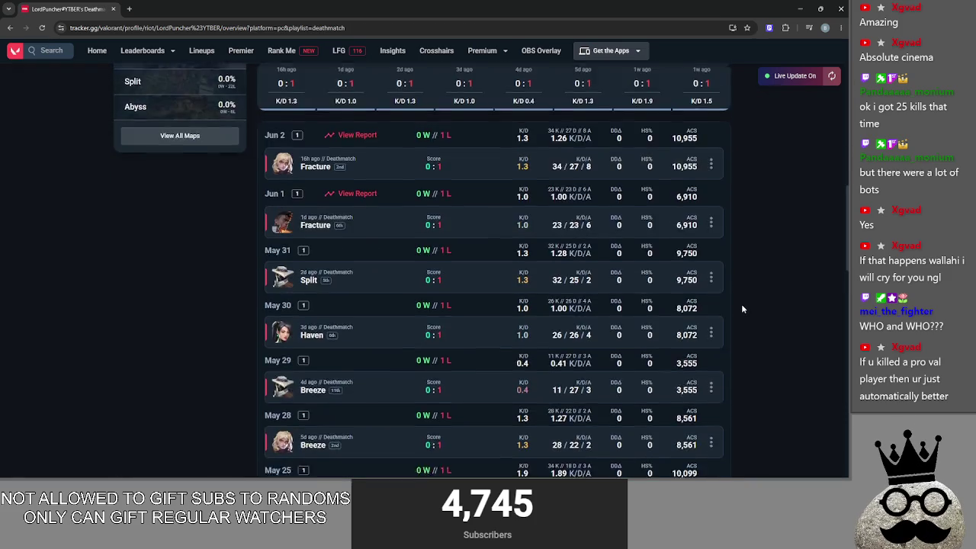
pyautogui.scroll(-12, 739, 306)
pyautogui.scroll(-4, 731, 308)
pyautogui.scroll(-1, 716, 308)
# Open the full matches list, view one match's scoreboard, and load more matches
pyautogui.click(429, 338)
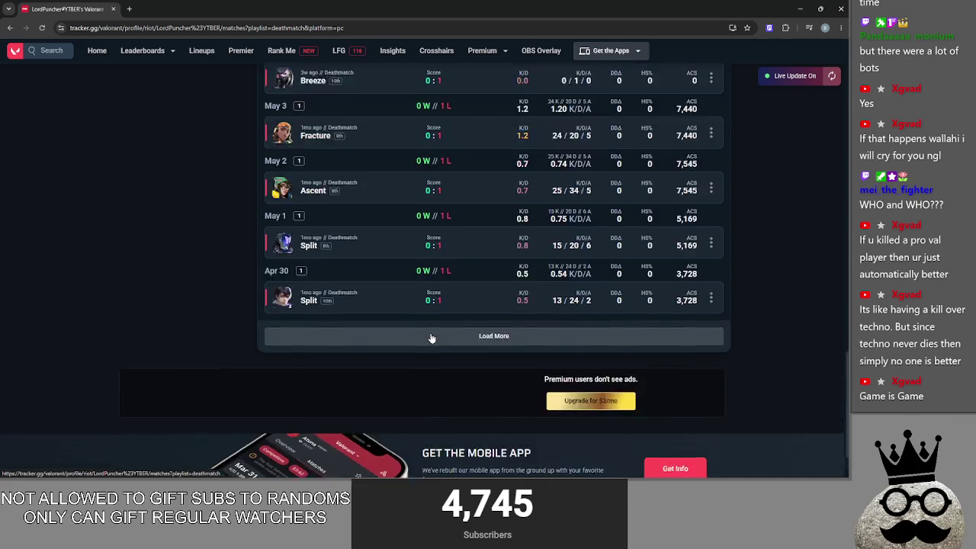
pyautogui.scroll(-10, 445, 336)
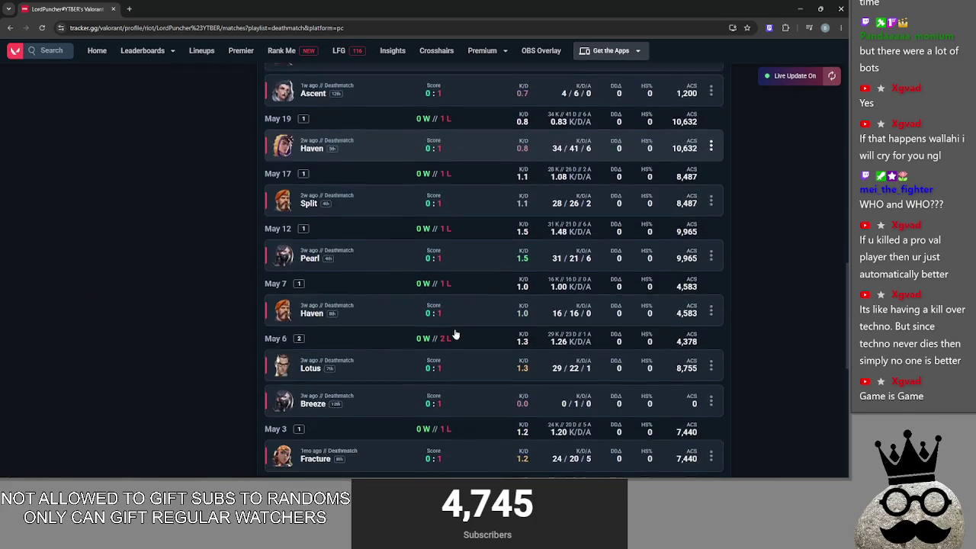
pyautogui.scroll(-4, 455, 335)
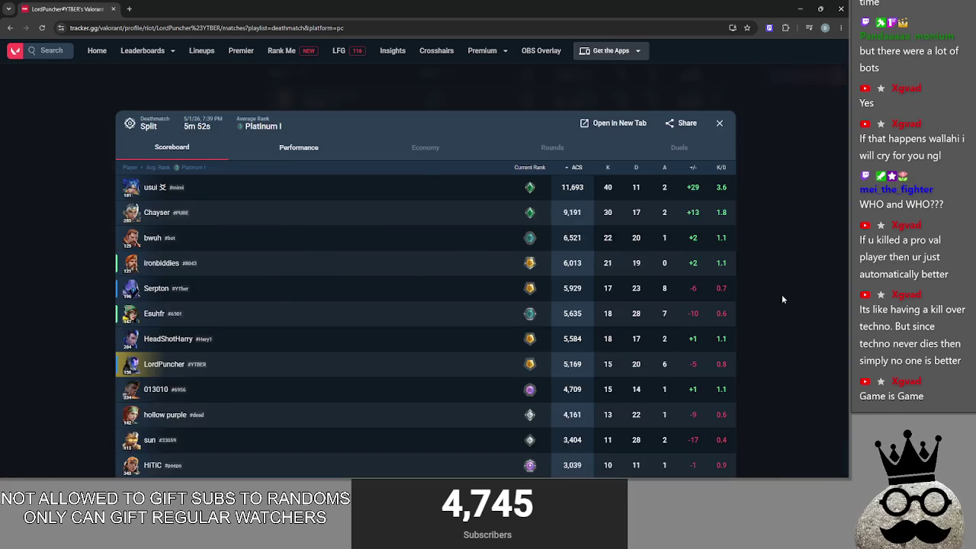
pyautogui.click(766, 294)
pyautogui.click(458, 392)
pyautogui.scroll(-2, 509, 363)
pyautogui.scroll(-20, 509, 363)
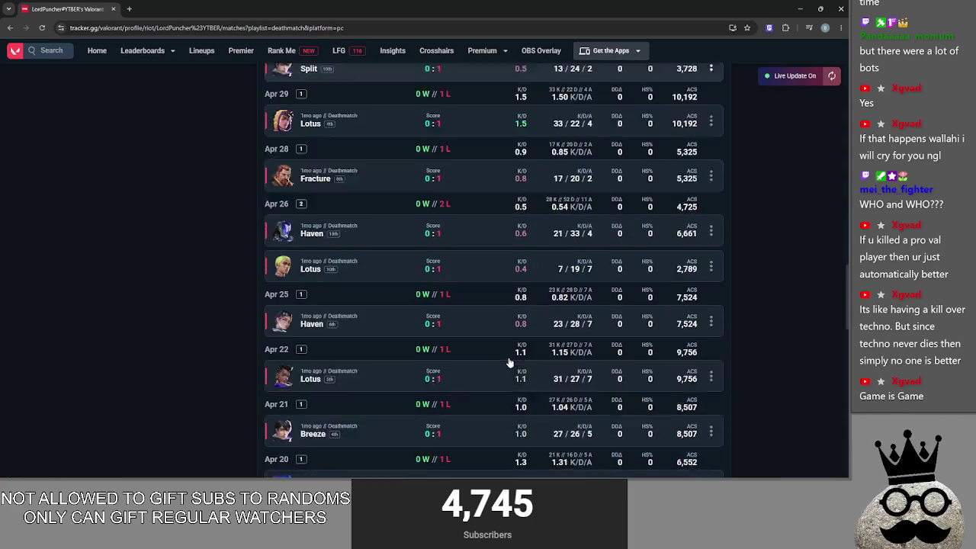
pyautogui.scroll(-15, 510, 360)
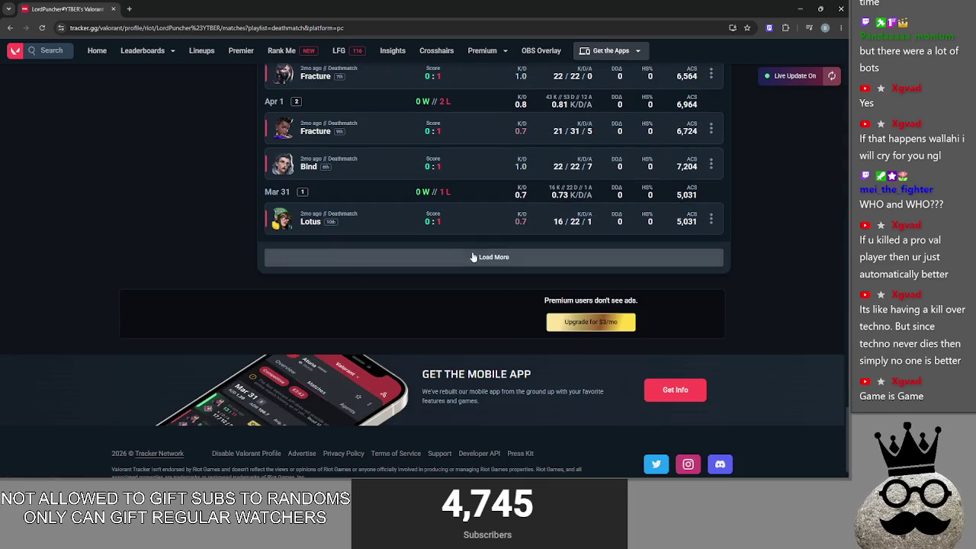
pyautogui.scroll(-2, 505, 356)
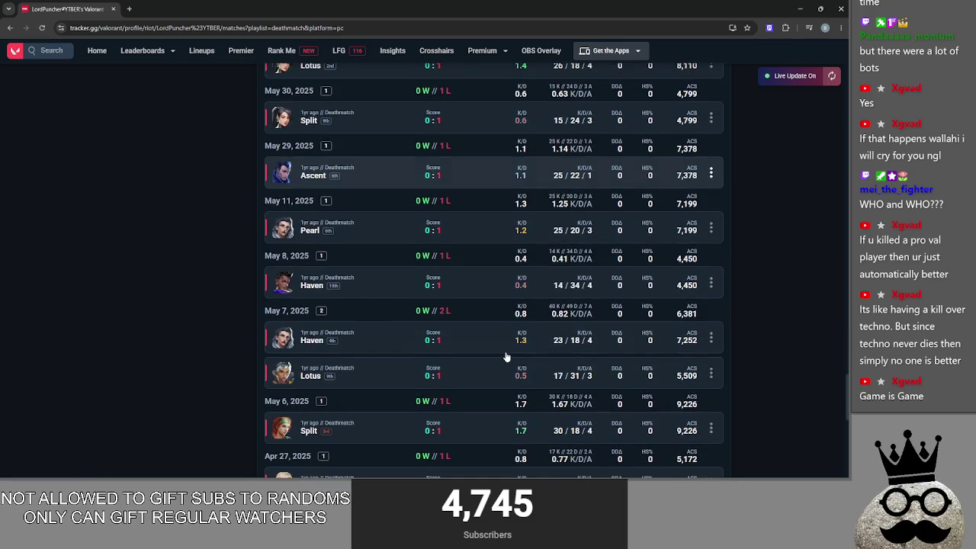
pyautogui.scroll(6, 505, 357)
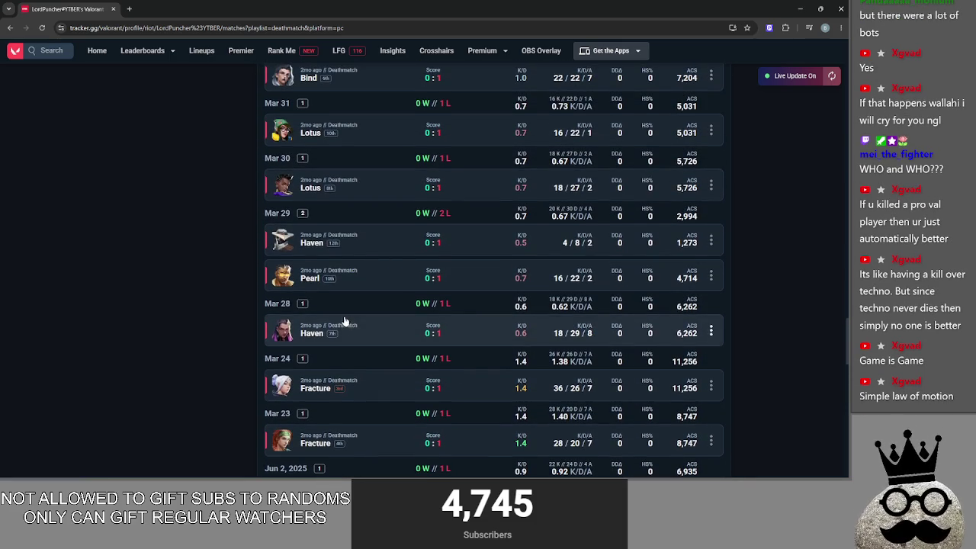
pyautogui.scroll(-5, 343, 320)
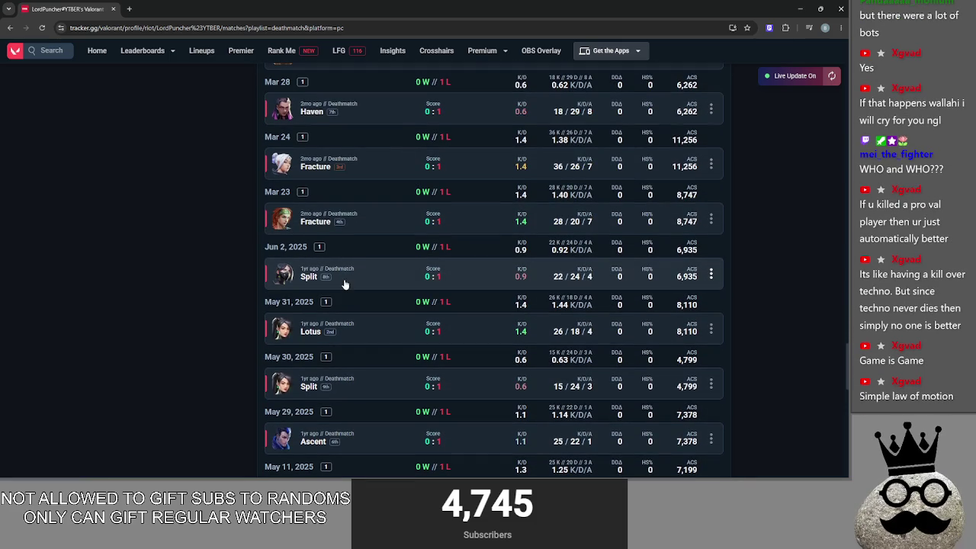
# Inspect and close Split match details, including the May 30 Split scoreboard
pyautogui.click(363, 288)
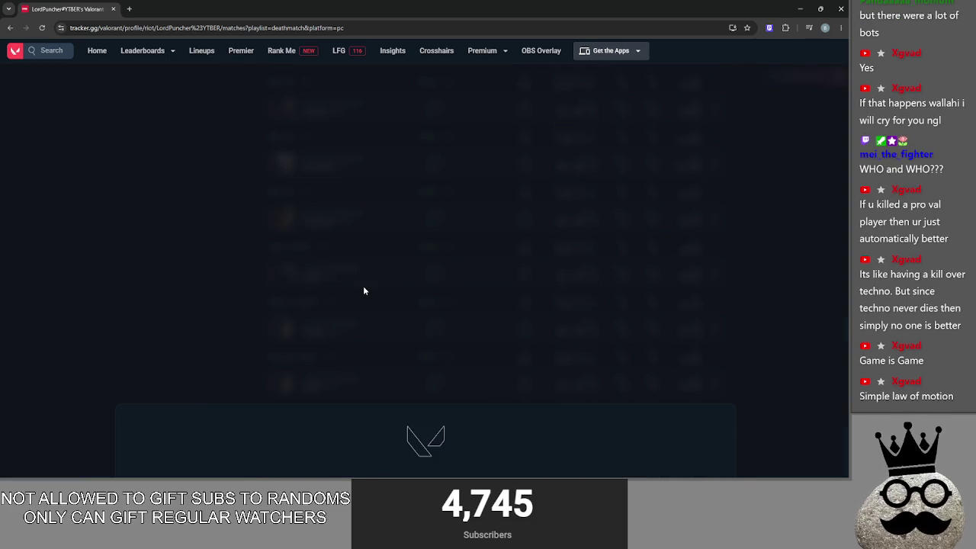
pyautogui.click(58, 303)
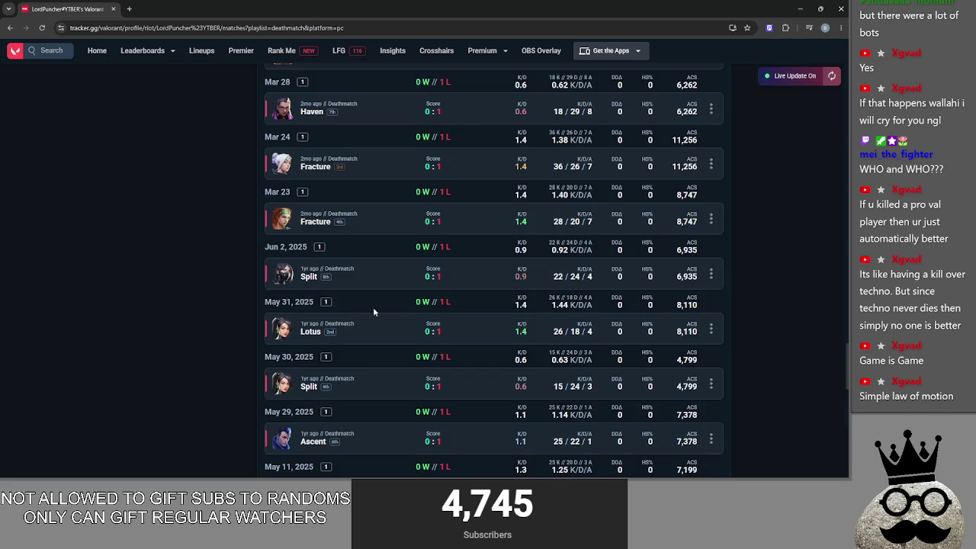
pyautogui.scroll(-1, 343, 311)
pyautogui.click(366, 348)
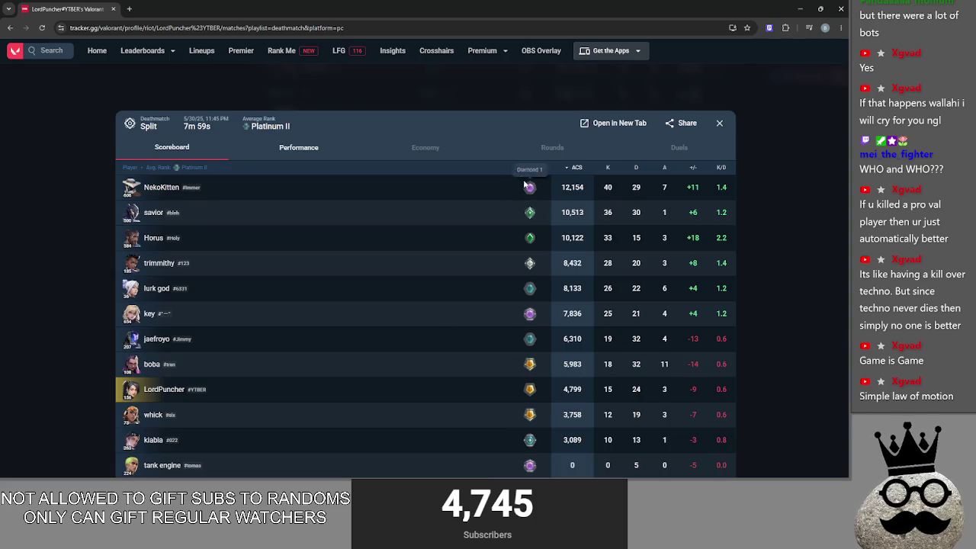
pyautogui.click(84, 287)
pyautogui.scroll(-2, 363, 327)
pyautogui.scroll(-3, 365, 329)
# Check two more match scoreboards, then load older matches back to April 19
pyautogui.click(298, 342)
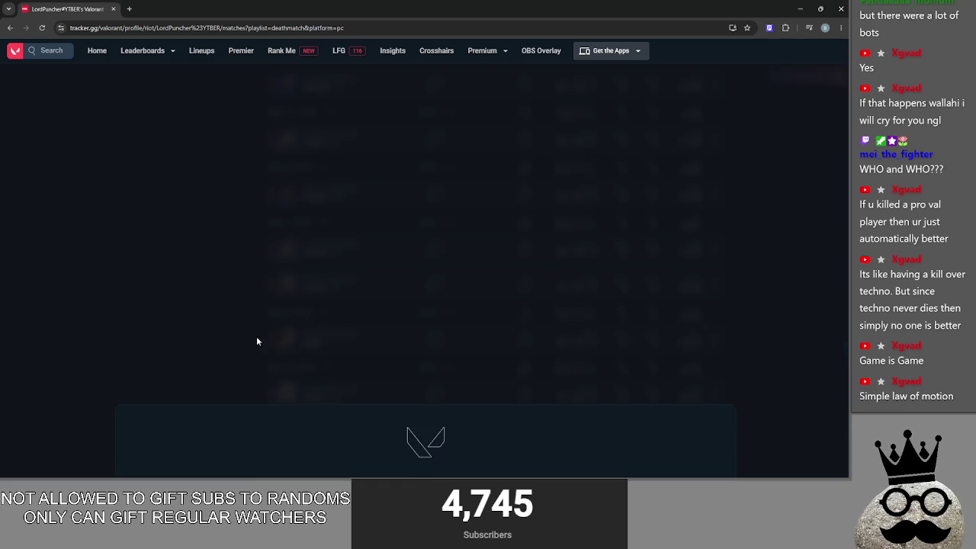
pyautogui.click(86, 291)
pyautogui.scroll(-5, 412, 320)
pyautogui.click(382, 308)
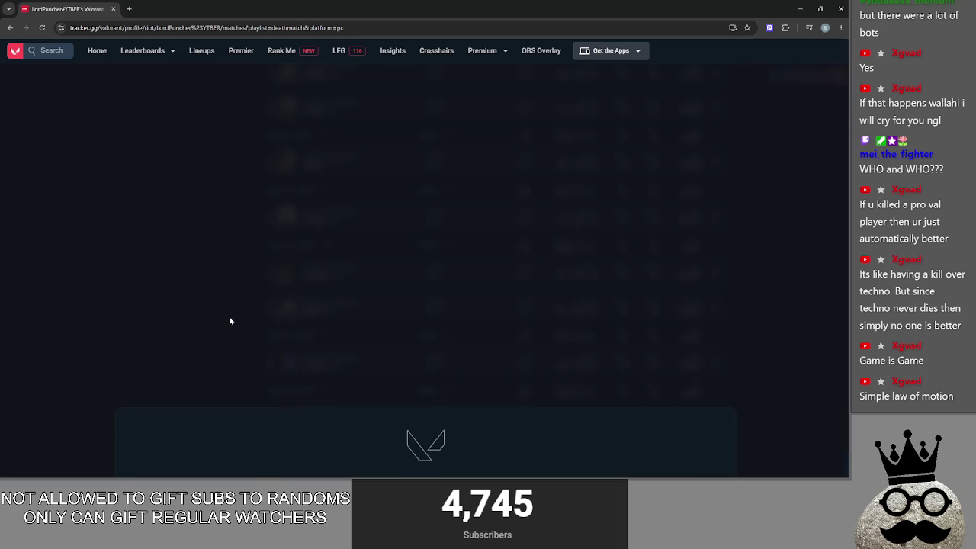
pyautogui.click(64, 291)
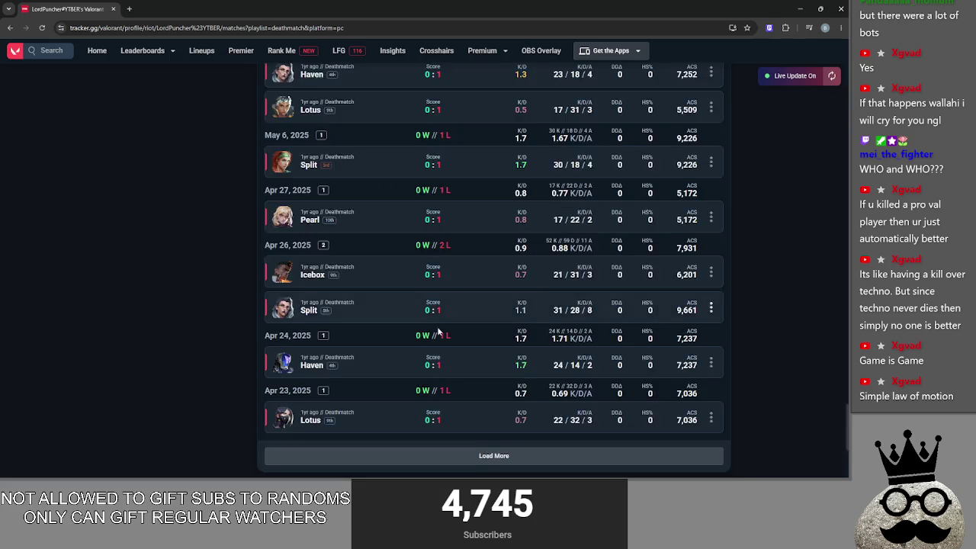
pyautogui.scroll(-3, 420, 328)
pyautogui.click(394, 320)
pyautogui.scroll(-10, 392, 305)
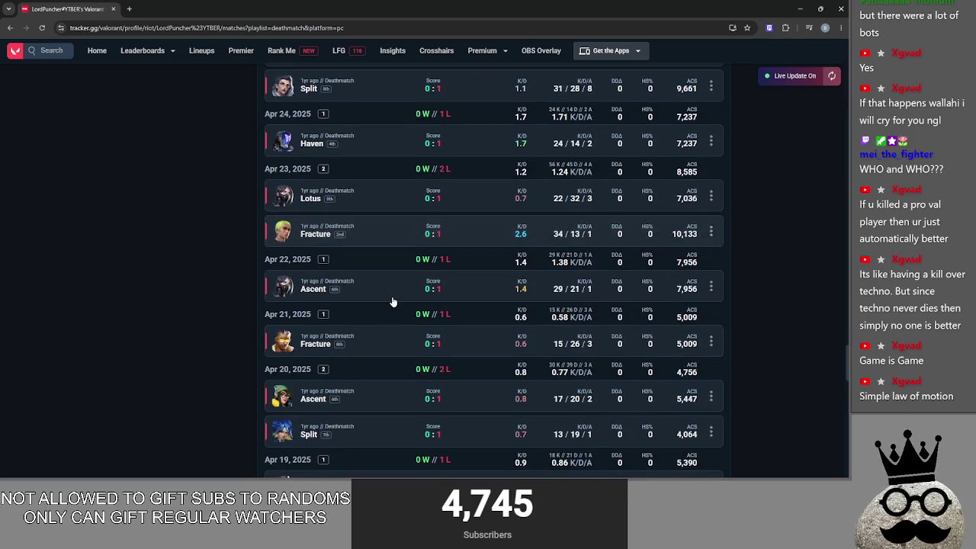
# Open the April 20 Split match and view its per-player Performance breakdown
pyautogui.click(300, 285)
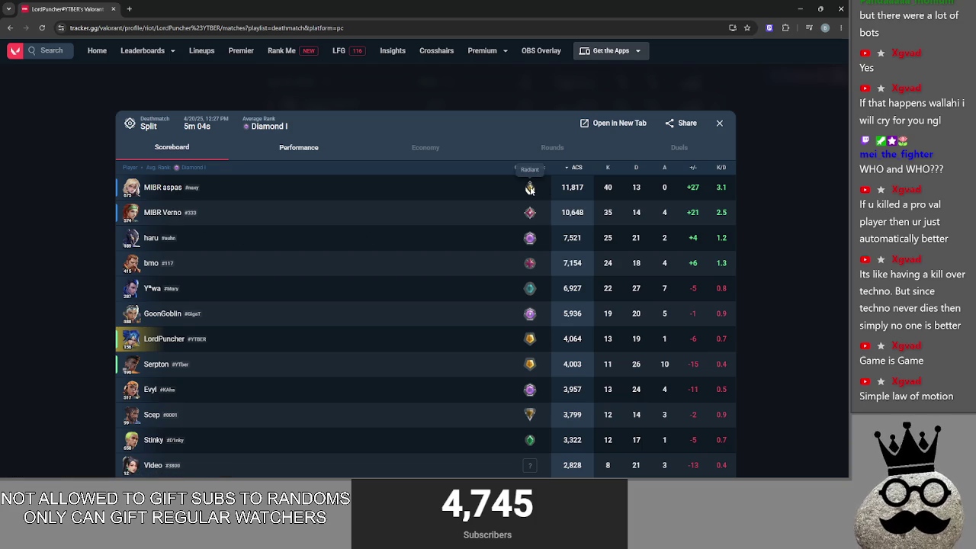
pyautogui.moveTo(532, 217)
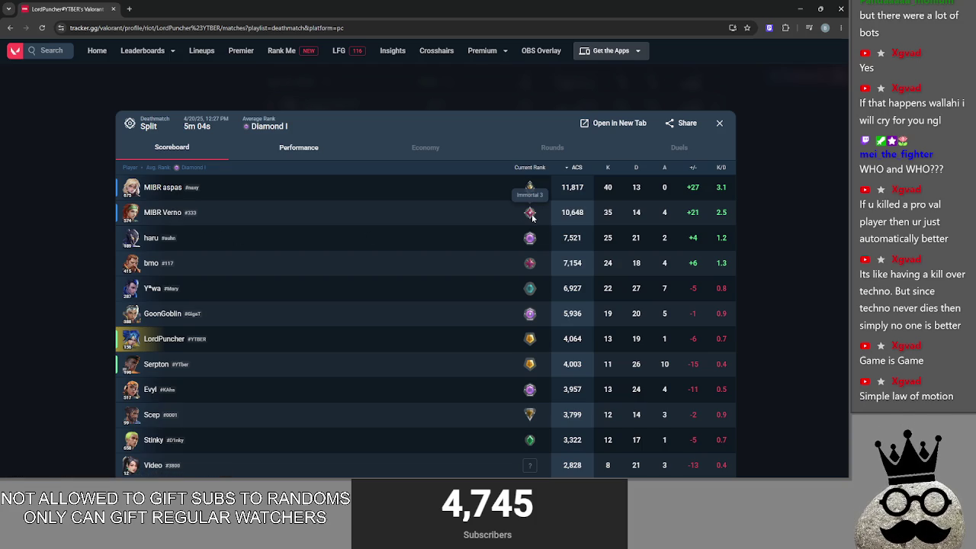
pyautogui.moveTo(526, 263)
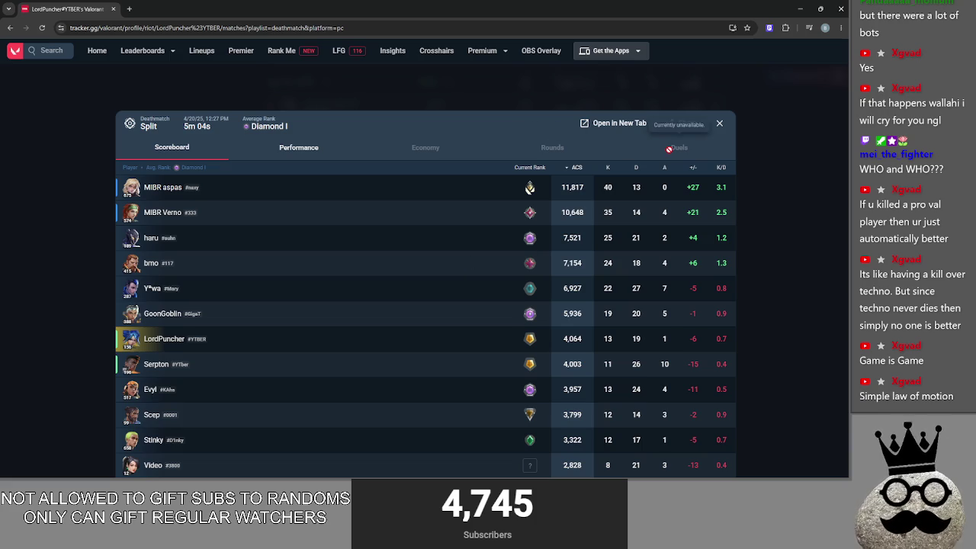
pyautogui.click(300, 147)
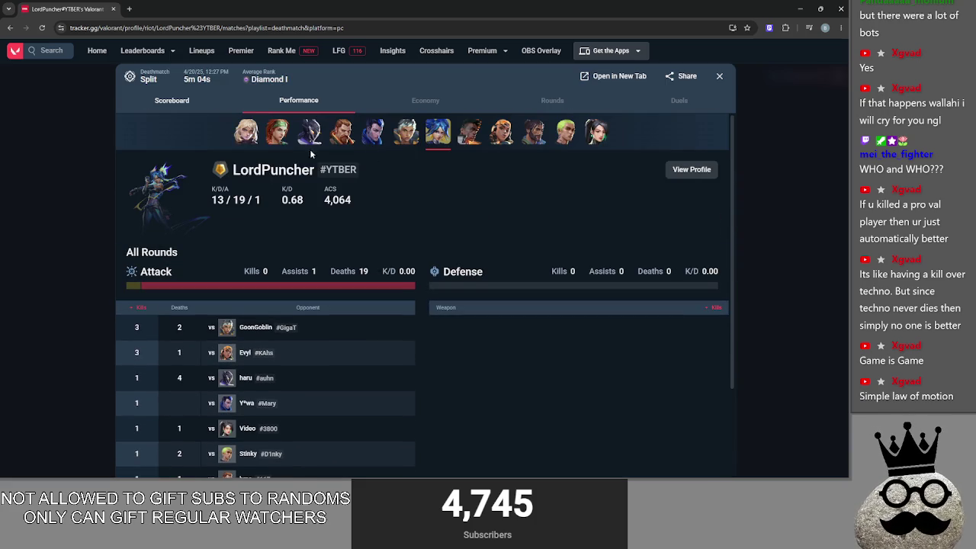
pyautogui.scroll(-2, 308, 273)
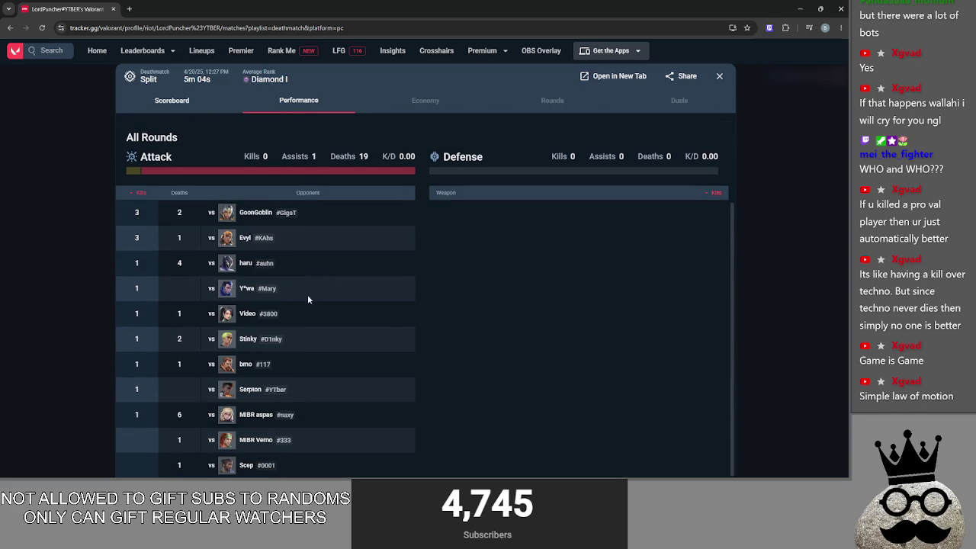
# Show the top scorer's kills per opponent, then open that player's tracker profile from the scoreboard
pyautogui.click(181, 414)
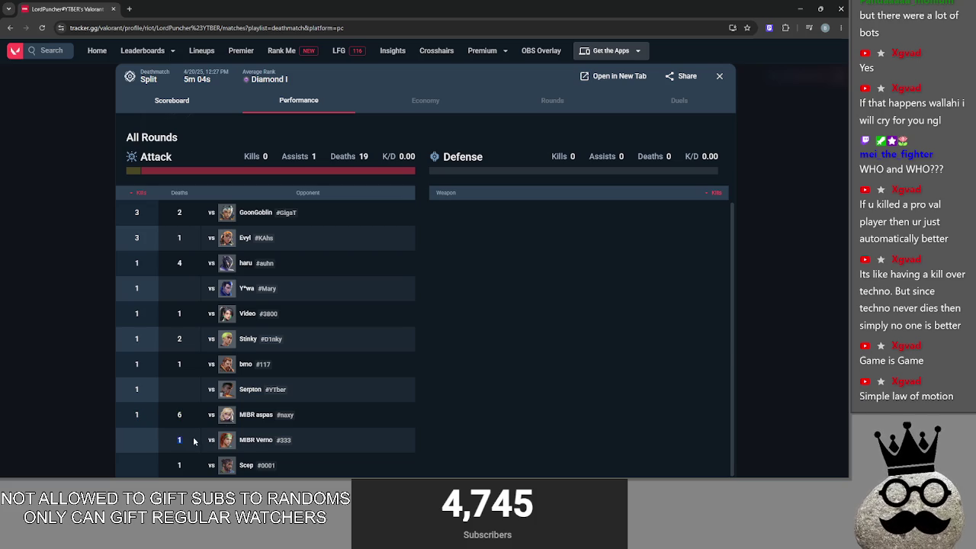
pyautogui.rightClick(265, 418)
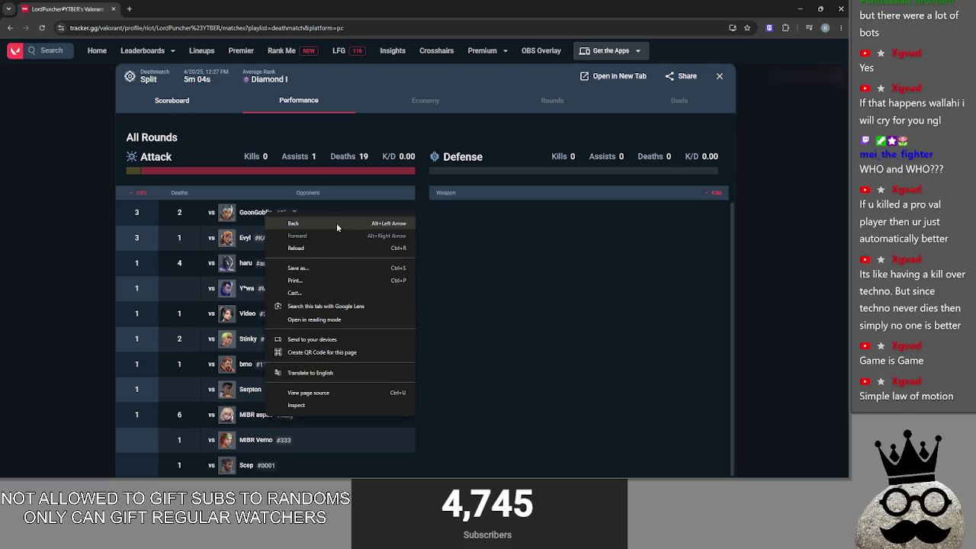
pyautogui.click(285, 414)
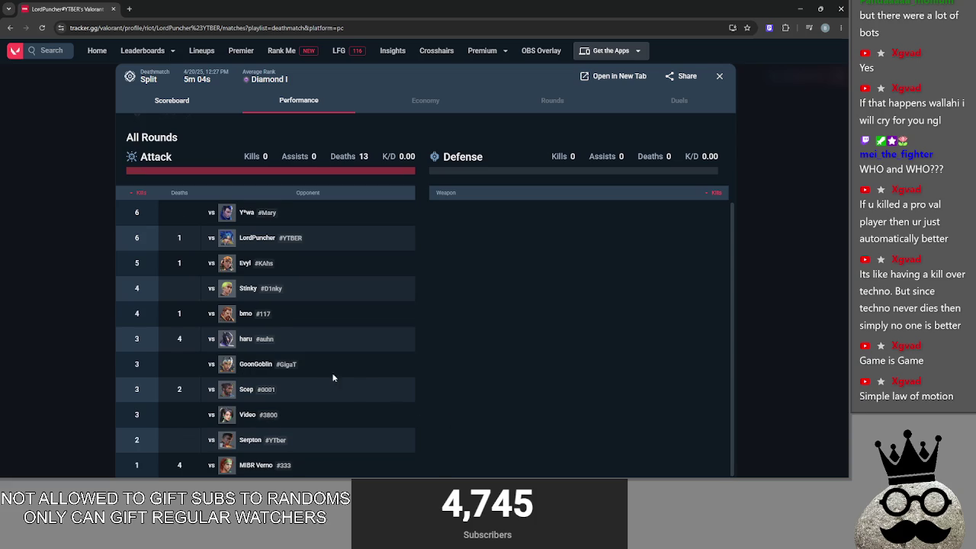
pyautogui.scroll(3, 356, 388)
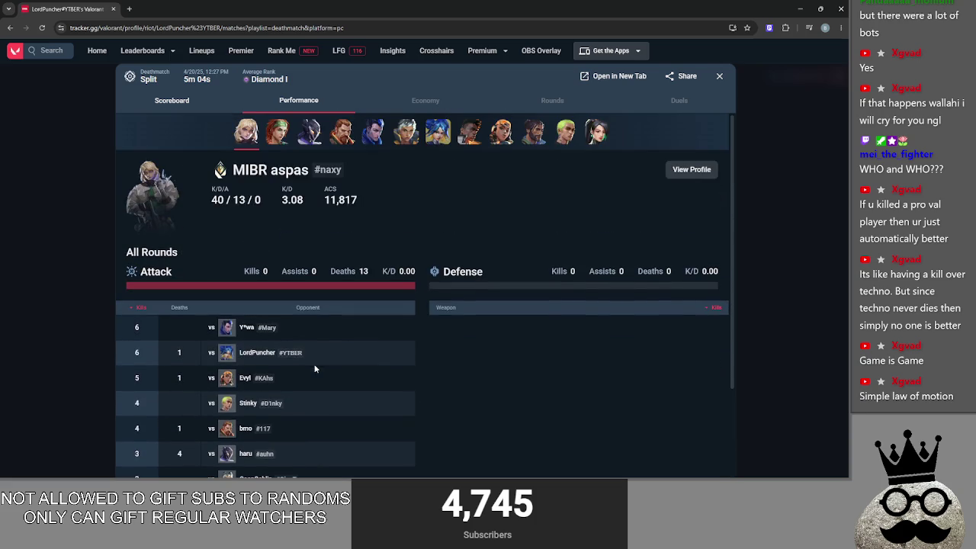
pyautogui.click(171, 100)
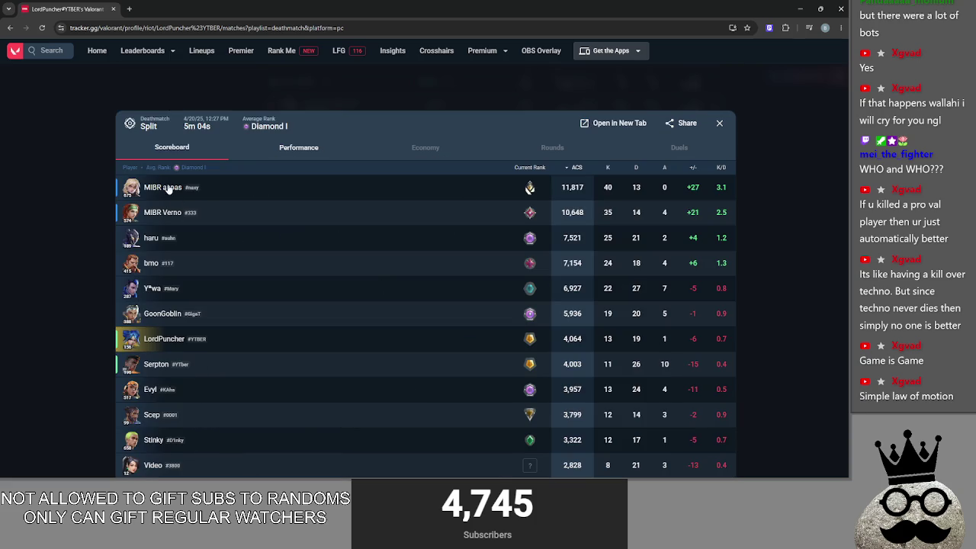
pyautogui.click(162, 188)
pyautogui.scroll(-2, 402, 229)
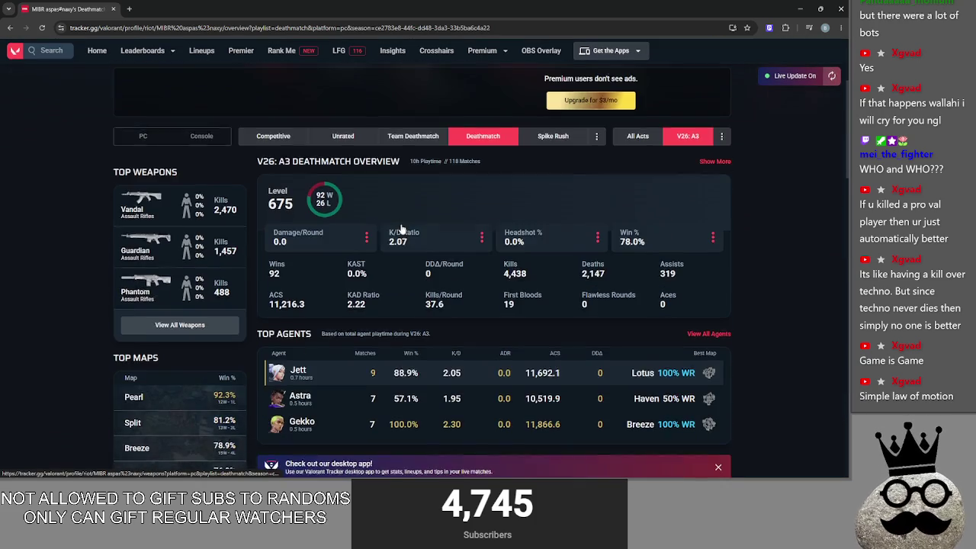
# Browse the other player's Competitive stats, then go back to your Deathmatch match history
pyautogui.scroll(2, 402, 228)
pyautogui.click(273, 224)
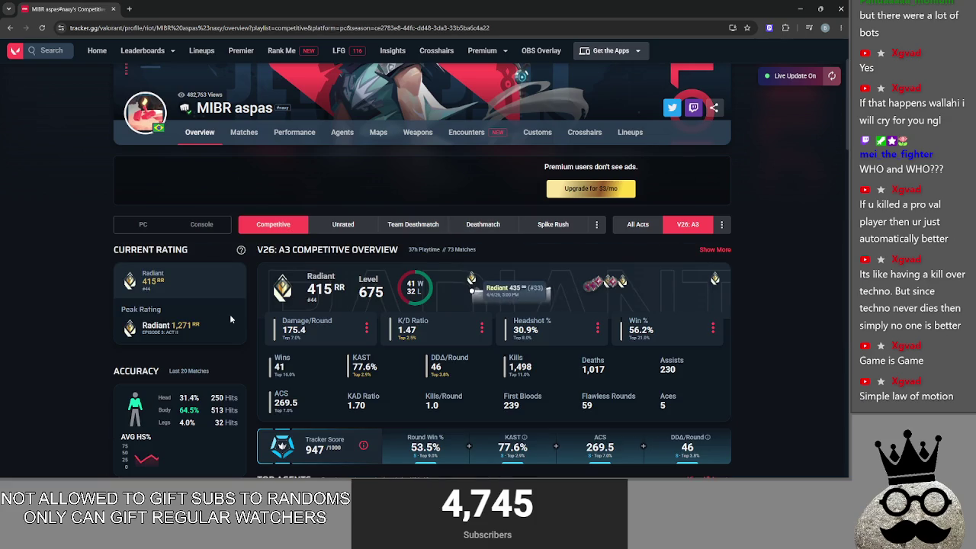
pyautogui.moveTo(161, 325); pyautogui.dragTo(188, 326)
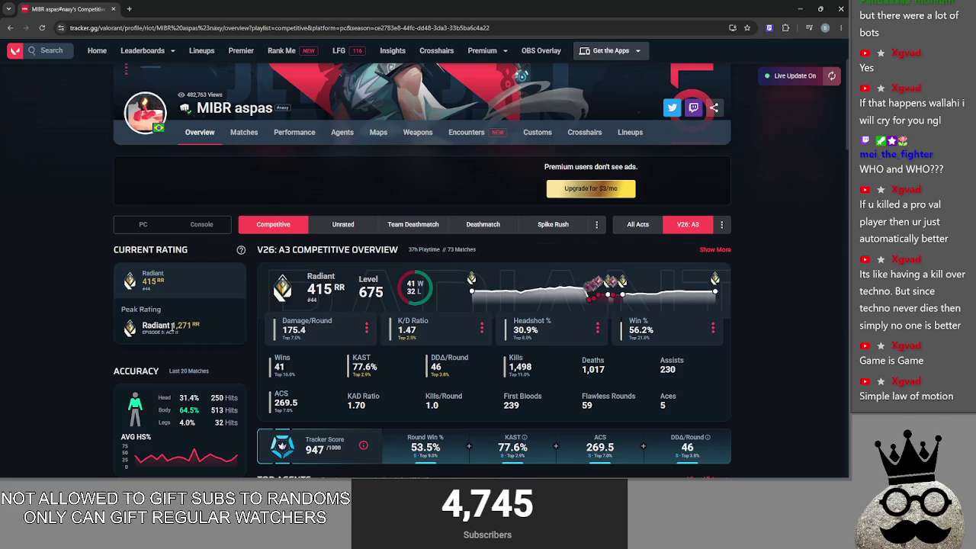
pyautogui.scroll(-2, 221, 318)
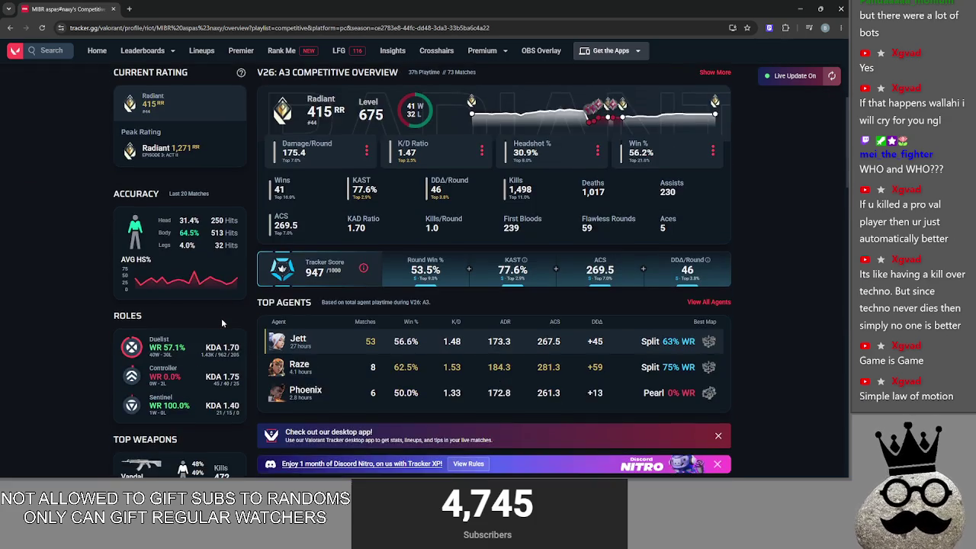
pyautogui.scroll(-6, 221, 323)
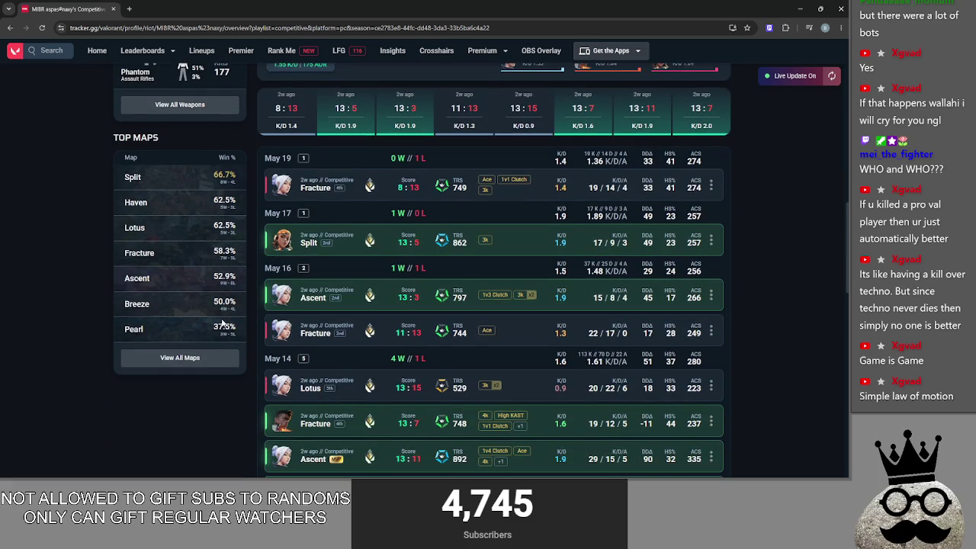
pyautogui.scroll(-2, 488, 339)
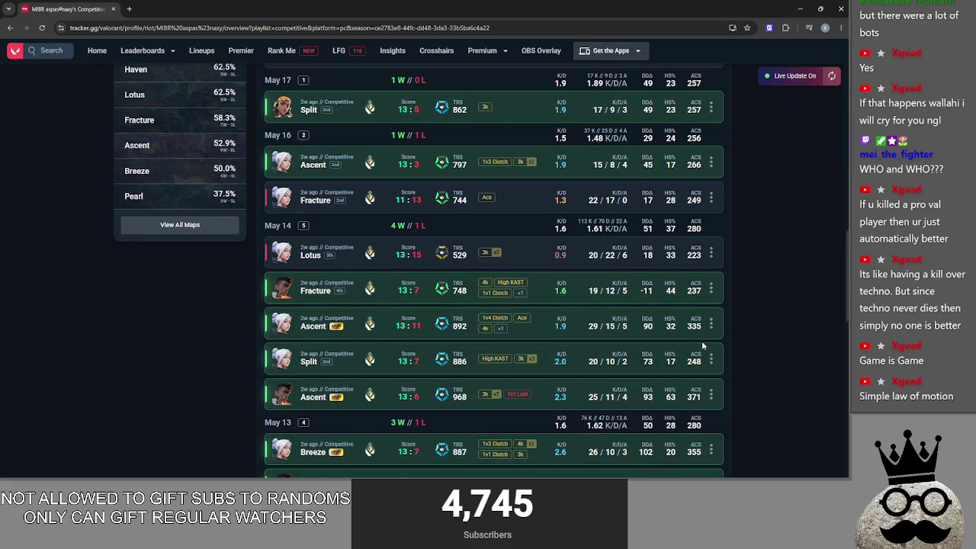
pyautogui.scroll(15, 702, 346)
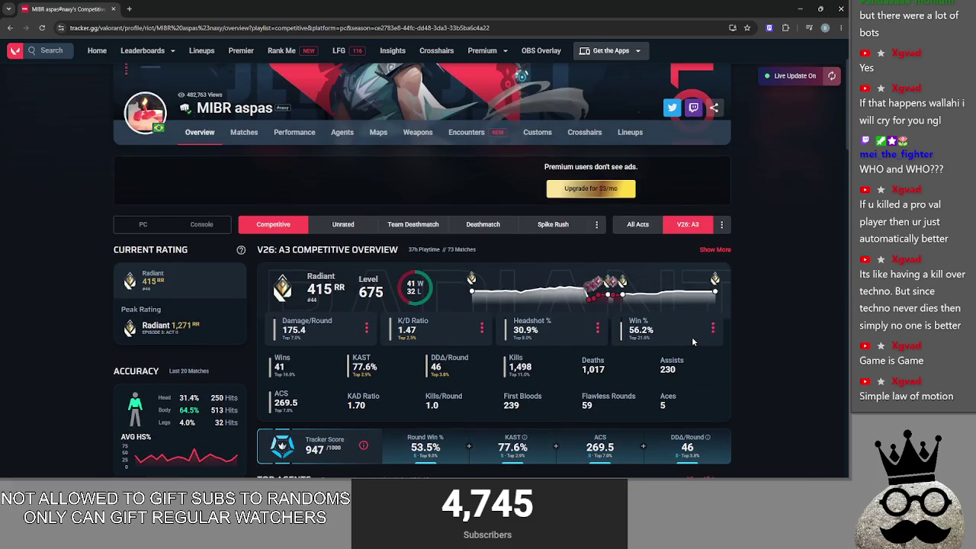
pyautogui.scroll(2, 702, 336)
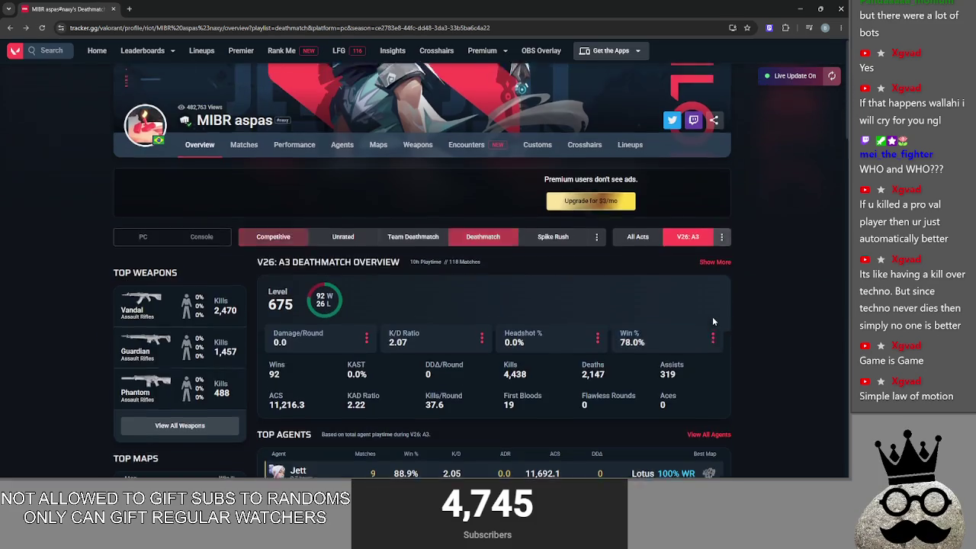
pyautogui.hotkey('alt', 'Left')
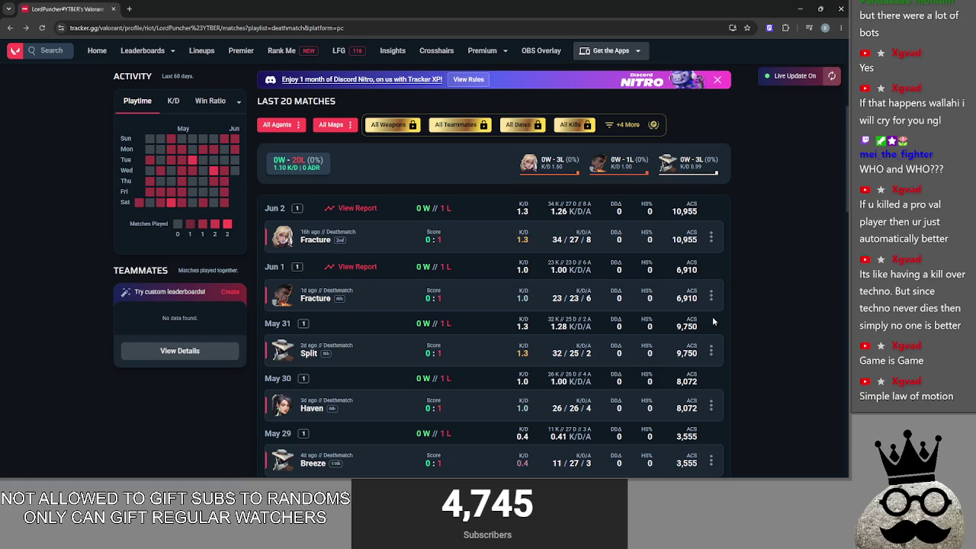
# Load three more batches of older deathmatch matches
pyautogui.scroll(-15, 709, 320)
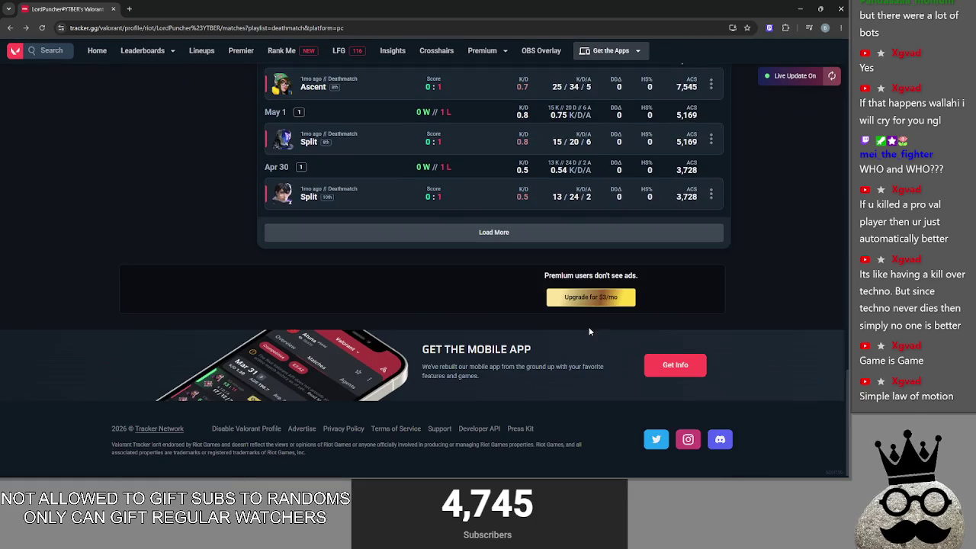
pyautogui.click(457, 233)
pyautogui.scroll(-10, 343, 328)
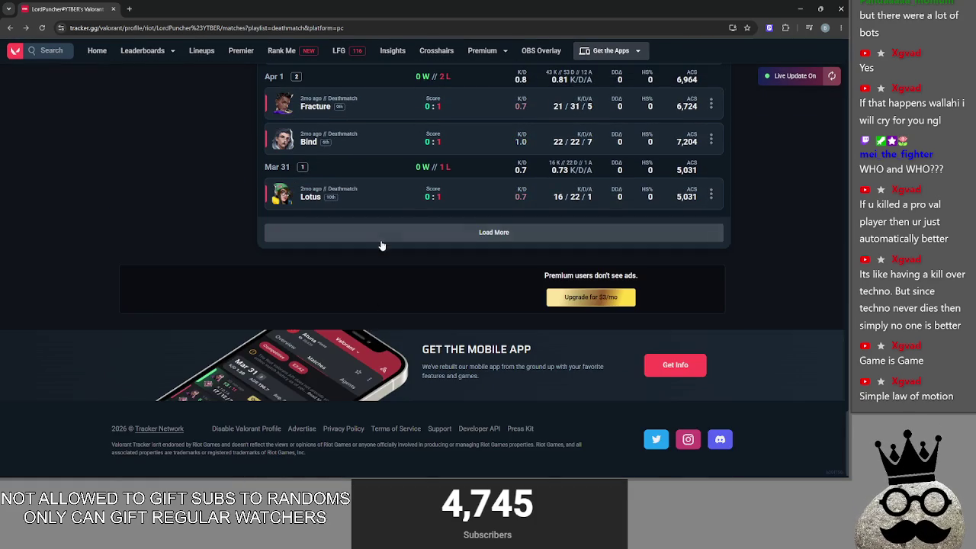
pyautogui.click(382, 235)
pyautogui.scroll(-10, 400, 298)
pyautogui.click(372, 236)
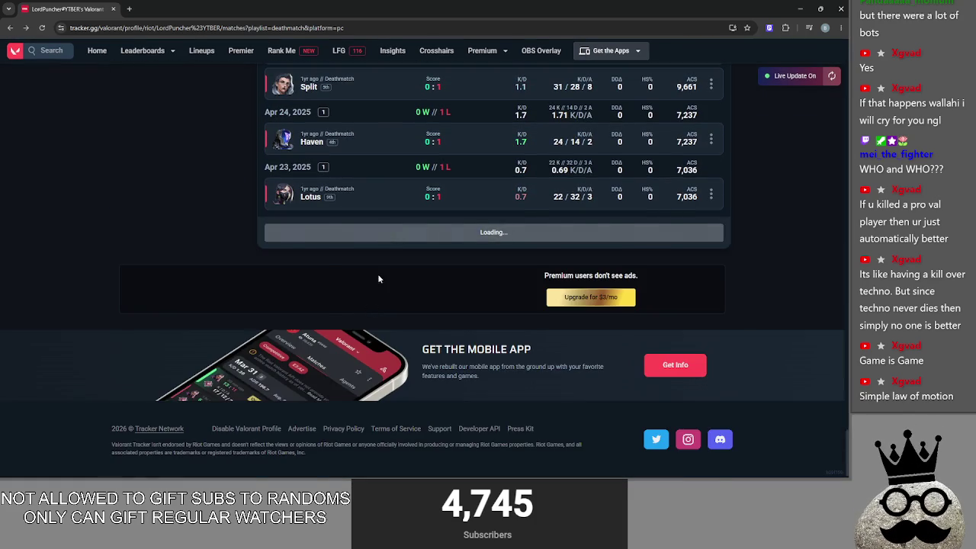
# Open the April 20 Split match, review another player's Performance stats, then close it
pyautogui.scroll(-3, 377, 274)
pyautogui.click(376, 264)
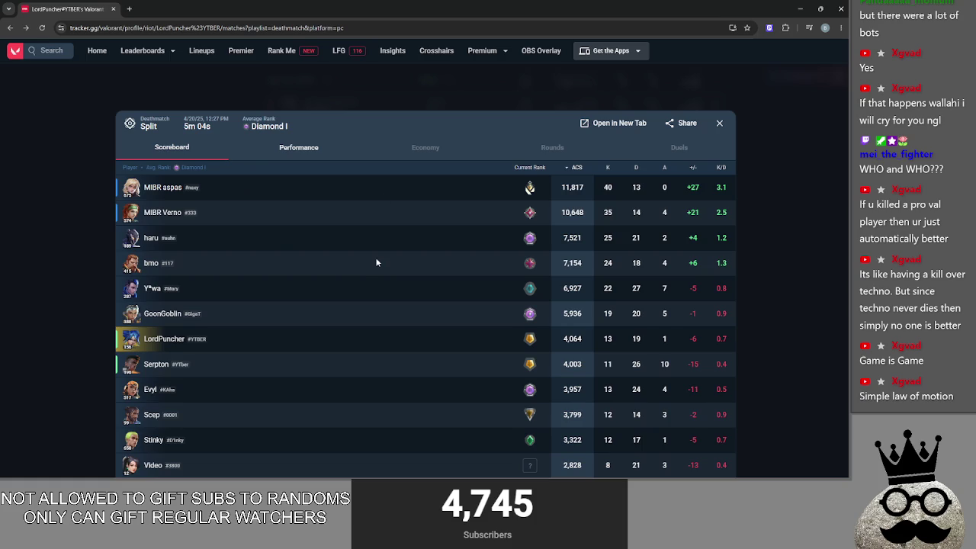
pyautogui.click(299, 147)
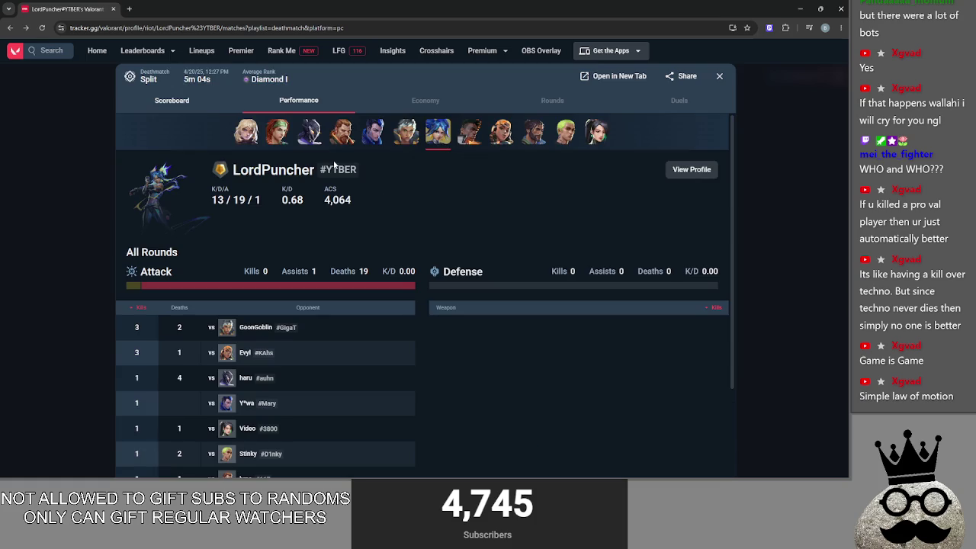
pyautogui.click(465, 137)
pyautogui.scroll(-1, 313, 298)
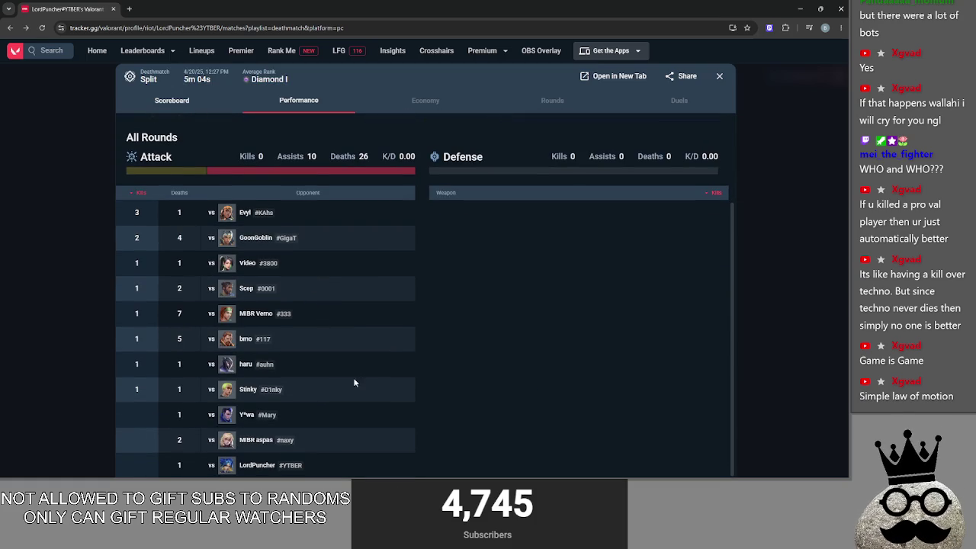
pyautogui.scroll(1, 361, 375)
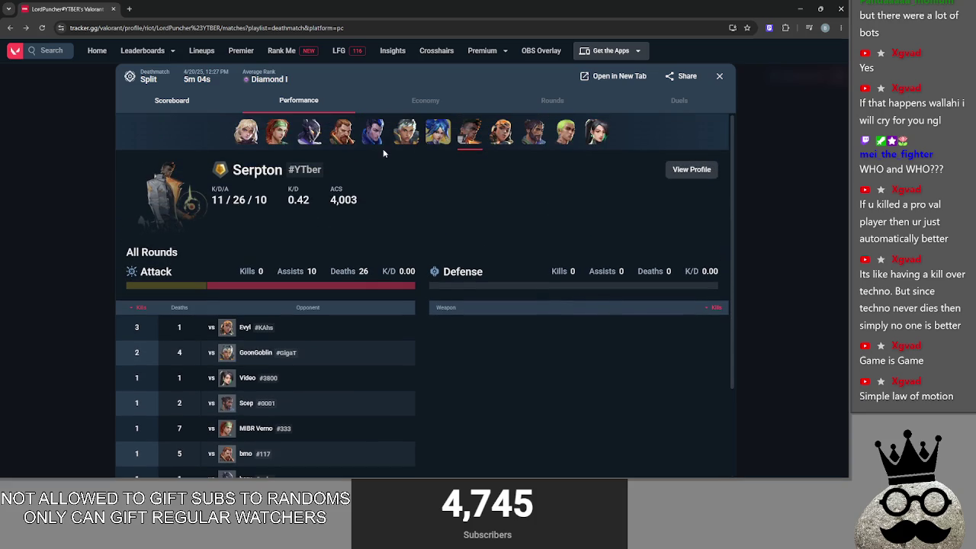
pyautogui.scroll(-1, 412, 293)
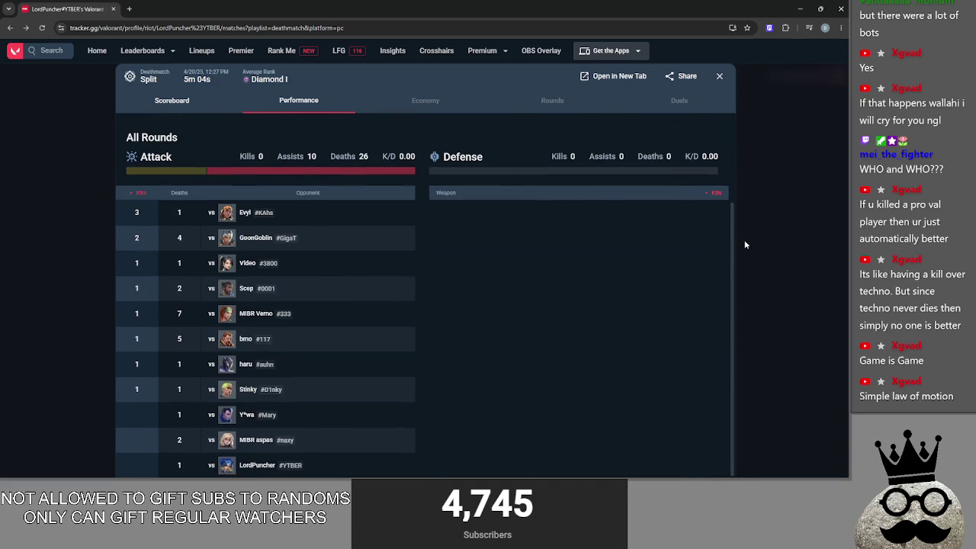
pyautogui.click(747, 248)
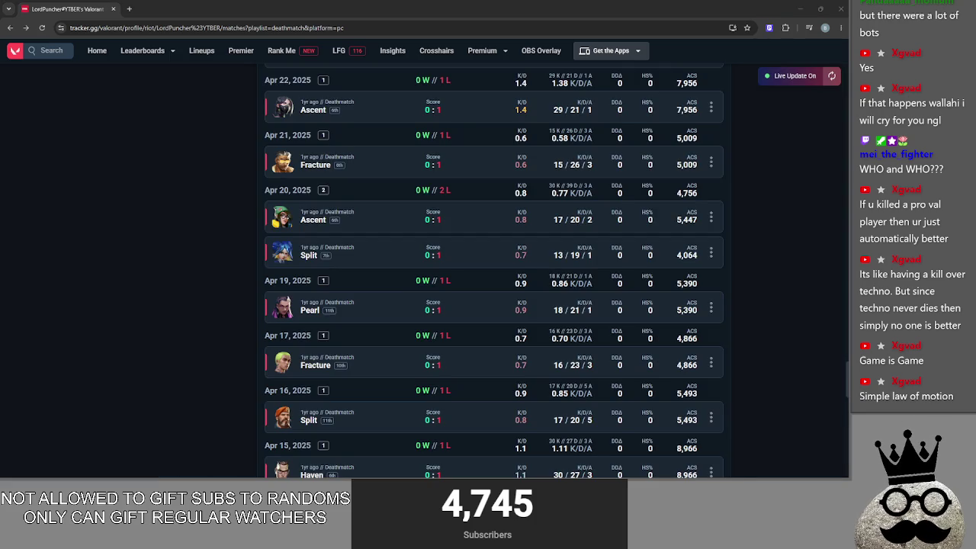
# Select and then deselect the Pearl match row, then switch back to Godot
pyautogui.tripleClick(457, 307)
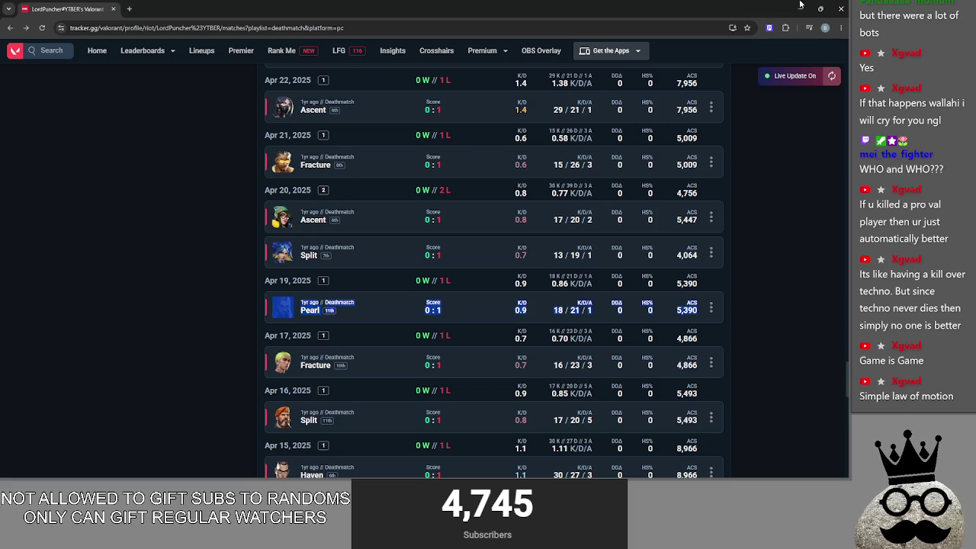
pyautogui.click(257, 316)
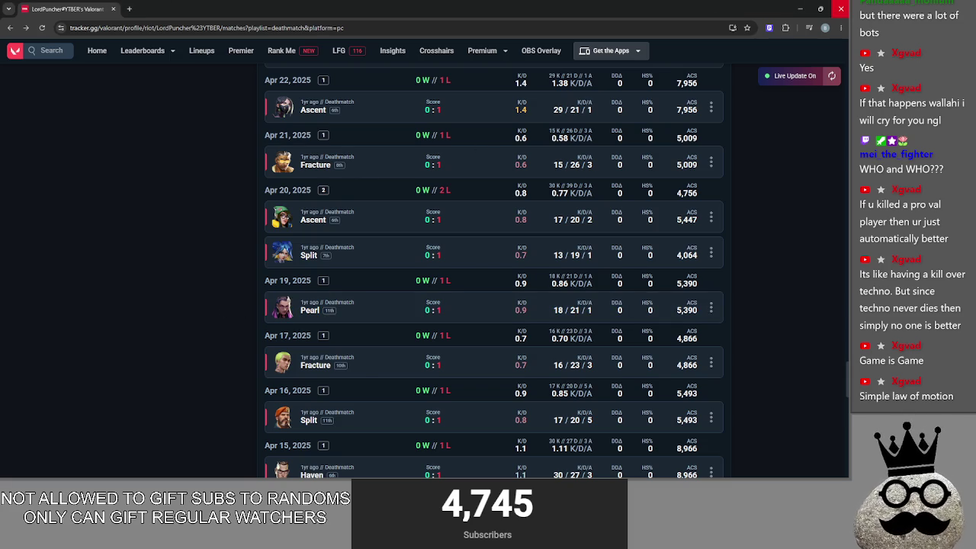
pyautogui.hotkey('alt', 'Tab')
# Fold player_wins, all_attacks, check_for_equipment, refresh_actions, Passbutton, both battlefield declarations, auto_advance_check, bot_decision and bot_equips
pyautogui.click(462, 276)
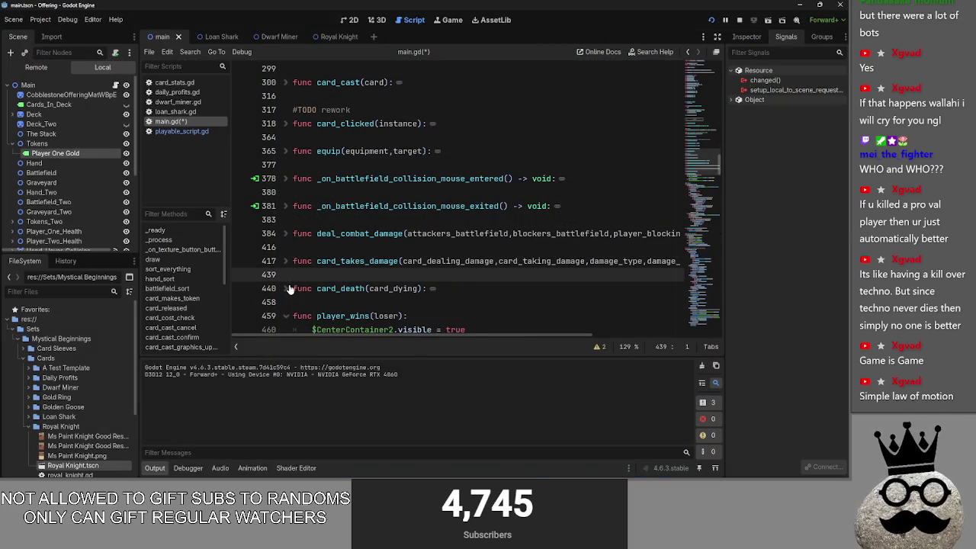
pyautogui.scroll(-1, 290, 288)
pyautogui.click(286, 212)
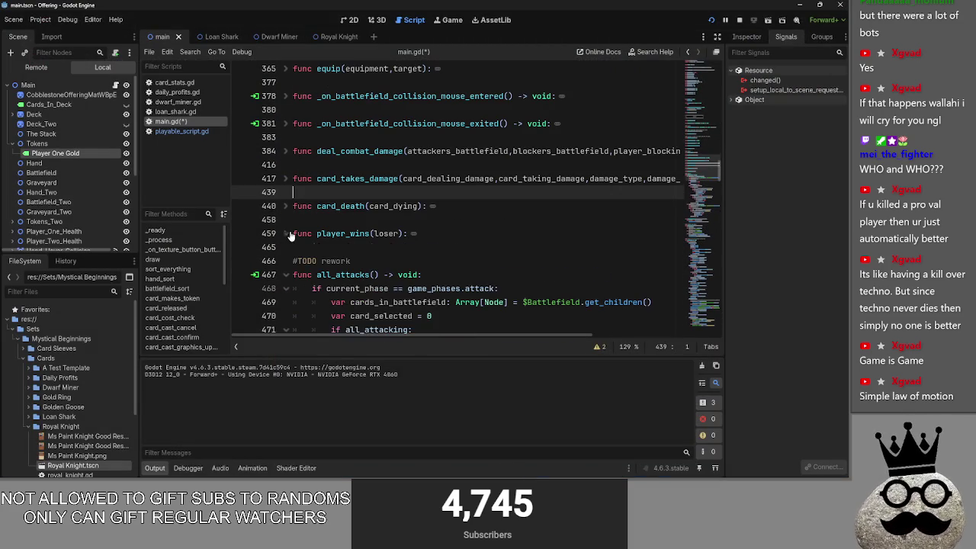
pyautogui.click(286, 273)
pyautogui.scroll(-2, 298, 277)
pyautogui.click(285, 220)
pyautogui.click(286, 263)
pyautogui.scroll(-2, 288, 271)
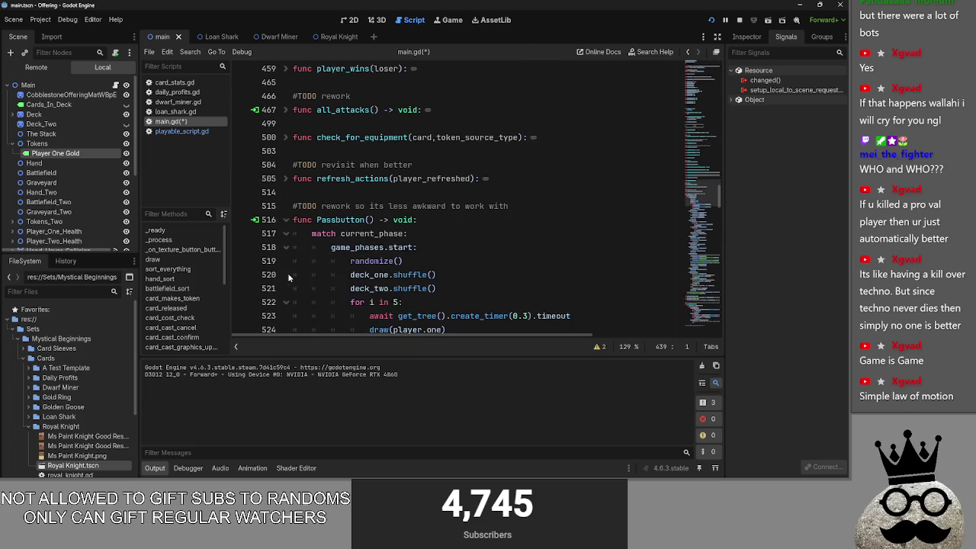
pyautogui.click(285, 219)
pyautogui.click(286, 247)
pyautogui.click(286, 261)
pyautogui.click(287, 303)
pyautogui.scroll(-2, 289, 298)
pyautogui.click(287, 256)
pyautogui.click(286, 283)
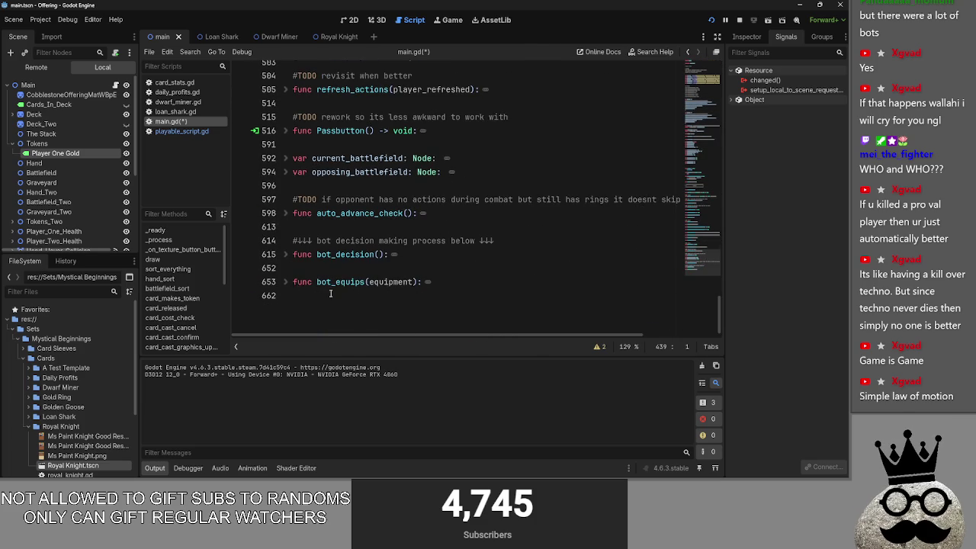
# Scroll back through the folded script and stop the running game
pyautogui.scroll(20, 319, 287)
pyautogui.scroll(10, 342, 302)
pyautogui.scroll(-20, 339, 297)
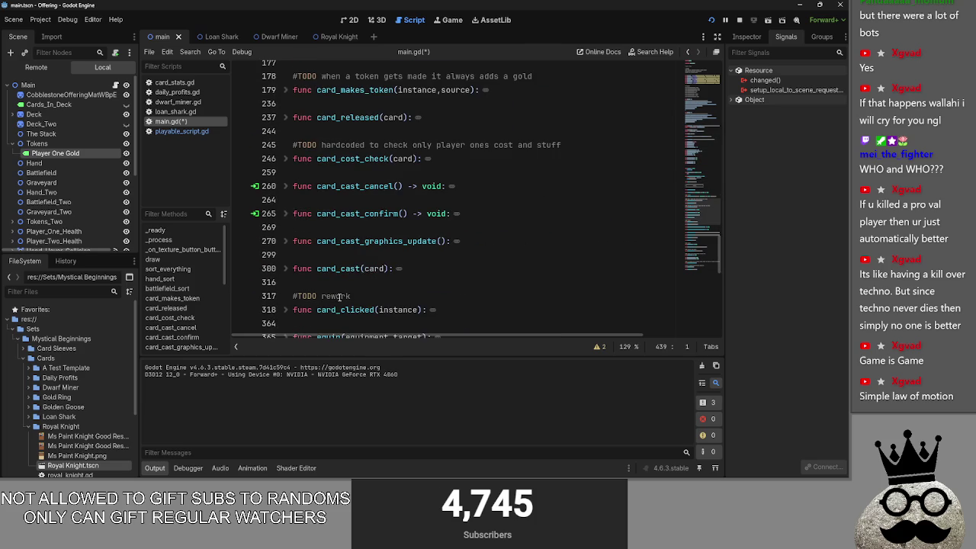
pyautogui.scroll(4, 349, 214)
pyautogui.click(350, 185)
pyautogui.click(739, 20)
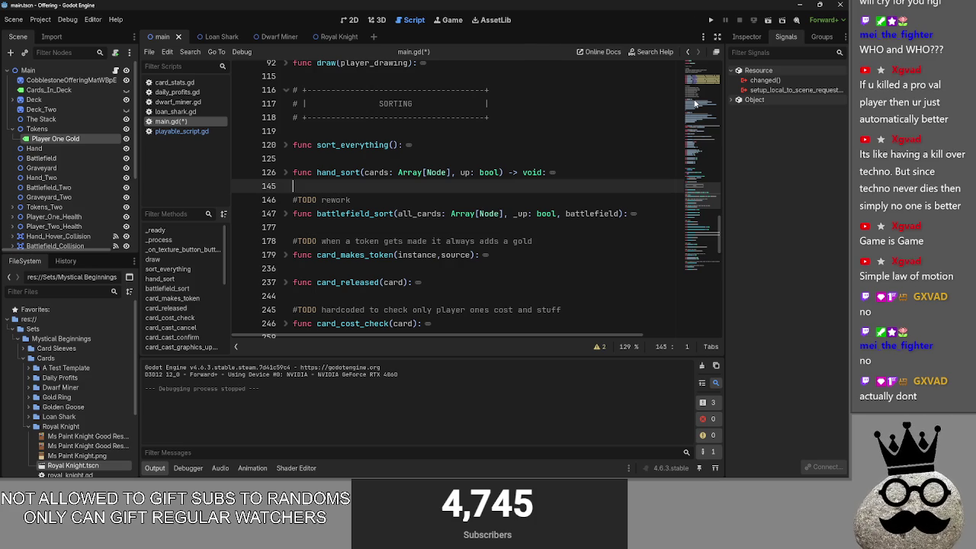
# Bring the tracker.gg Valorant stats page in Chrome forward and maximize it
pyautogui.hotkey('alt', 'Tab')
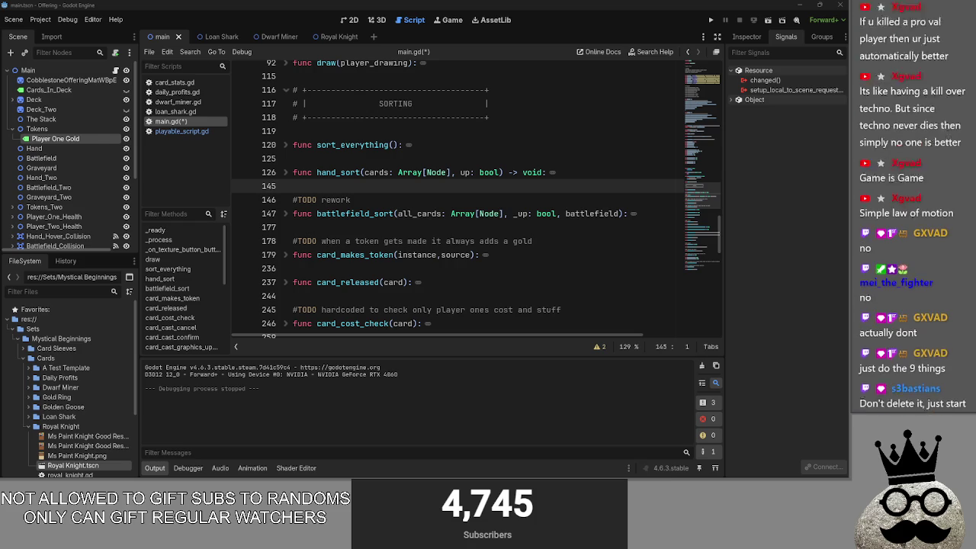
pyautogui.hotkey('alt', 'Tab')
pyautogui.click(571, 126)
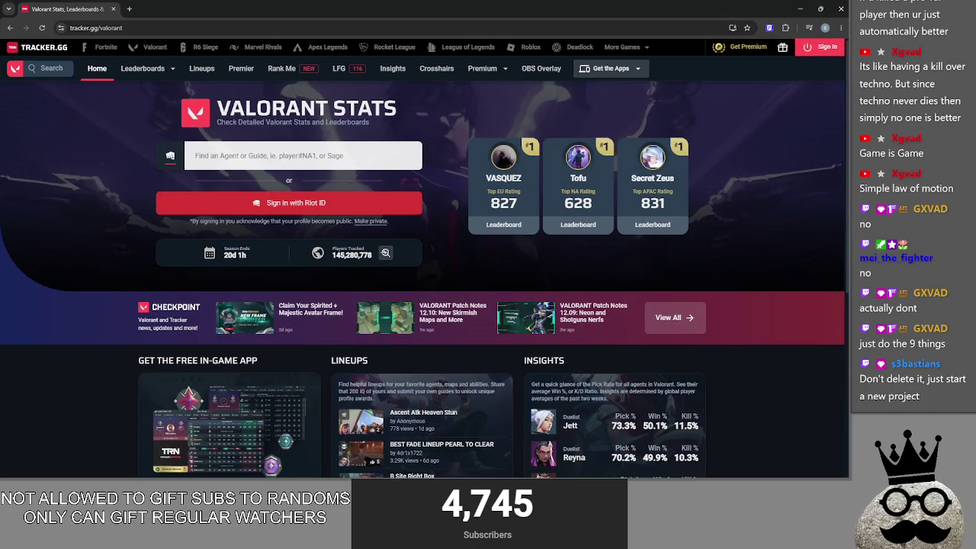
# Open the player's Valorant profile from Recent Players and scroll through its Overview stats
pyautogui.click(324, 162)
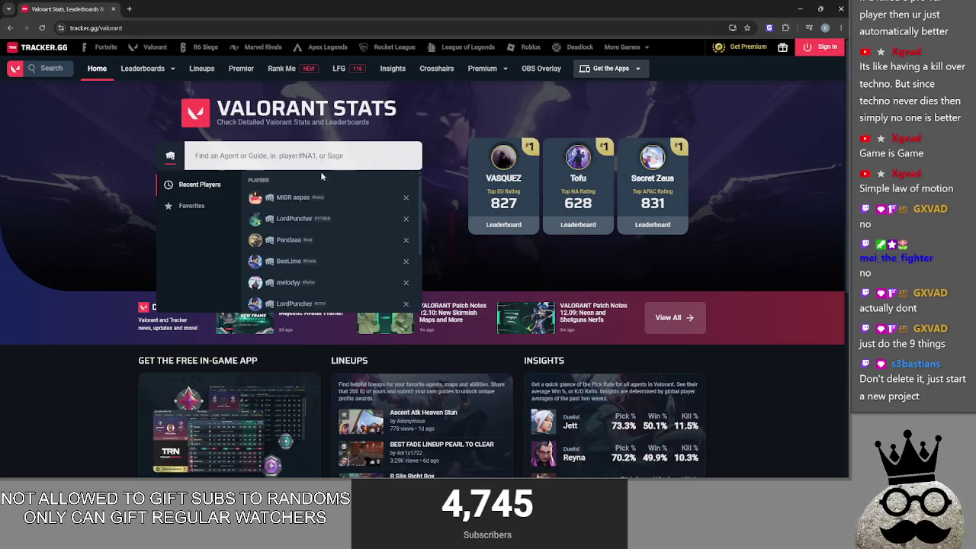
pyautogui.click(324, 219)
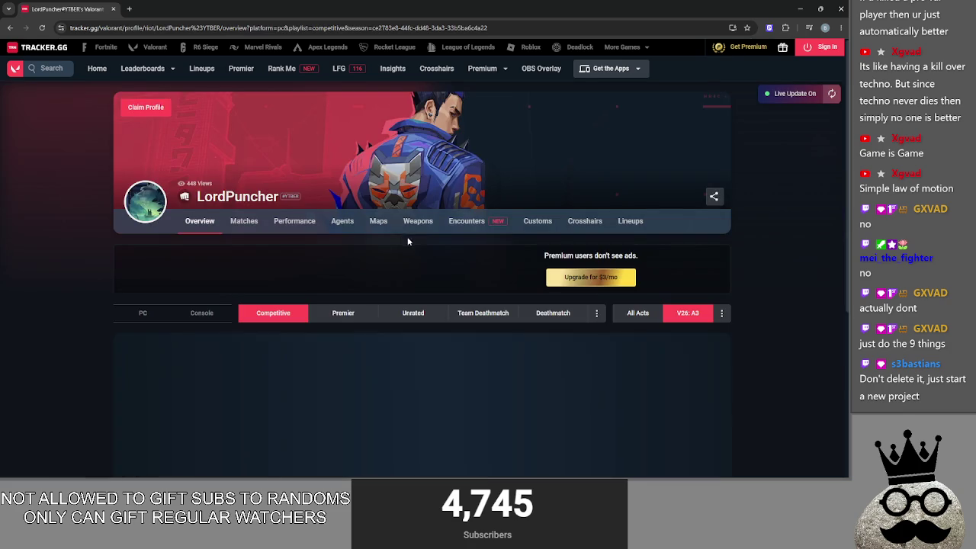
pyautogui.scroll(-5, 464, 252)
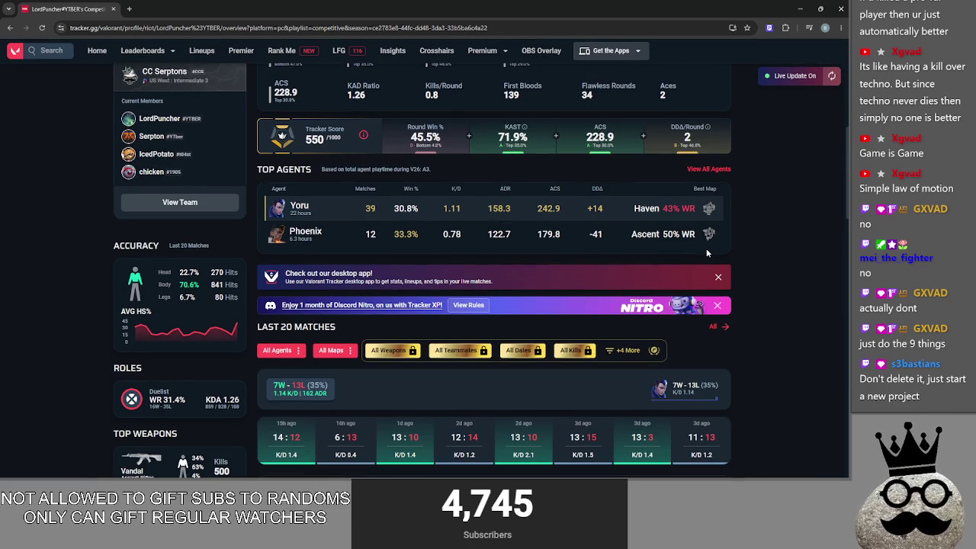
pyautogui.scroll(2, 606, 309)
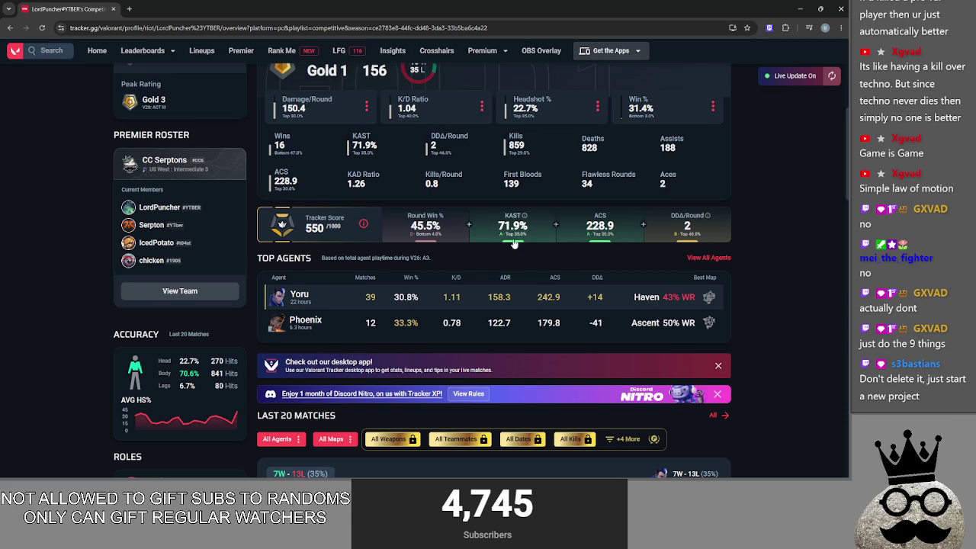
pyautogui.scroll(1, 534, 271)
pyautogui.scroll(-6, 526, 271)
pyautogui.scroll(5, 517, 272)
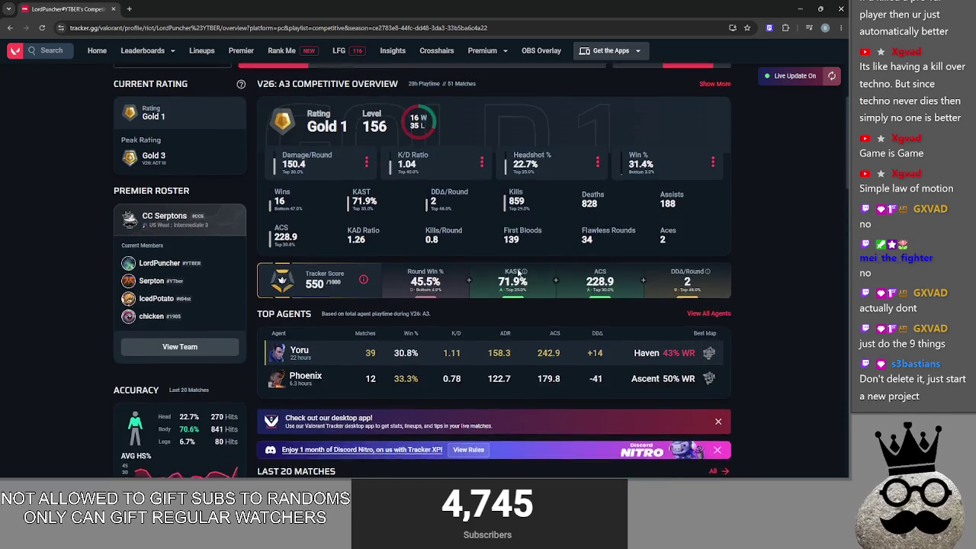
pyautogui.scroll(3, 429, 385)
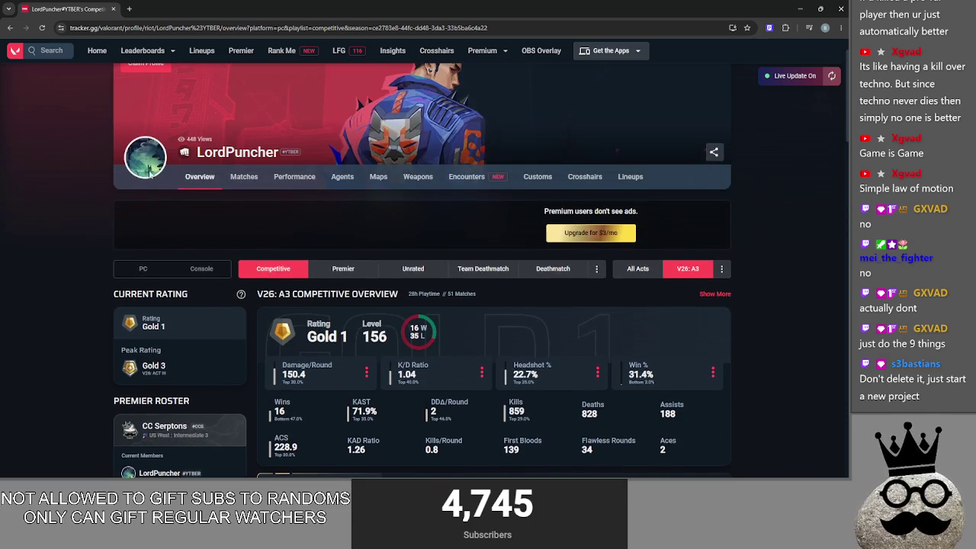
# Reopen the profile via the search's recent players, then return to Godot and select all of main.gd
pyautogui.click(48, 50)
pyautogui.click(425, 262)
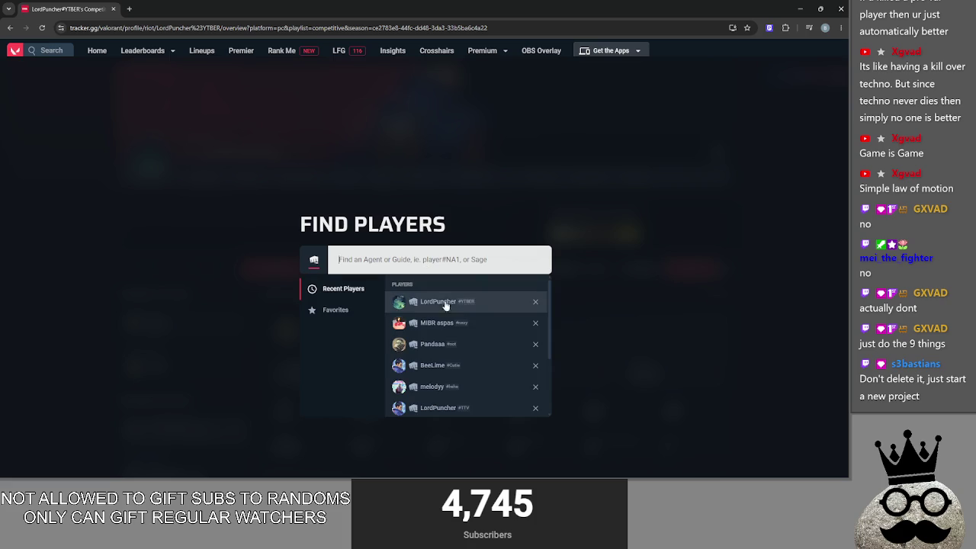
pyautogui.click(439, 302)
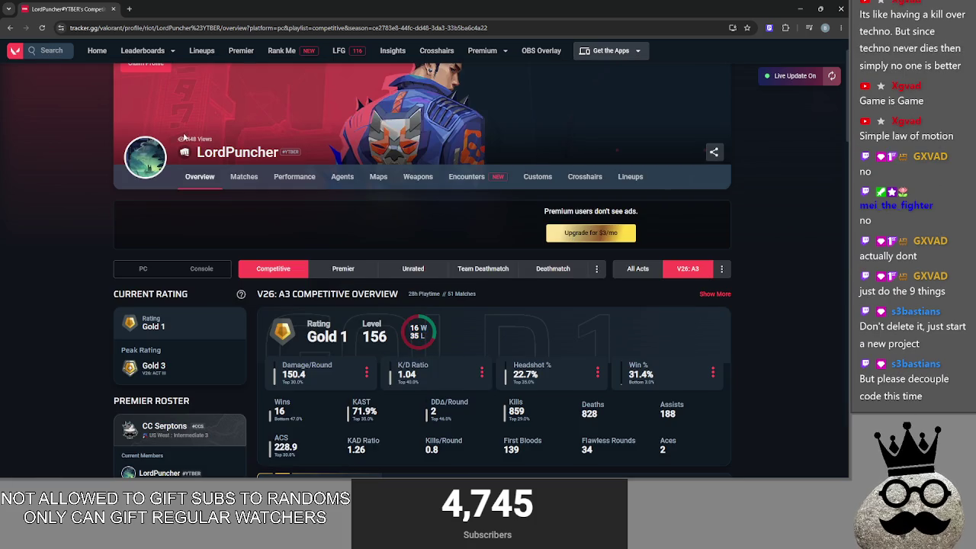
pyautogui.click(48, 51)
pyautogui.click(462, 259)
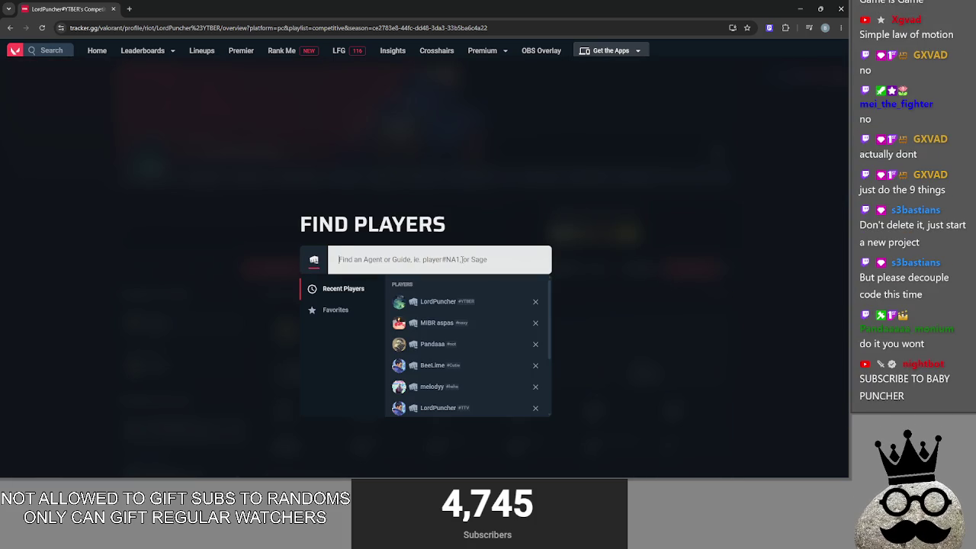
pyautogui.hotkey('alt', 'Tab')
pyautogui.hotkey('ctrl', 'a')
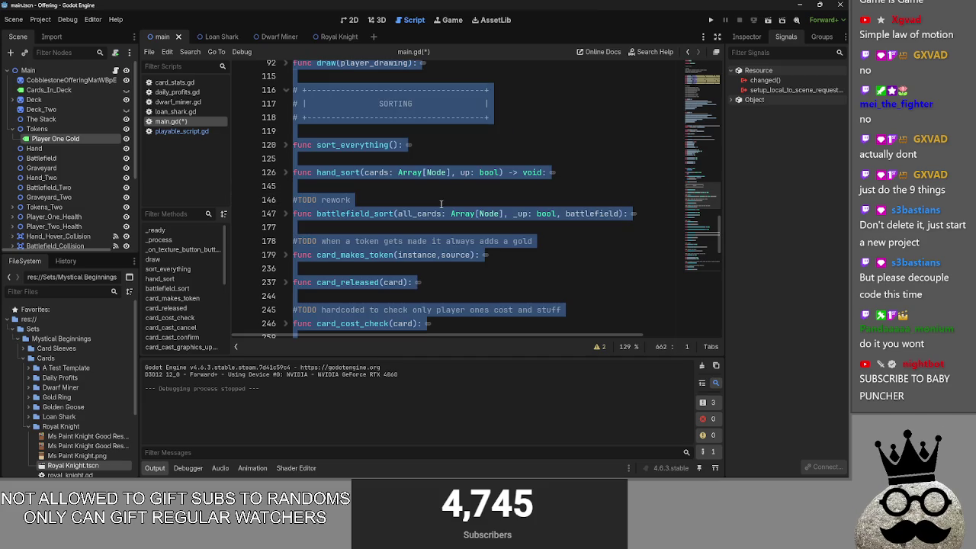
# Delete all of main.gd's code and run the project with the empty script
pyautogui.press('Delete')
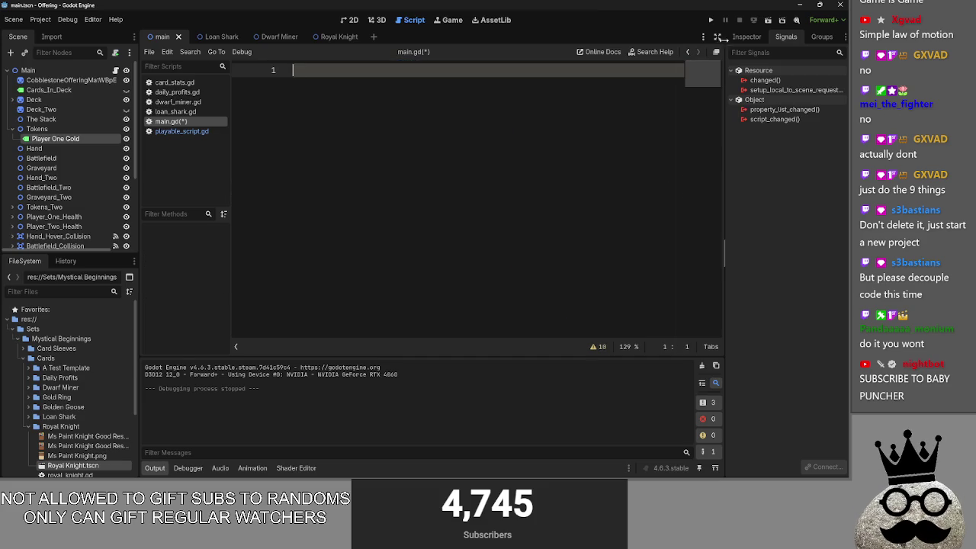
pyautogui.click(711, 20)
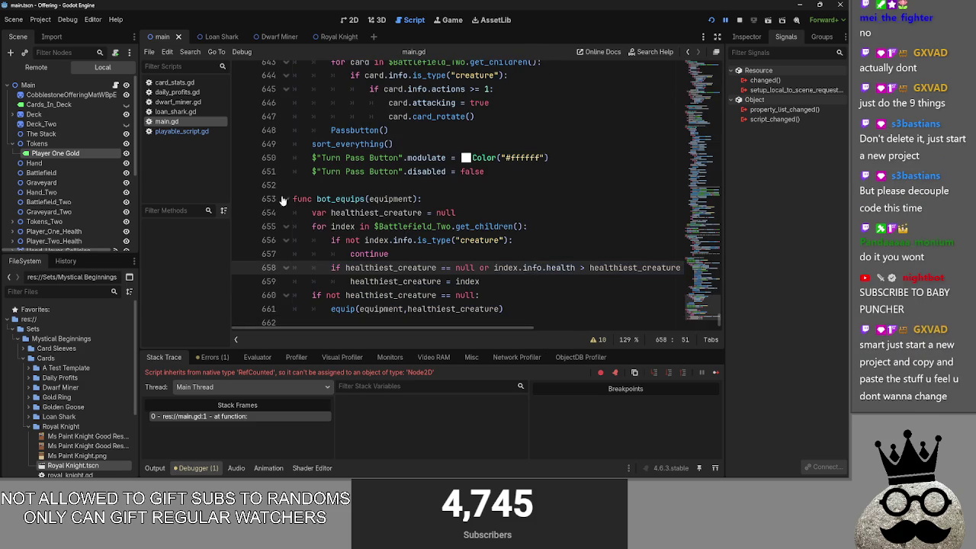
# Fold the bot_equips, bot_decision, auto_advance_check and Passbutton functions
pyautogui.click(285, 199)
pyautogui.scroll(10, 282, 213)
pyautogui.click(288, 234)
pyautogui.scroll(7, 288, 244)
pyautogui.click(284, 274)
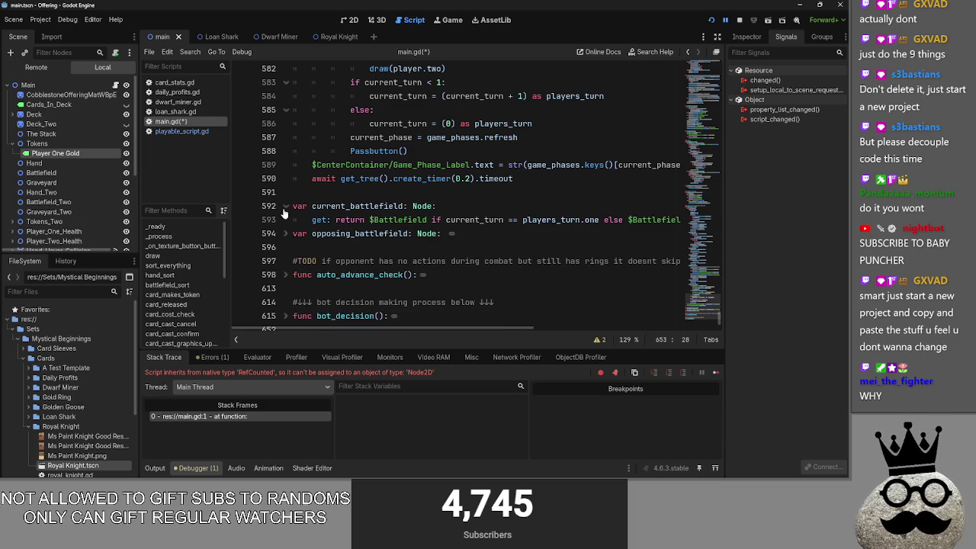
pyautogui.scroll(12, 293, 210)
pyautogui.scroll(14, 303, 202)
pyautogui.click(284, 233)
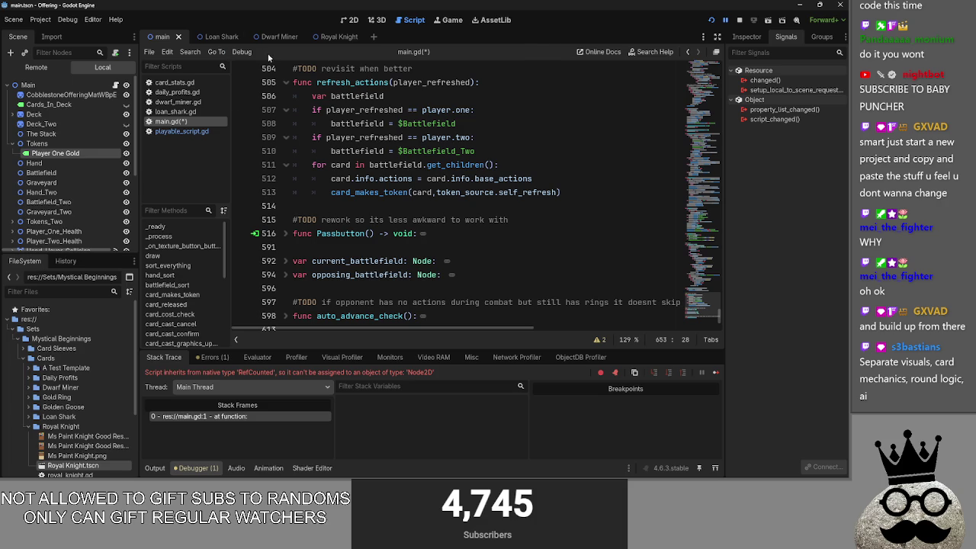
# Fold the all_attacks, player_wins, card_death and card_takes_damage functions
pyautogui.scroll(7, 290, 263)
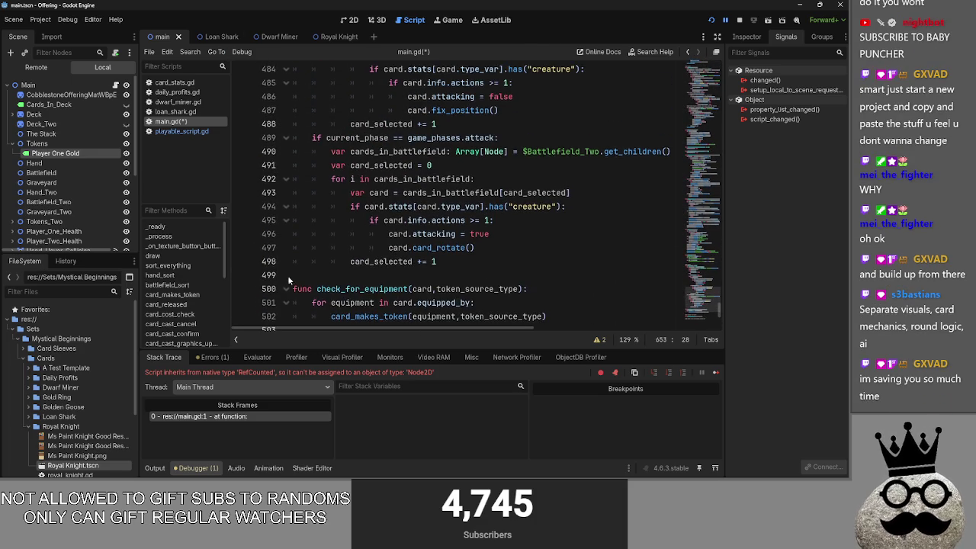
pyautogui.scroll(-3, 290, 263)
pyautogui.scroll(12, 288, 242)
pyautogui.click(276, 205)
pyautogui.scroll(1, 277, 202)
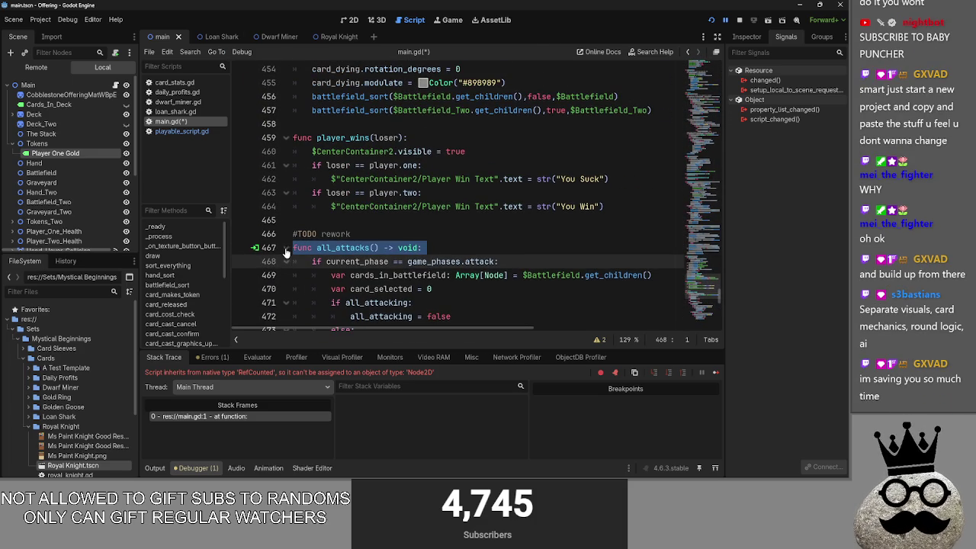
pyautogui.click(287, 248)
pyautogui.click(286, 137)
pyautogui.scroll(8, 289, 207)
pyautogui.click(287, 206)
pyautogui.scroll(10, 289, 200)
pyautogui.click(286, 220)
pyautogui.click(342, 202)
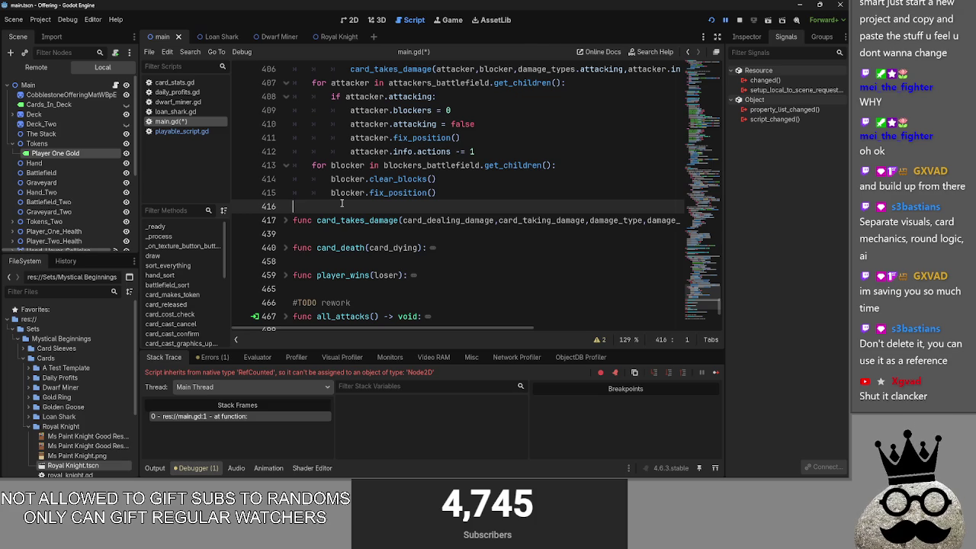
# Fold deal_combat_damage, the battlefield mouse-exited and mouse-entered handlers, equip, card_clicked and card_cast
pyautogui.scroll(10, 312, 195)
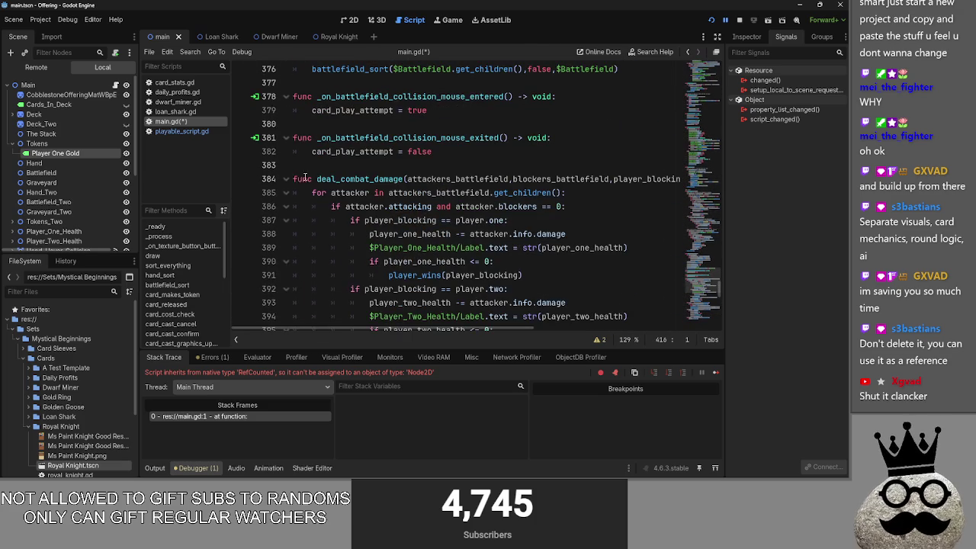
pyautogui.click(287, 178)
pyautogui.click(287, 137)
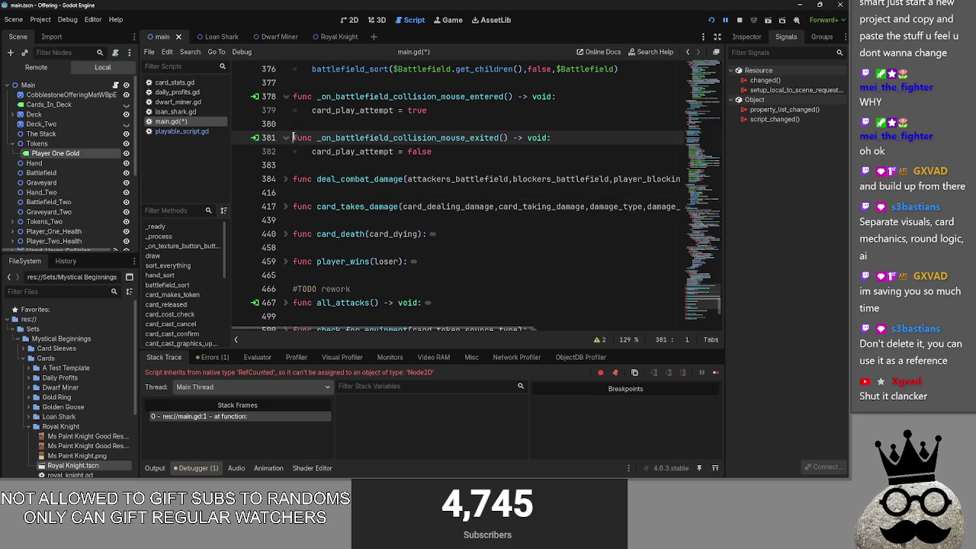
pyautogui.click(287, 96)
pyautogui.scroll(3, 294, 183)
pyautogui.click(289, 192)
pyautogui.scroll(8, 294, 194)
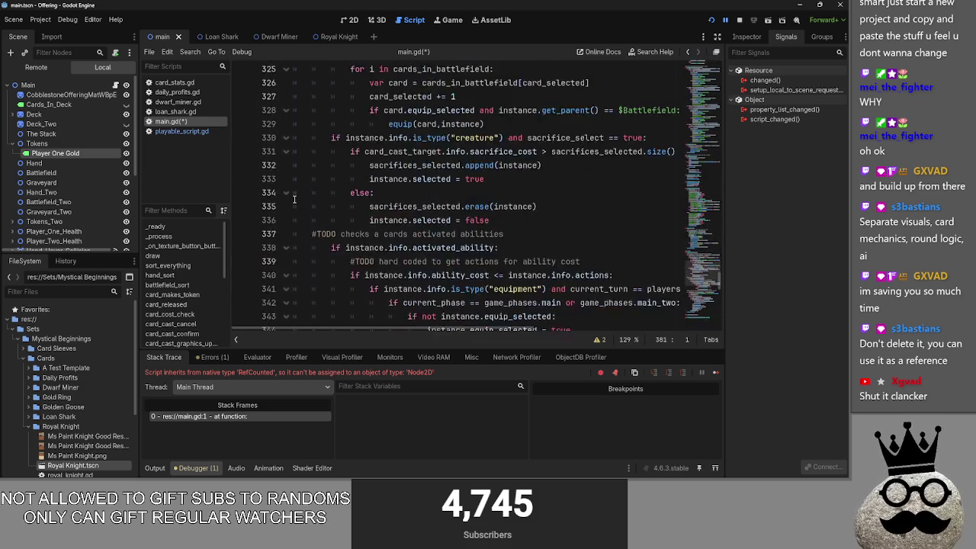
pyautogui.scroll(3, 295, 198)
pyautogui.click(286, 220)
pyautogui.scroll(6, 285, 221)
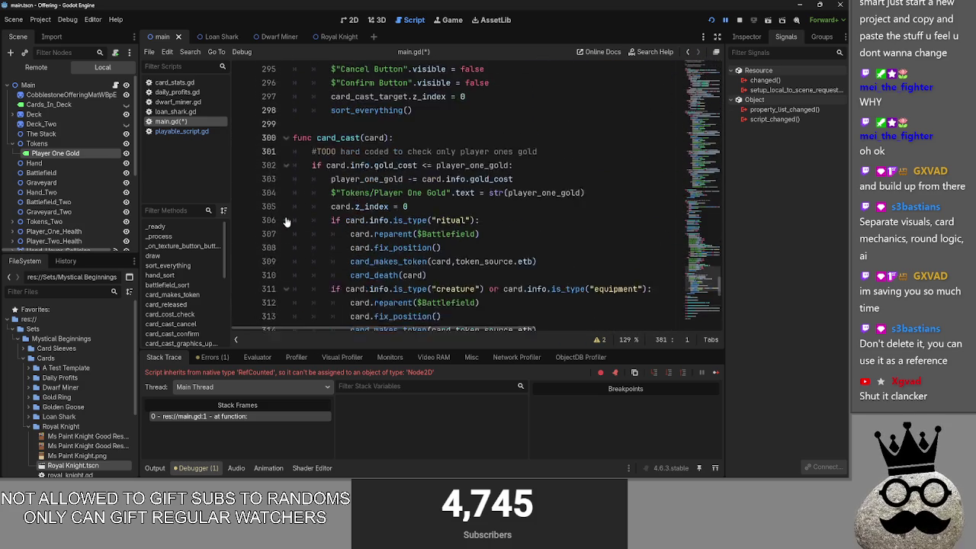
pyautogui.click(286, 220)
# Fold card_cast_graphics_update, card_cast_confirm, card_cast_cancel, card_cost_check and card_released
pyautogui.scroll(8, 285, 198)
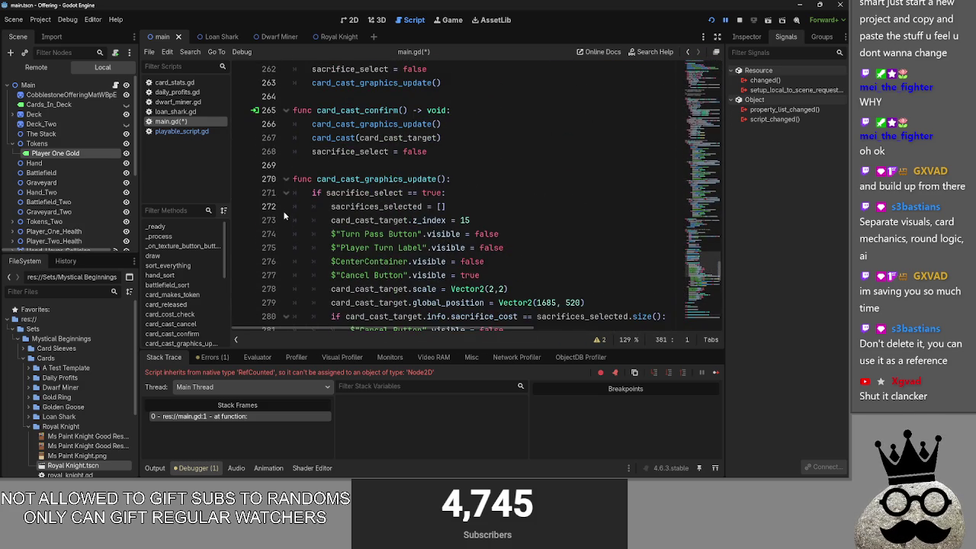
pyautogui.click(285, 180)
pyautogui.click(286, 111)
pyautogui.scroll(3, 286, 111)
pyautogui.scroll(4, 287, 206)
pyautogui.click(286, 204)
pyautogui.scroll(2, 289, 213)
pyautogui.scroll(5, 287, 212)
pyautogui.click(286, 260)
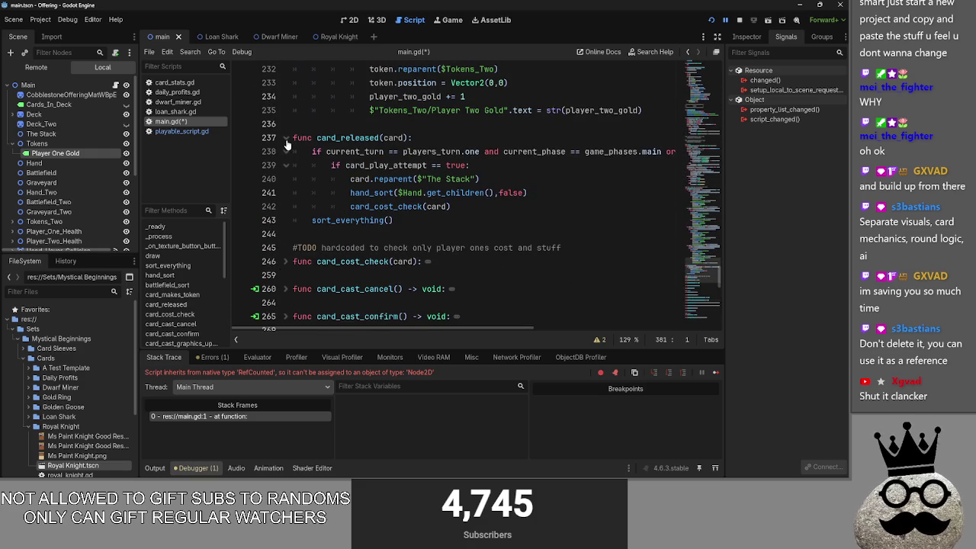
pyautogui.click(286, 148)
# Fold card_makes_token, battlefield_sort, hand_sort and sort_everything
pyautogui.scroll(15, 283, 152)
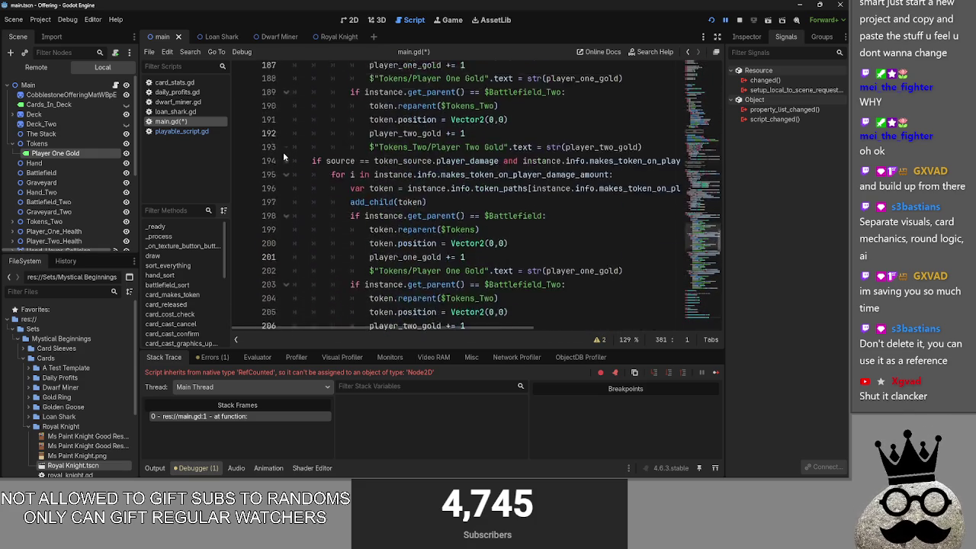
pyautogui.scroll(2, 284, 228)
pyautogui.click(286, 273)
pyautogui.scroll(7, 298, 229)
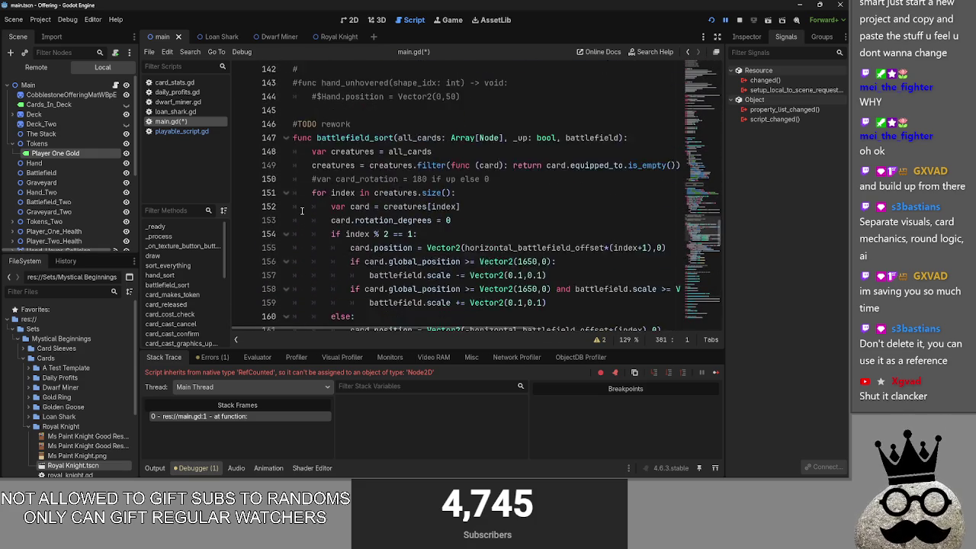
pyautogui.click(285, 261)
pyautogui.scroll(8, 290, 259)
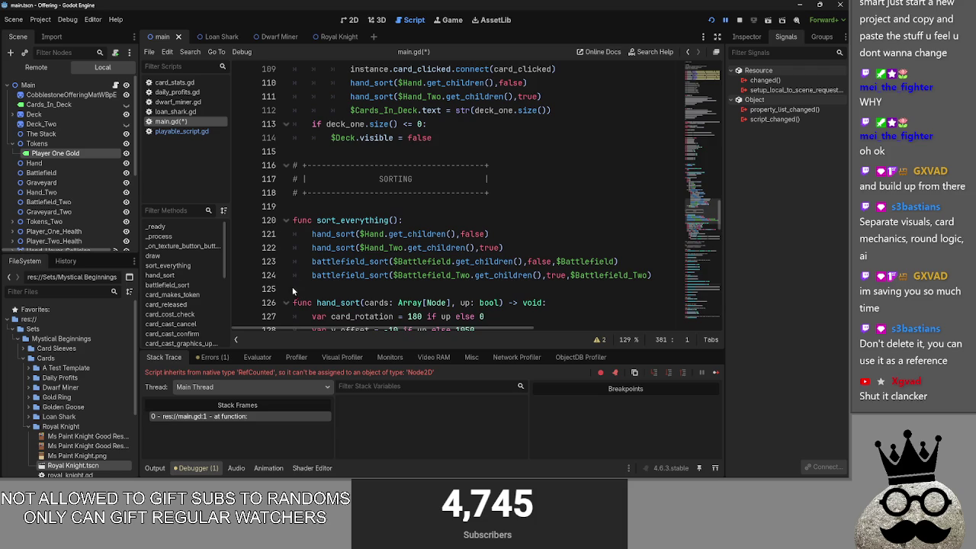
pyautogui.click(285, 302)
pyautogui.click(286, 220)
# Select the battlefield_sort declaration line, then expand hand_sort to check it and collapse it again
pyautogui.scroll(-3, 295, 187)
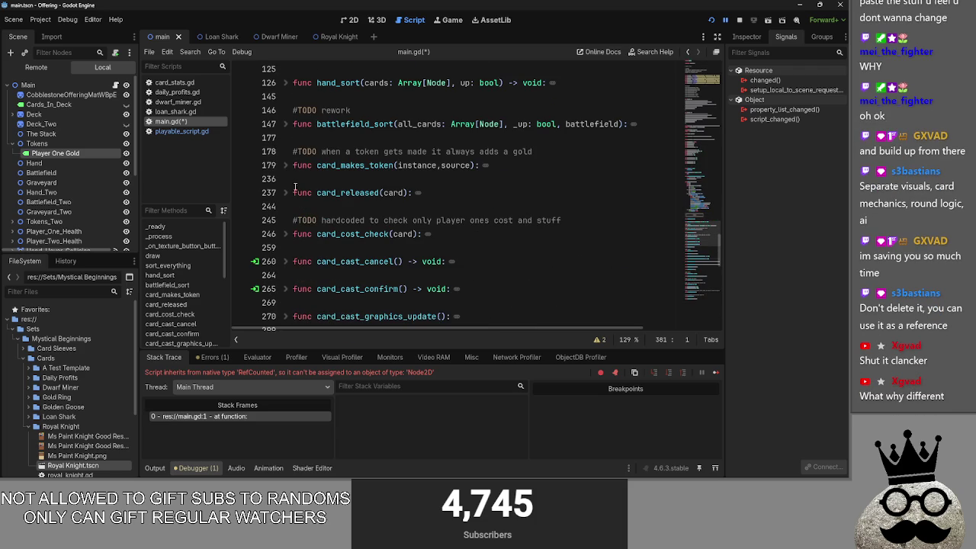
pyautogui.tripleClick(286, 122)
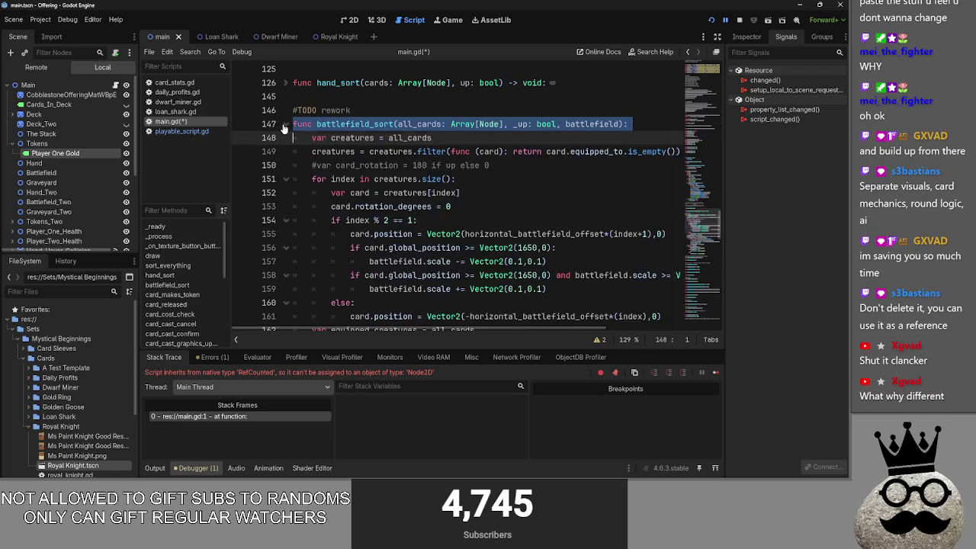
pyautogui.click(285, 82)
pyautogui.click(285, 83)
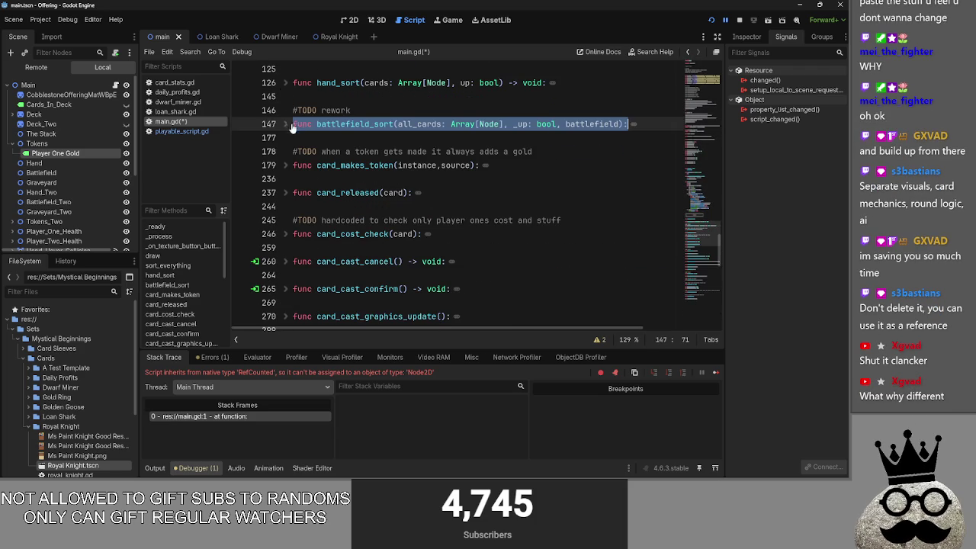
# Add blank lines below the SORTING header, then remove them again
pyautogui.scroll(3, 343, 187)
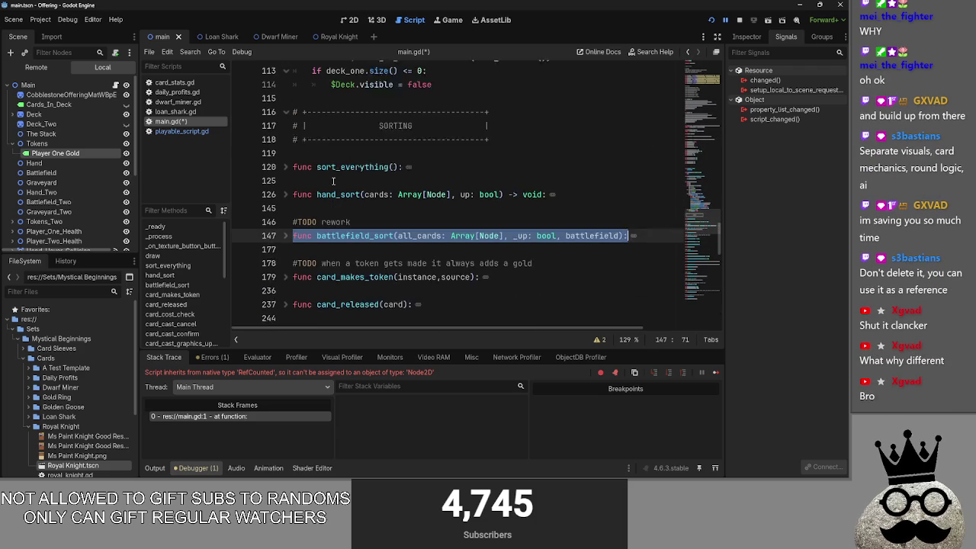
pyautogui.click(347, 165)
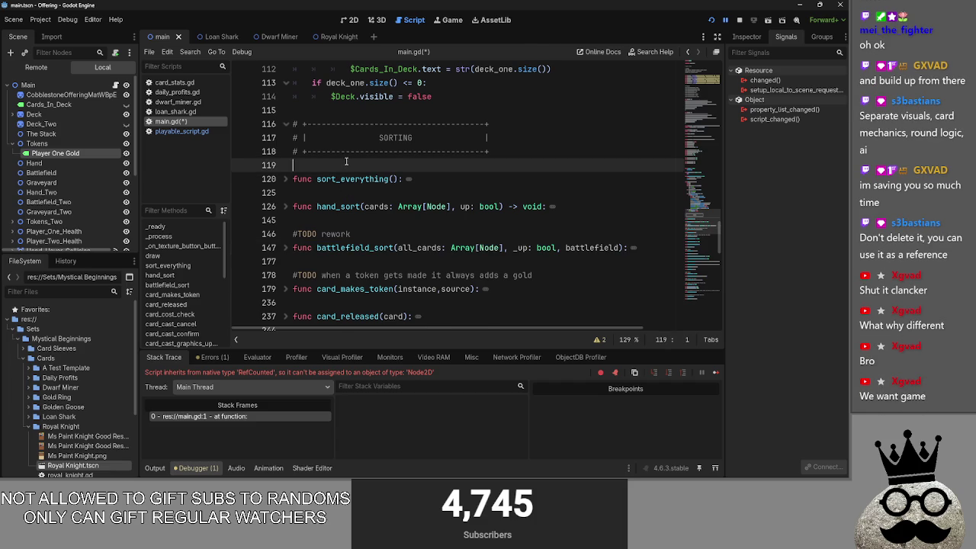
pyautogui.press('Return')
pyautogui.press('Return')
pyautogui.press('BackSpace')
pyautogui.press('BackSpace')
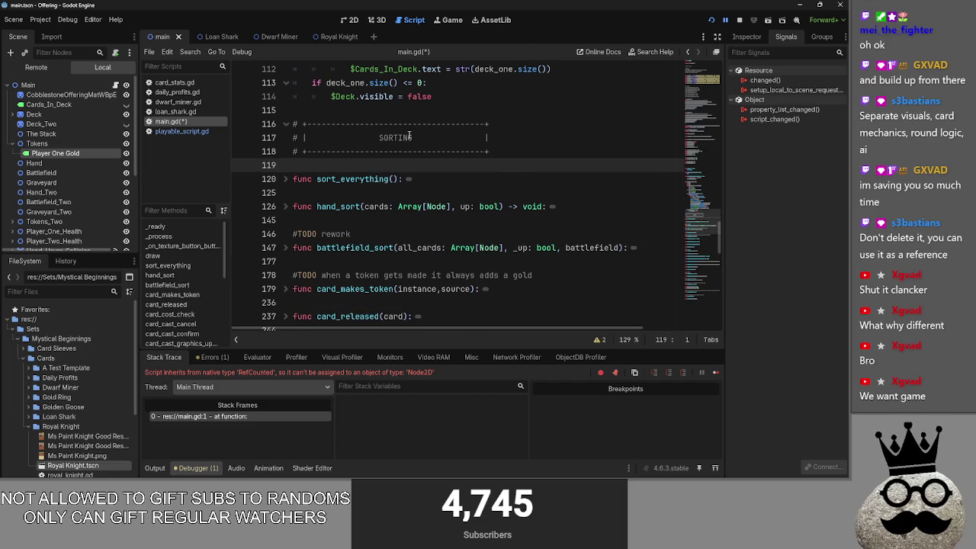
# Switch windows from the Godot editor to the Obsidian notes window
pyautogui.hotkey('alt', 'Tab')
pyautogui.click(199, 131)
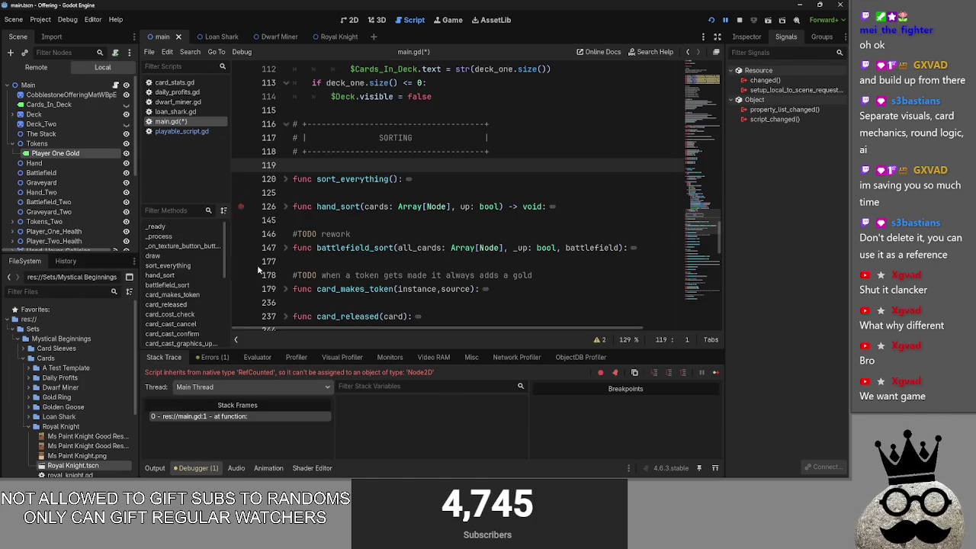
pyautogui.press('super')
pyautogui.click(446, 471)
pyautogui.hotkey('alt', 'Tab')
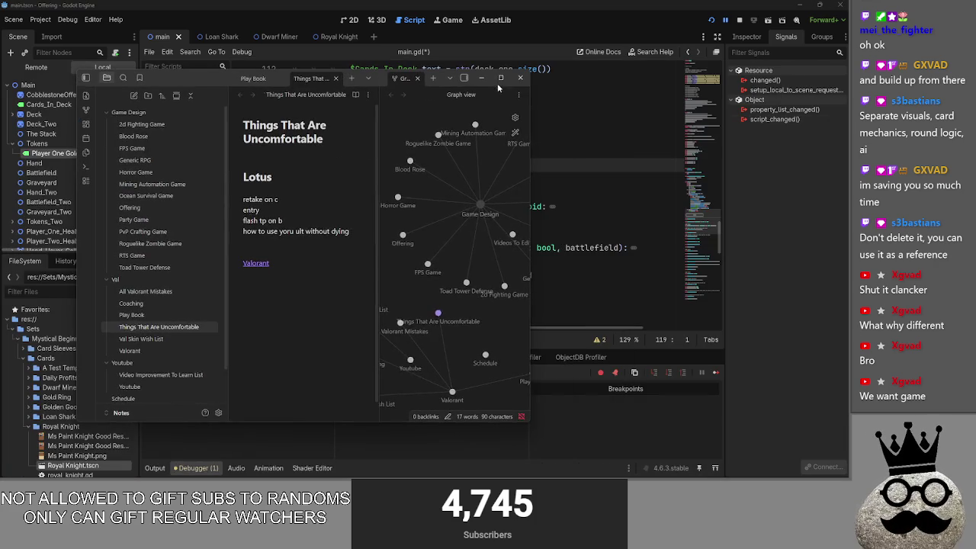
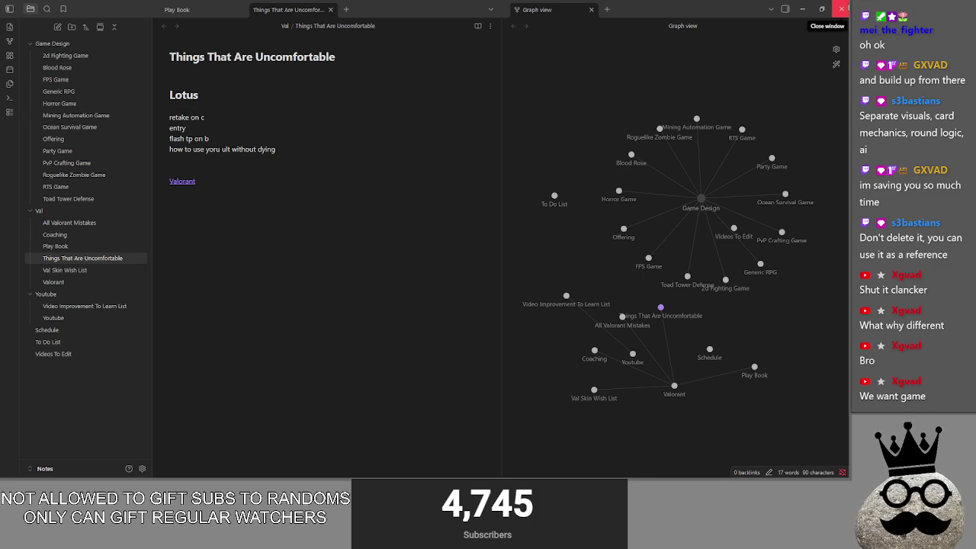
# Open the Videos To Edit note from the graph and add a [[Youtube link
pyautogui.moveTo(734, 228); pyautogui.dragTo(750, 342)
pyautogui.click(751, 342)
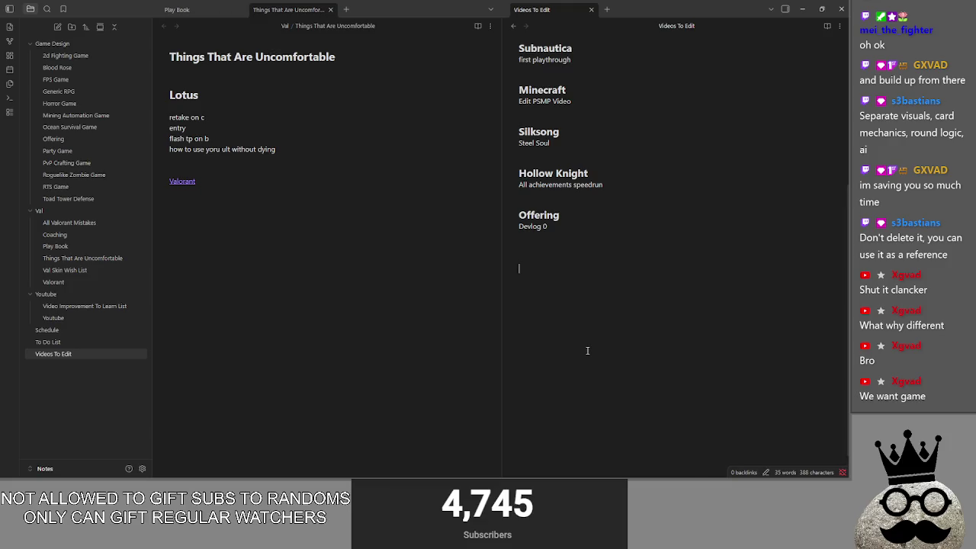
pyautogui.write('[[')
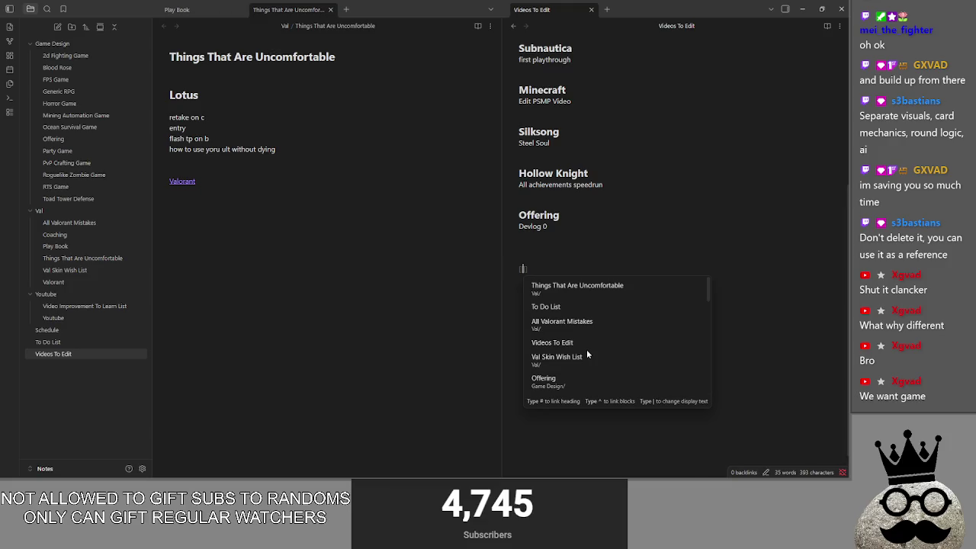
pyautogui.write('Youtube')
pyautogui.press('Return')
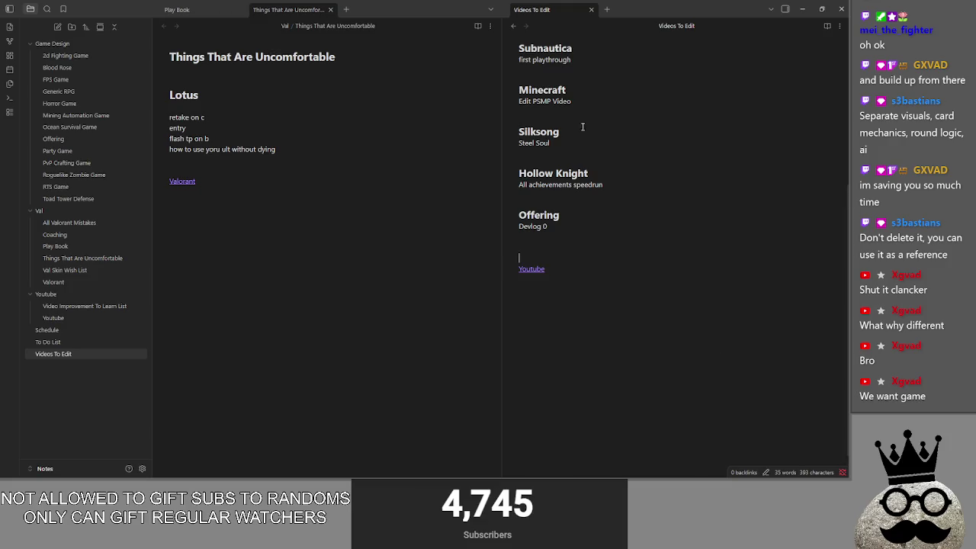
# Return to the graph view, close Obsidian, and place the caret on main.gd line 125
pyautogui.click(513, 25)
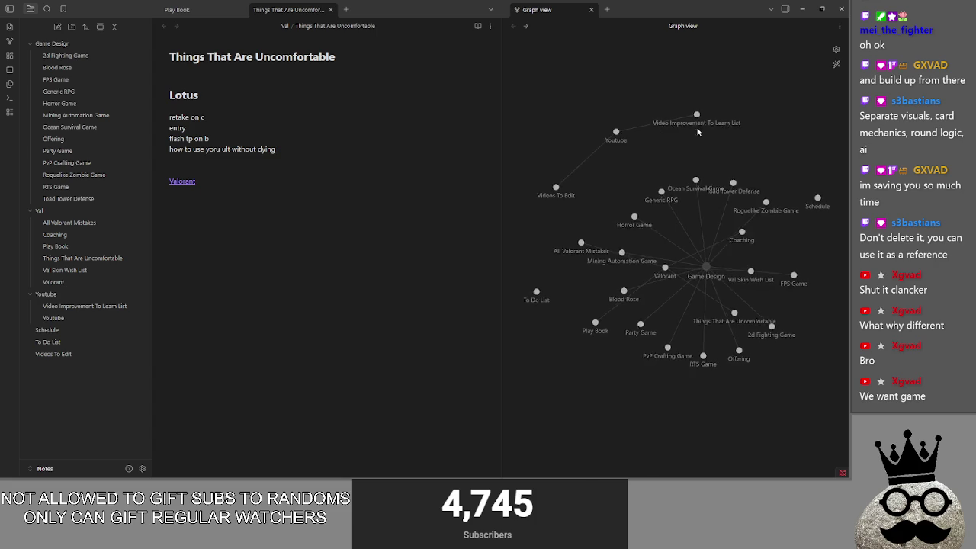
pyautogui.moveTo(649, 279); pyautogui.dragTo(460, 218)
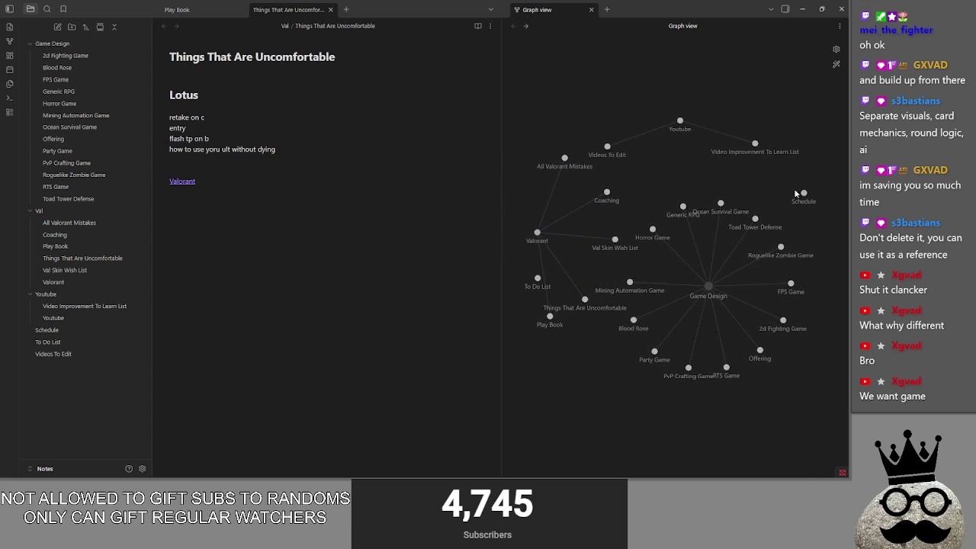
pyautogui.click(841, 9)
pyautogui.click(410, 188)
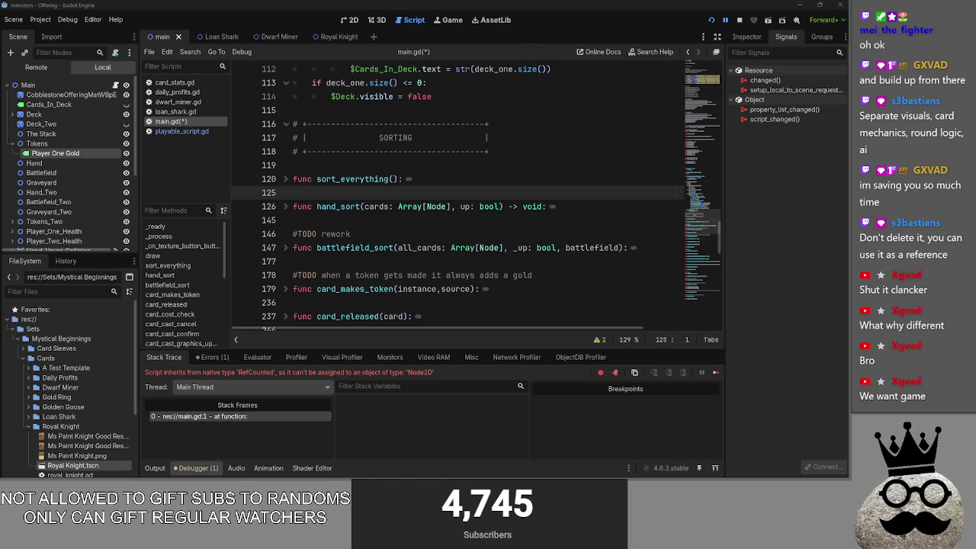
# Relaunch Obsidian, then select the hand_sort declaration line in main.gd
pyautogui.press('super')
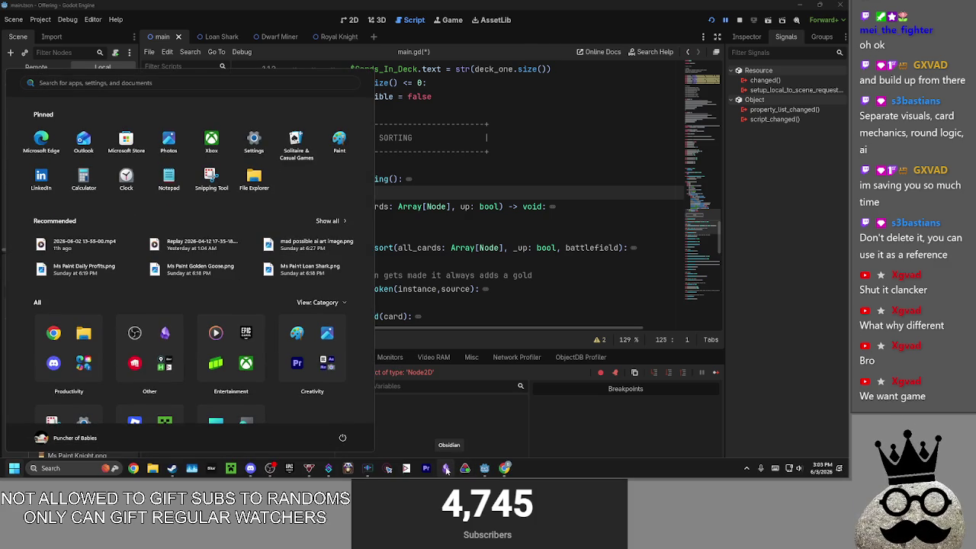
pyautogui.click(444, 468)
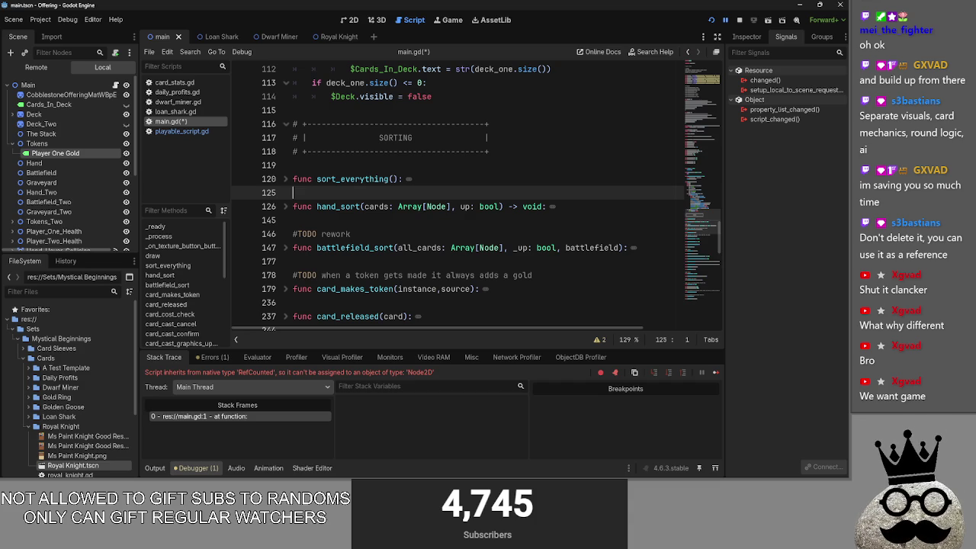
pyautogui.click(415, 231)
pyautogui.click(398, 221)
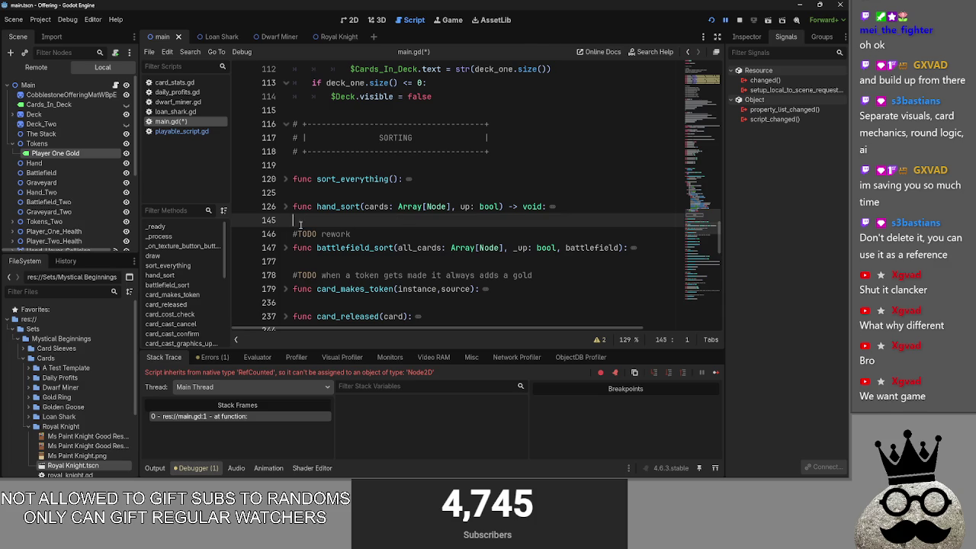
pyautogui.click(280, 206)
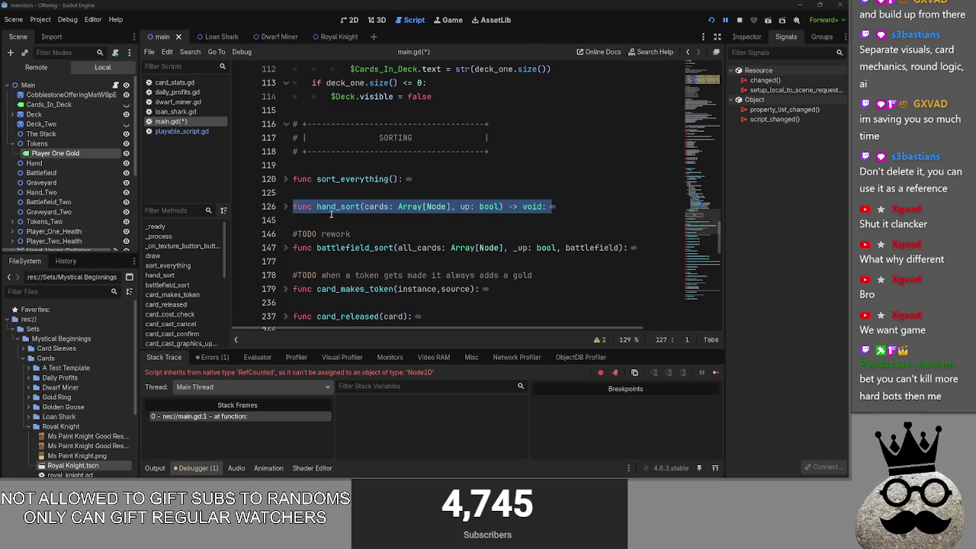
# Scroll through main.gd's sorting functions and switch to the Offering (DEBUG) game window
pyautogui.press('super')
pyautogui.click(566, 300)
pyautogui.press('super+Tab')
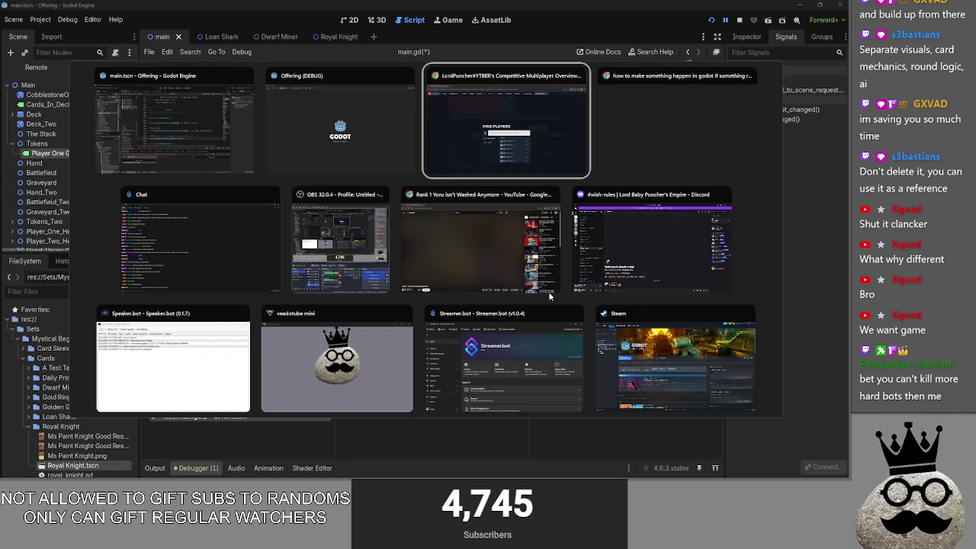
pyautogui.press('Escape')
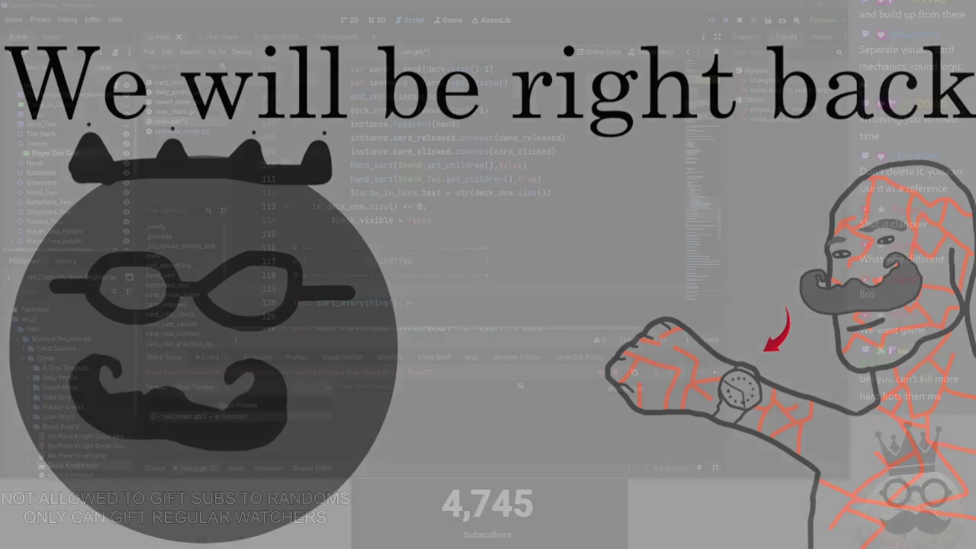
pyautogui.scroll(-3, 416, 260)
pyautogui.scroll(3, 416, 260)
pyautogui.scroll(2, 416, 259)
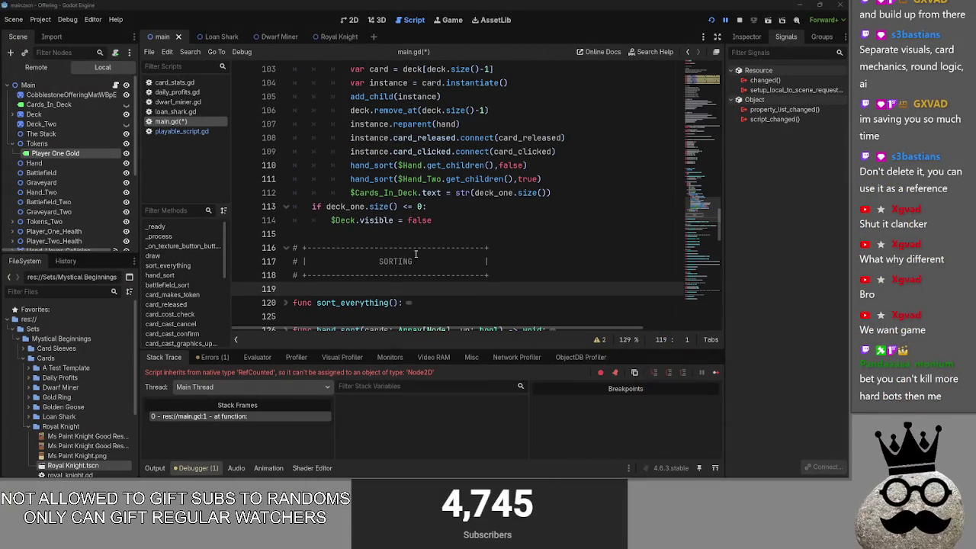
pyautogui.scroll(-2, 419, 258)
pyautogui.press('Up')
pyautogui.press('Up')
pyautogui.press('Up')
pyautogui.hotkey('alt', 'Tab')
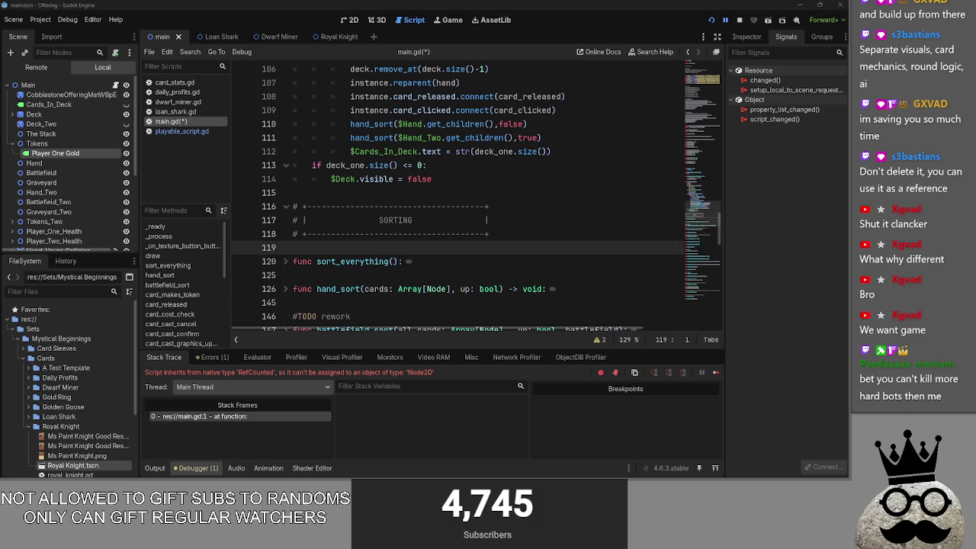
pyautogui.hotkey('alt', 'Tab')
# Run the Offering project to view the game board
pyautogui.click(580, 129)
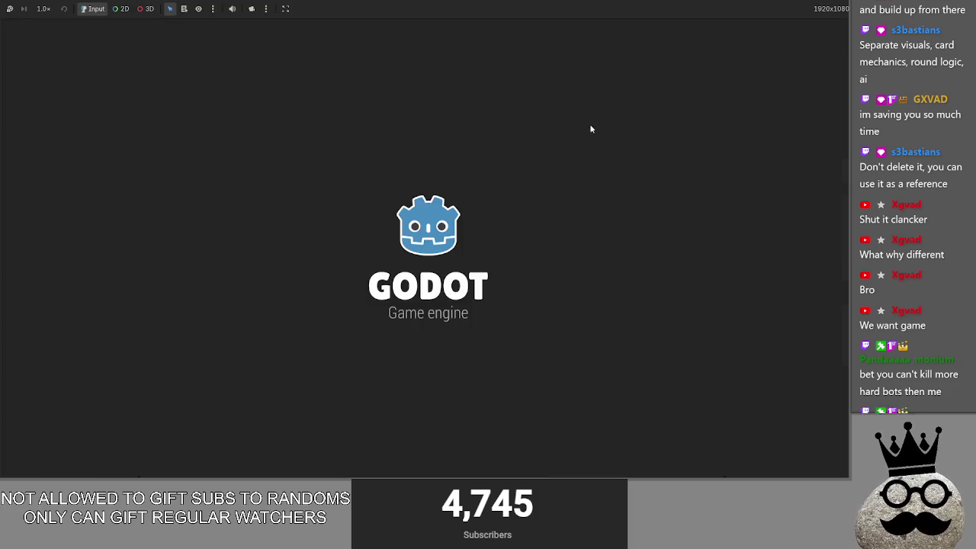
pyautogui.hotkey('alt', 'Tab')
pyautogui.hotkey('alt', 'Tab')
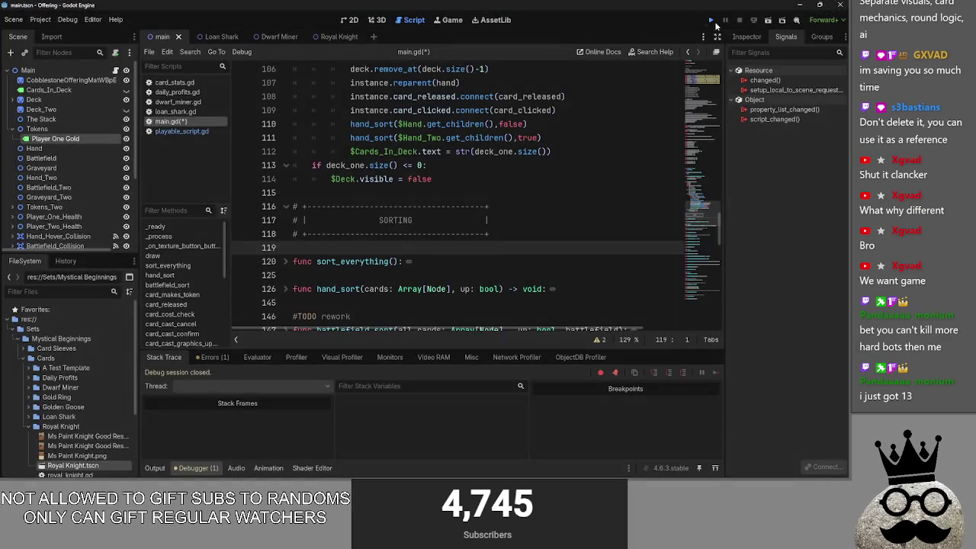
pyautogui.click(712, 21)
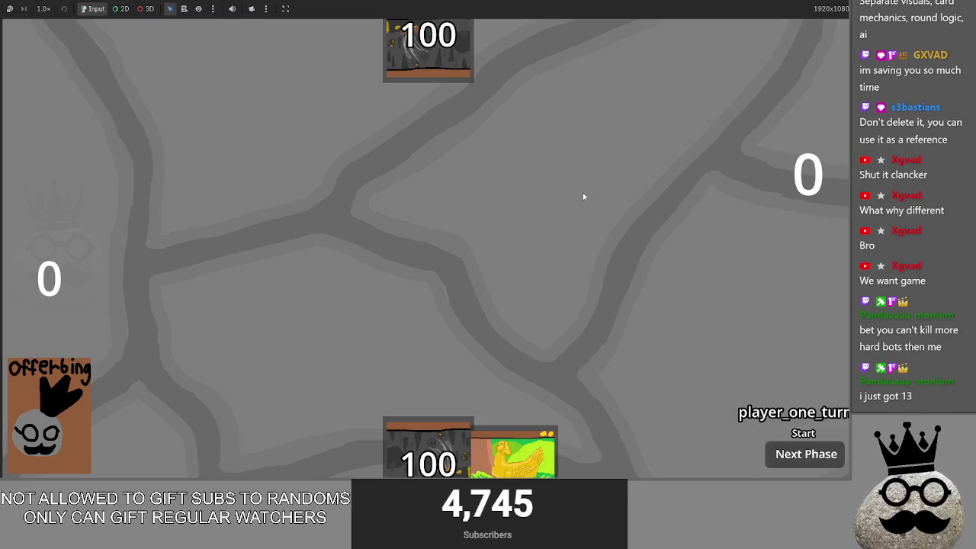
# Close the multiplayer overview browser and YouTube windows, leaving Riot Client in front
pyautogui.hotkey('alt', 'Tab')
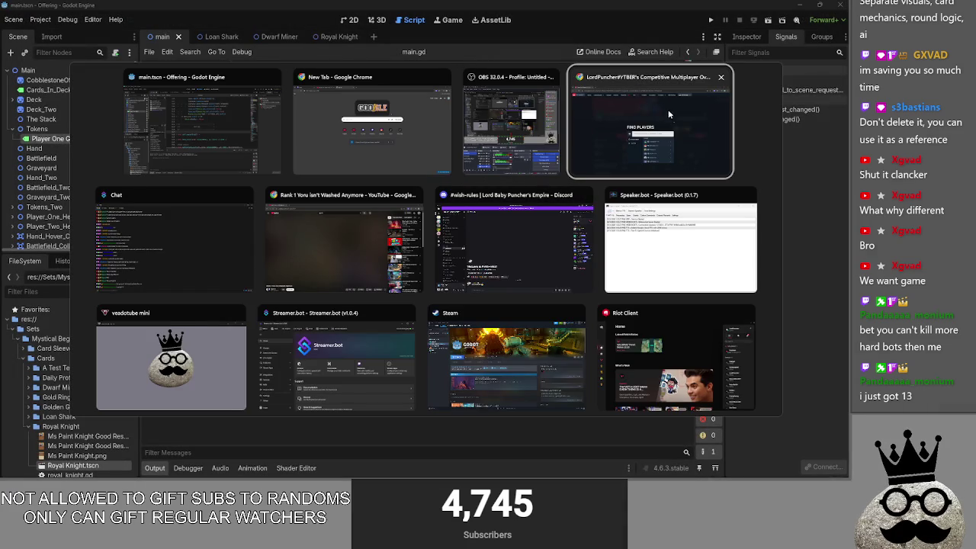
pyautogui.click(720, 77)
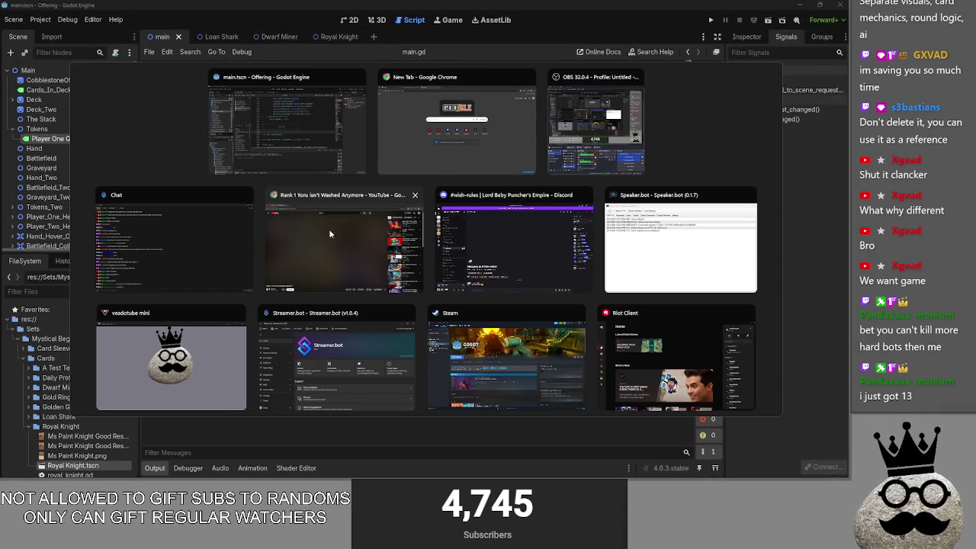
pyautogui.click(414, 195)
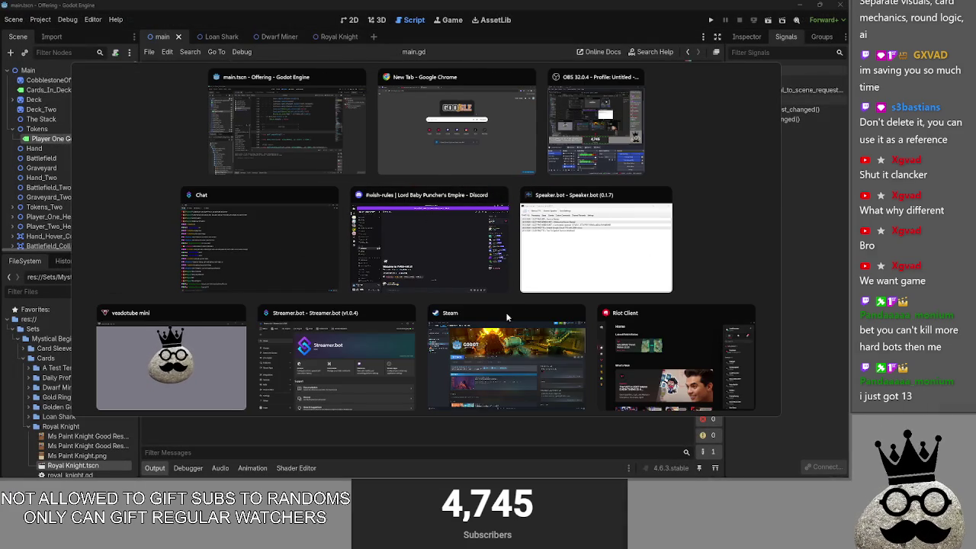
pyautogui.click(675, 381)
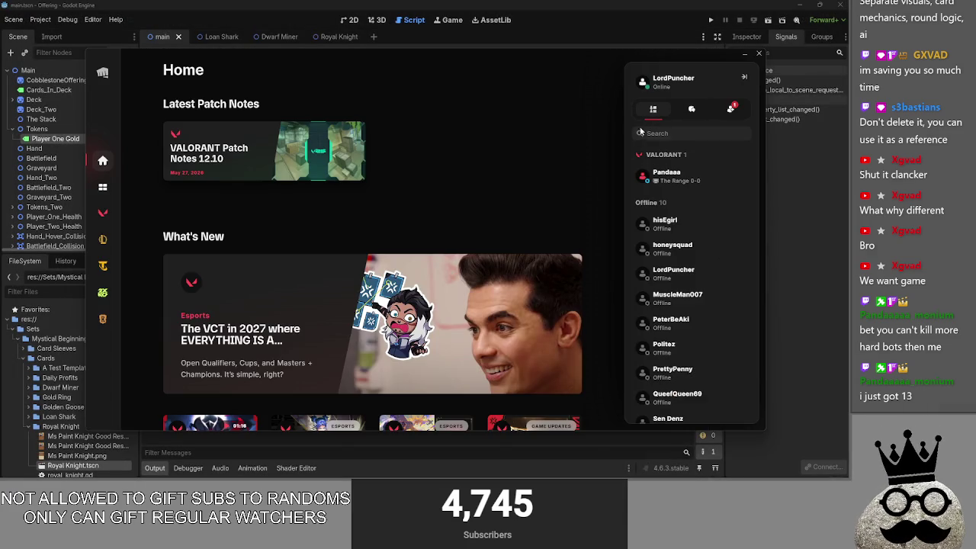
# On Riot Client's Valorant page, decline the pending friend request in the friends panel, then close the client
pyautogui.click(102, 213)
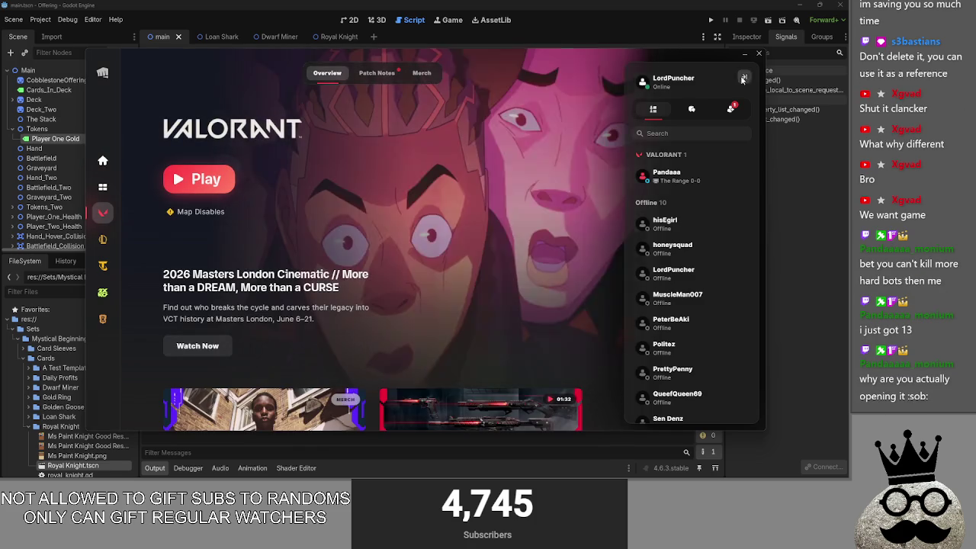
pyautogui.click(744, 76)
pyautogui.click(715, 75)
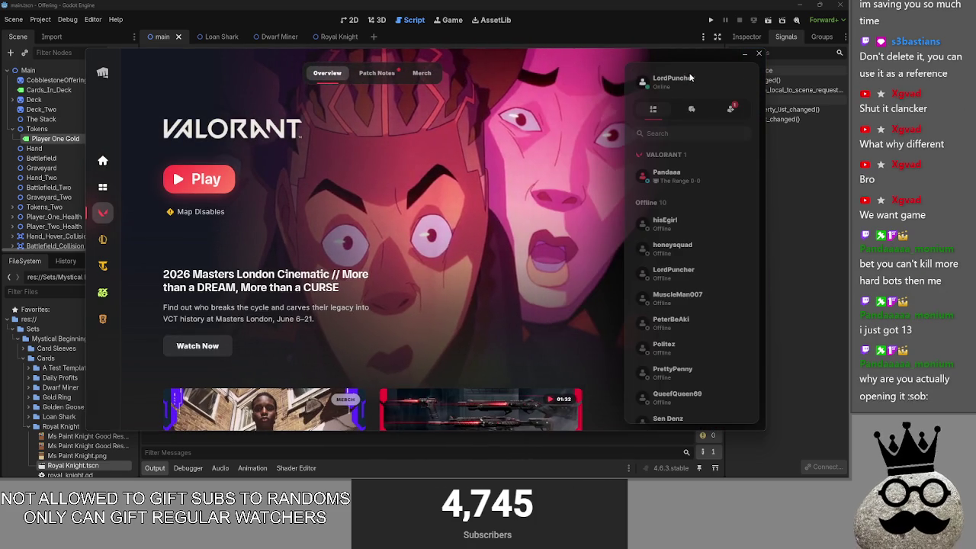
pyautogui.click(730, 112)
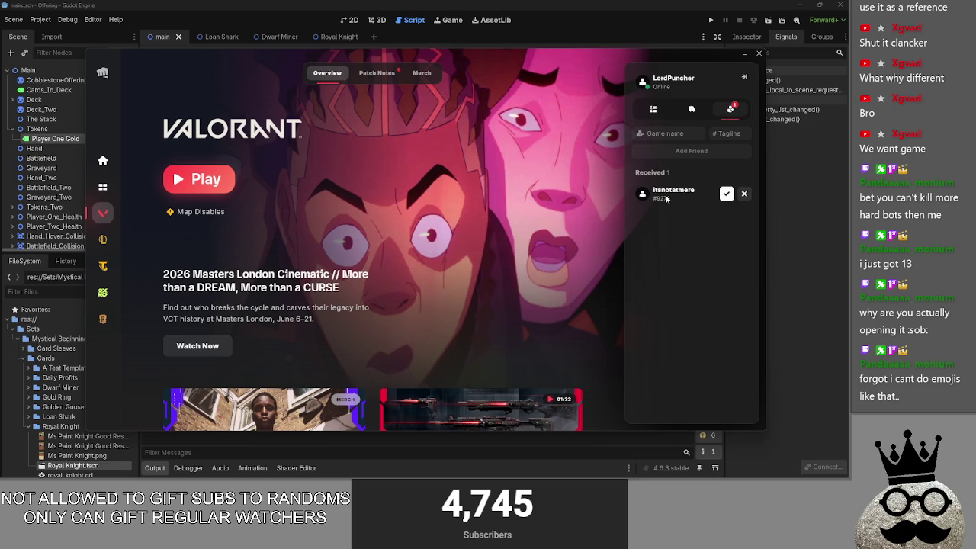
pyautogui.click(744, 194)
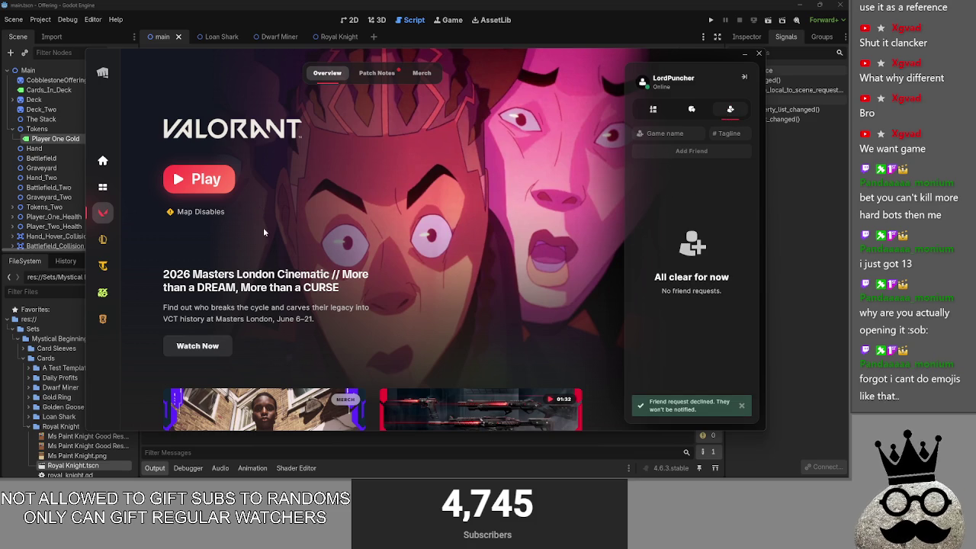
pyautogui.click(744, 53)
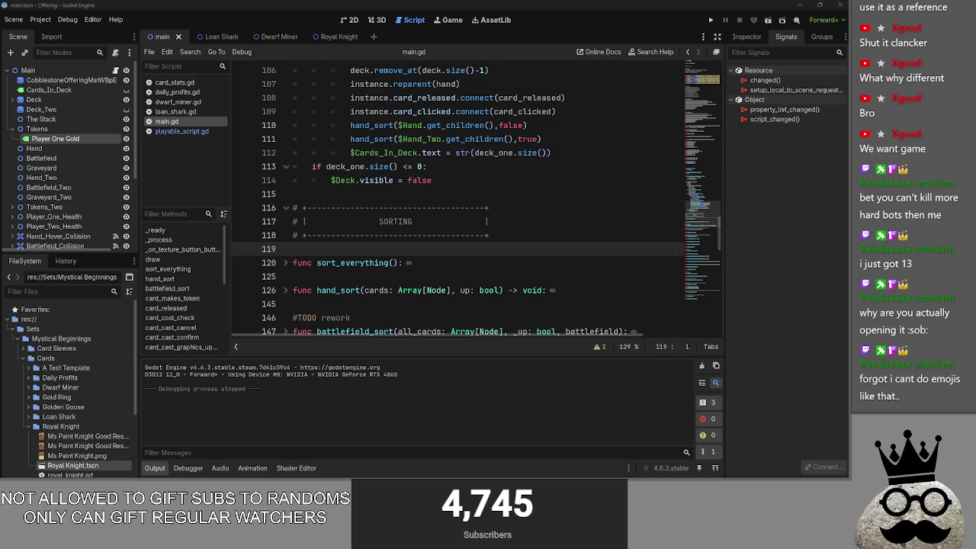
# Fold the draw, _ready, _process and button-up functions at the top of main.gd
pyautogui.click(452, 197)
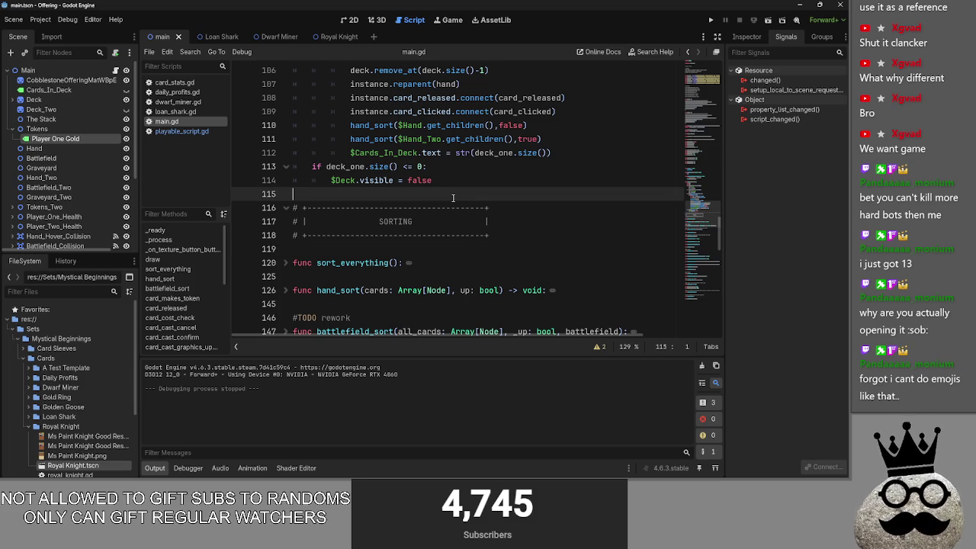
pyautogui.scroll(1, 458, 205)
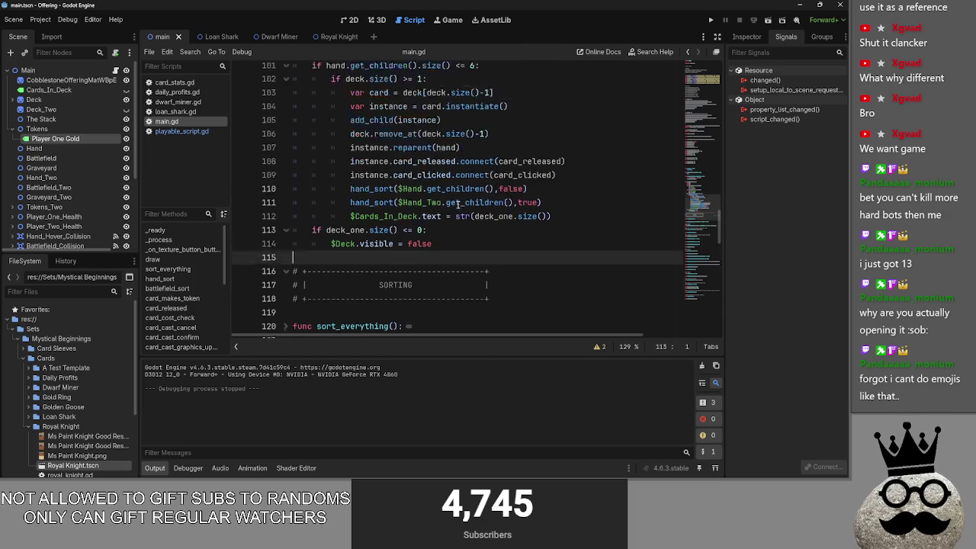
pyautogui.scroll(4, 457, 205)
pyautogui.click(285, 81)
pyautogui.scroll(3, 330, 208)
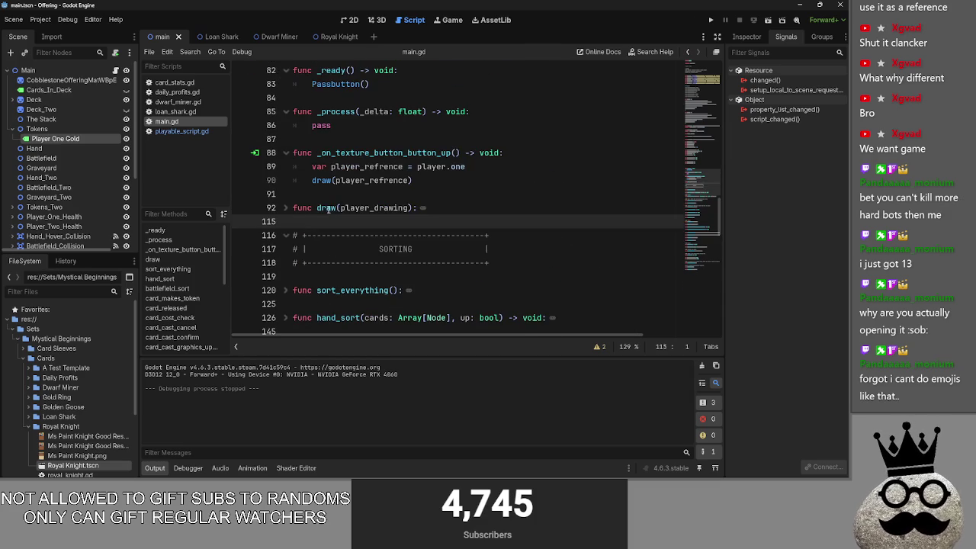
pyautogui.click(286, 152)
pyautogui.click(286, 111)
pyautogui.scroll(2, 286, 111)
pyautogui.click(286, 153)
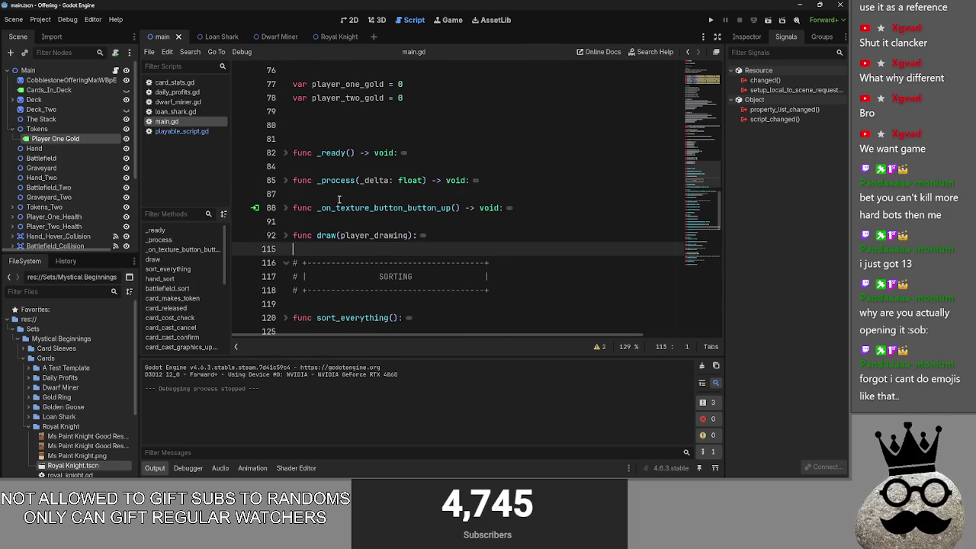
pyautogui.scroll(-4, 321, 183)
pyautogui.scroll(-2, 326, 153)
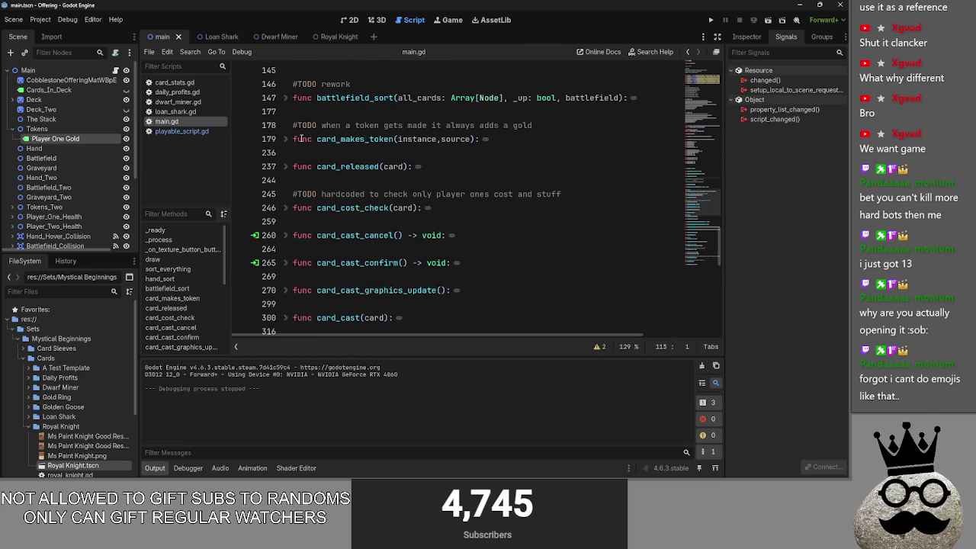
# Expand battlefield_sort to read its code, then fold it again
pyautogui.click(287, 98)
pyautogui.scroll(-5, 337, 179)
pyautogui.scroll(9, 336, 178)
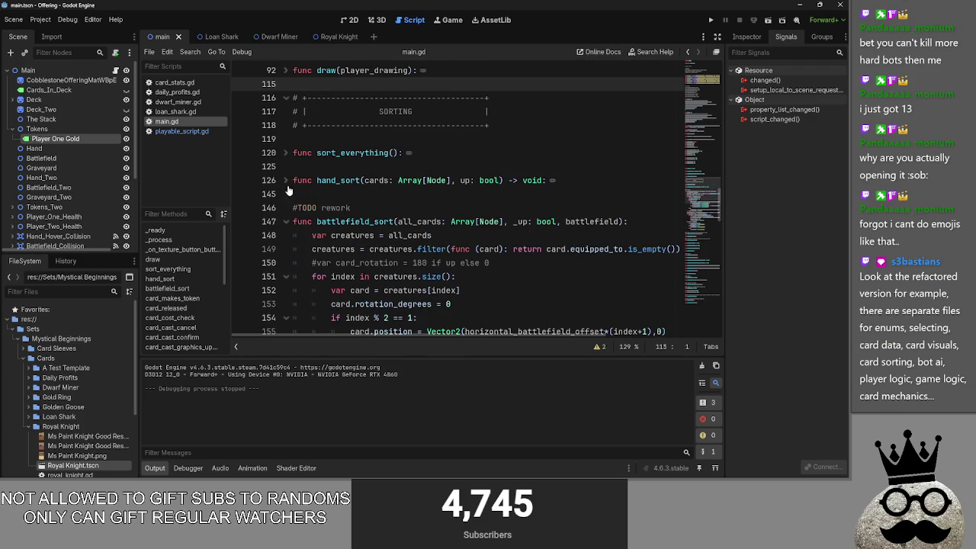
pyautogui.click(286, 221)
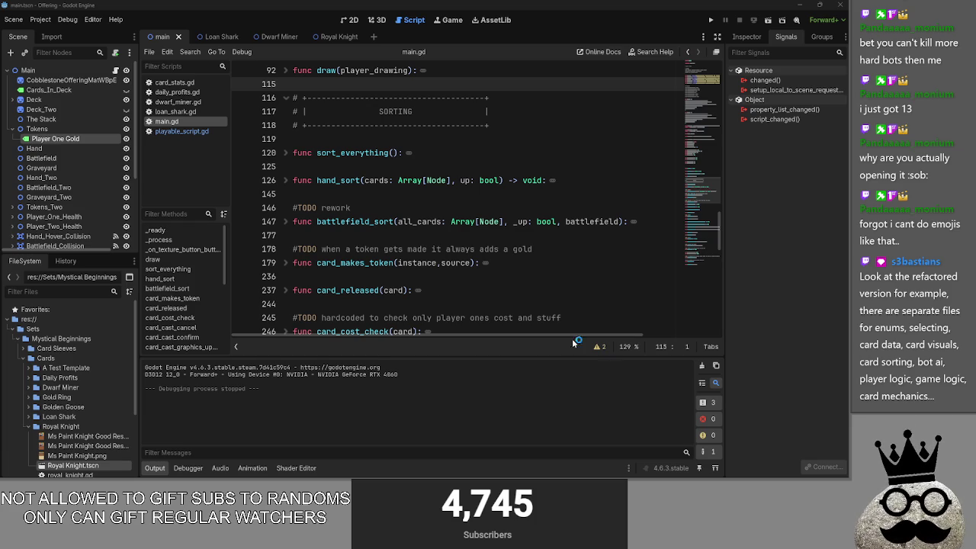
# Collapse the Royal Knight folder in the FileSystem tree and switch to the Valorant client
pyautogui.click(384, 169)
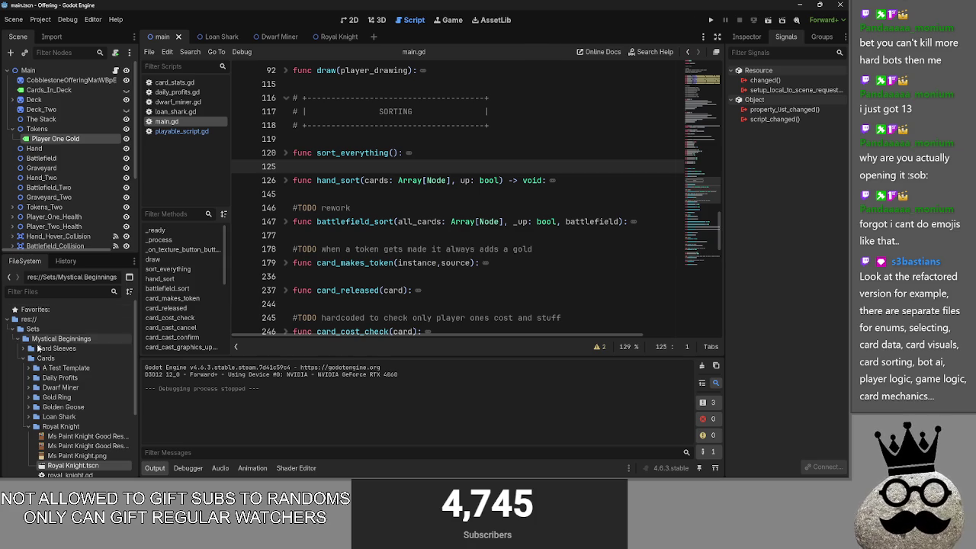
pyautogui.click(31, 426)
pyautogui.scroll(-1, 36, 423)
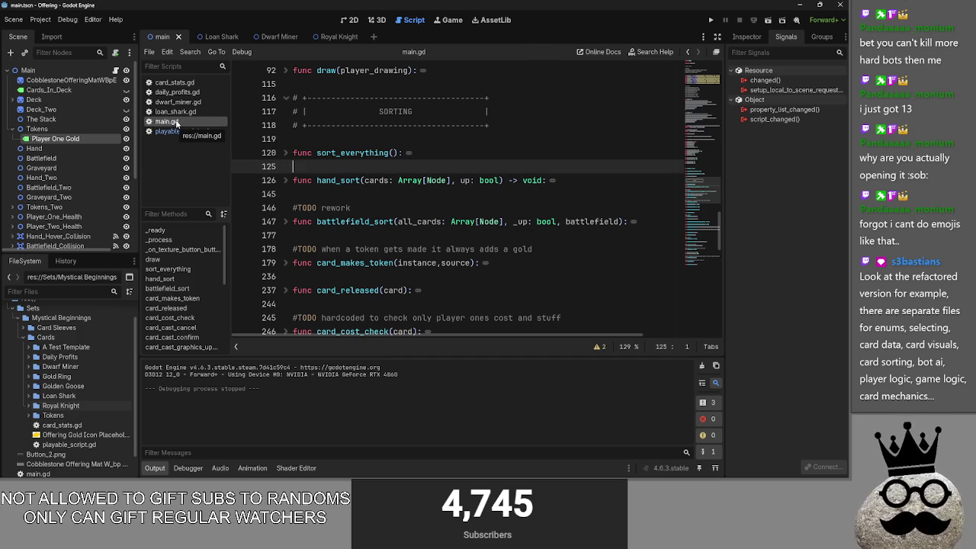
pyautogui.hotkey('alt', 'Tab')
pyautogui.hotkey('alt', 'Tab')
pyautogui.hotkey('alt', 'Tab')
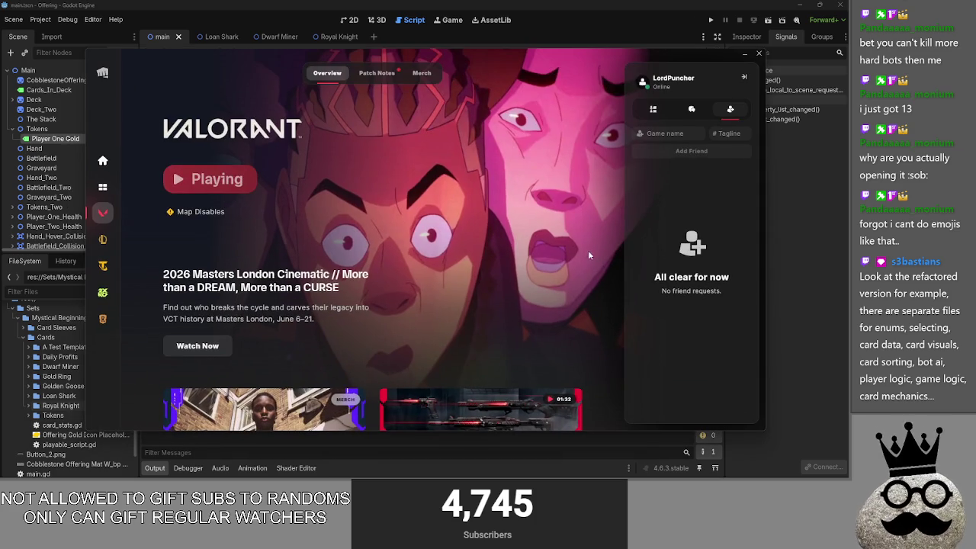
# Go back to the Godot editor and resume at line 125 of main.gd
pyautogui.hotkey('alt', 'Tab')
pyautogui.hotkey('alt', 'Tab')
pyautogui.hotkey('alt', 'Tab')
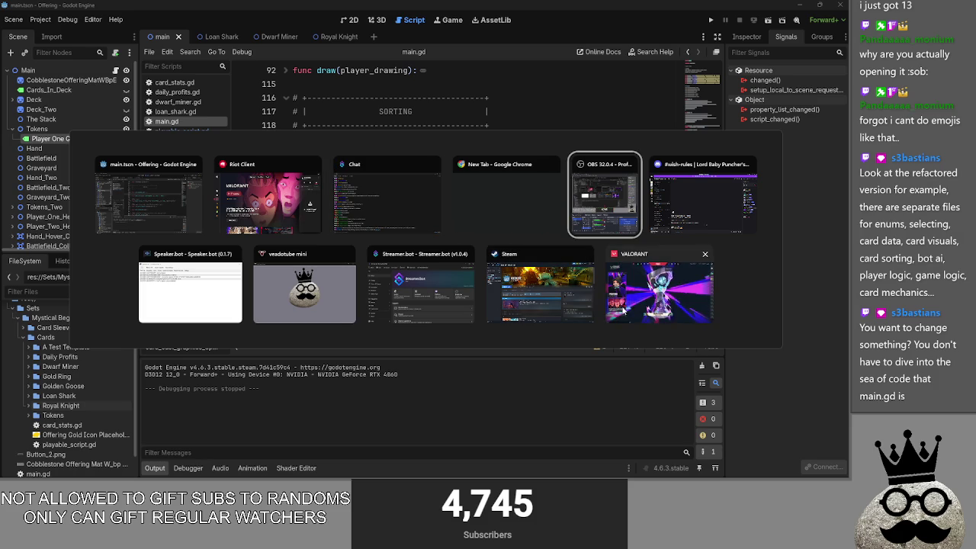
pyautogui.press('Escape')
pyautogui.click(342, 163)
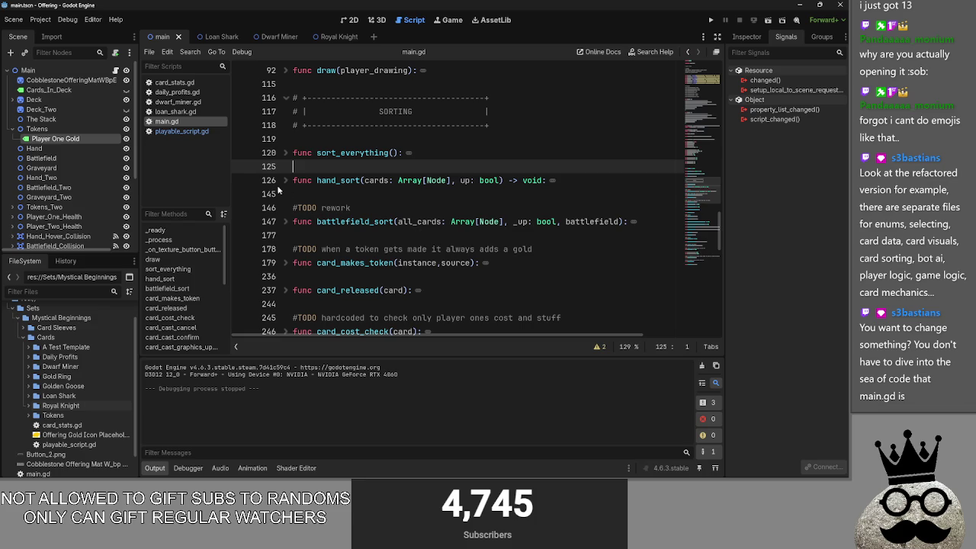
# Bring Valorant to the front, visit the Collection page, then open the Play lobby
pyautogui.hotkey('alt', 'Tab')
pyautogui.press('Tab')
pyautogui.press('Tab')
pyautogui.press('Tab')
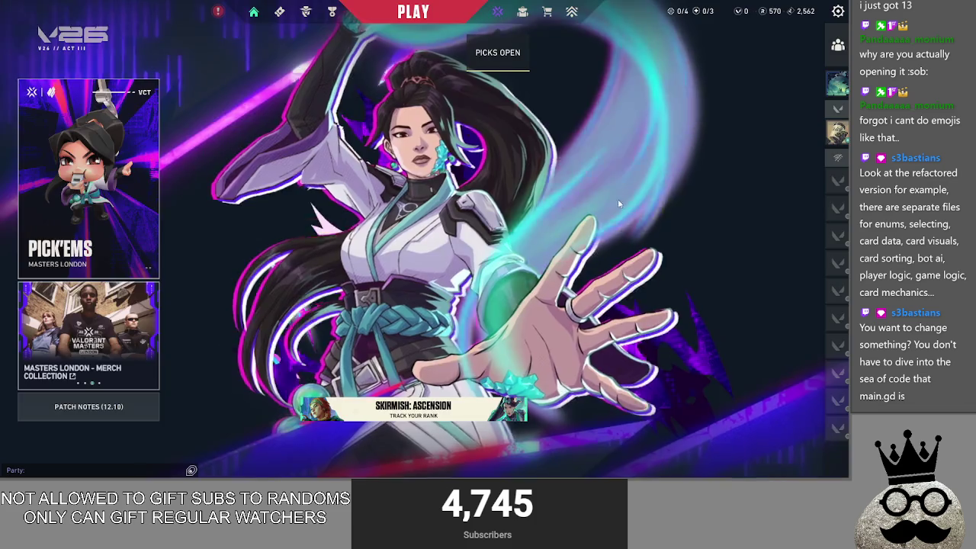
pyautogui.click(516, 9)
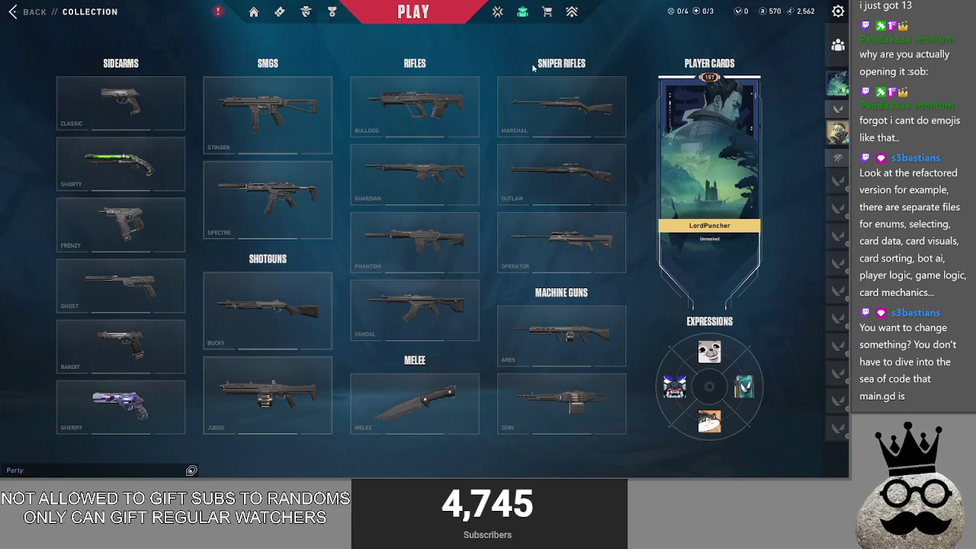
pyautogui.click(413, 11)
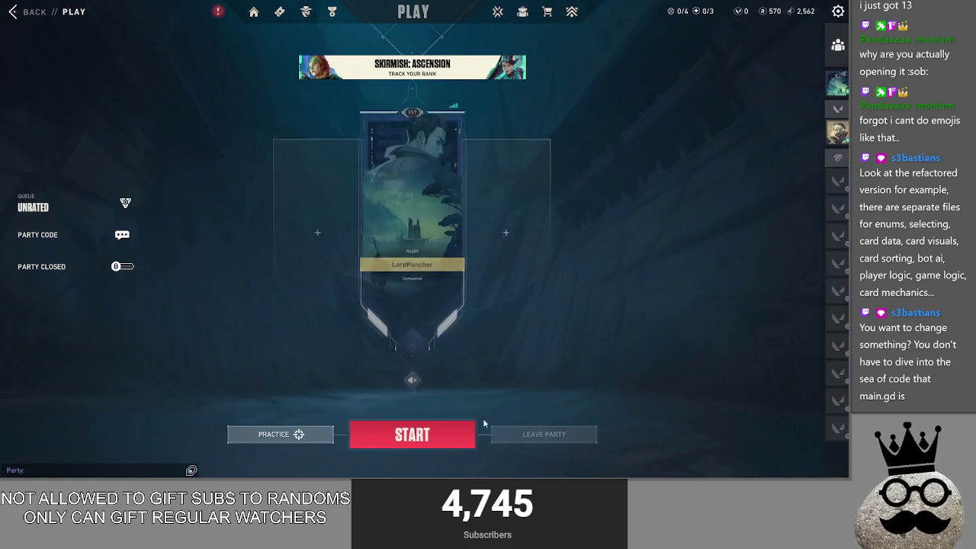
# Launch Practice > The Range, switching to main.gd while it loads, until Select Agent appears
pyautogui.click(278, 434)
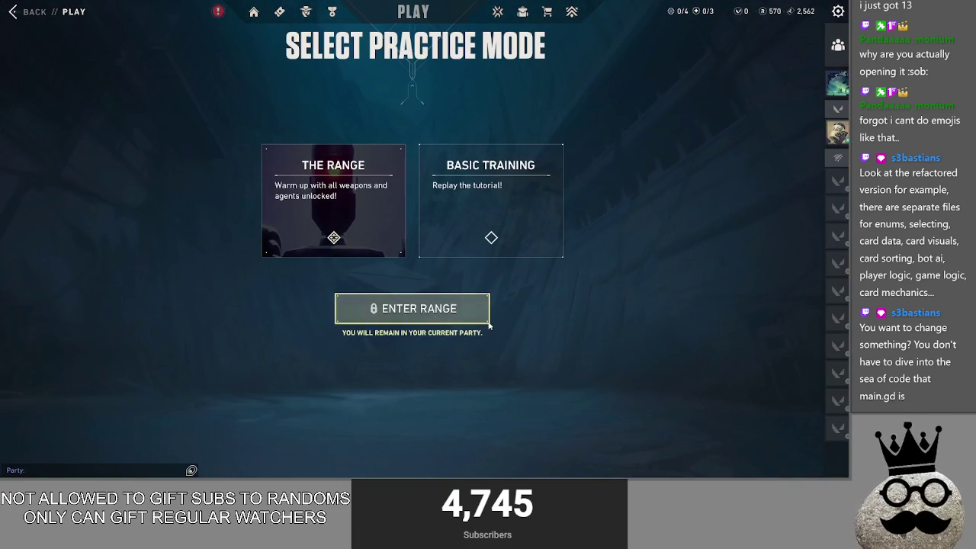
pyautogui.click(436, 319)
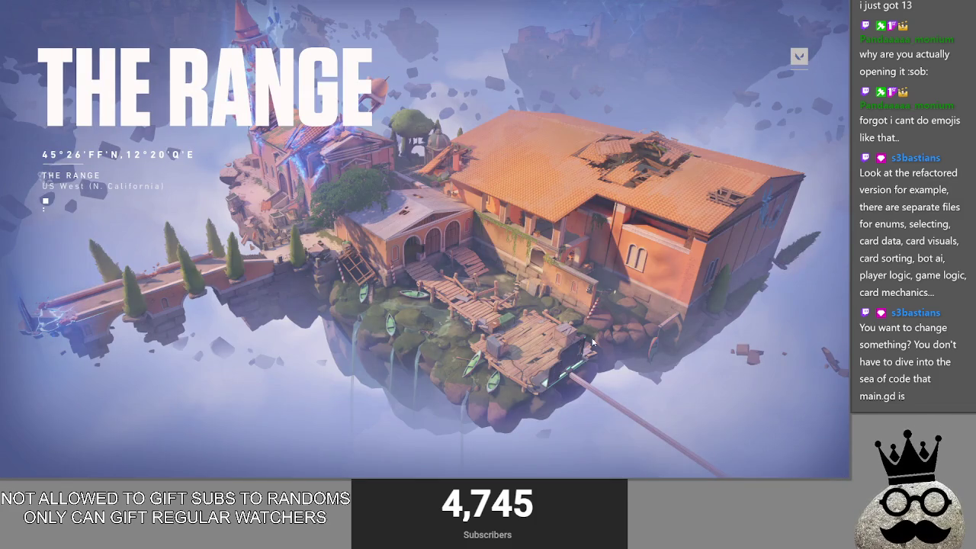
pyautogui.hotkey('alt', 'Tab')
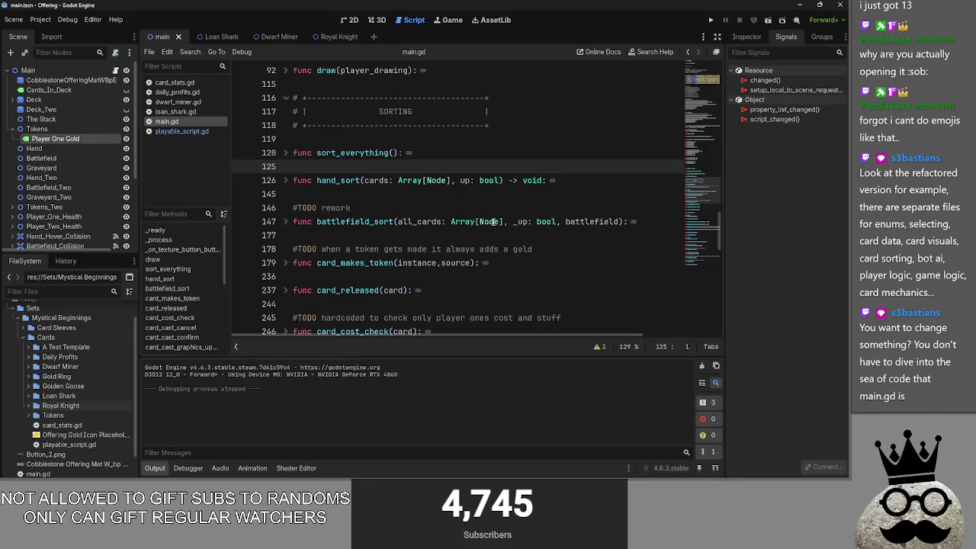
pyautogui.click(336, 193)
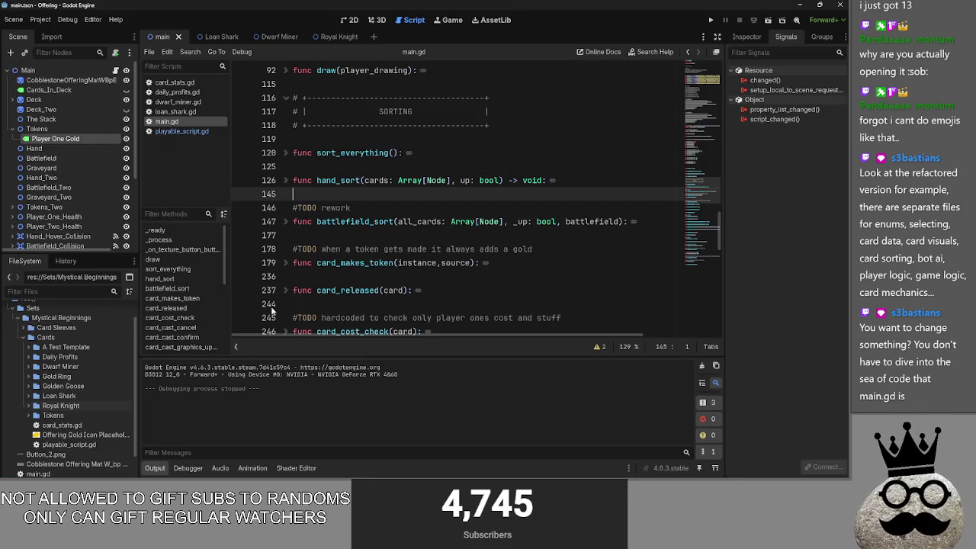
pyautogui.hotkey('alt', 'Tab')
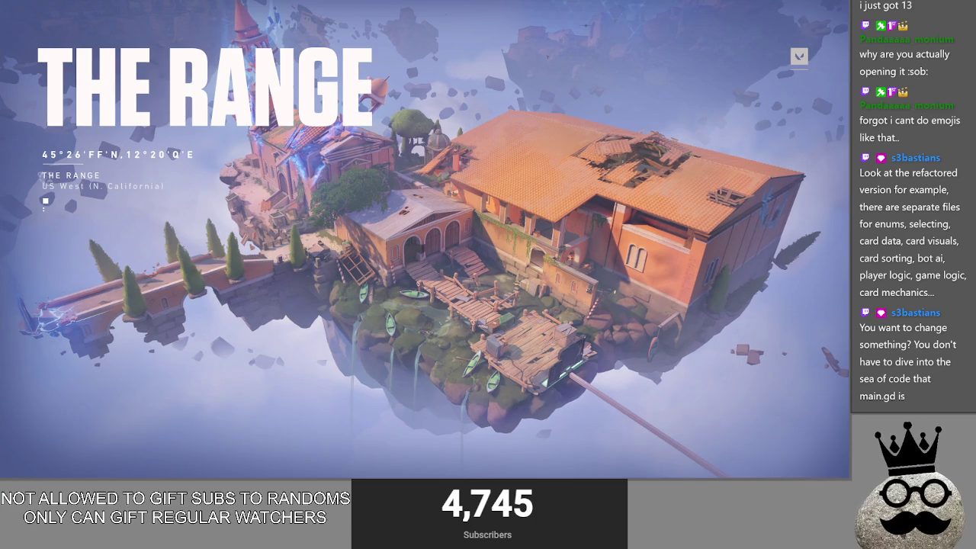
pyautogui.hotkey('alt', 'Tab')
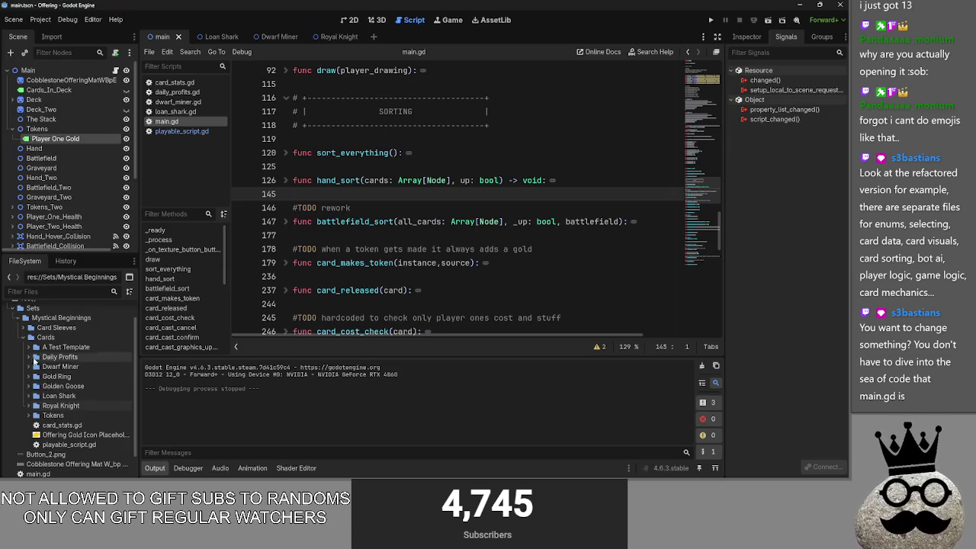
pyautogui.click(372, 283)
pyautogui.hotkey('alt', 'Tab')
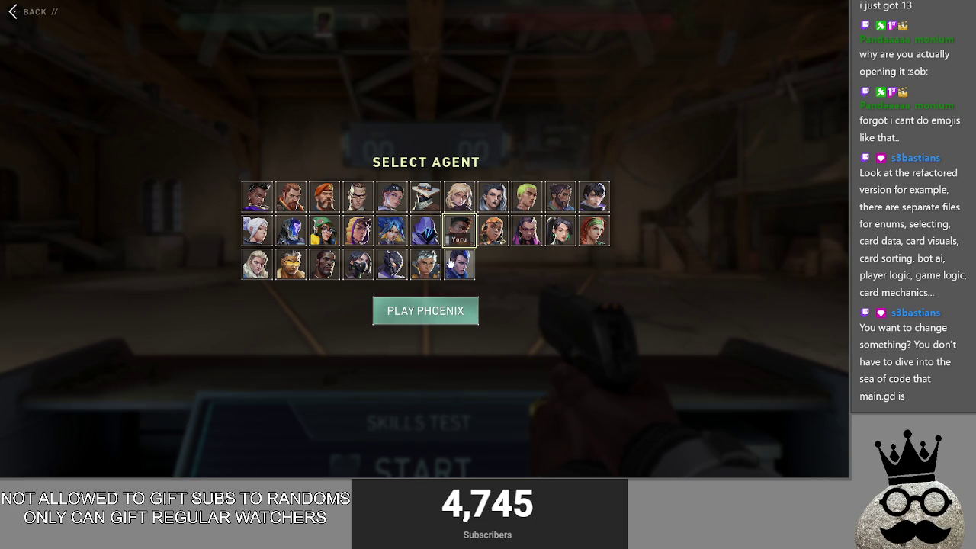
# Play as Yoru, close the buy menu, and apply Medium range settings
pyautogui.click(450, 263)
pyautogui.click(426, 310)
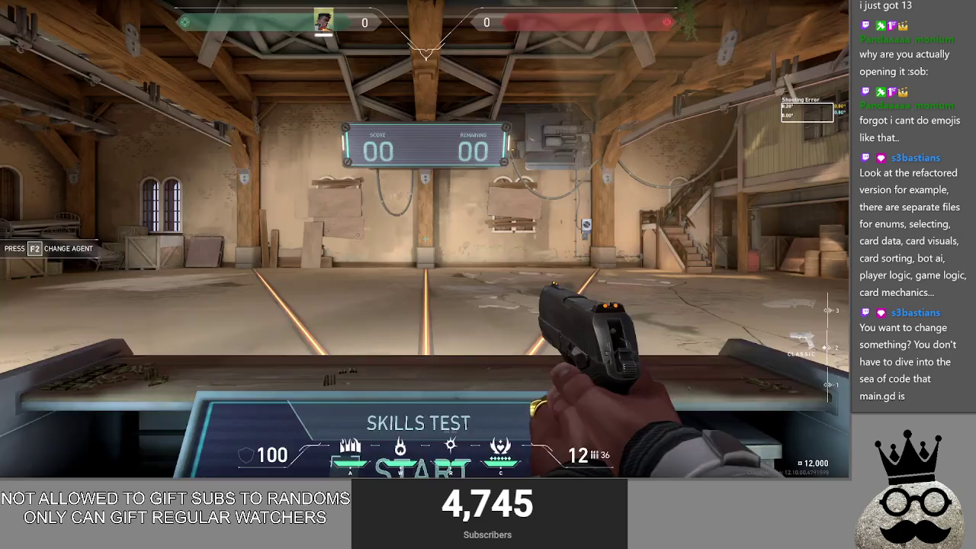
pyautogui.press('b')
pyautogui.press('b')
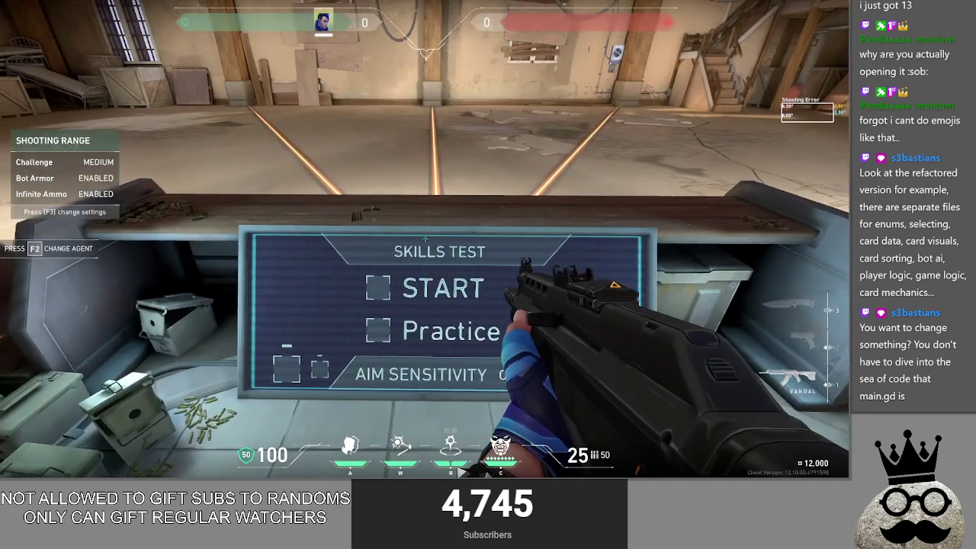
pyautogui.press('e')
pyautogui.click(423, 354)
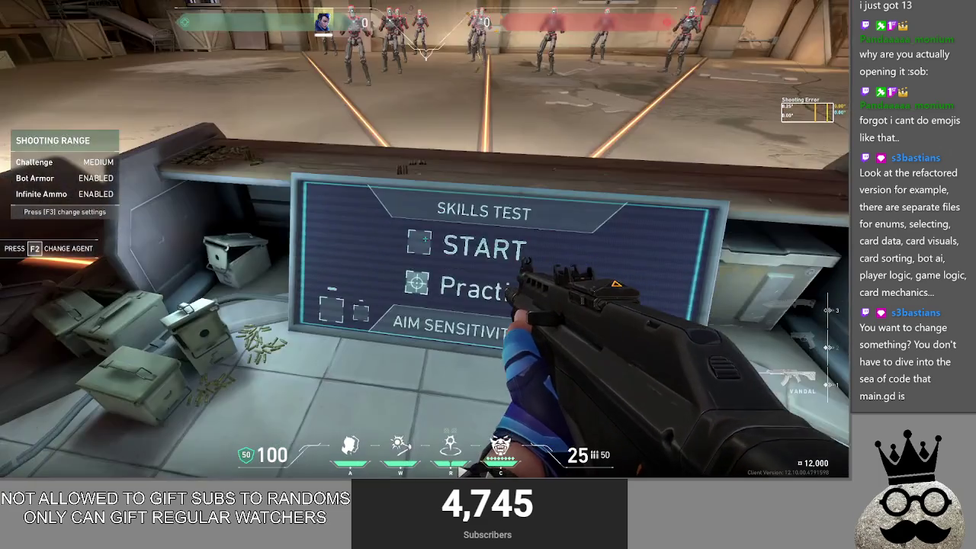
# Start the Skills Test, shoot a couple of bots, then change the range settings via F3
pyautogui.click(424, 239)
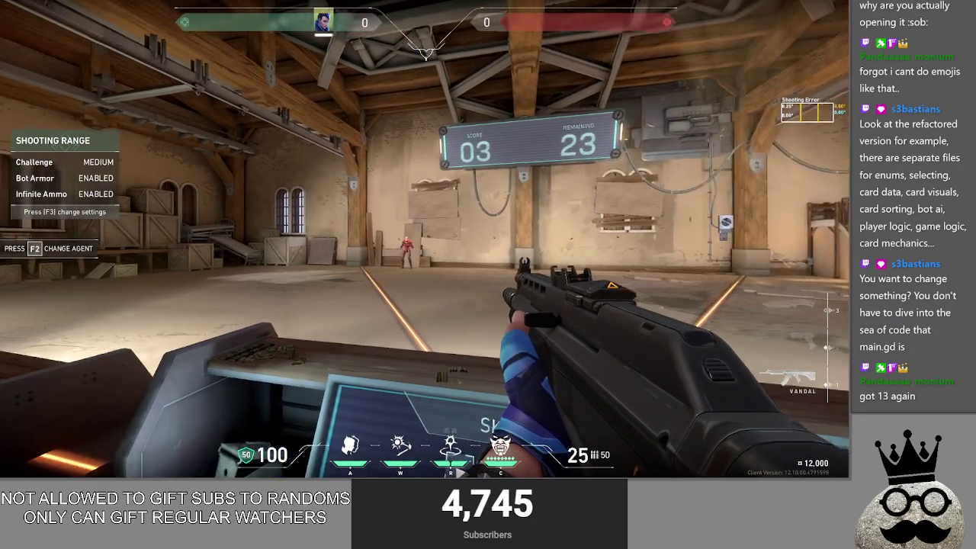
pyautogui.click(424, 240)
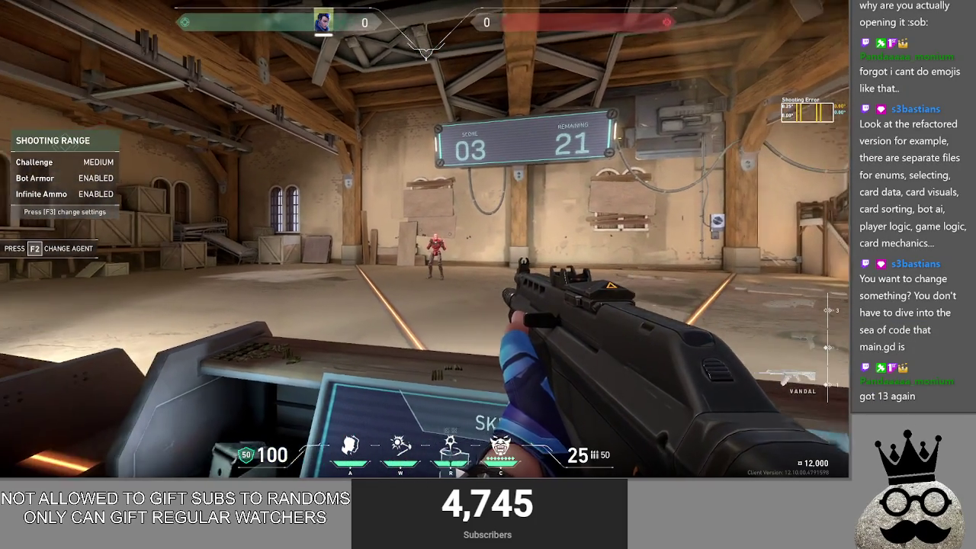
pyautogui.click(425, 239)
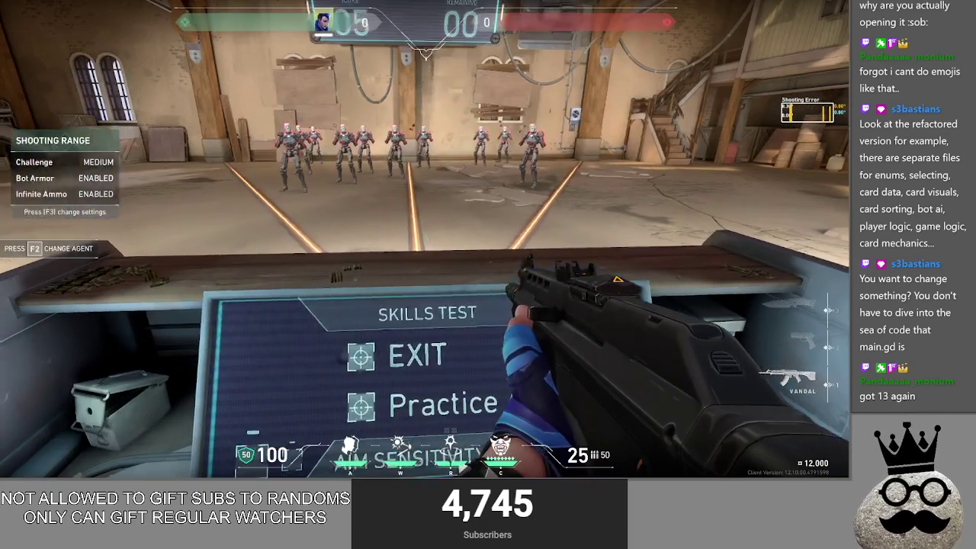
pyautogui.press('F3')
pyautogui.click(365, 359)
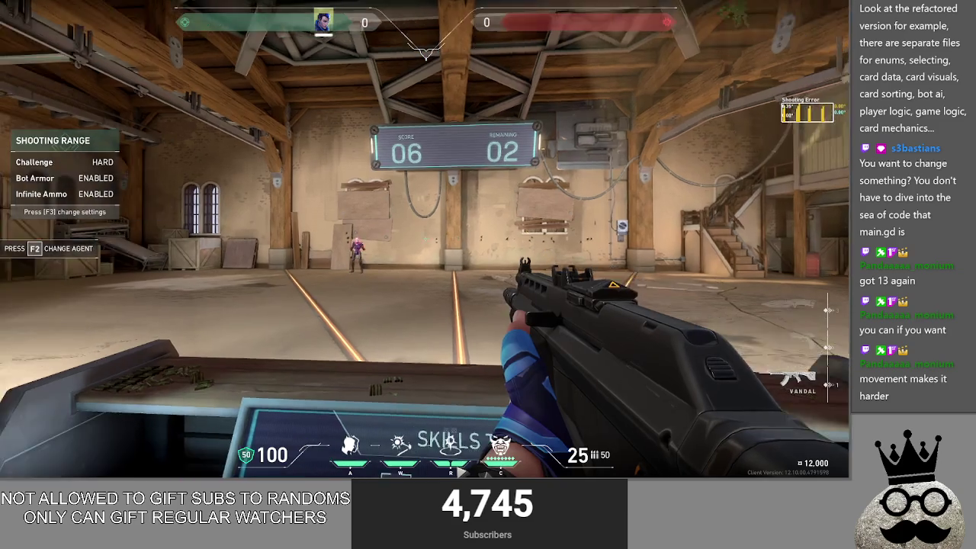
# Inspect the Vandal, restart the skills test, and shoot the first bot
pyautogui.press('y')
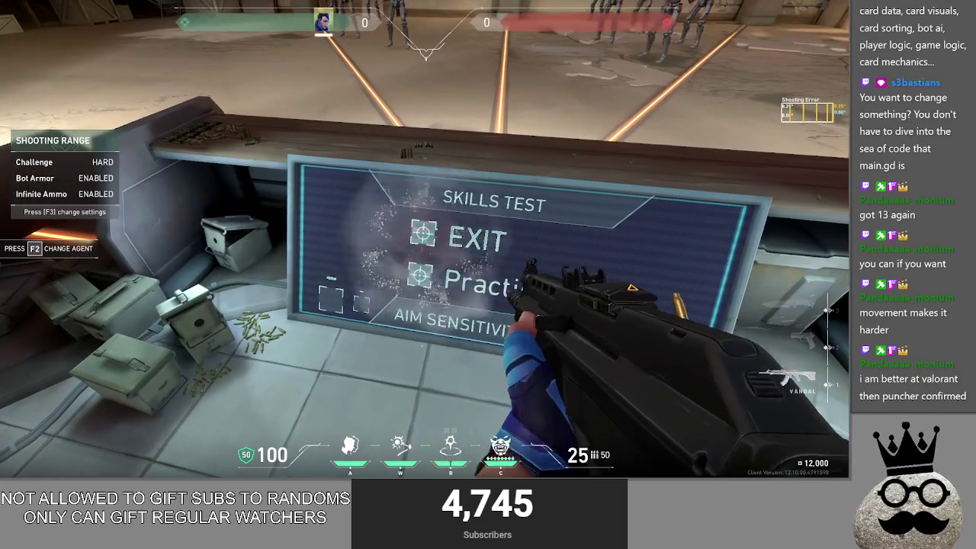
pyautogui.click(425, 239)
pyautogui.click(425, 240)
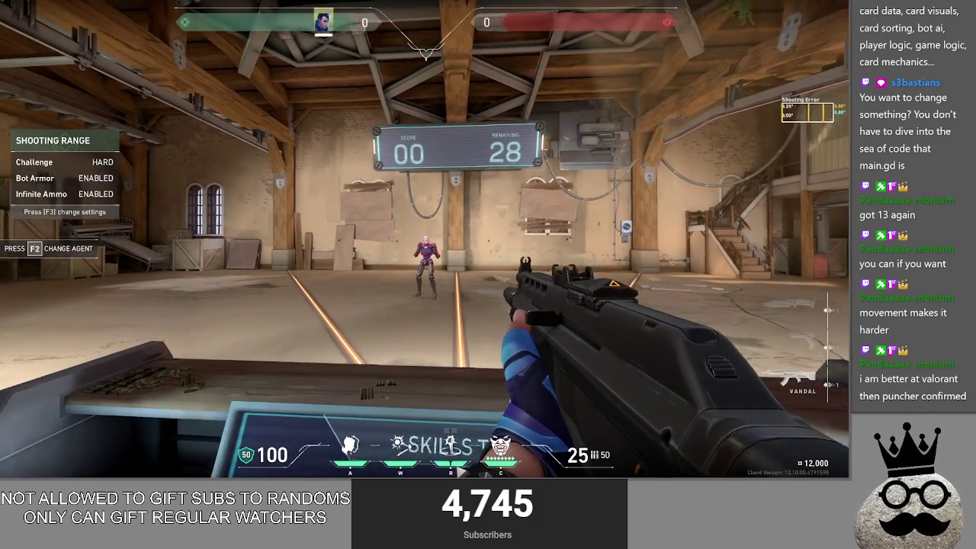
pyautogui.click(426, 240)
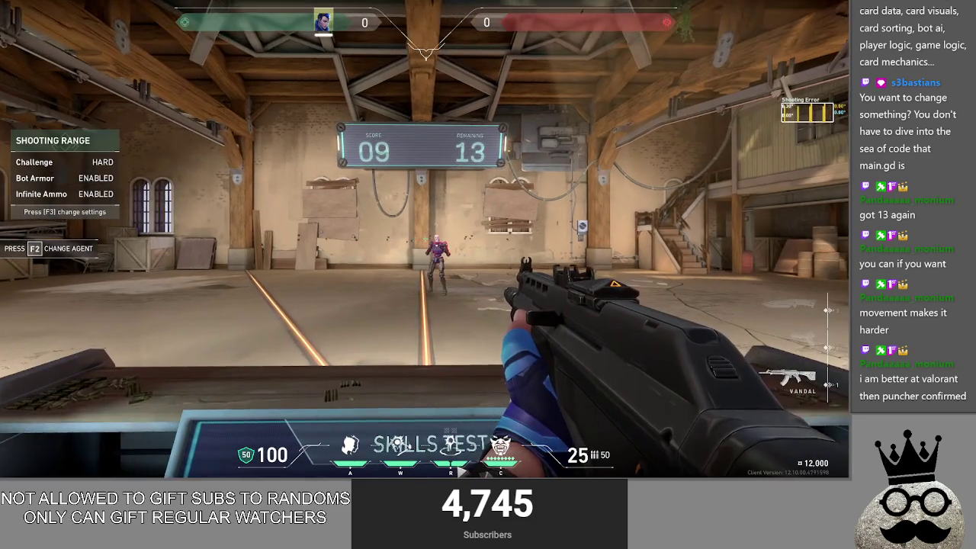
# Shoot the remaining bots to finish with score 14, then switch to the knife
pyautogui.click(425, 239)
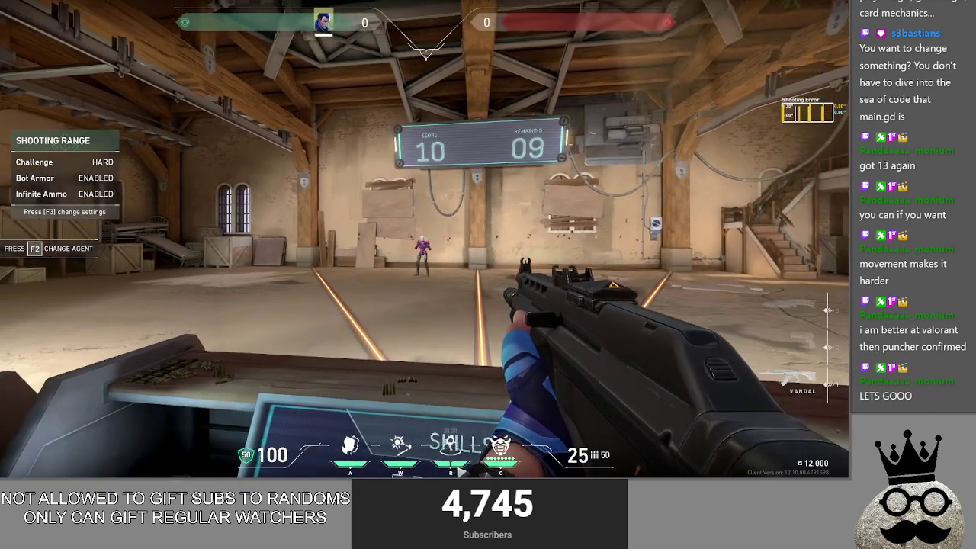
pyautogui.click(424, 240)
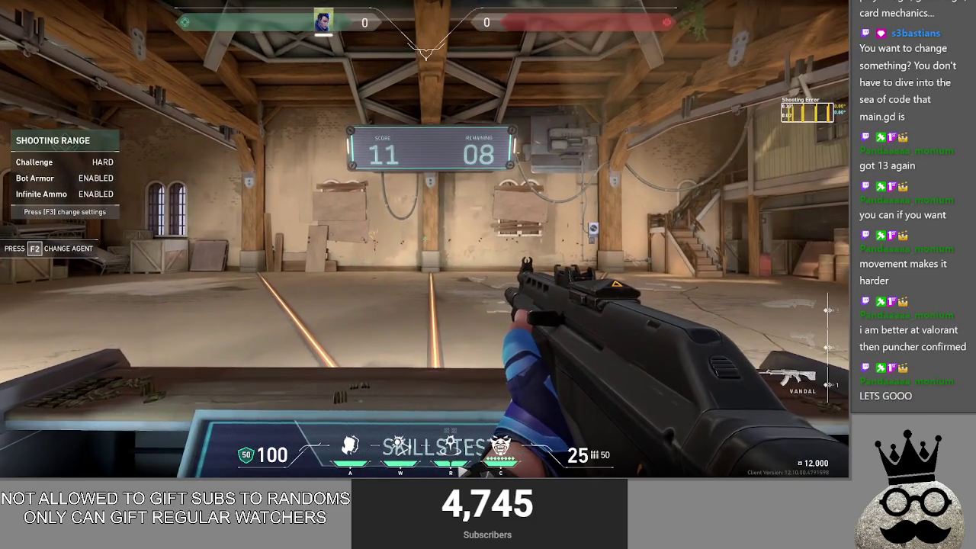
pyautogui.click(425, 239)
pyautogui.click(425, 239)
pyautogui.click(425, 240)
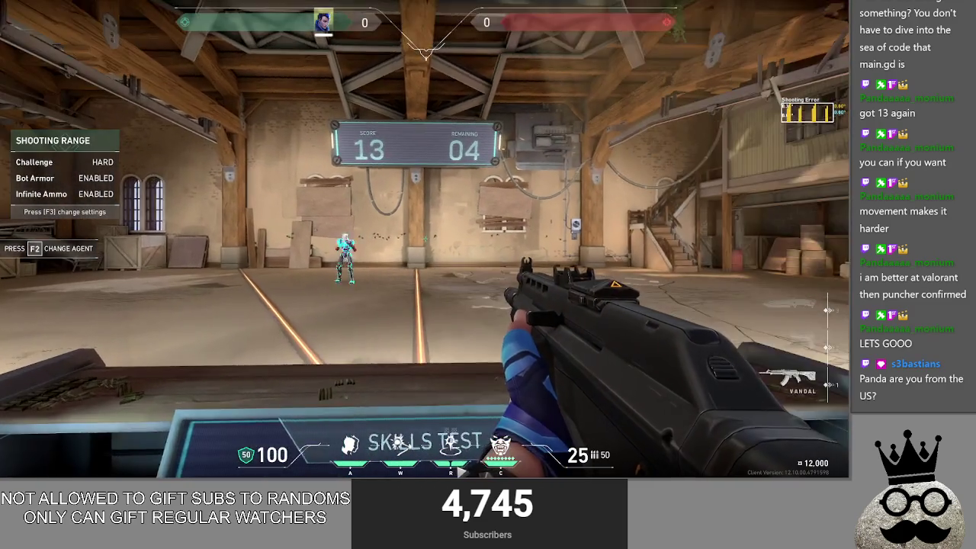
pyautogui.click(424, 240)
pyautogui.click(424, 240)
pyautogui.click(425, 239)
pyautogui.click(424, 239)
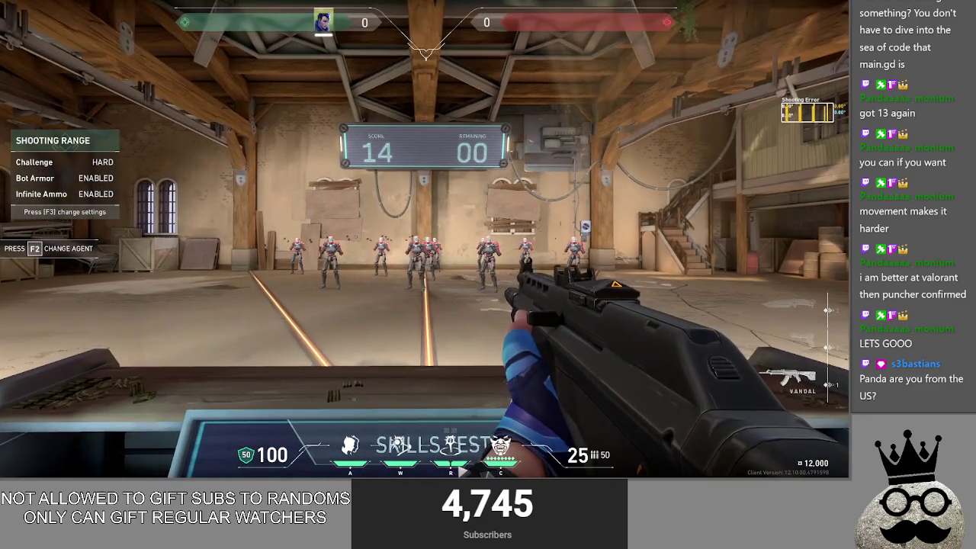
pyautogui.press('3')
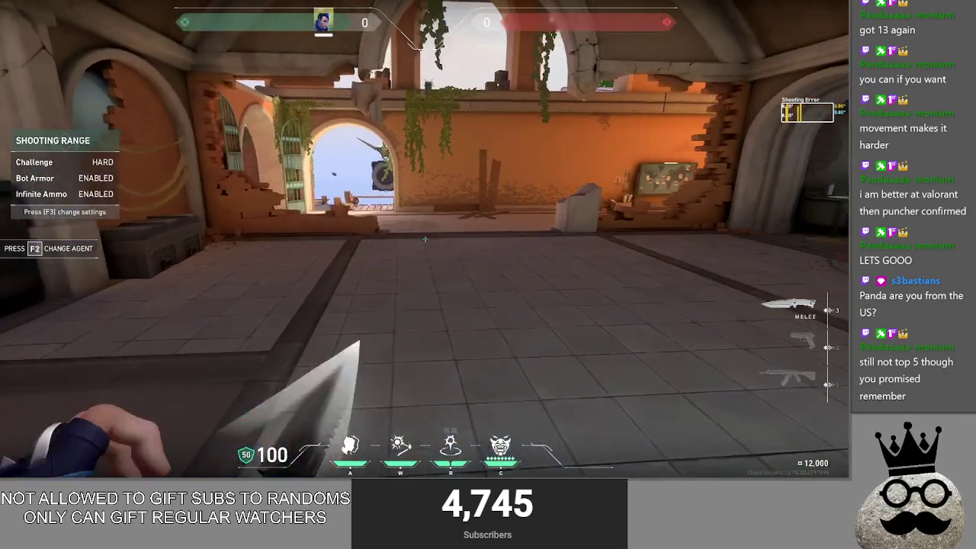
# Leave the in-progress Range match and confirm
pyautogui.press('Escape')
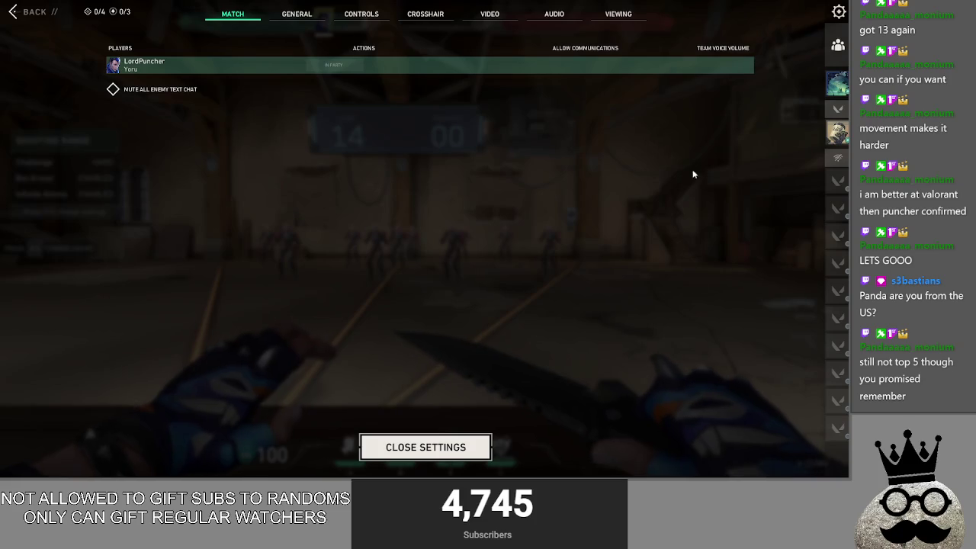
pyautogui.press('Escape')
pyautogui.click(396, 270)
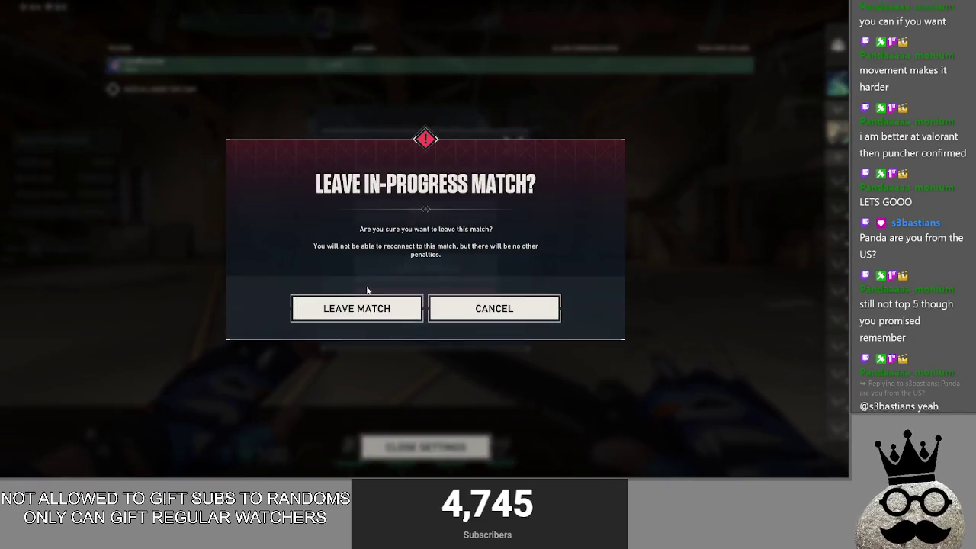
pyautogui.click(358, 308)
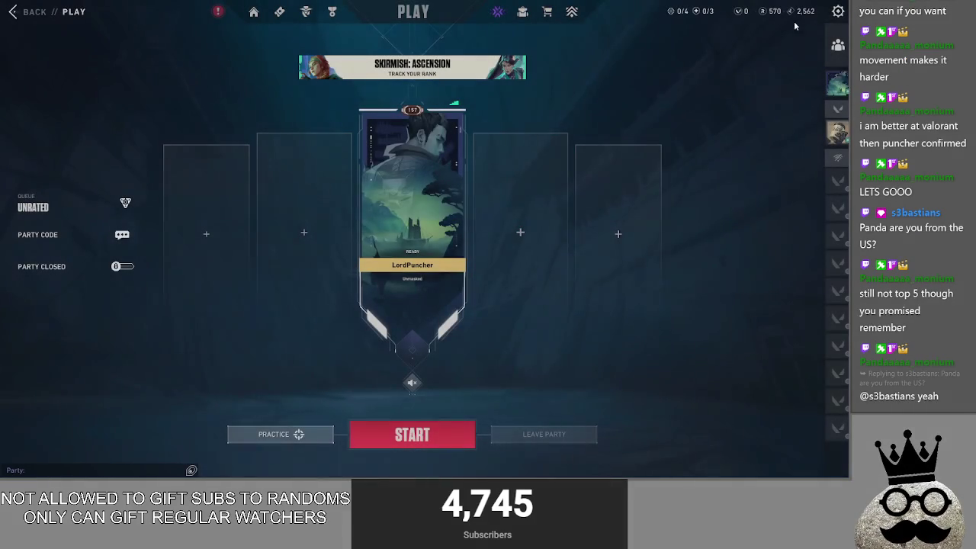
# Exit Valorant to the desktop and close the Riot Client window
pyautogui.moveTo(835, 134)
pyautogui.press('Escape')
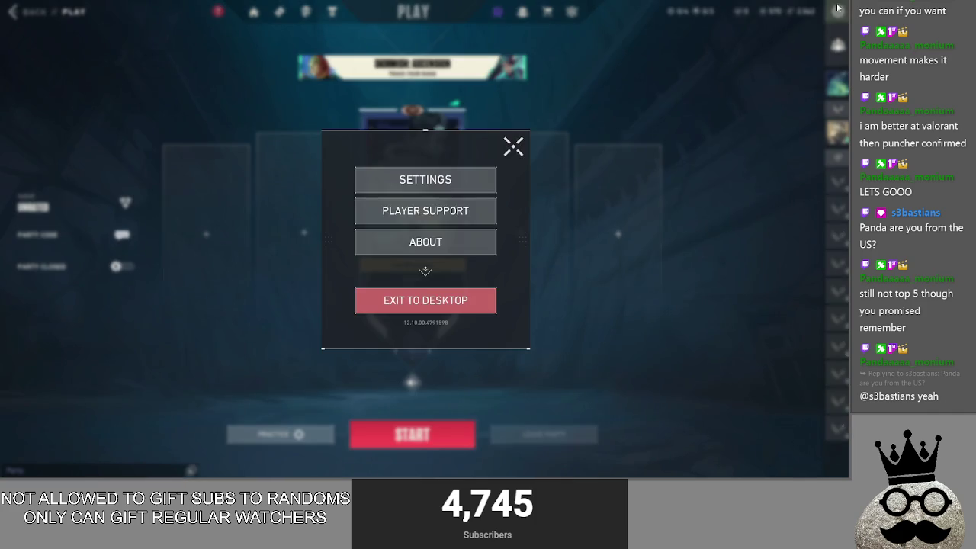
pyautogui.click(415, 299)
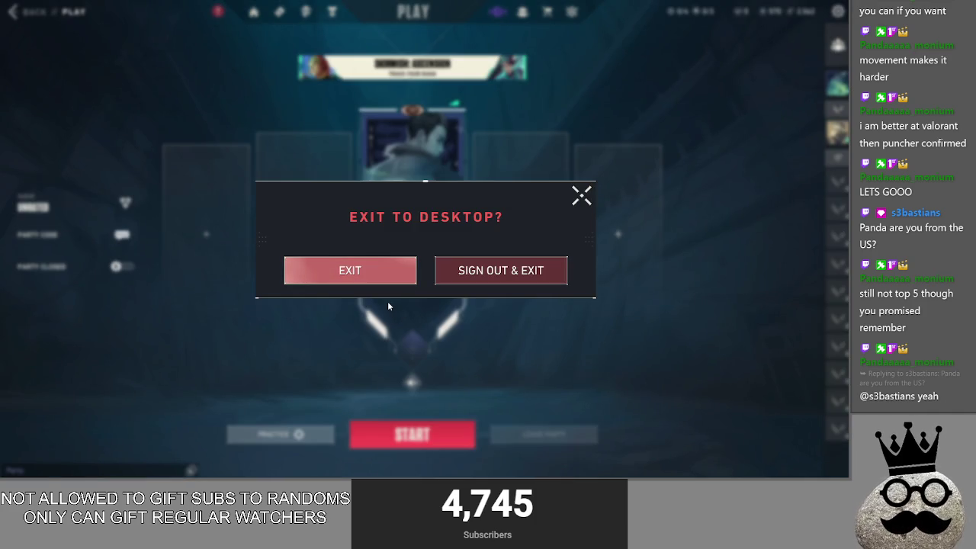
pyautogui.press('Return')
pyautogui.hotkey('alt', 'Tab')
pyautogui.hotkey('alt', 'Tab')
pyautogui.hotkey('alt', 'Tab')
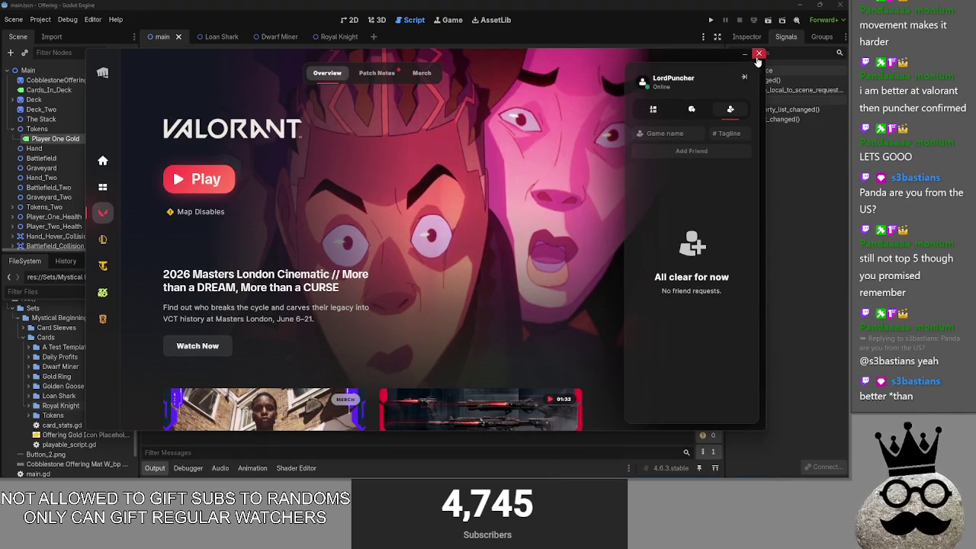
pyautogui.click(758, 53)
# Collapse the battlefield_sort and sort_everything functions in main.gd
pyautogui.click(395, 194)
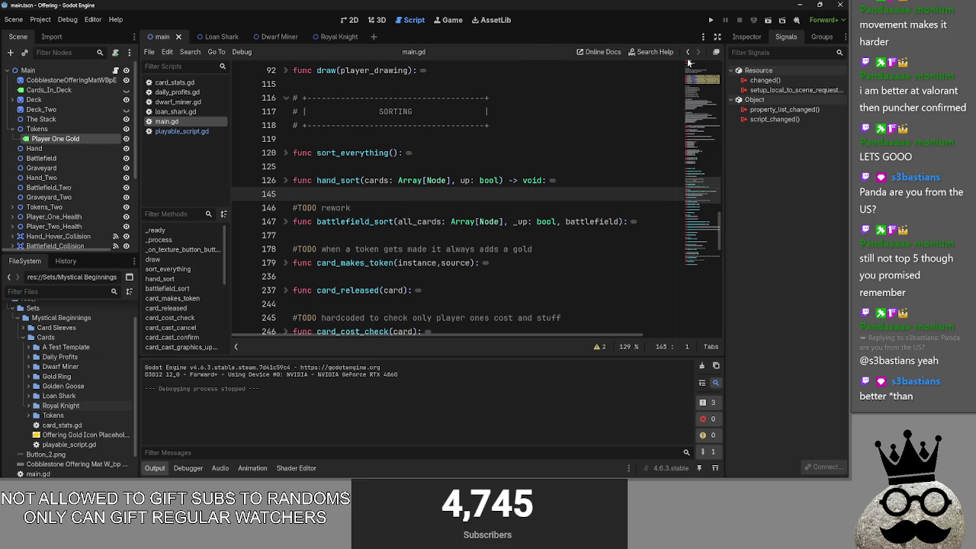
pyautogui.scroll(-2, 308, 191)
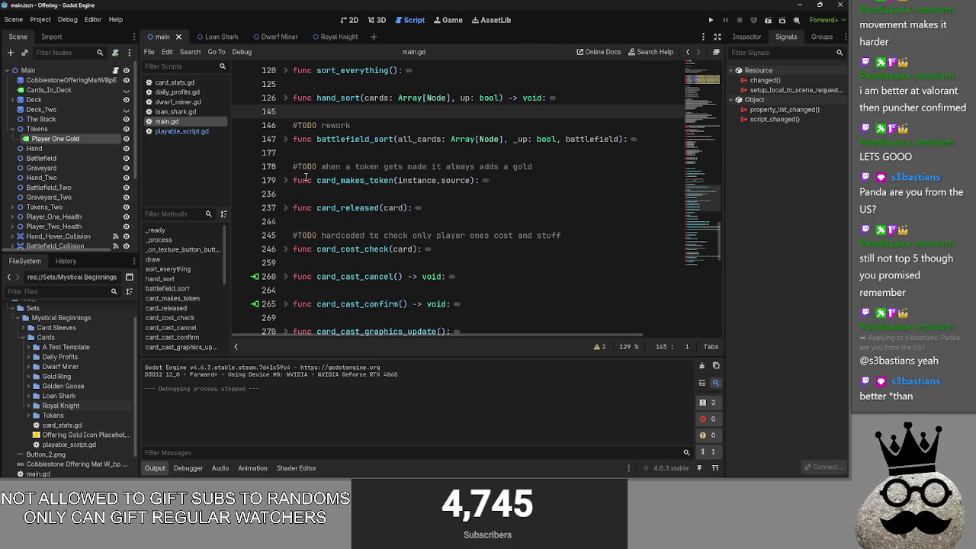
pyautogui.click(294, 138)
pyautogui.click(285, 139)
pyautogui.scroll(-3, 416, 214)
pyautogui.scroll(-5, 417, 214)
pyautogui.moveTo(526, 217); pyautogui.dragTo(313, 125)
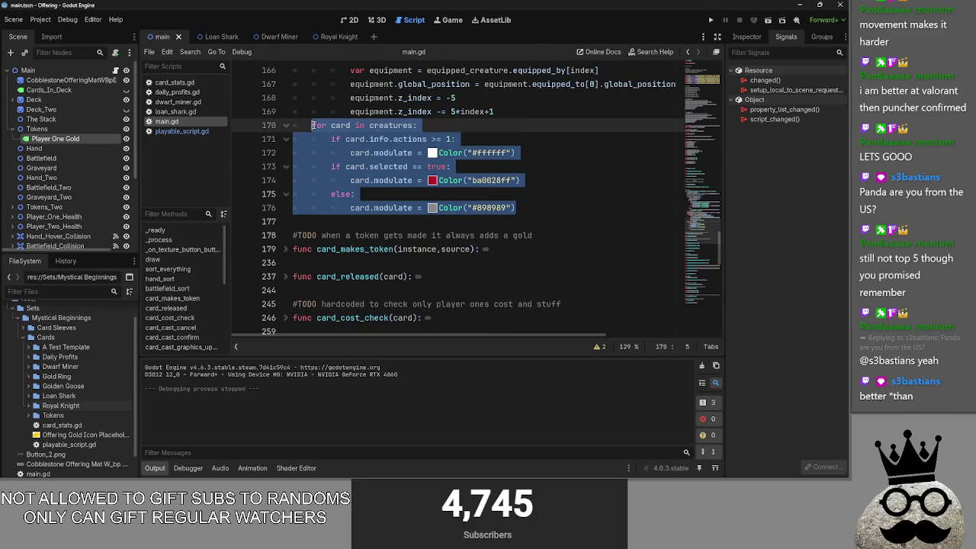
pyautogui.scroll(12, 308, 236)
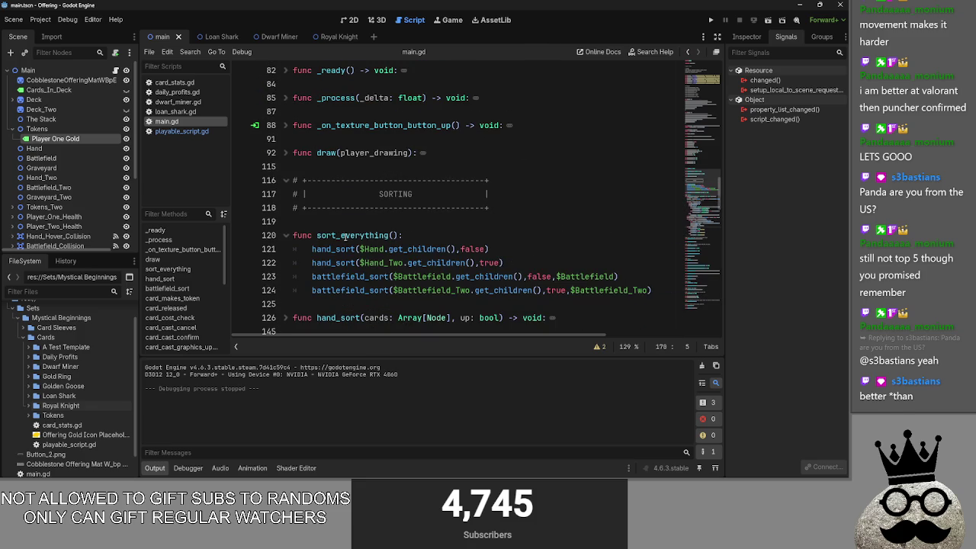
pyautogui.click(285, 235)
pyautogui.scroll(-2, 288, 244)
pyautogui.click(284, 222)
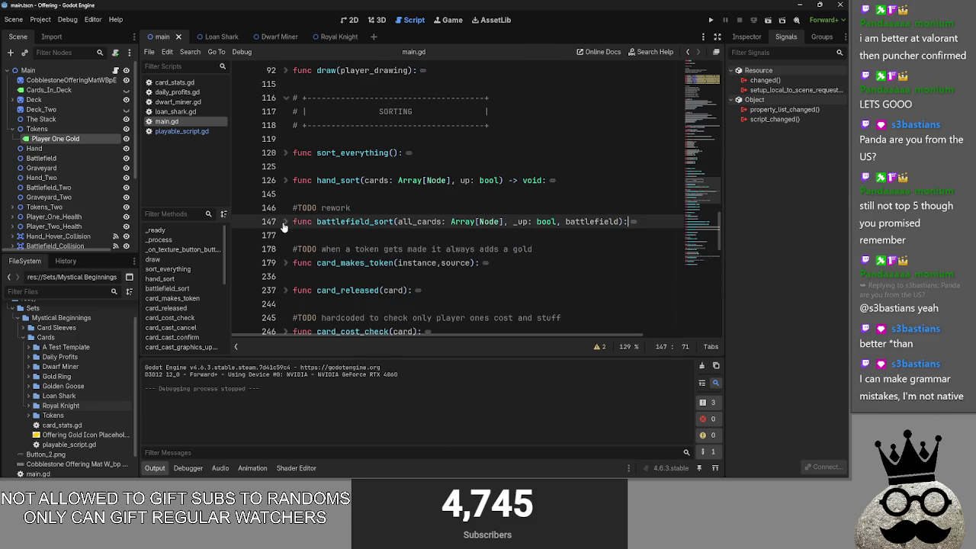
pyautogui.click(344, 232)
pyautogui.click(364, 152)
pyautogui.click(285, 153)
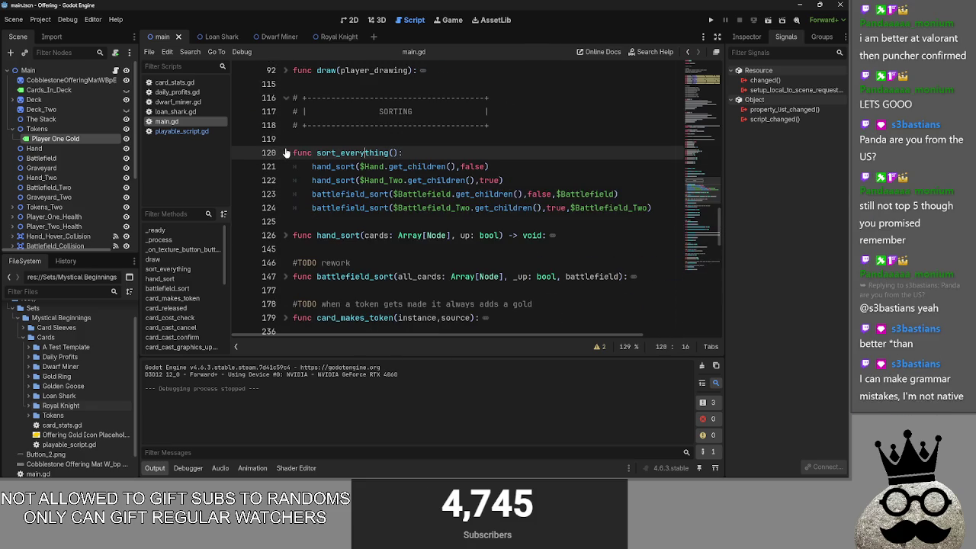
pyautogui.click(285, 152)
# Check the card_makes_token, card_released, battlefield_sort and sort_everything bodies, leaving each collapsed
pyautogui.click(402, 166)
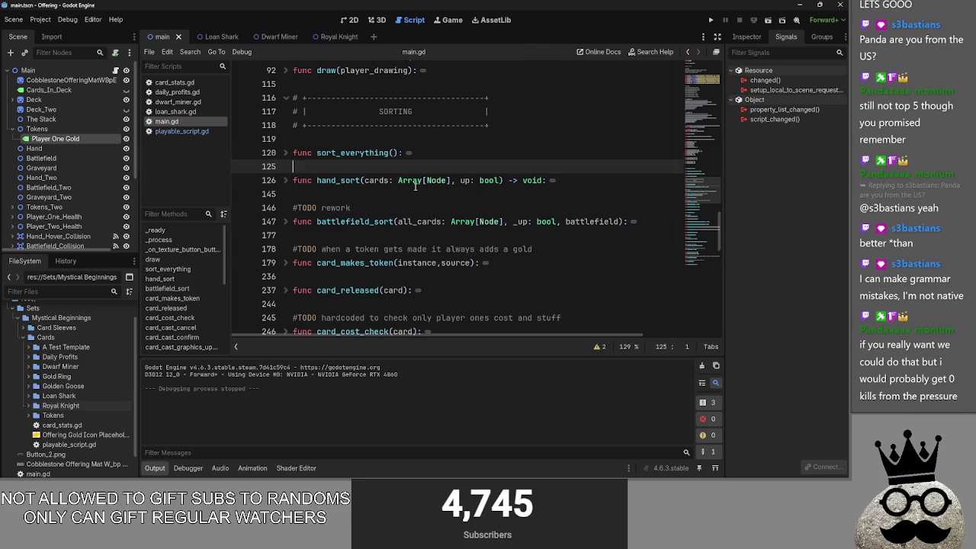
pyautogui.scroll(-2, 412, 187)
pyautogui.click(285, 180)
pyautogui.click(285, 180)
pyautogui.click(286, 207)
pyautogui.click(287, 208)
pyautogui.click(286, 140)
pyautogui.click(286, 139)
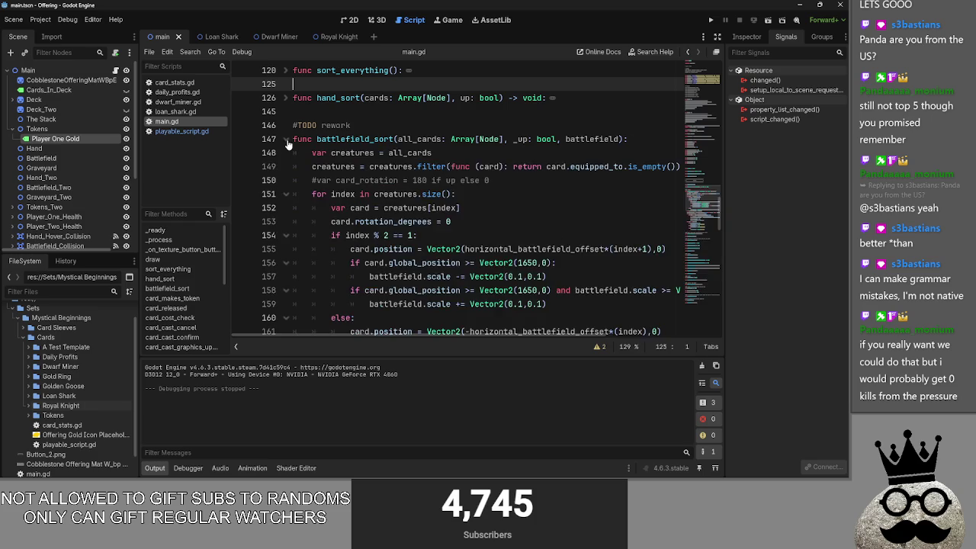
pyautogui.click(285, 139)
pyautogui.scroll(-3, 287, 143)
pyautogui.scroll(3, 288, 143)
pyautogui.click(286, 139)
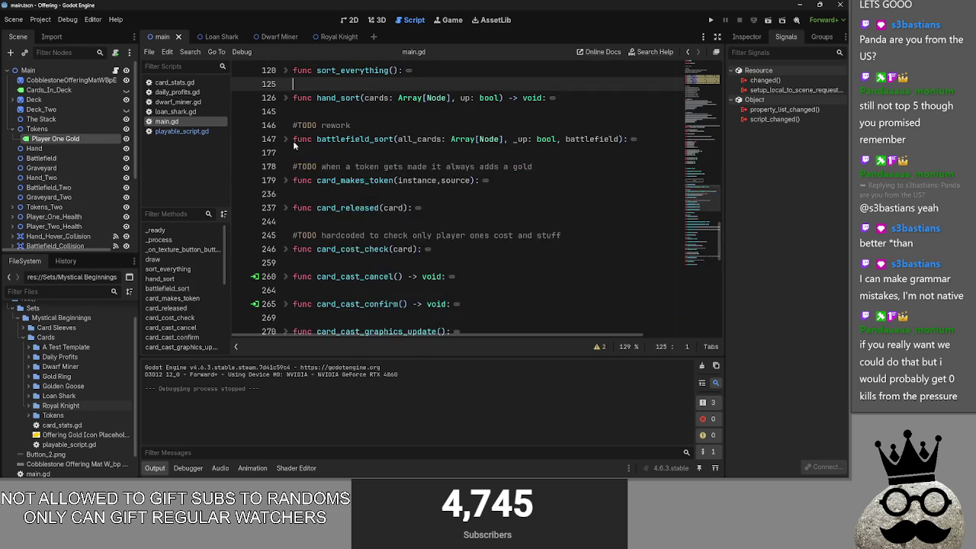
pyautogui.scroll(3, 362, 210)
pyautogui.click(288, 195)
pyautogui.click(288, 194)
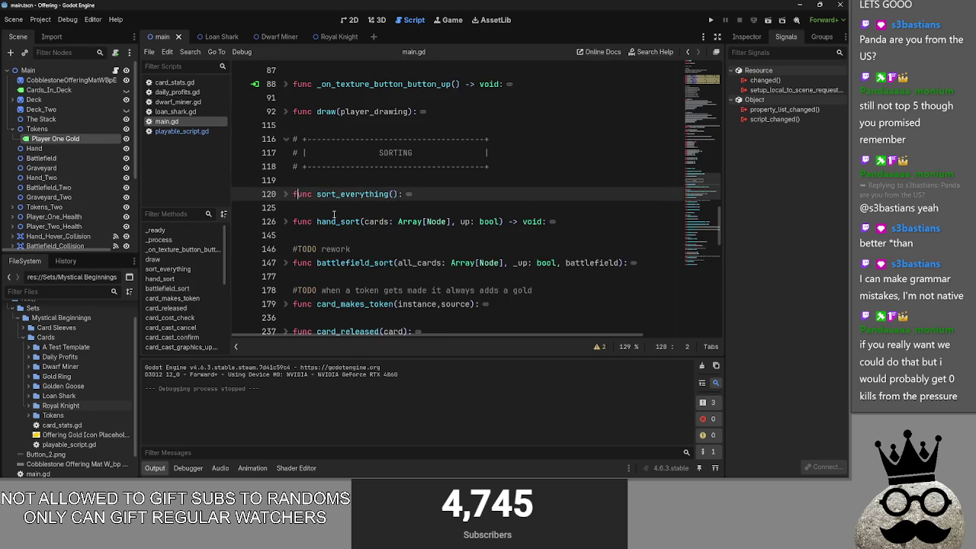
pyautogui.scroll(-3, 334, 214)
# Insert a blank line at line 177, below the collapsed battlefield_sort function
pyautogui.click(333, 142)
pyautogui.click(333, 152)
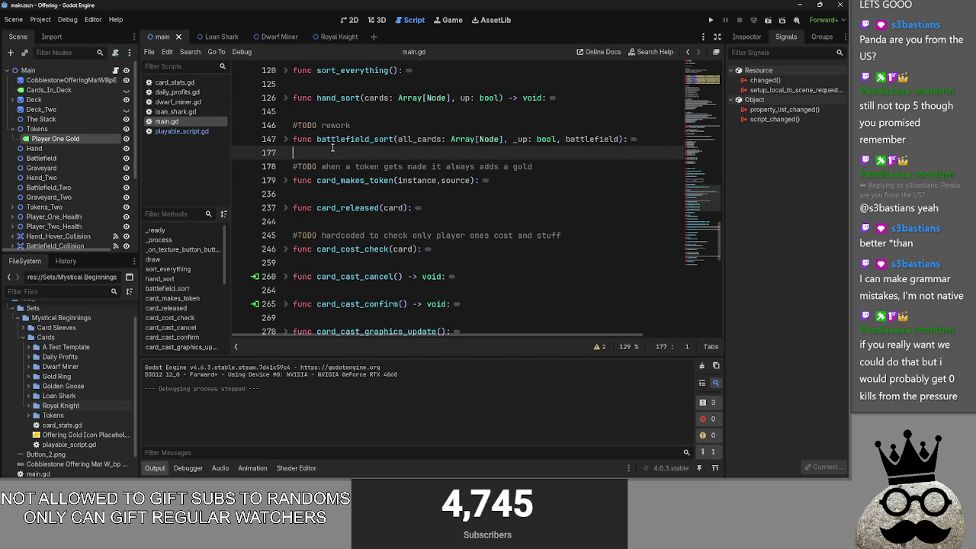
pyautogui.scroll(-4, 336, 175)
pyautogui.scroll(7, 340, 207)
pyautogui.scroll(-3, 340, 208)
pyautogui.press('Return')
pyautogui.press('Return')
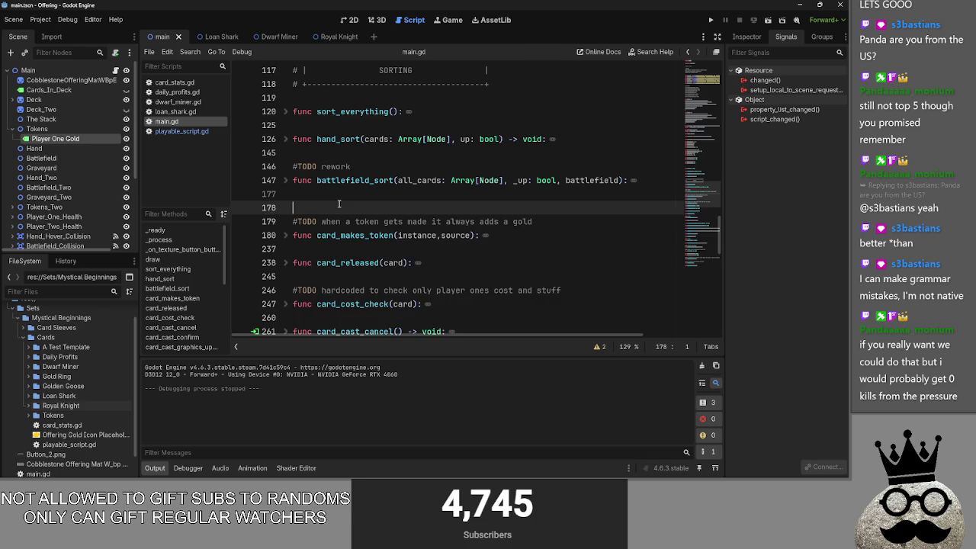
# Start a new func color_update(): on line 178 with an indented body
pyautogui.click(333, 207)
pyautogui.write('func coof')
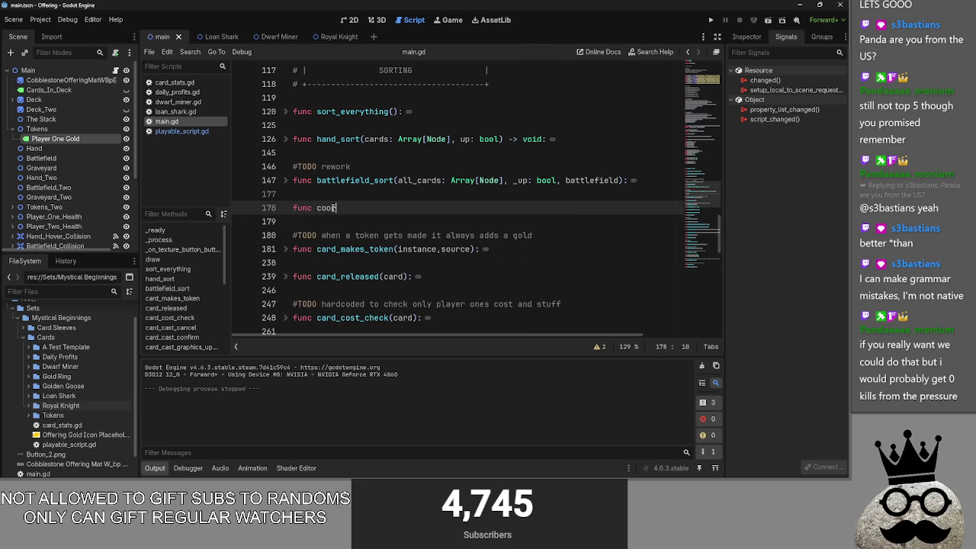
pyautogui.write('olor')
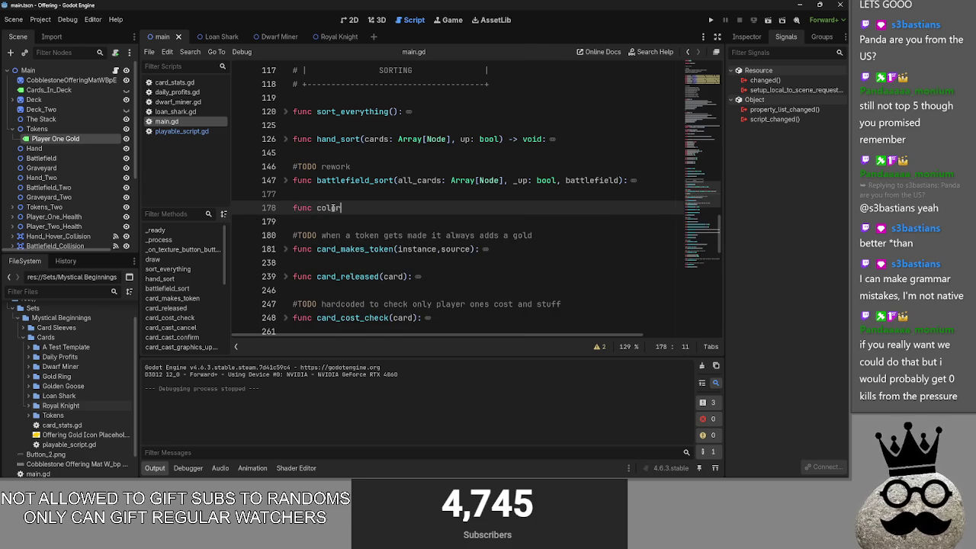
pyautogui.write('_update')
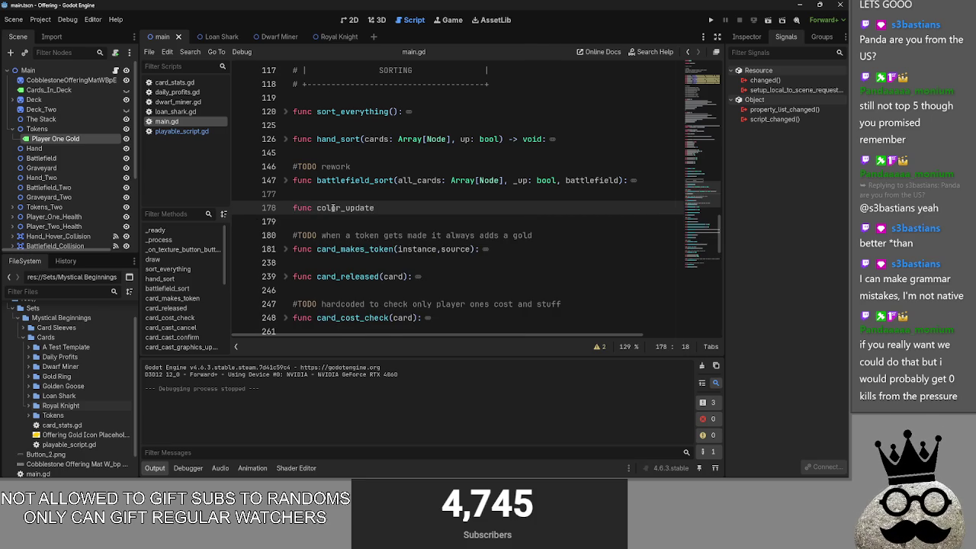
pyautogui.write('():')
pyautogui.press('BackSpace')
pyautogui.press('BackSpace')
pyautogui.press('Return')
# Remove the card-tinting loop on lines 170–176 from battlefield_sort, then collapse it
pyautogui.click(285, 179)
pyautogui.scroll(-15, 397, 217)
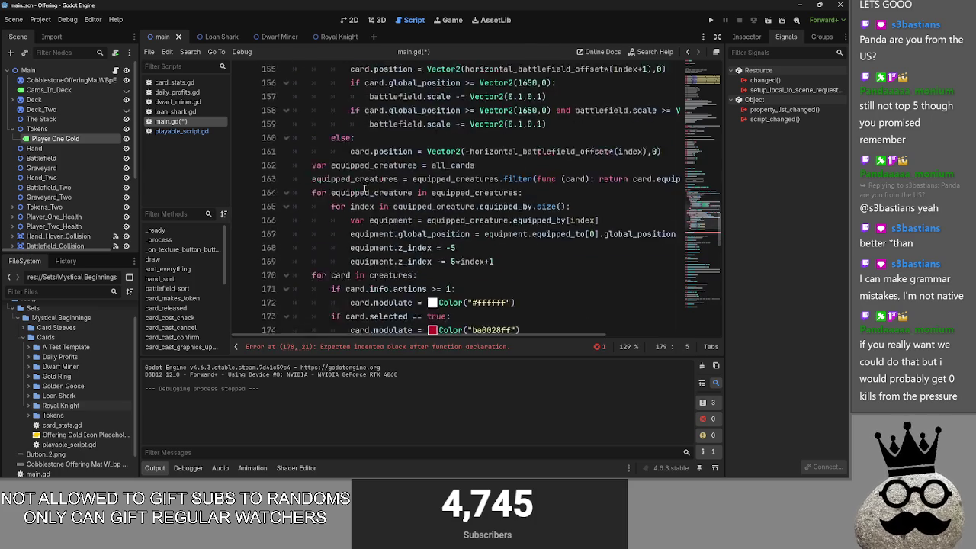
pyautogui.moveTo(519, 248); pyautogui.dragTo(304, 170)
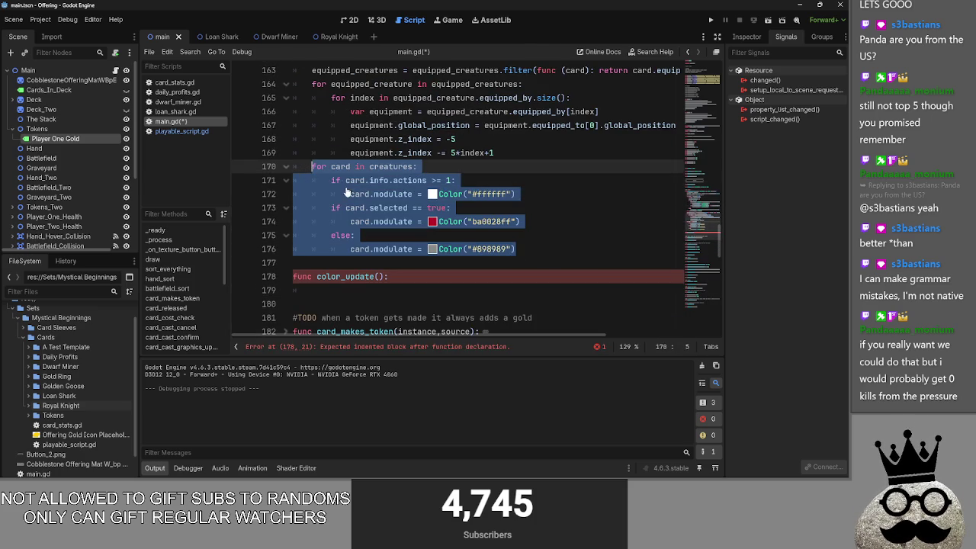
pyautogui.scroll(10, 346, 192)
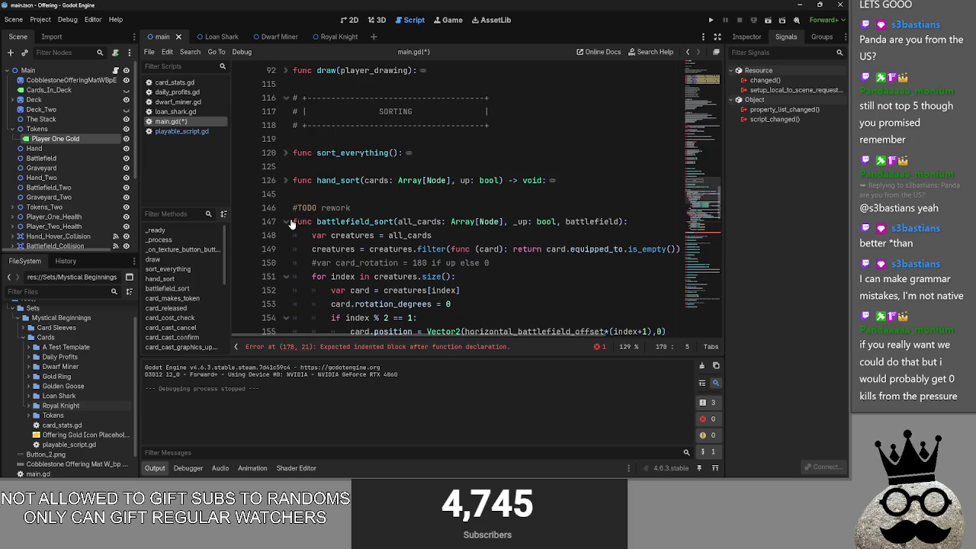
pyautogui.press('BackSpace')
pyautogui.press('BackSpace')
pyautogui.scroll(5, 291, 183)
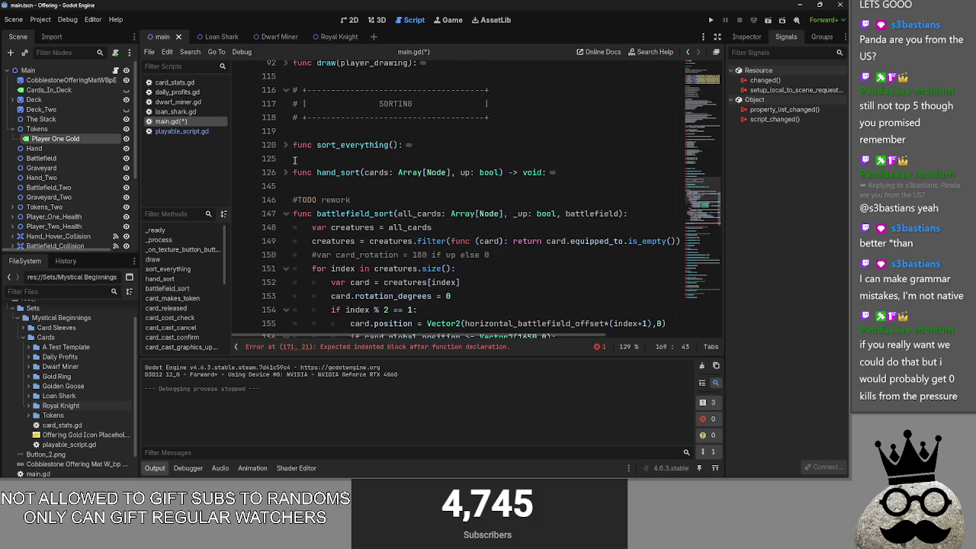
pyautogui.click(291, 213)
pyautogui.click(375, 258)
pyautogui.hotkey('ctrl', 'z')
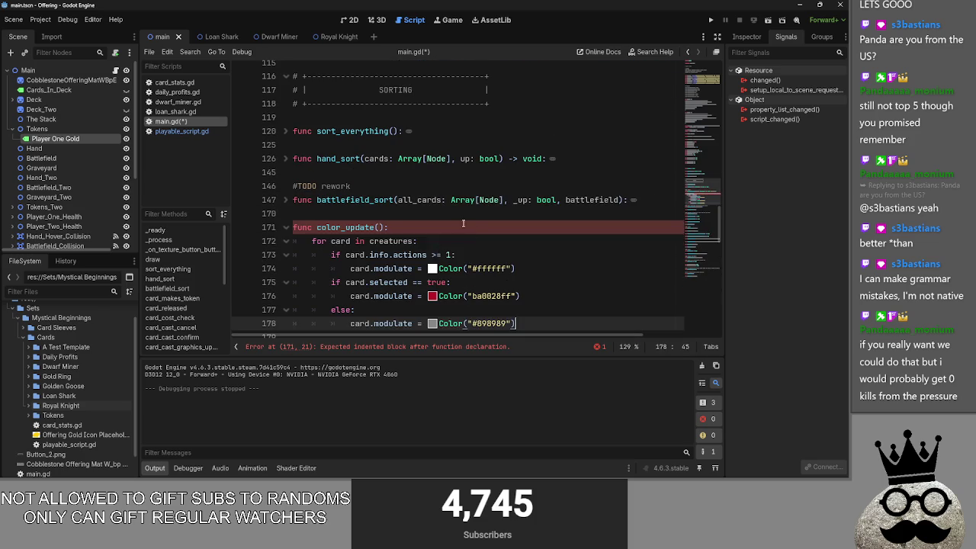
# Add a blank line at the top of color_update's body
pyautogui.doubleClick(379, 241)
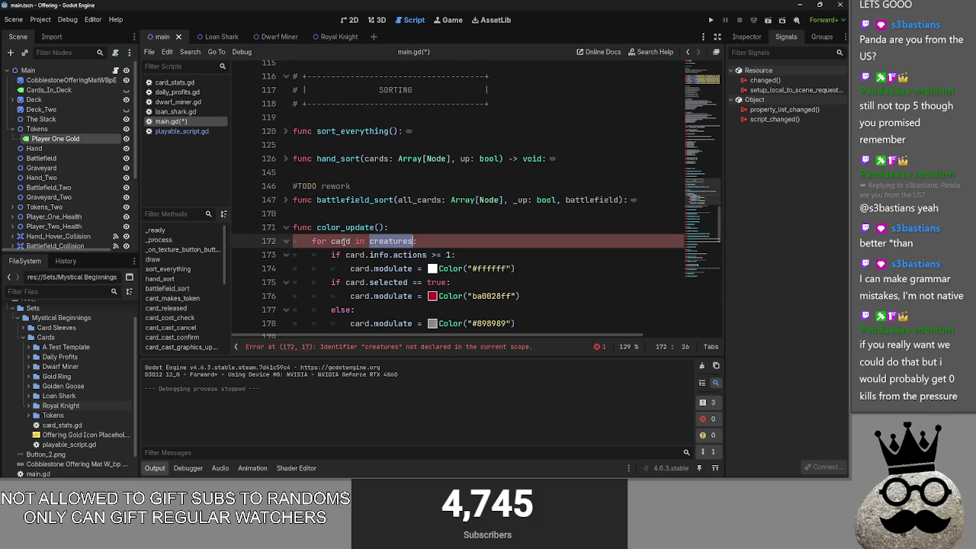
pyautogui.click(416, 230)
pyautogui.press('Left')
pyautogui.press('Left')
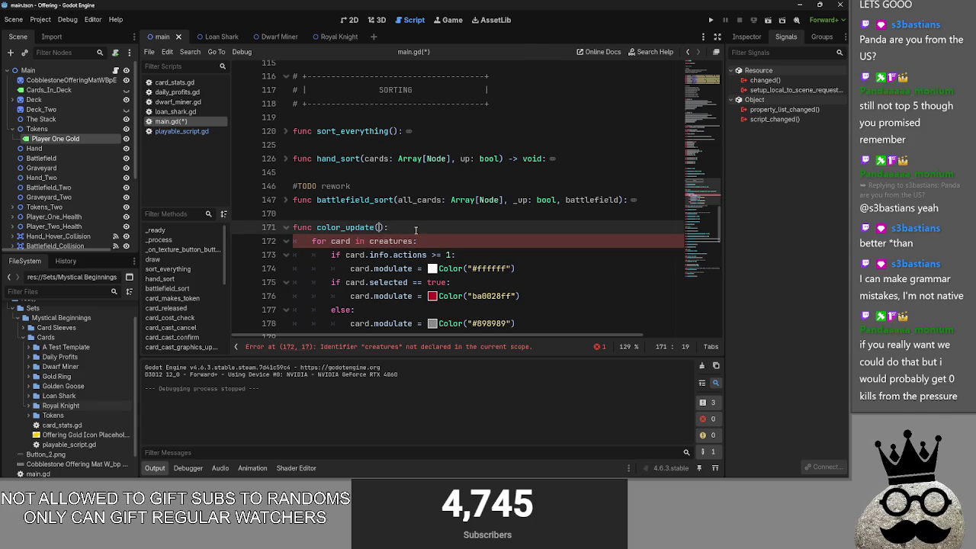
pyautogui.click(417, 241)
pyautogui.click(417, 227)
pyautogui.press('Return')
# Delete 'creatures' from color_update's 'for card in' loop and unfold sort_everything
pyautogui.scroll(-1, 417, 228)
pyautogui.doubleClick(391, 214)
pyautogui.write('battle')
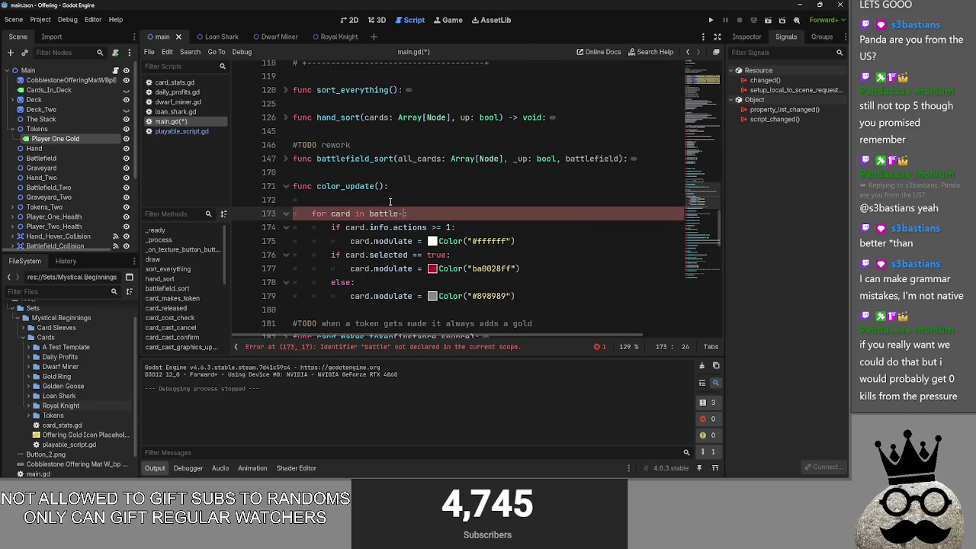
pyautogui.press('BackSpace')
pyautogui.press('BackSpace')
pyautogui.press('BackSpace')
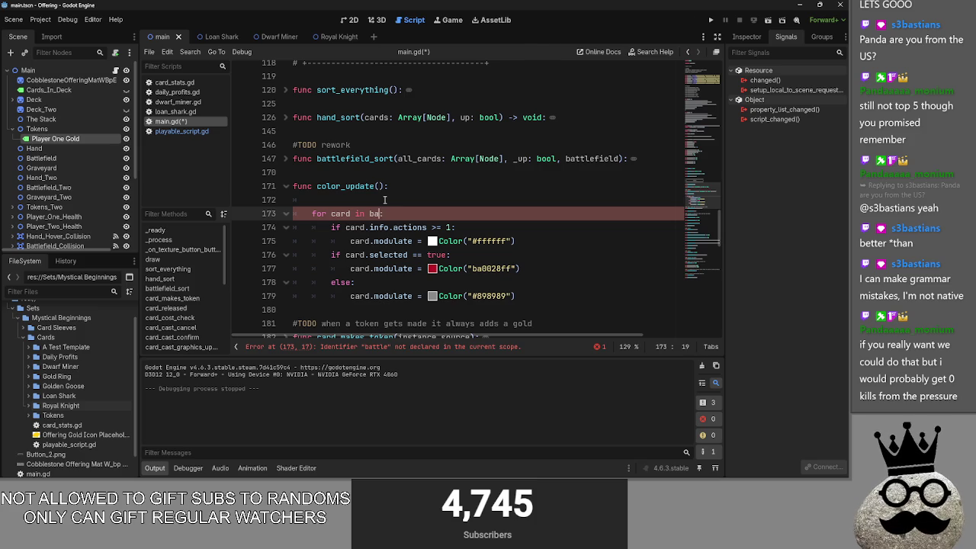
pyautogui.scroll(2, 404, 238)
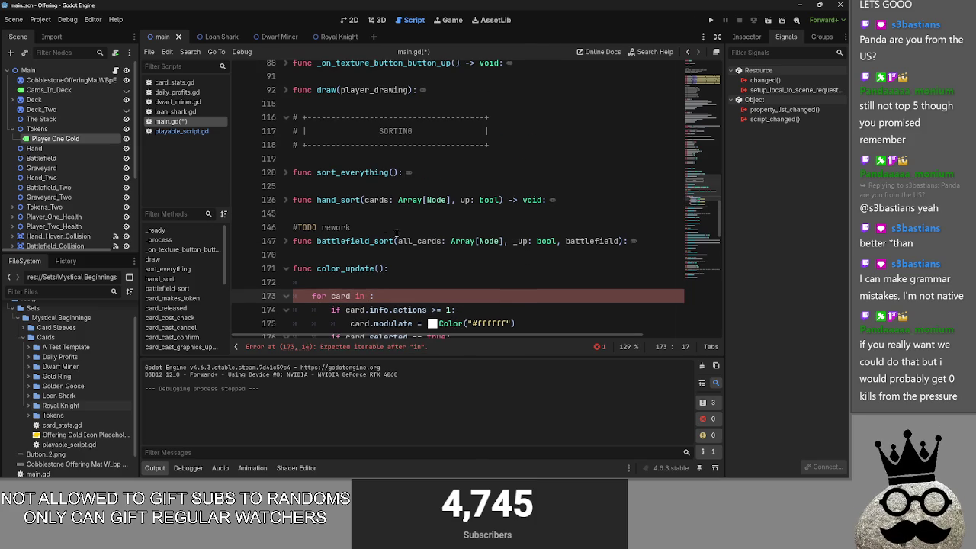
pyautogui.click(288, 173)
pyautogui.click(663, 226)
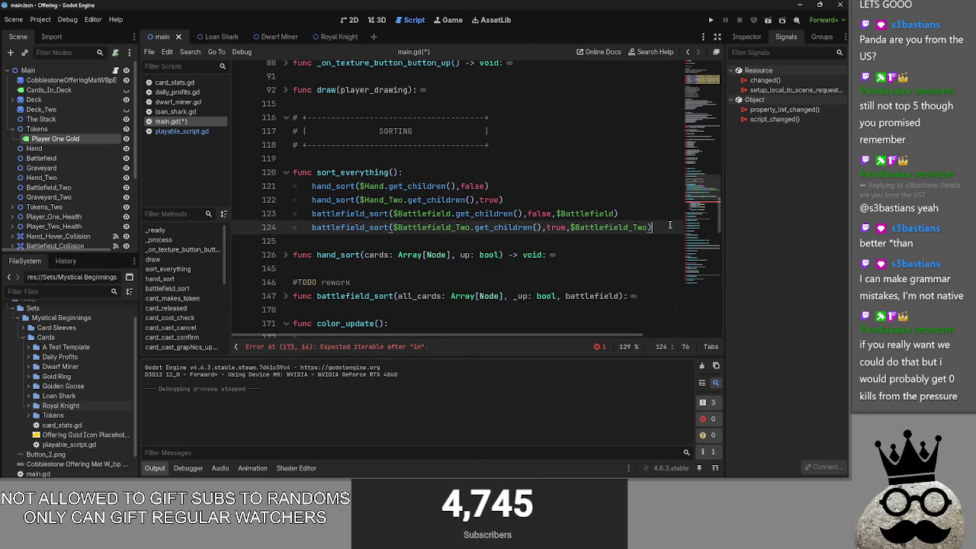
# Remove an extra blank line accidentally added inside sort_everything
pyautogui.press('Return')
pyautogui.click(288, 172)
pyautogui.click(288, 172)
pyautogui.click(288, 172)
pyautogui.press('BackSpace')
pyautogui.press('BackSpace')
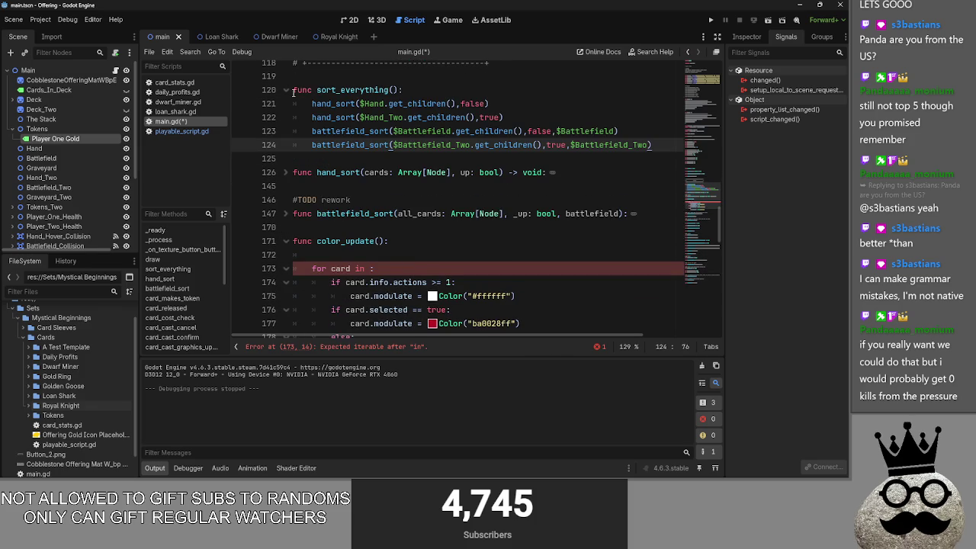
pyautogui.click(286, 90)
pyautogui.click(287, 90)
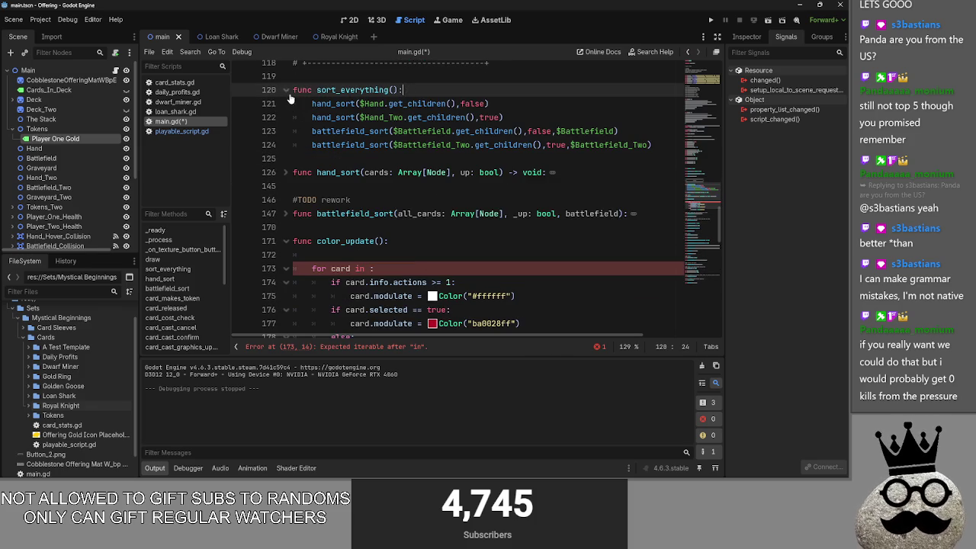
# Add a color_update() call after the last battlefield_sort line in sort_everything
pyautogui.click(676, 145)
pyautogui.press('Return')
pyautogui.write('color_u')
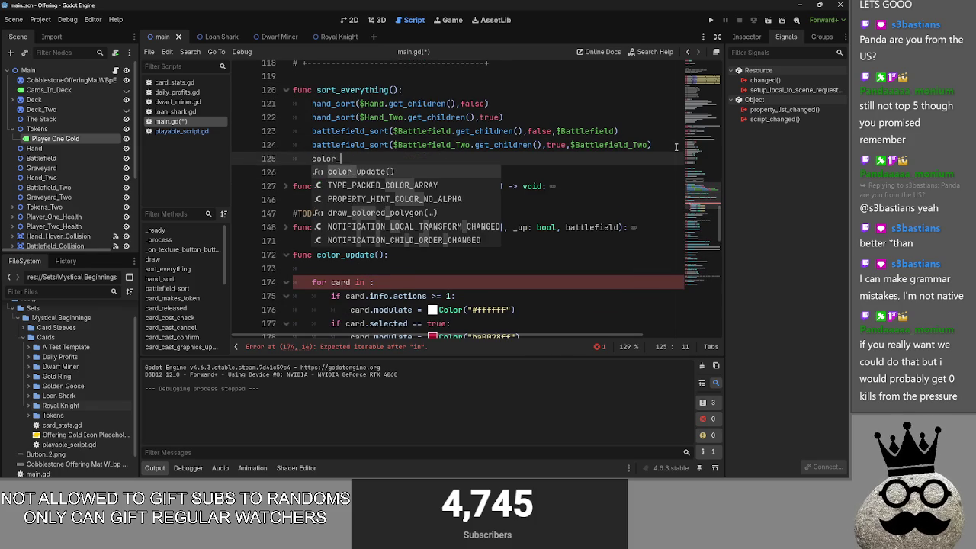
pyautogui.press('Return')
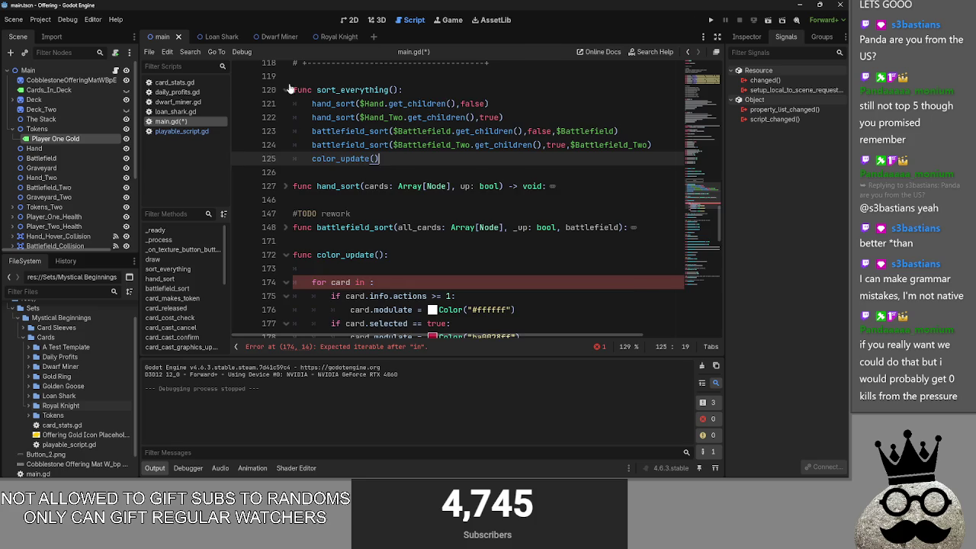
pyautogui.click(286, 90)
pyautogui.click(290, 91)
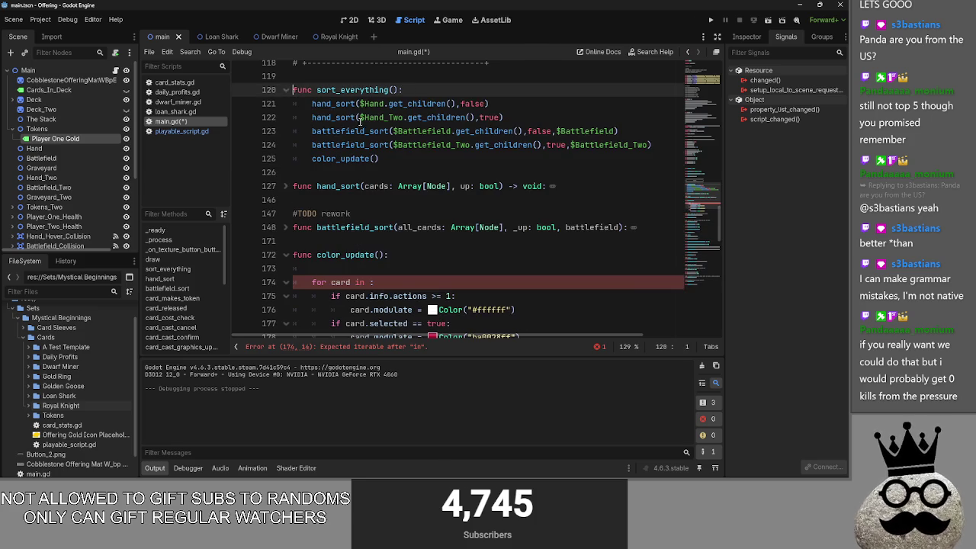
pyautogui.click(293, 90)
pyautogui.click(408, 107)
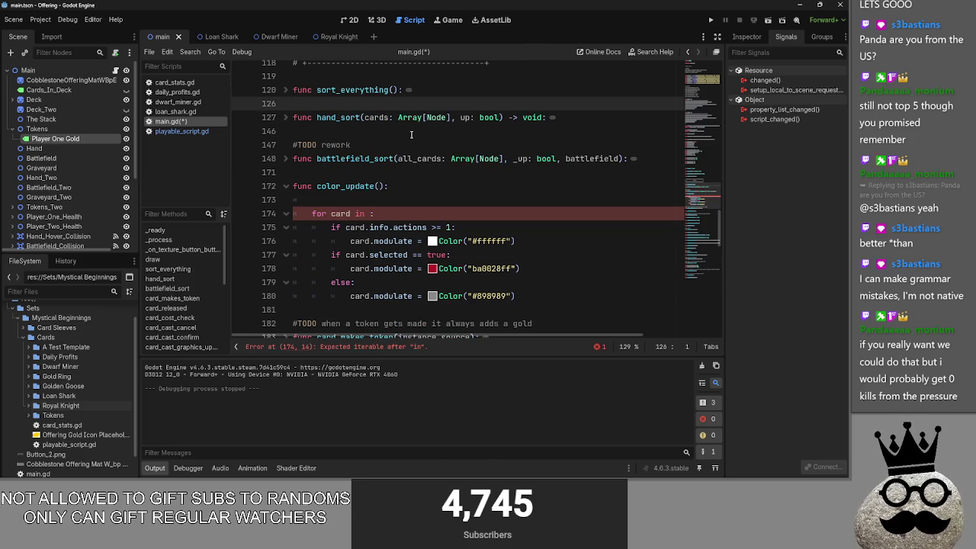
# Place the cursor where color_update's loop iterable goes
pyautogui.click(370, 197)
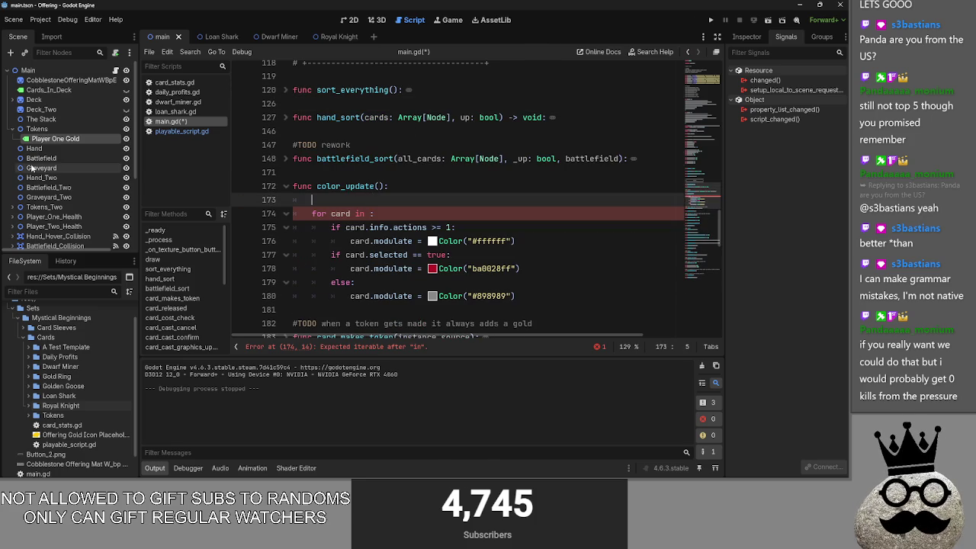
pyautogui.scroll(-3, 52, 159)
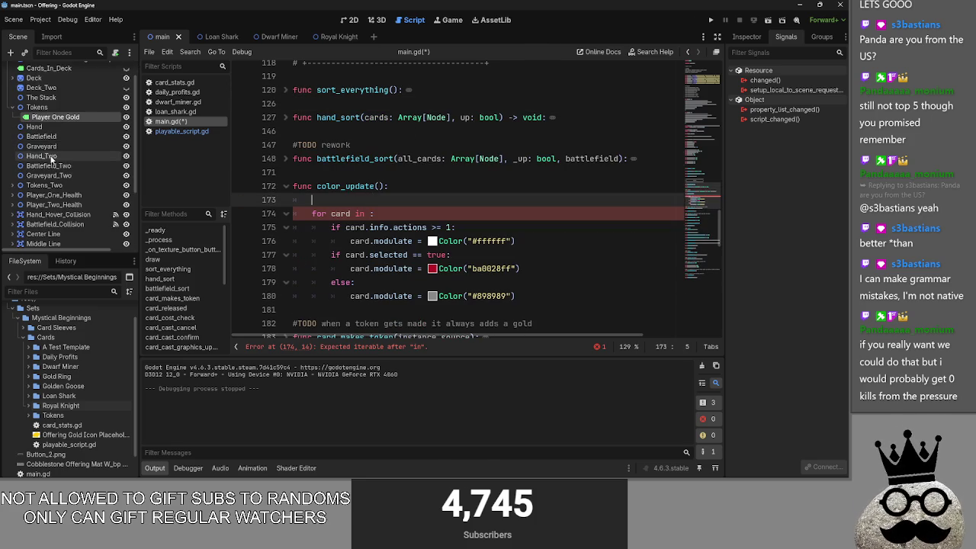
pyautogui.scroll(-2, 51, 160)
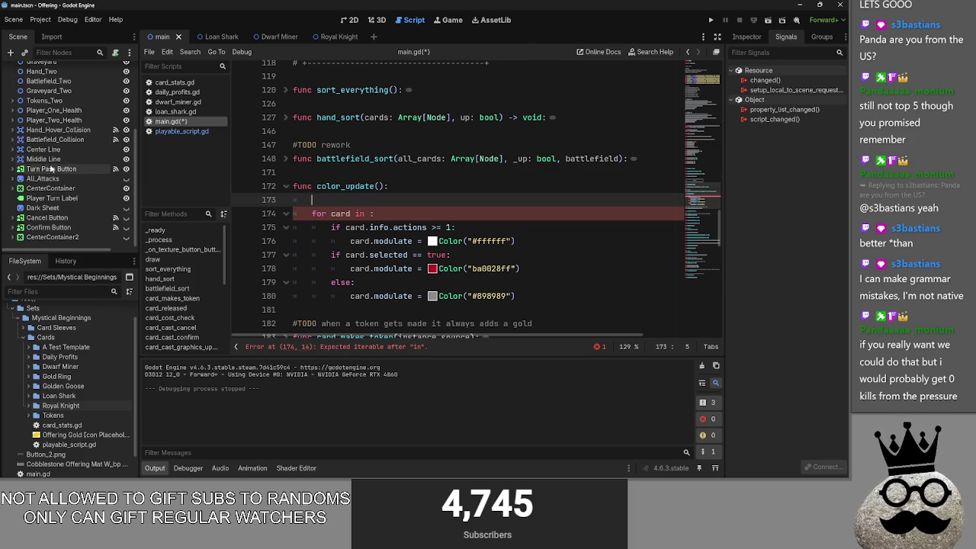
pyautogui.scroll(4, 316, 139)
pyautogui.scroll(-2, 295, 131)
pyautogui.click(286, 175)
pyautogui.click(288, 177)
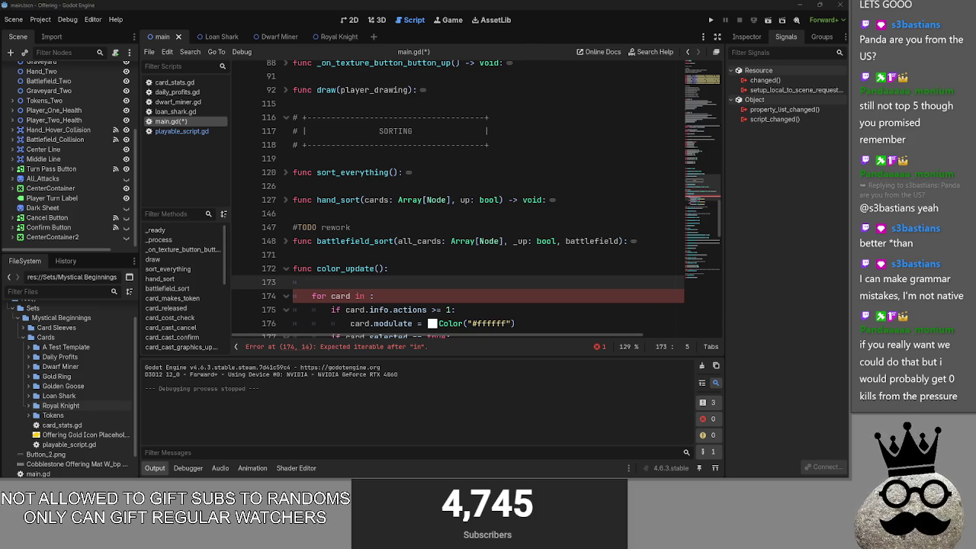
pyautogui.click(425, 272)
pyautogui.click(431, 285)
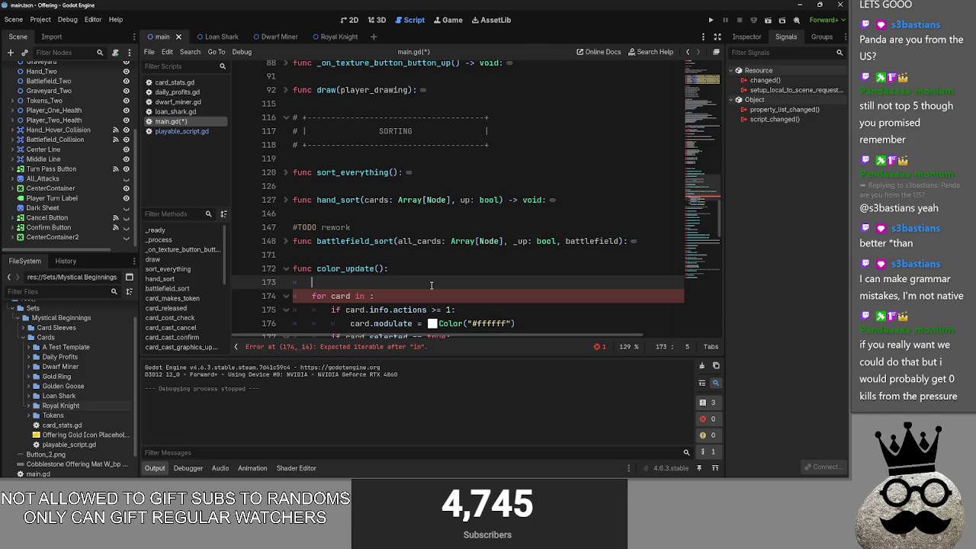
pyautogui.scroll(-3, 431, 285)
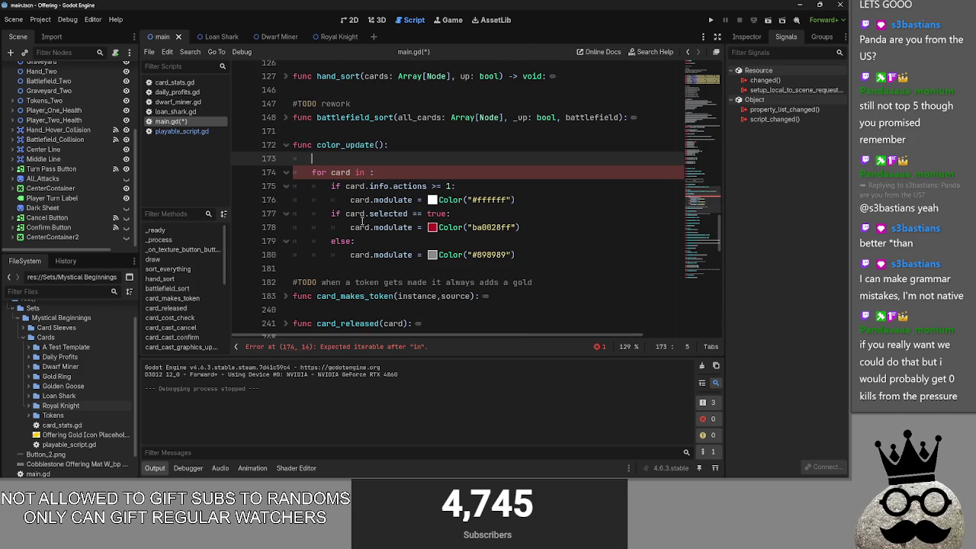
pyautogui.click(367, 173)
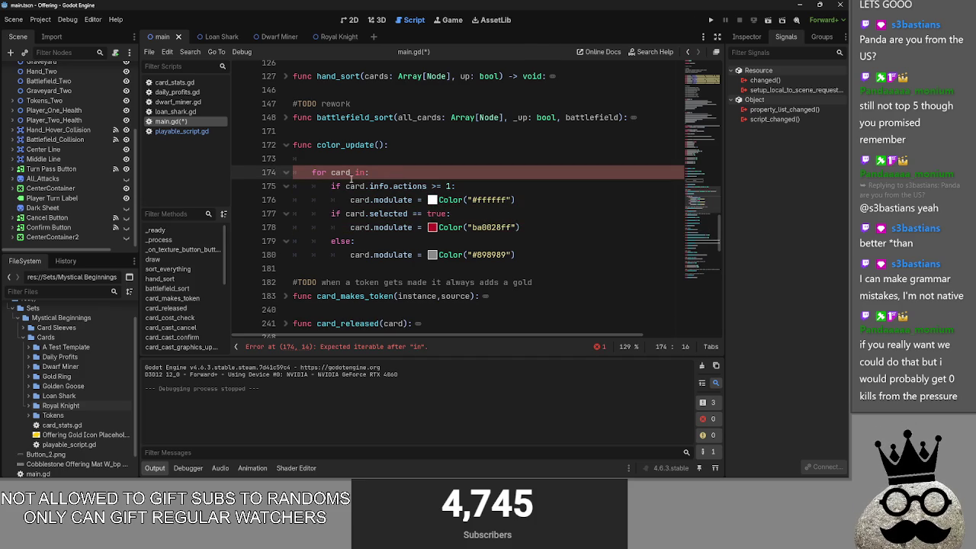
pyautogui.scroll(3, 69, 153)
# Drag the Battlefield node into color_update's loop as its iterable
pyautogui.moveTo(38, 96); pyautogui.dragTo(369, 174)
pyautogui.click(419, 145)
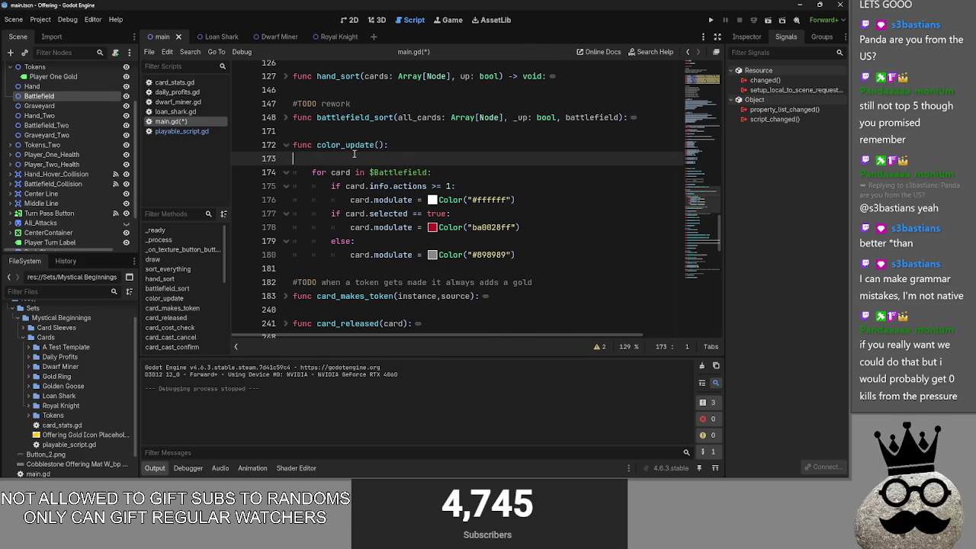
pyautogui.press('Delete')
# Add the comment 'only checks and updates cards in battle' above color_update
pyautogui.click(397, 135)
pyautogui.write("'")
pyautogui.press('BackSpace')
pyautogui.press('Return')
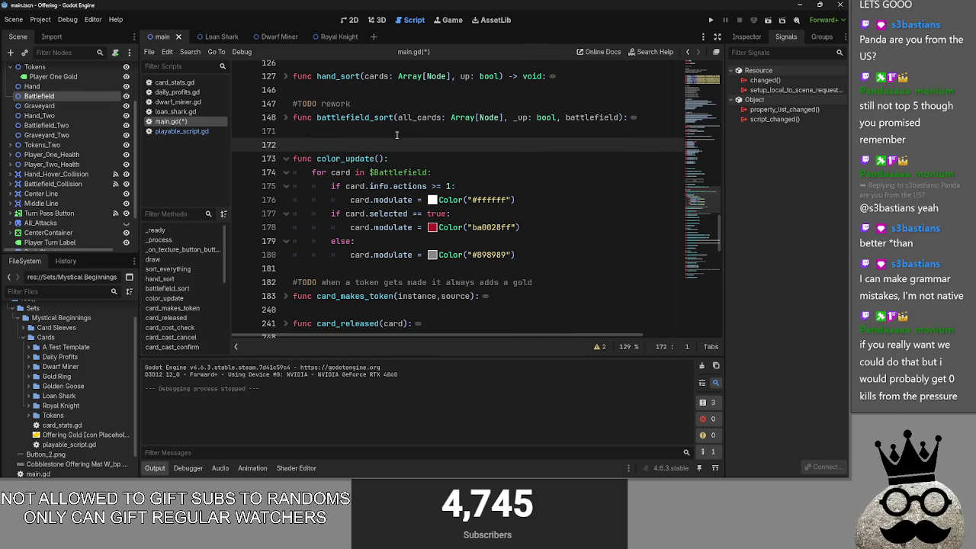
pyautogui.write('#TODOonly check')
pyautogui.write('s ')
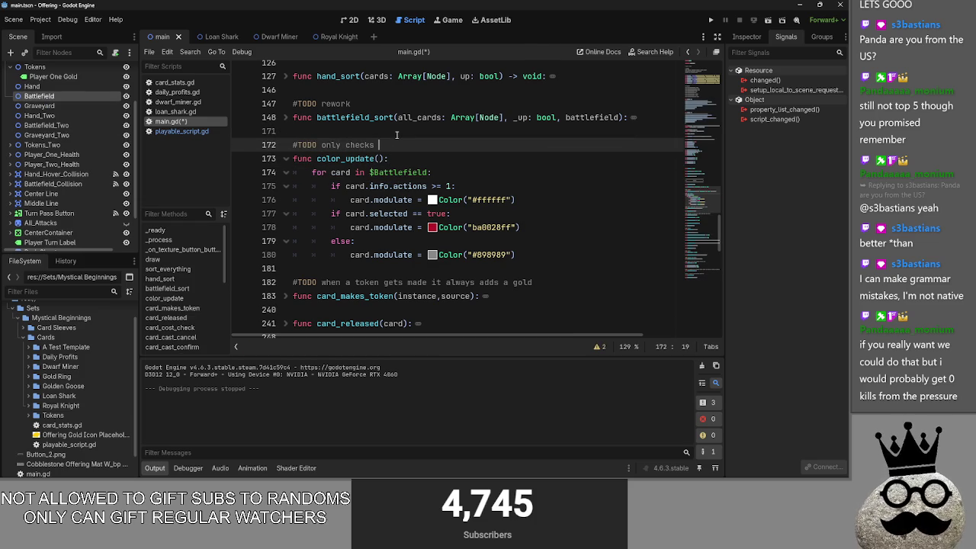
pyautogui.write('and updates ')
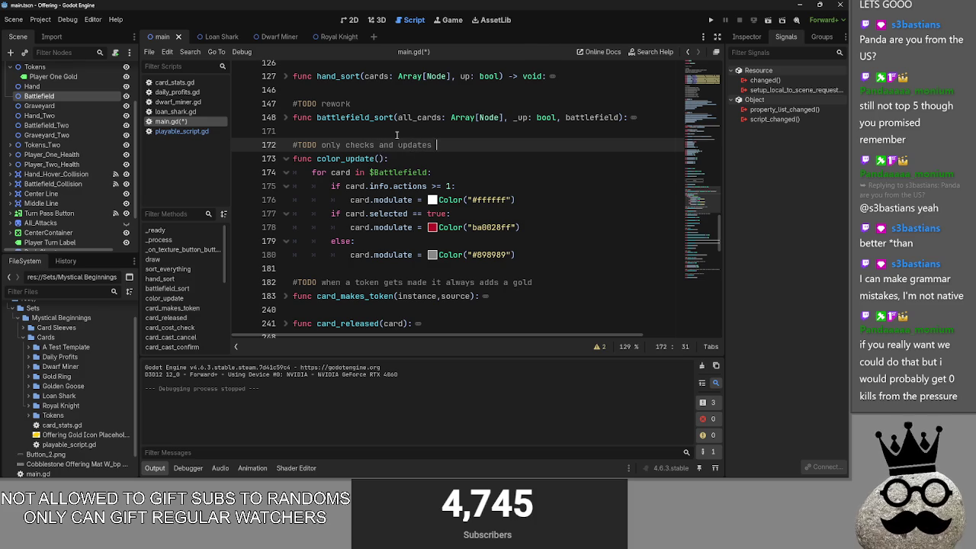
pyautogui.write('cards in battlefield')
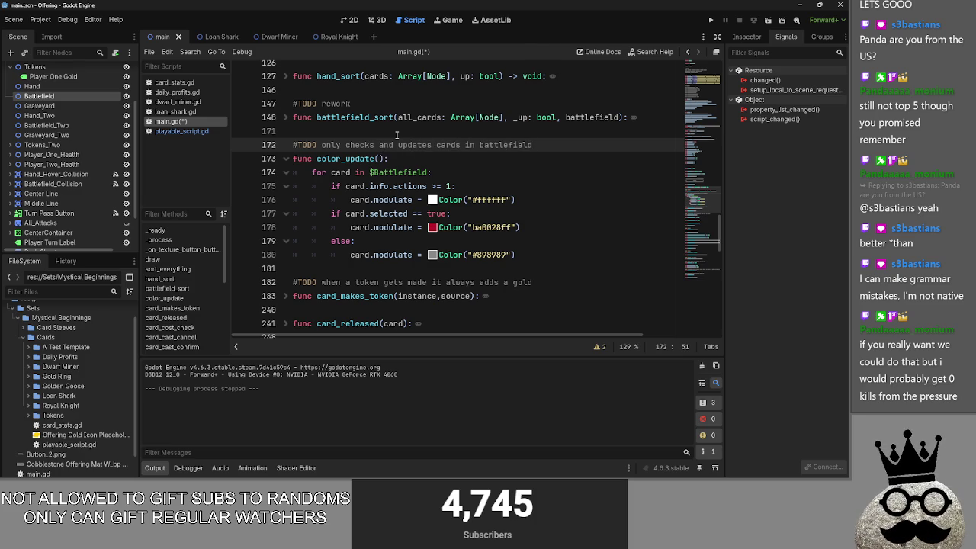
# Review uses of the card loop variable and the card.selected check in color_update
pyautogui.click(396, 135)
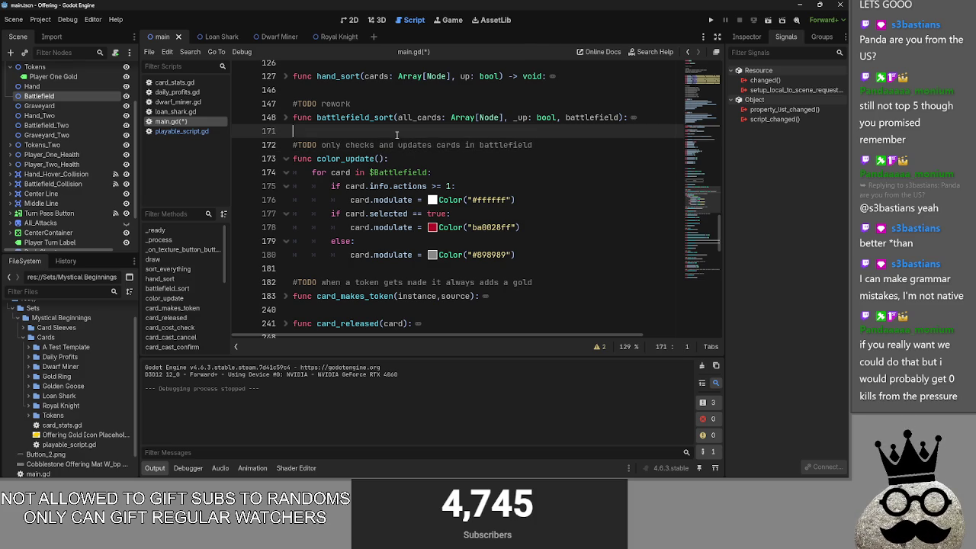
pyautogui.click(449, 172)
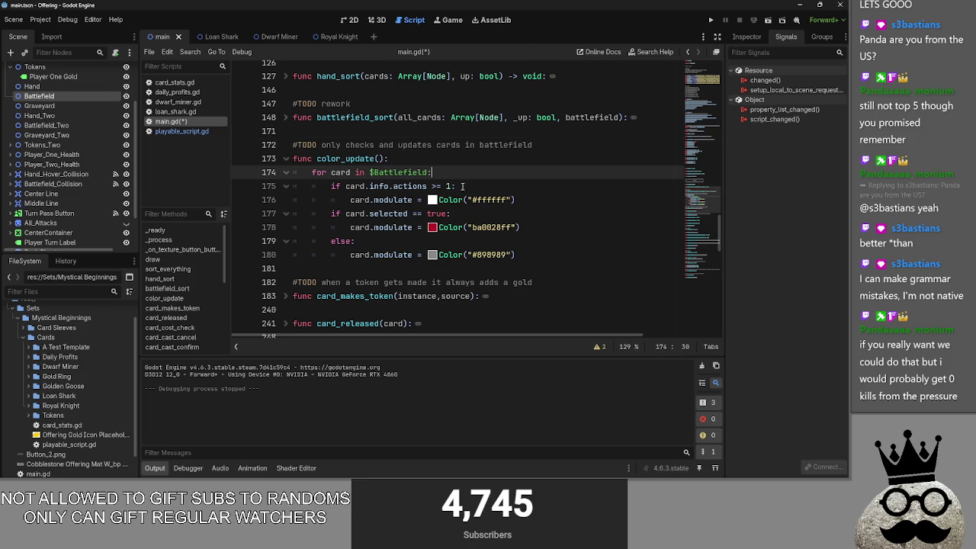
pyautogui.click(330, 188)
pyautogui.doubleClick(356, 214)
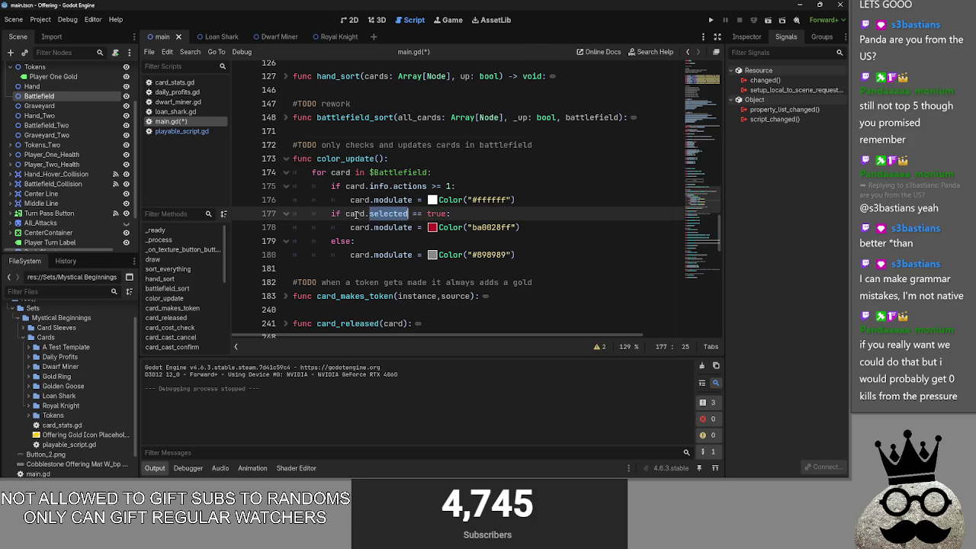
pyautogui.click(379, 158)
pyautogui.doubleClick(340, 172)
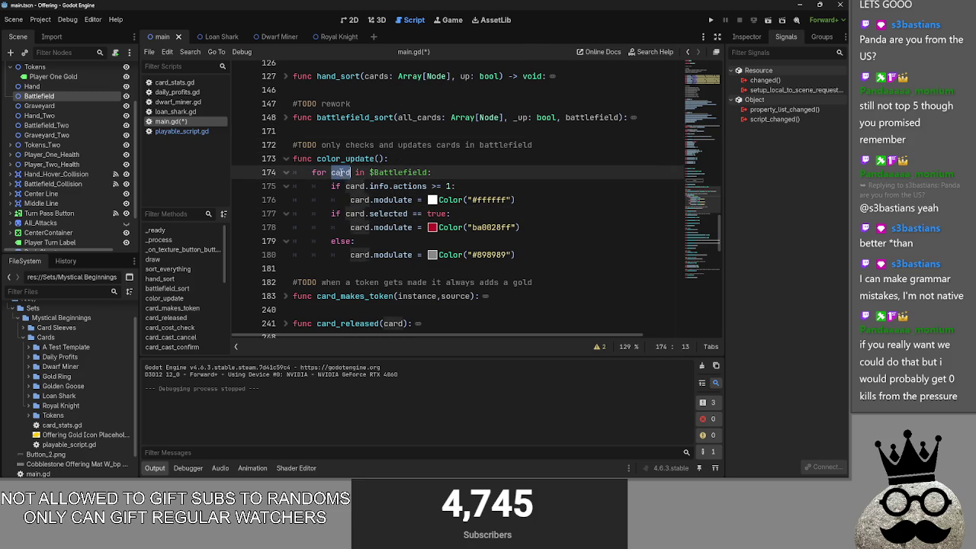
pyautogui.doubleClick(388, 214)
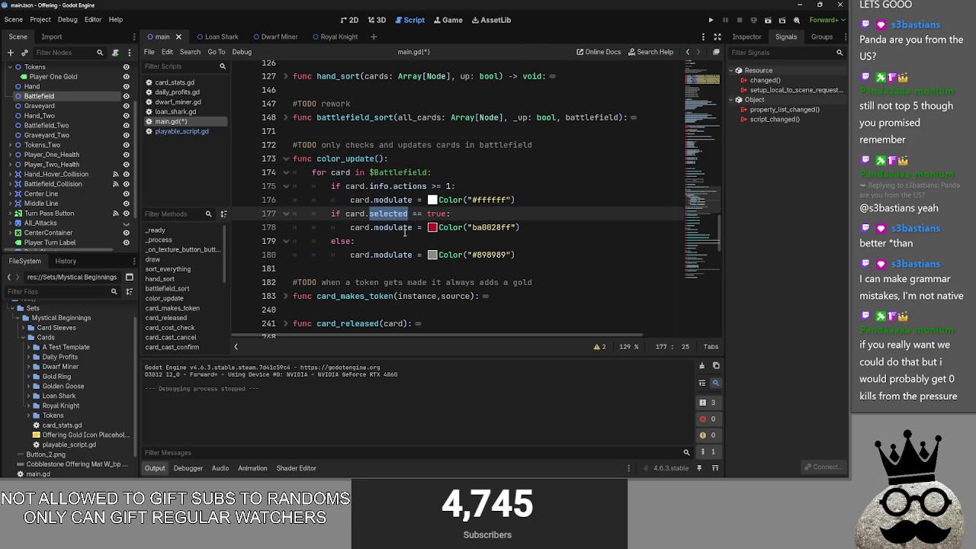
pyautogui.scroll(5, 403, 231)
pyautogui.scroll(-4, 476, 245)
pyautogui.scroll(-1, 475, 245)
# Add the condition if card.info.is_type("creature"): after the white tint line
pyautogui.click(547, 202)
pyautogui.press('Return')
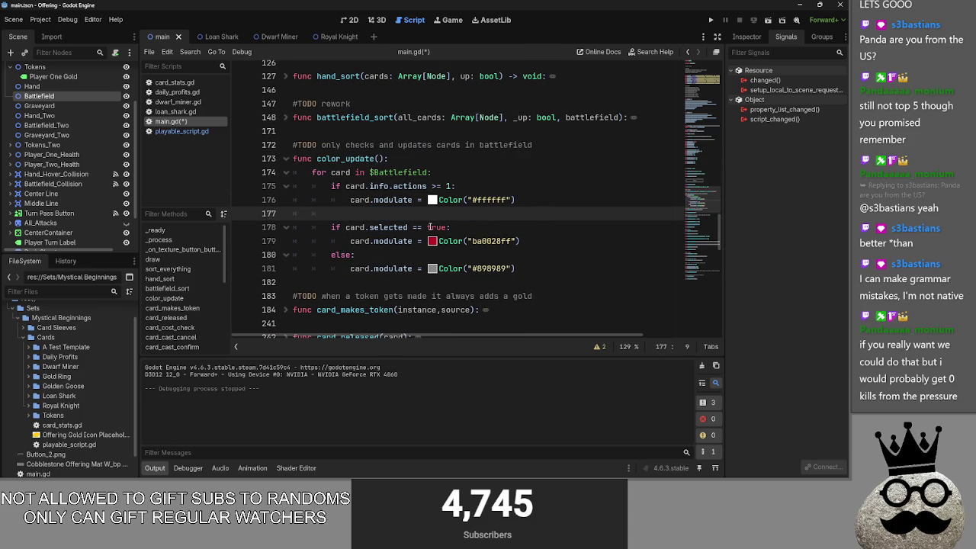
pyautogui.write('if card.')
pyautogui.press('Escape')
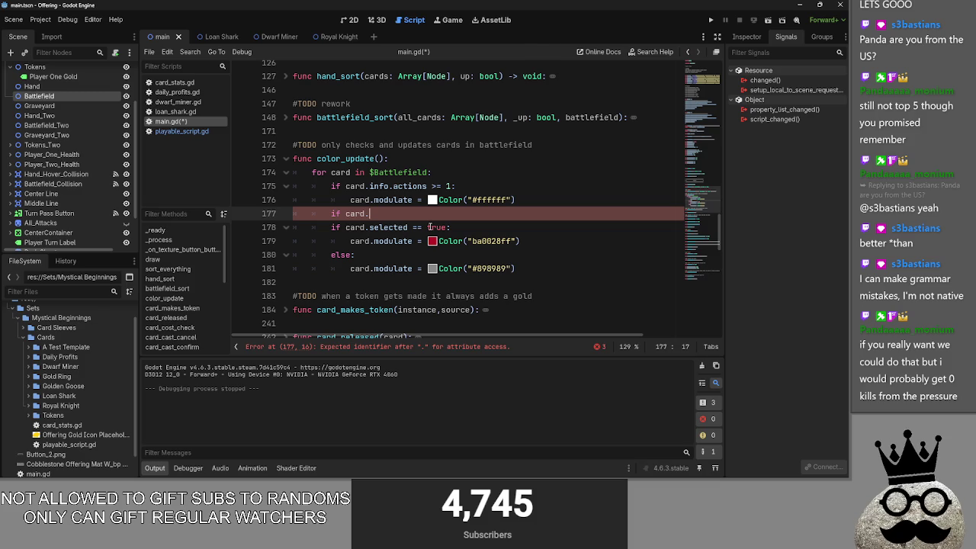
pyautogui.press('BackSpace')
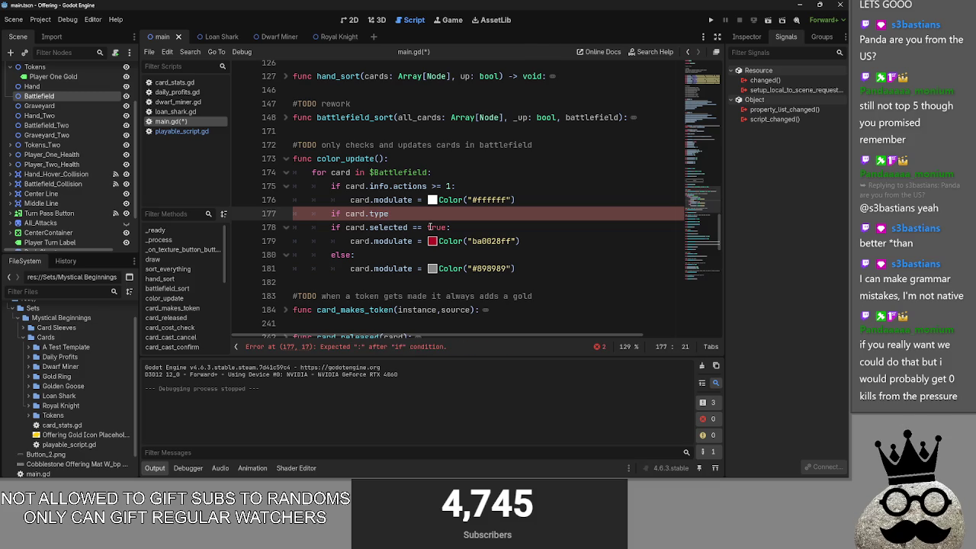
pyautogui.write(' == "creature')
pyautogui.click(370, 214)
pyautogui.write('info.')
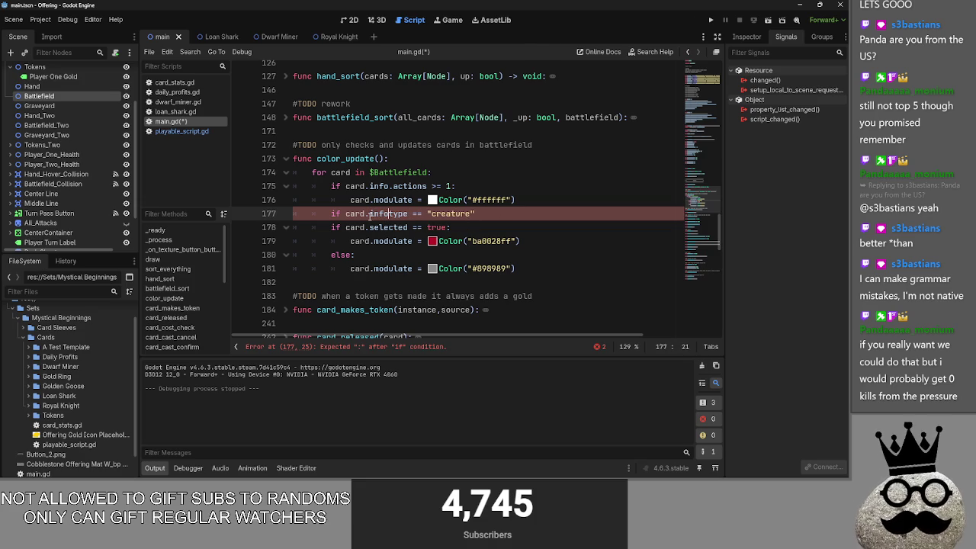
pyautogui.write('is_')
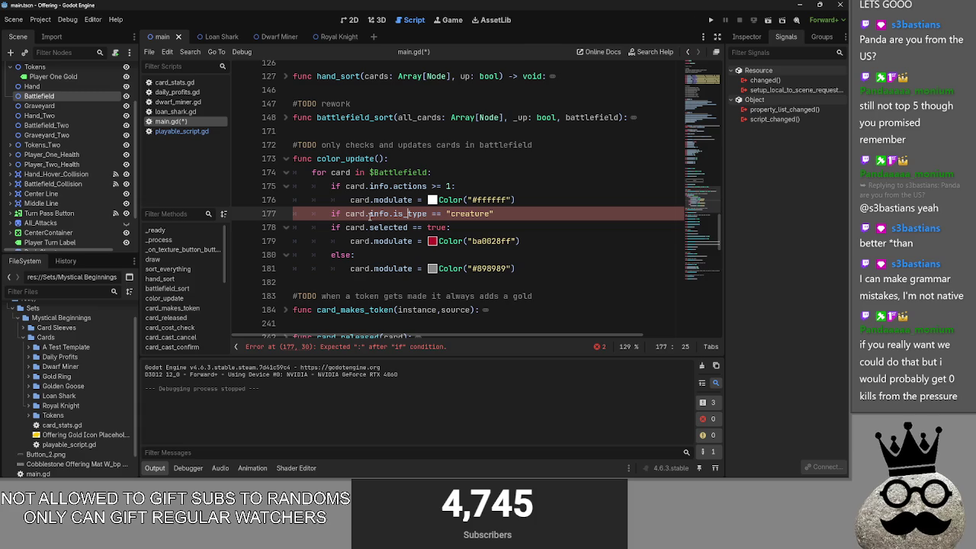
pyautogui.moveTo(494, 214); pyautogui.dragTo(431, 213)
pyautogui.write('(')
pyautogui.click(532, 213)
pyautogui.press('BackSpace')
pyautogui.press('BackSpace')
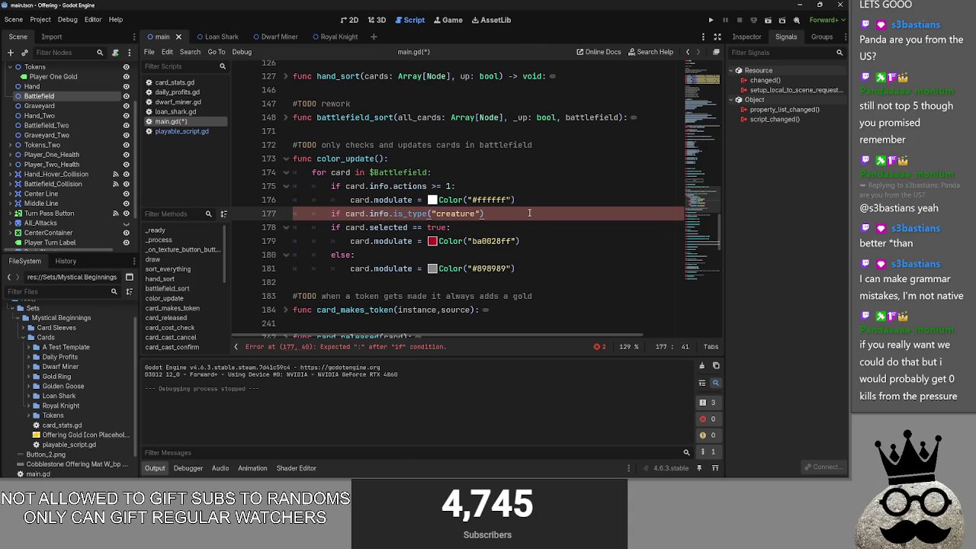
pyautogui.write(':')
pyautogui.press('Return')
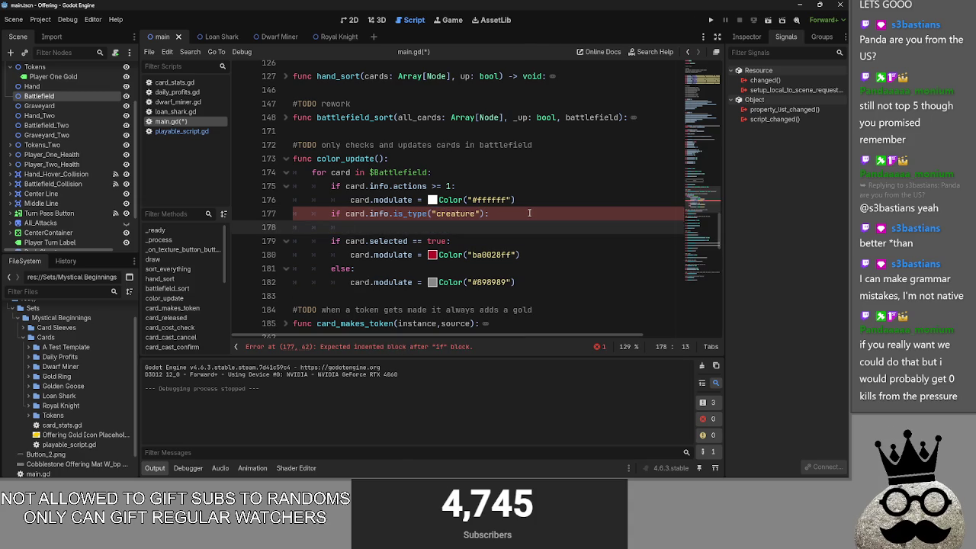
# Copy the card.modulate tint statement into the creature check's body on line 178
pyautogui.moveTo(520, 254); pyautogui.dragTo(350, 255)
pyautogui.hotkey('ctrl', 'c')
pyautogui.click(350, 227)
pyautogui.hotkey('ctrl', 'v')
pyautogui.click(432, 227)
# Set the creature tint colour to R 255, G 255, B 40 (Color("ffff28ff"))
pyautogui.moveTo(488, 175); pyautogui.dragTo(516, 176)
pyautogui.moveTo(568, 51)
pyautogui.mouseDown()
pyautogui.moveTo(572, 8)
pyautogui.moveTo(571, 35)
pyautogui.moveTo(571, 23)
pyautogui.mouseUp()
pyautogui.click(464, 189)
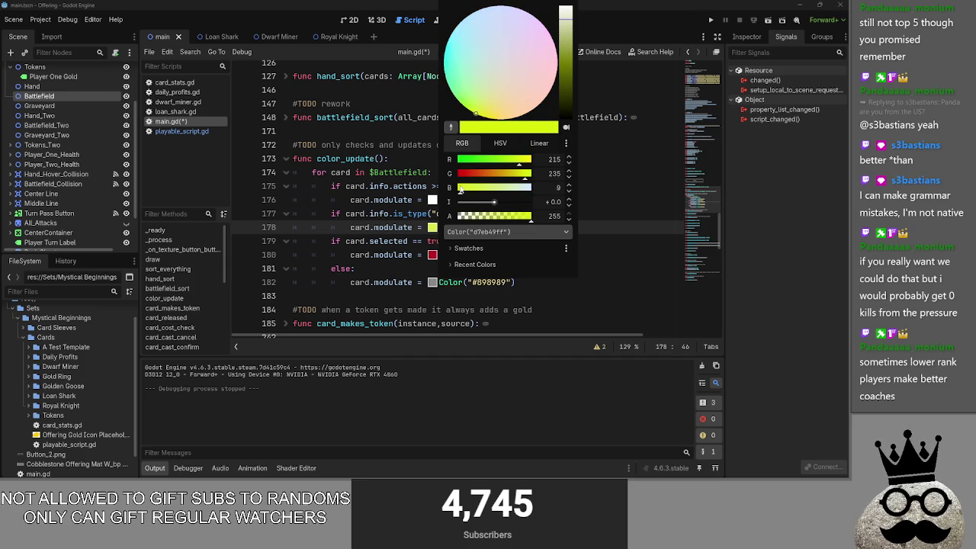
pyautogui.click(533, 160)
pyautogui.click(534, 173)
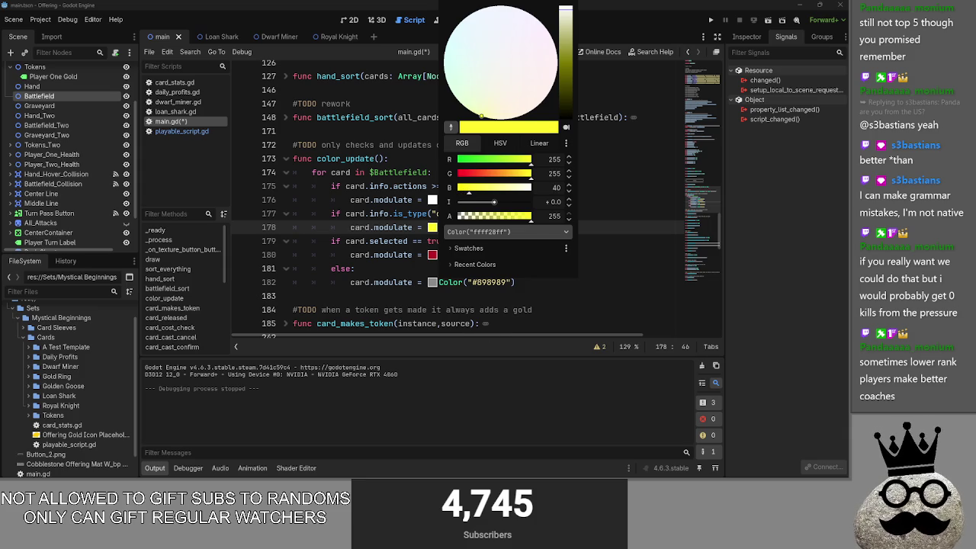
pyautogui.click(638, 303)
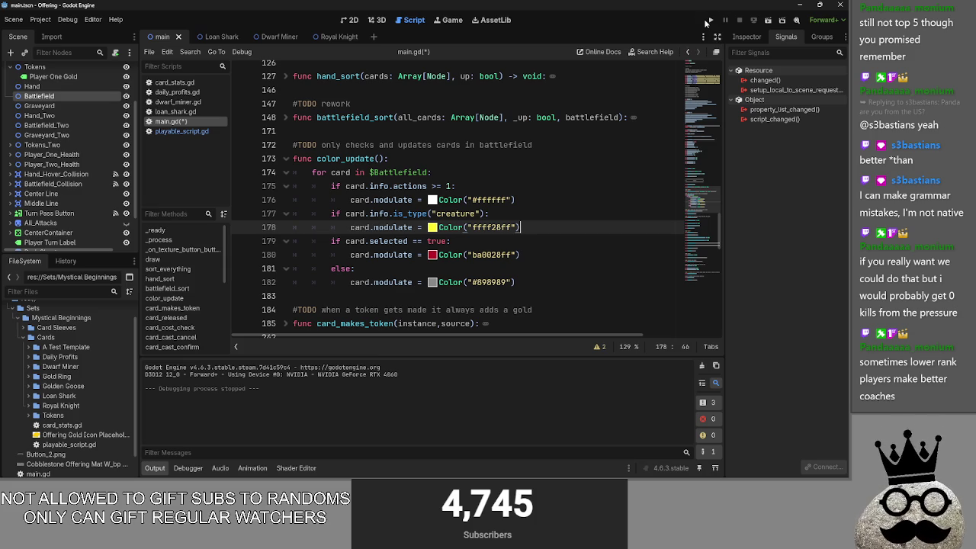
# Run the game, play a card to hit the loop error, then iterate $Battlefield.get_children()
pyautogui.click(711, 21)
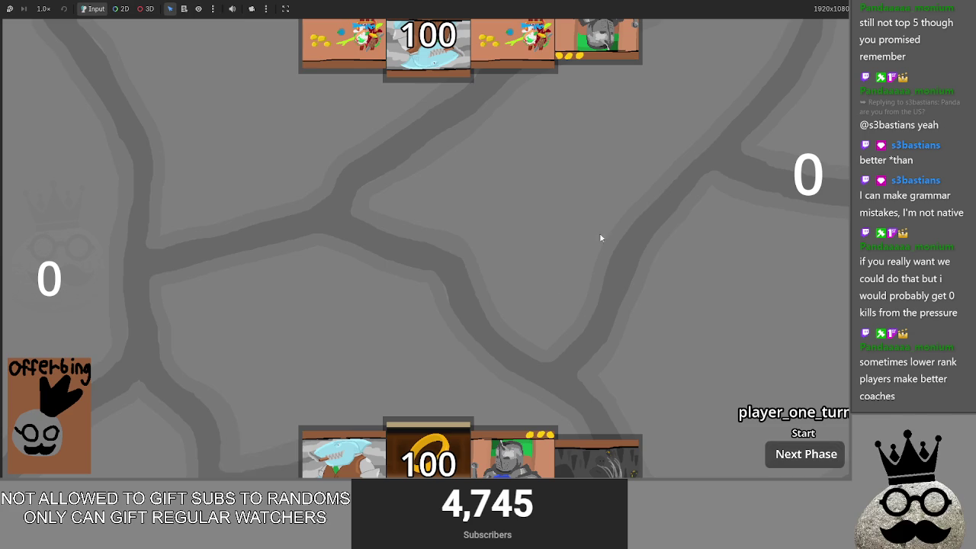
pyautogui.click(553, 300)
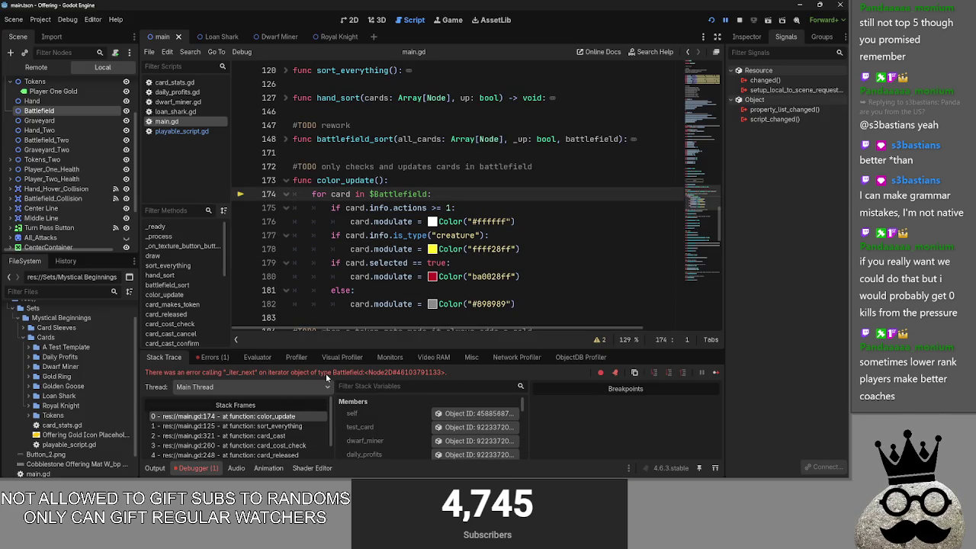
pyautogui.click(425, 195)
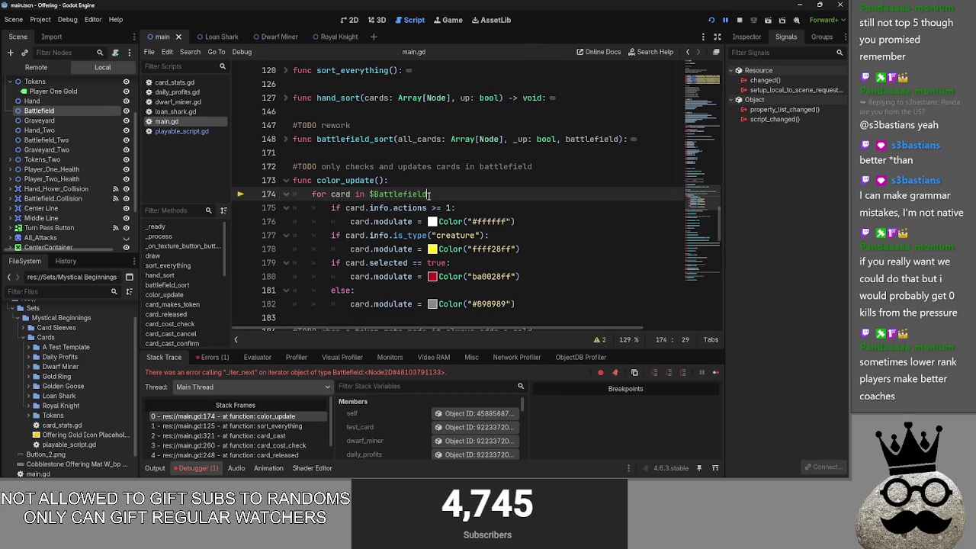
pyautogui.write('.')
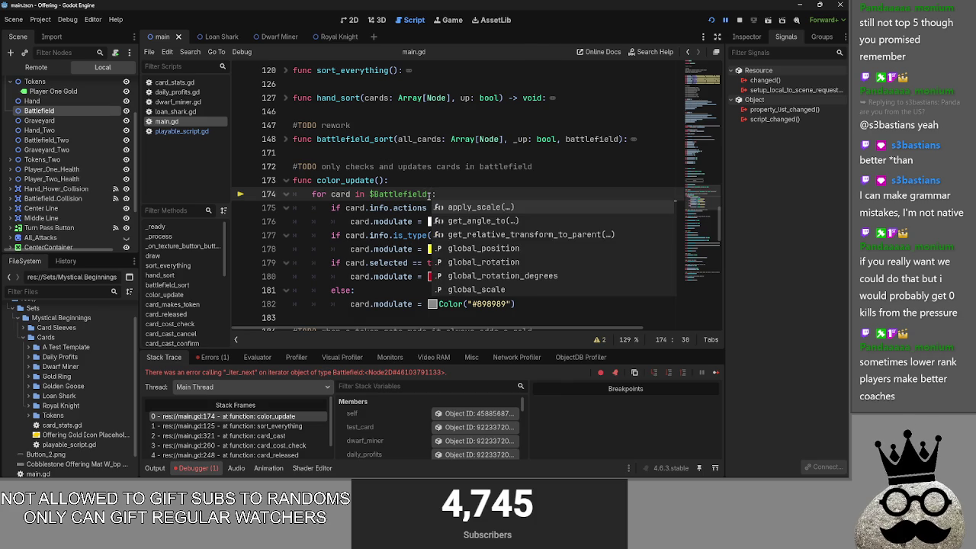
pyautogui.write('get_chil')
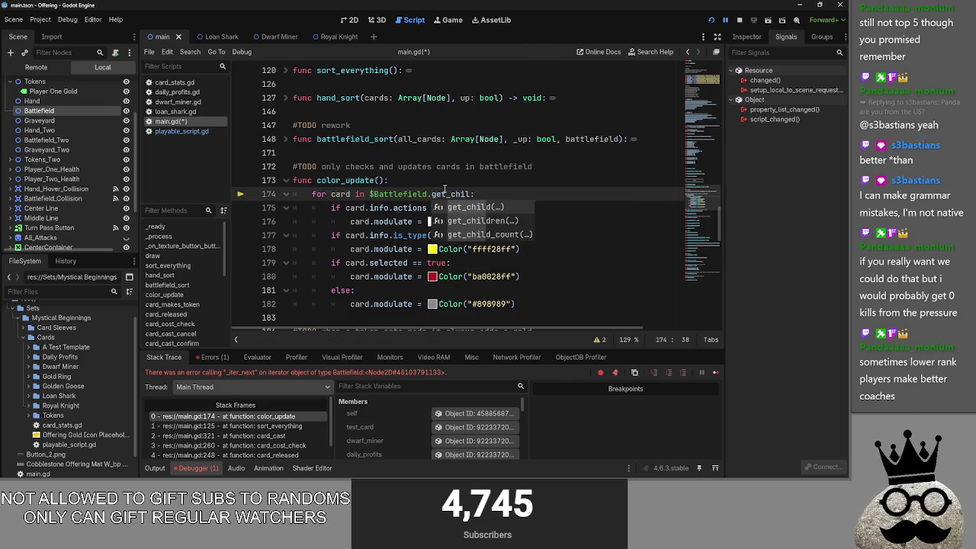
pyautogui.click(489, 221)
# Relaunch the game, play a card and cast the shark to check tints, then return to the script
pyautogui.click(711, 20)
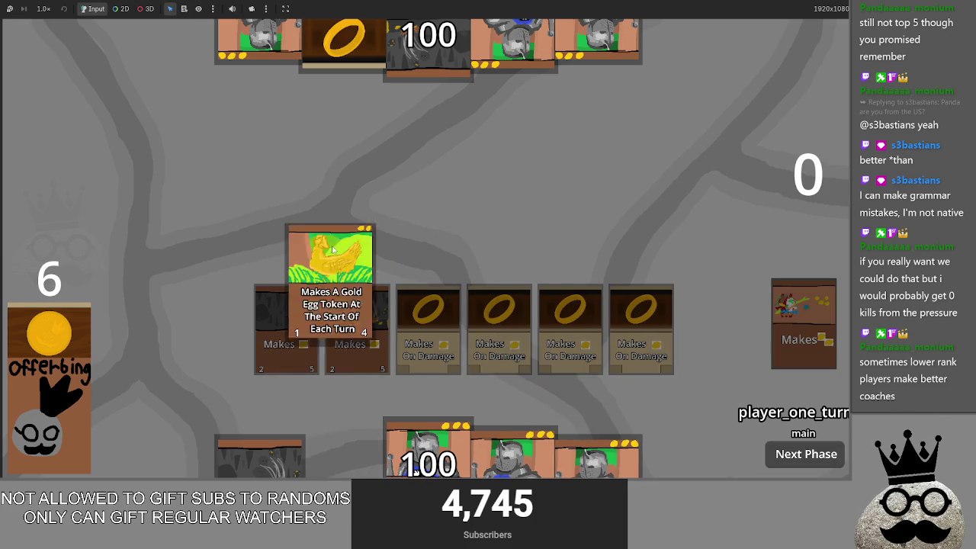
pyautogui.click(326, 467)
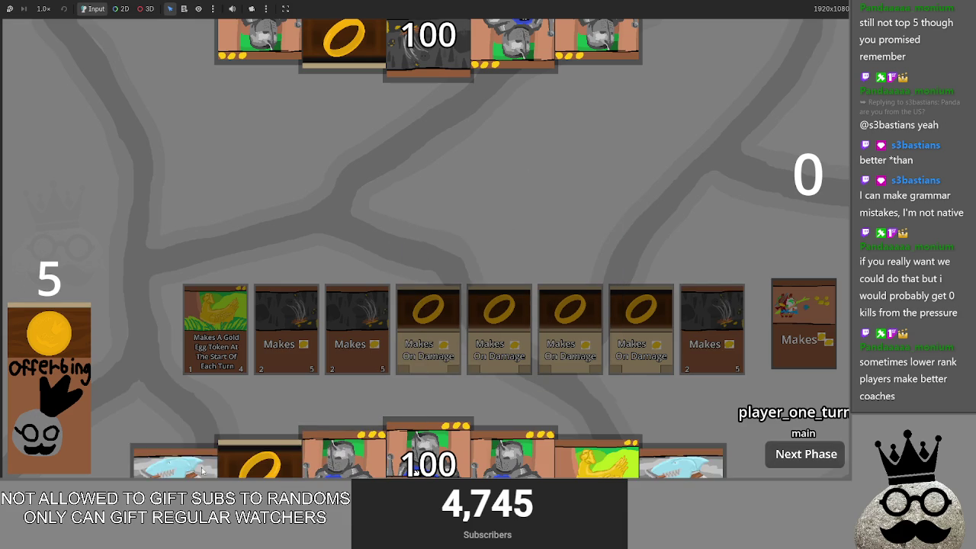
pyautogui.click(673, 462)
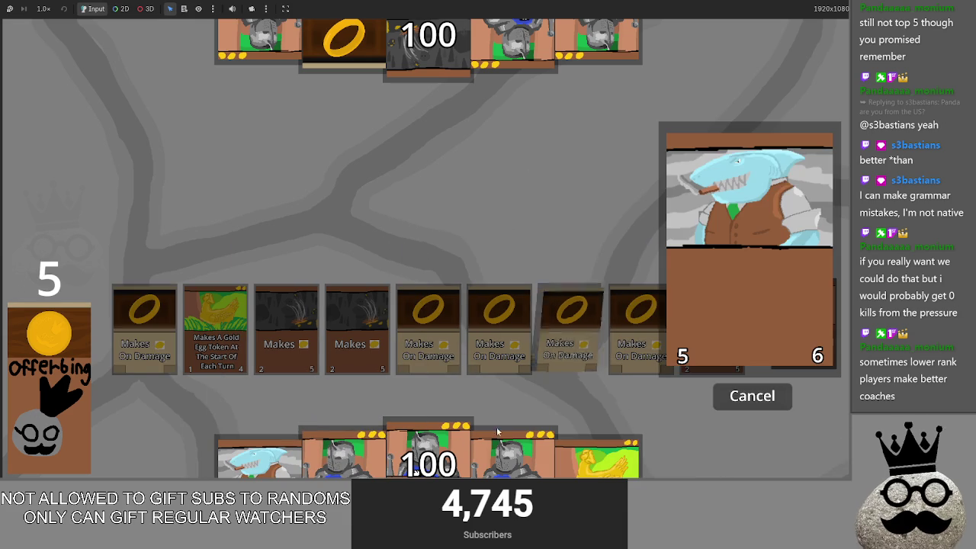
pyautogui.hotkey('alt', 'Tab')
pyautogui.scroll(1, 344, 329)
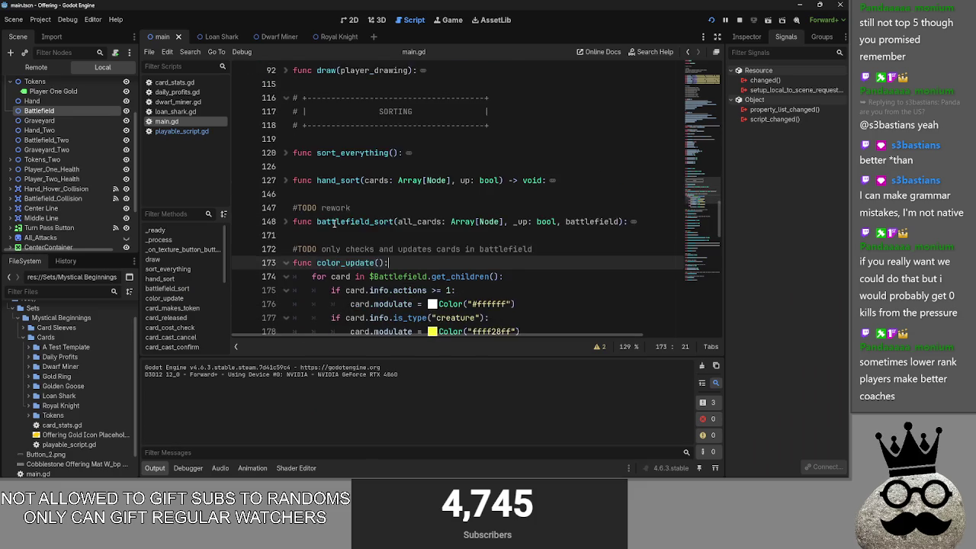
# Extend the creature check with 'and sacrifice_select == true' for the yellow tint
pyautogui.scroll(-1, 318, 226)
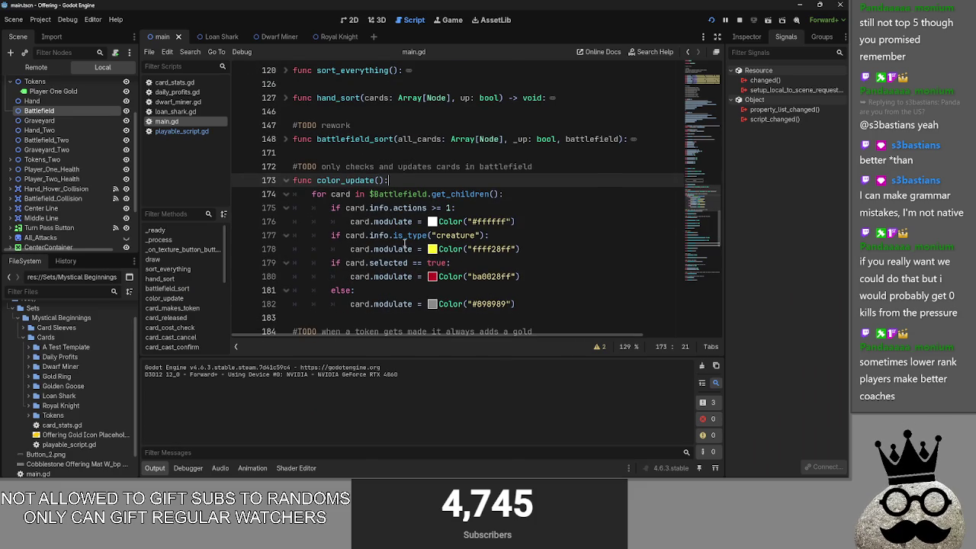
pyautogui.click(445, 236)
pyautogui.click(492, 236)
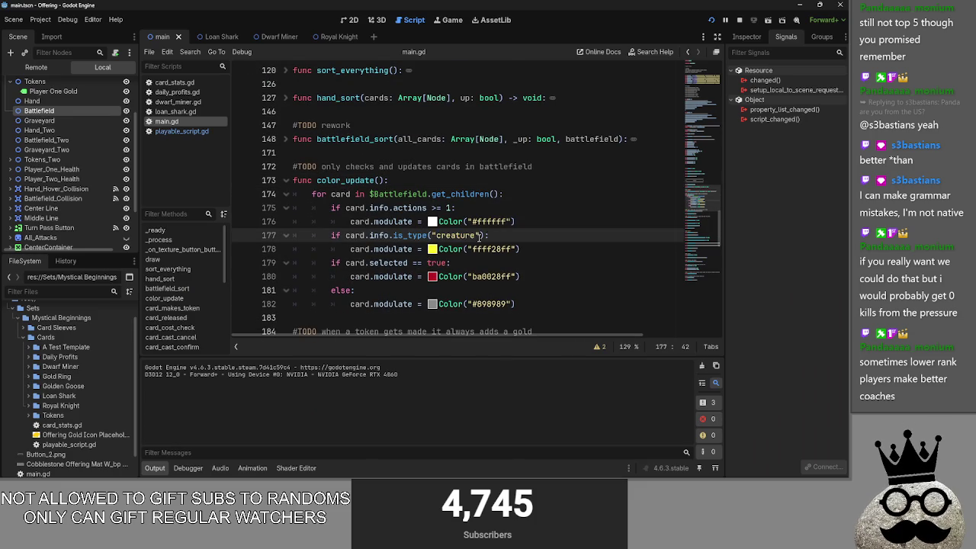
pyautogui.write('and sacrd')
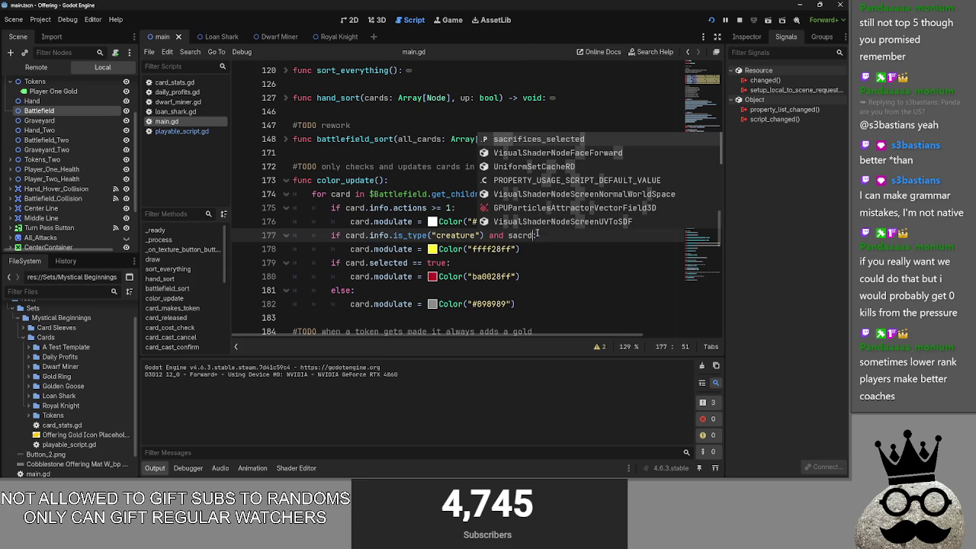
pyautogui.press('BackSpace')
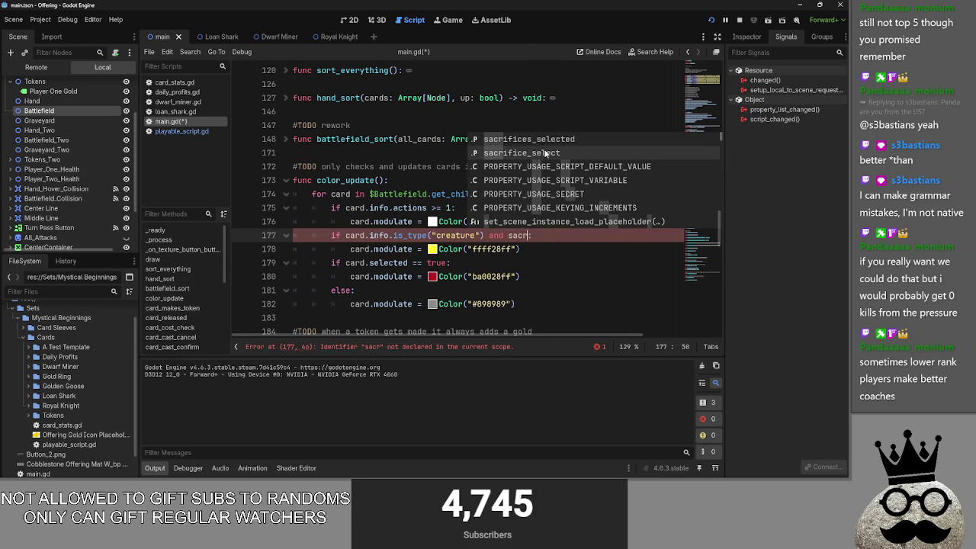
pyautogui.click(545, 153)
pyautogui.write('== true')
# Review the else branch and yellow tint line, glance at the game, then close the running test
pyautogui.click(535, 250)
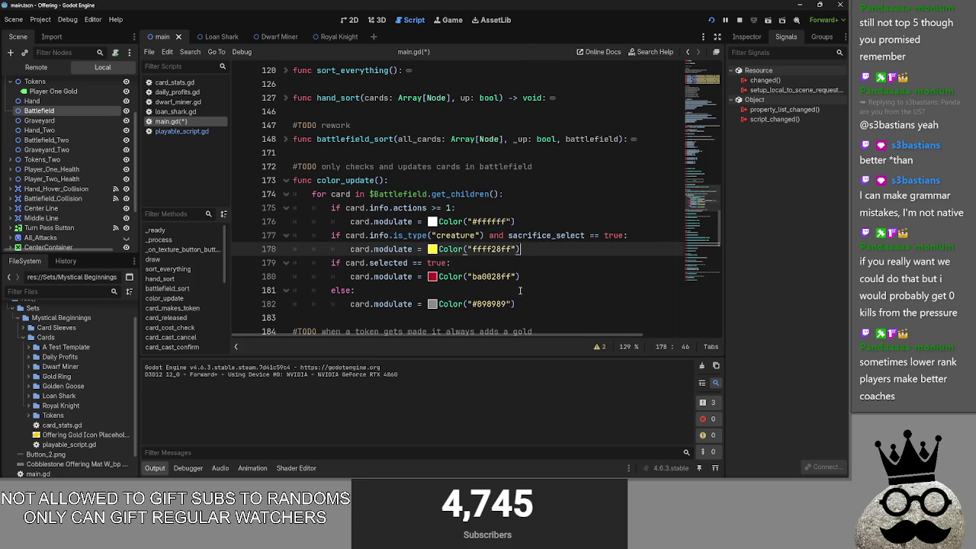
pyautogui.hotkey('alt', 'Tab')
pyautogui.hotkey('alt', 'Tab')
pyautogui.doubleClick(352, 292)
pyautogui.click(363, 292)
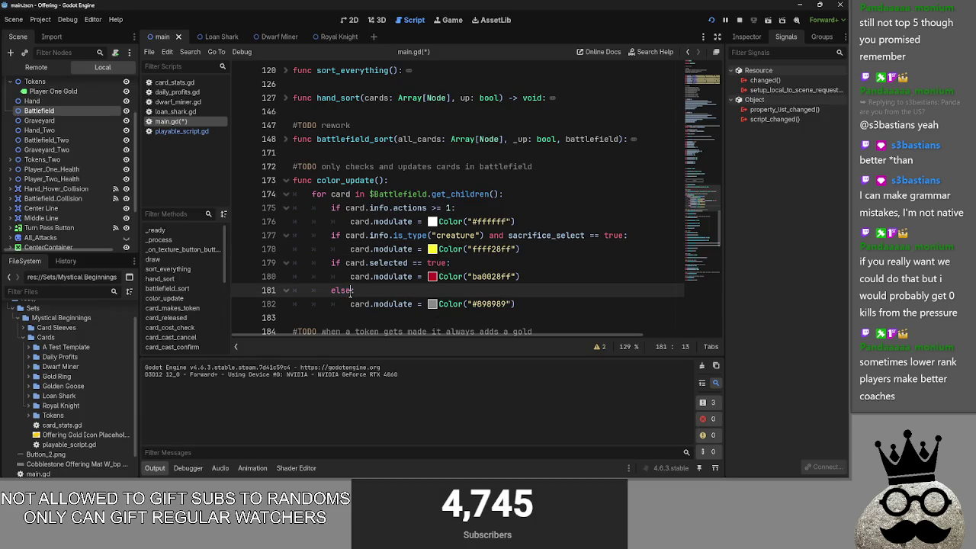
pyautogui.doubleClick(344, 294)
pyautogui.click(361, 291)
pyautogui.doubleClick(345, 294)
pyautogui.click(332, 265)
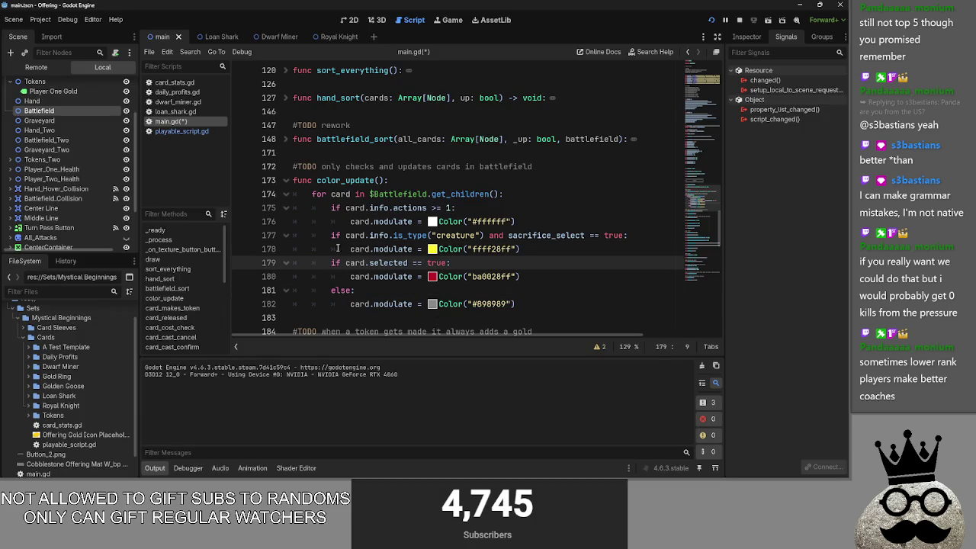
pyautogui.click(552, 251)
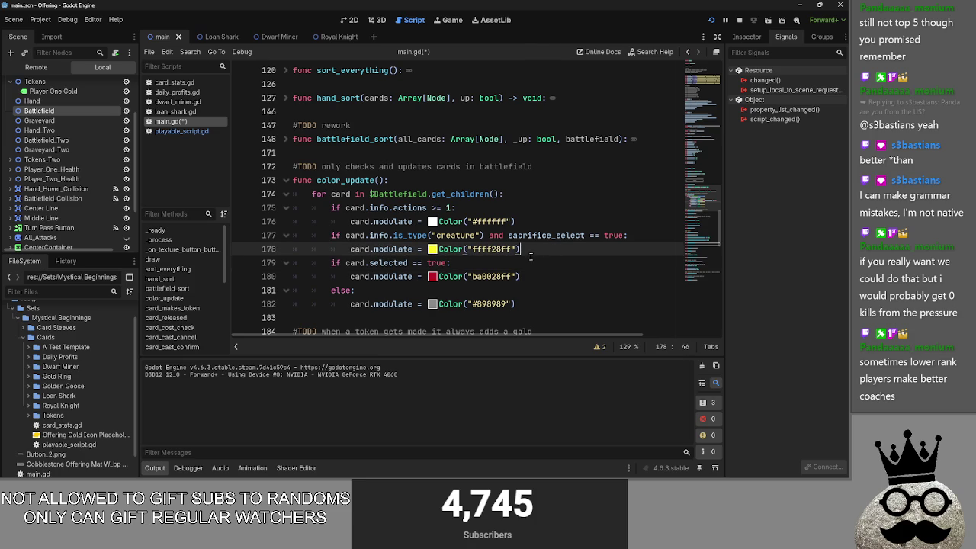
pyautogui.hotkey('alt', 'Tab')
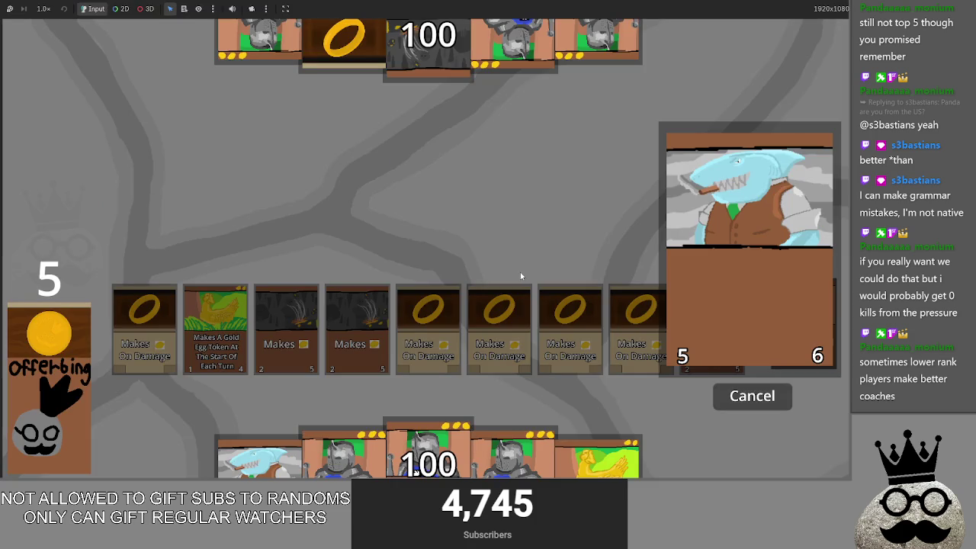
pyautogui.hotkey('alt', 'Tab')
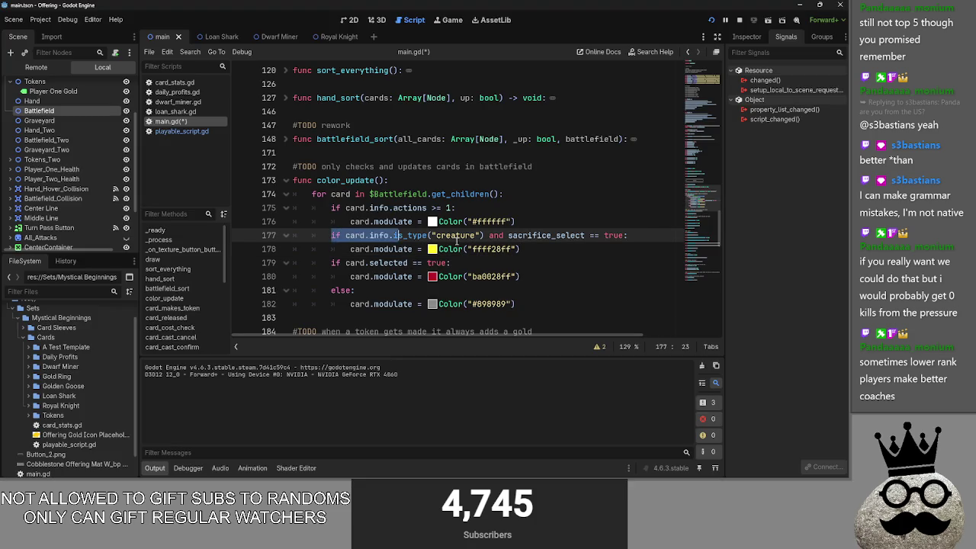
# Review the creature/sacrifice condition on lines 177–178 and the selected check on line 179
pyautogui.moveTo(332, 235); pyautogui.dragTo(530, 249)
pyautogui.click(529, 248)
pyautogui.moveTo(332, 235); pyautogui.dragTo(503, 235)
pyautogui.press('Home')
pyautogui.keyDown('shift'); pyautogui.click(567, 249); pyautogui.keyUp('shift')
pyautogui.click(567, 250)
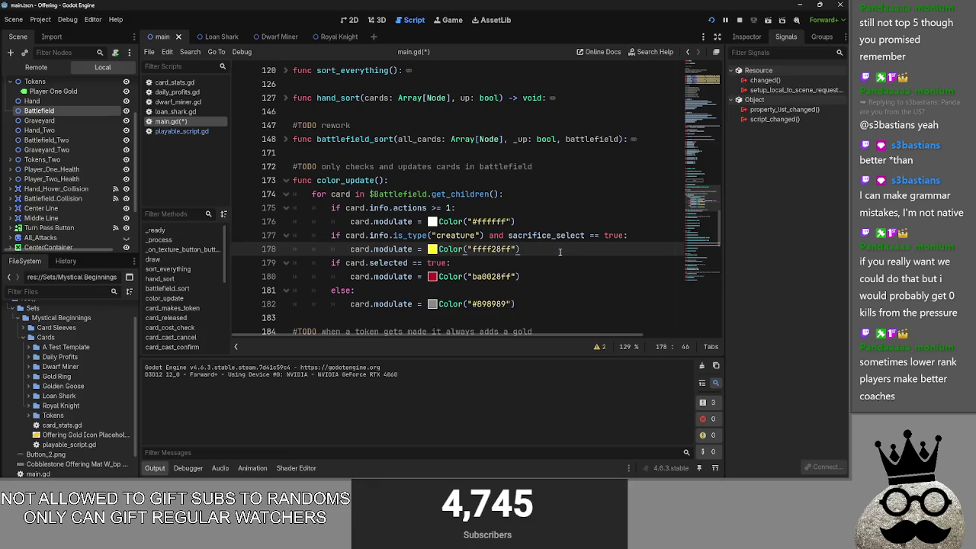
pyautogui.doubleClick(399, 264)
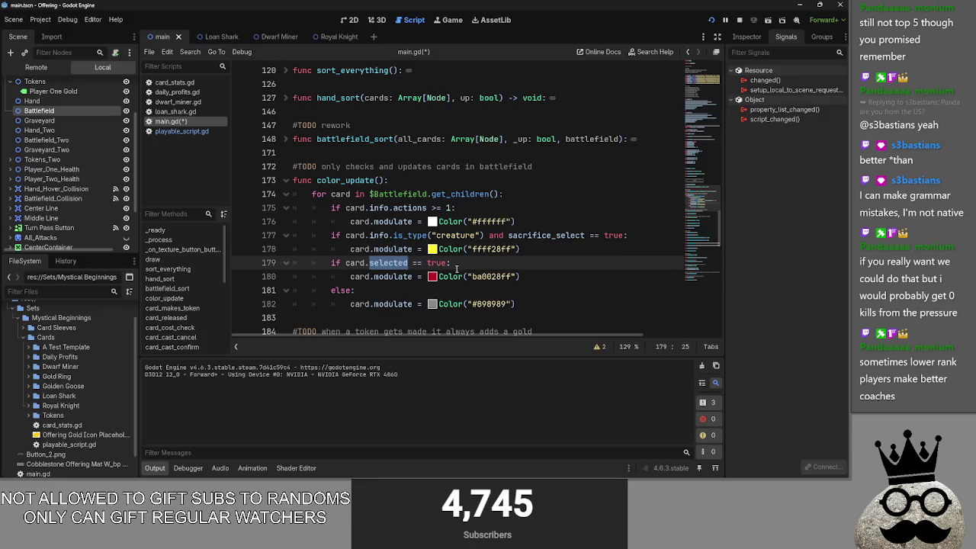
pyautogui.scroll(15, 456, 269)
pyautogui.scroll(15, 508, 276)
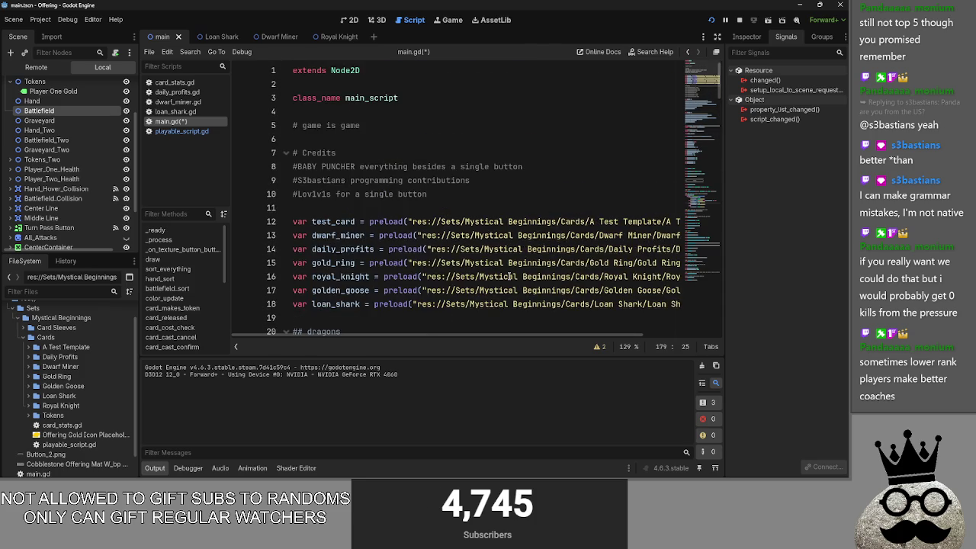
pyautogui.scroll(-9, 509, 275)
pyautogui.scroll(-10, 505, 276)
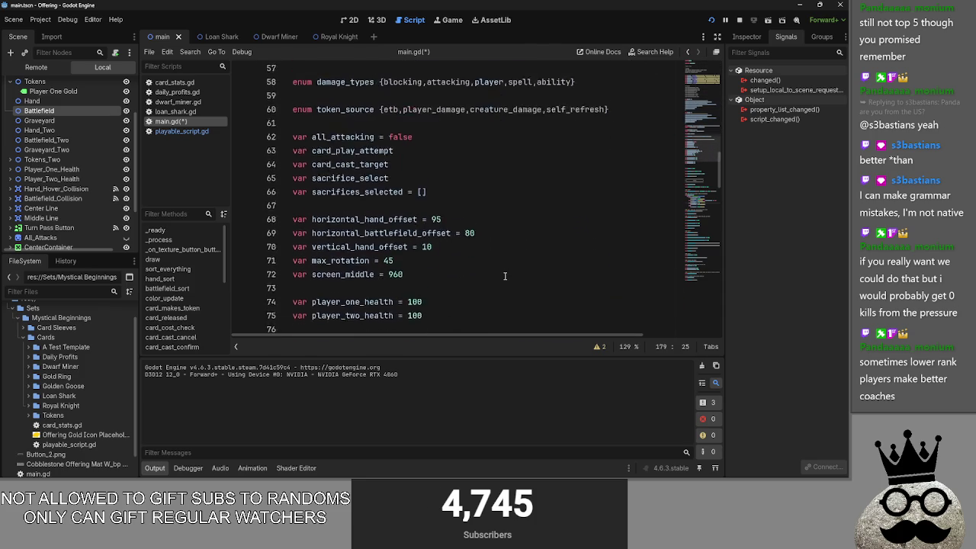
pyautogui.scroll(-1, 504, 276)
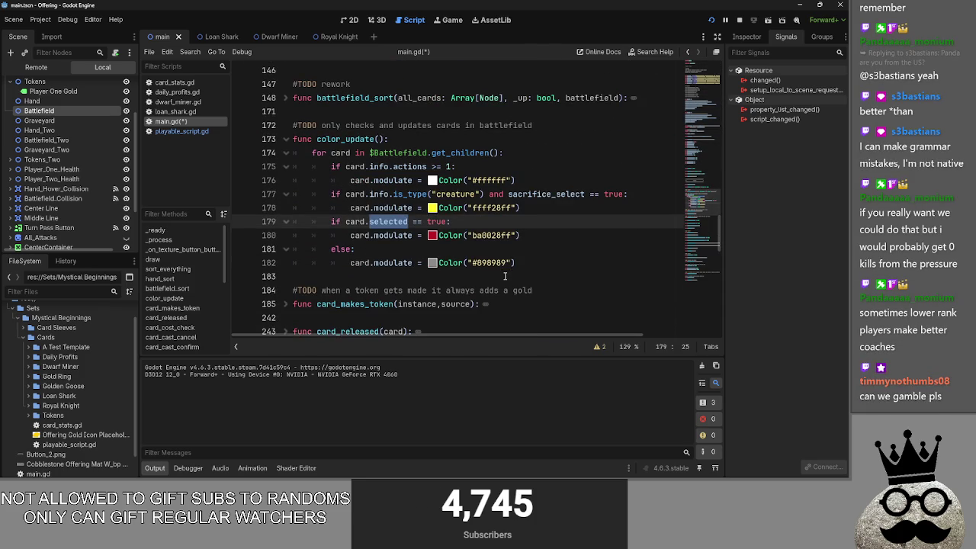
# Replace 'card.selected == true' on line 179 with 'sacrifices_selected.has(card)'
pyautogui.click(447, 221)
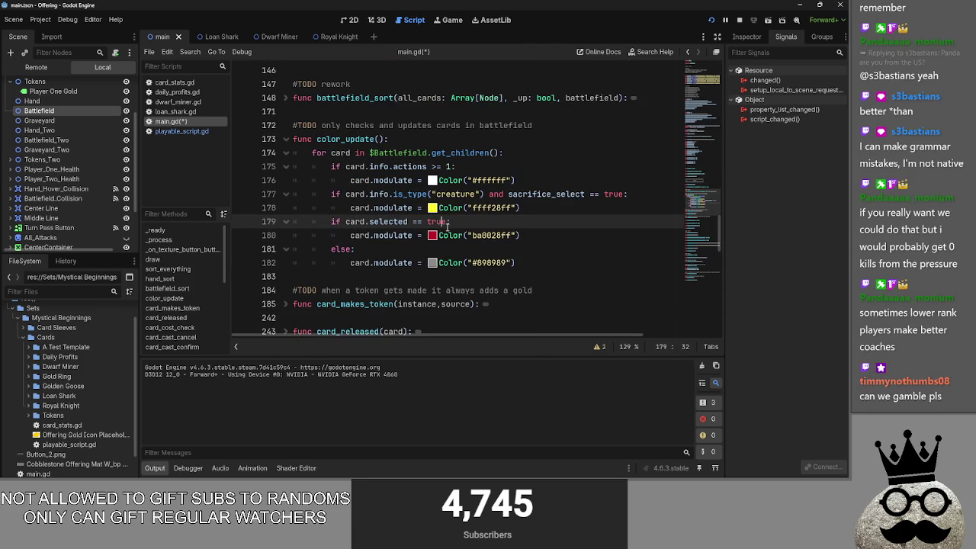
pyautogui.moveTo(448, 221); pyautogui.dragTo(346, 222)
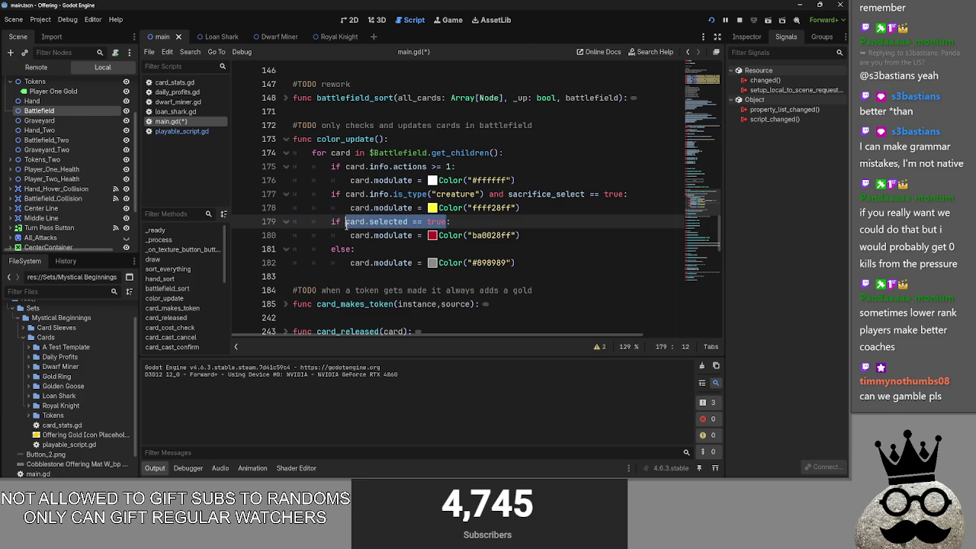
pyautogui.write('sacr:')
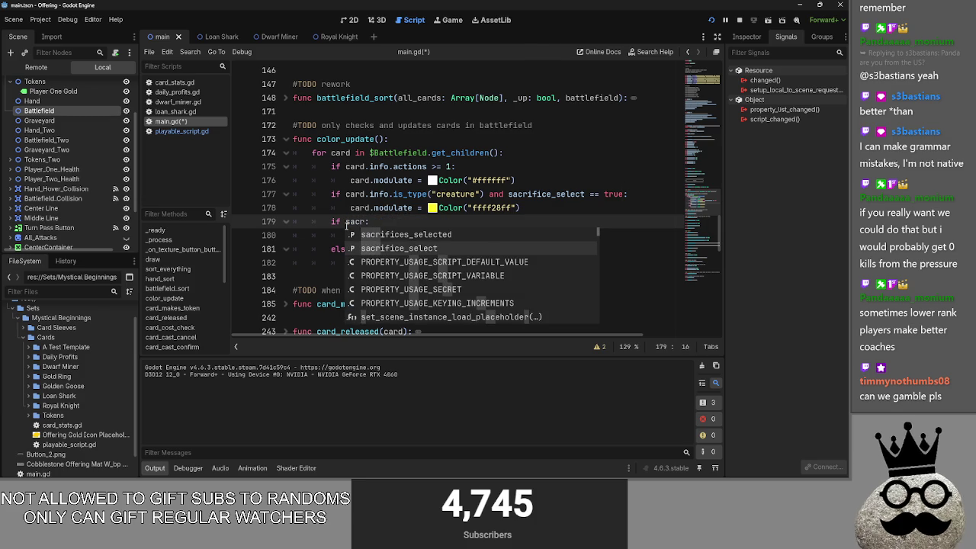
pyautogui.press('Up')
pyautogui.press('Return')
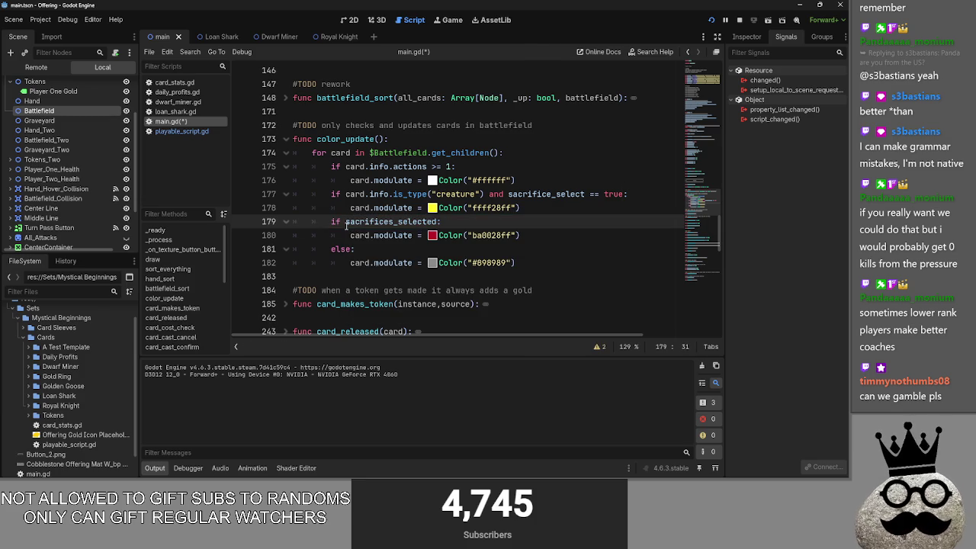
pyautogui.write('.has(car')
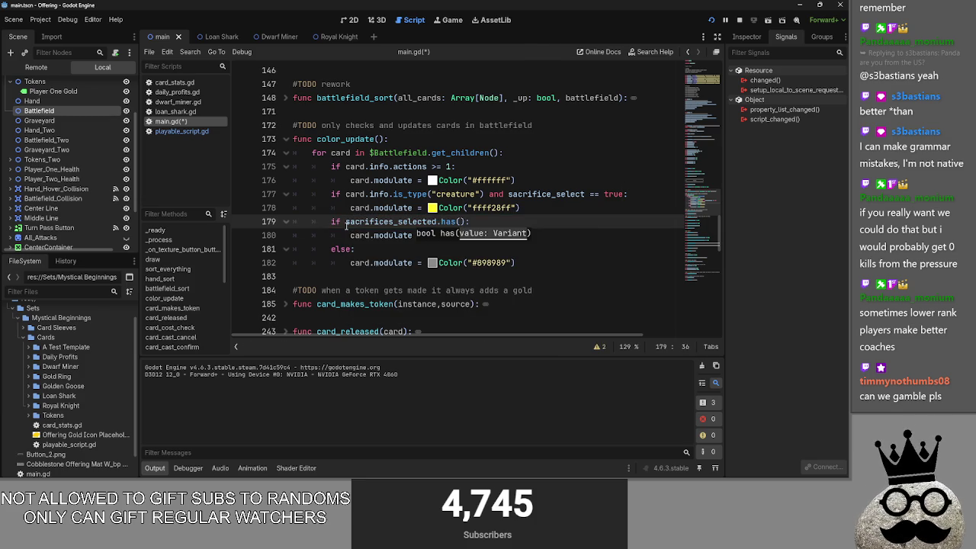
pyautogui.write('d')
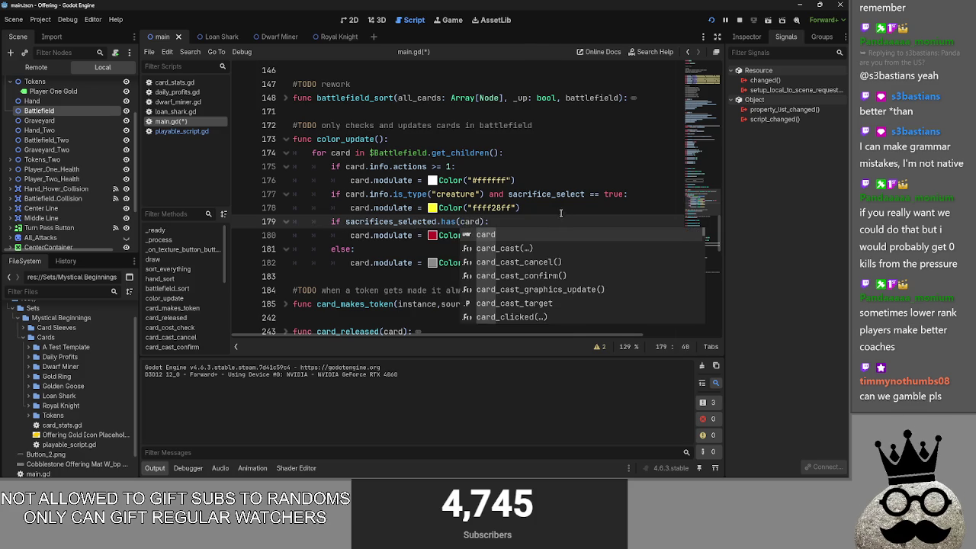
pyautogui.press('End')
# Collapse the card_released function, then stop the old run and relaunch the game
pyautogui.moveTo(345, 194); pyautogui.dragTo(389, 193)
pyautogui.click(630, 193)
pyautogui.doubleClick(544, 193)
pyautogui.click(526, 207)
pyautogui.scroll(-15, 288, 157)
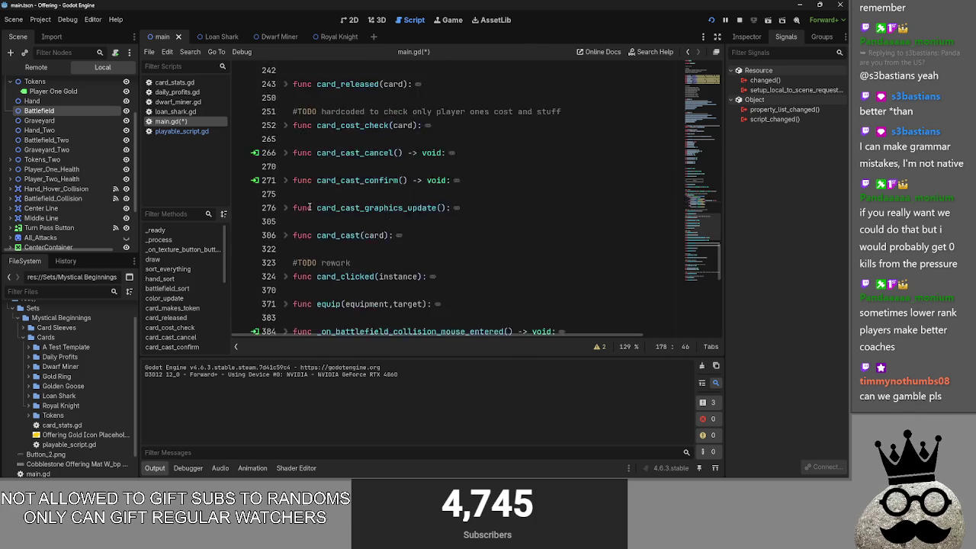
pyautogui.scroll(-2, 309, 208)
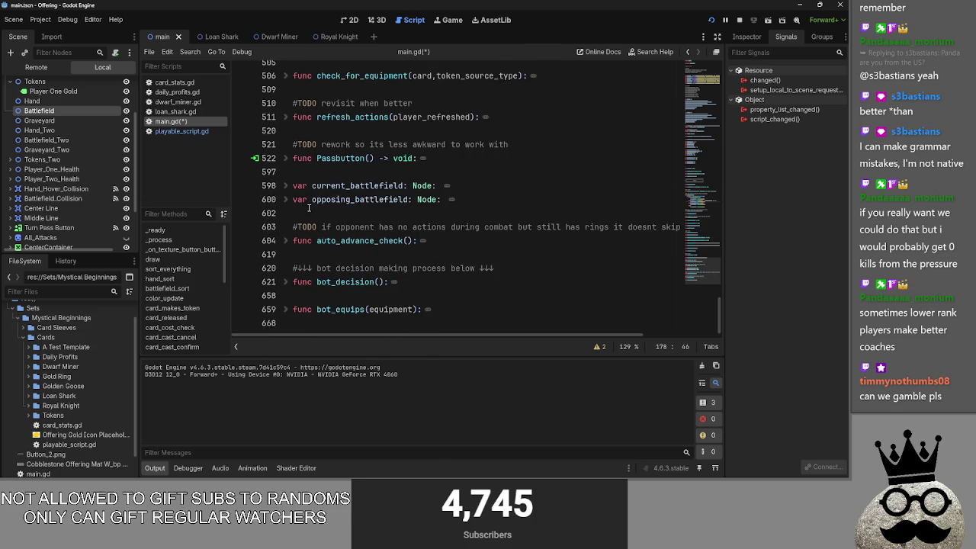
pyautogui.scroll(20, 323, 205)
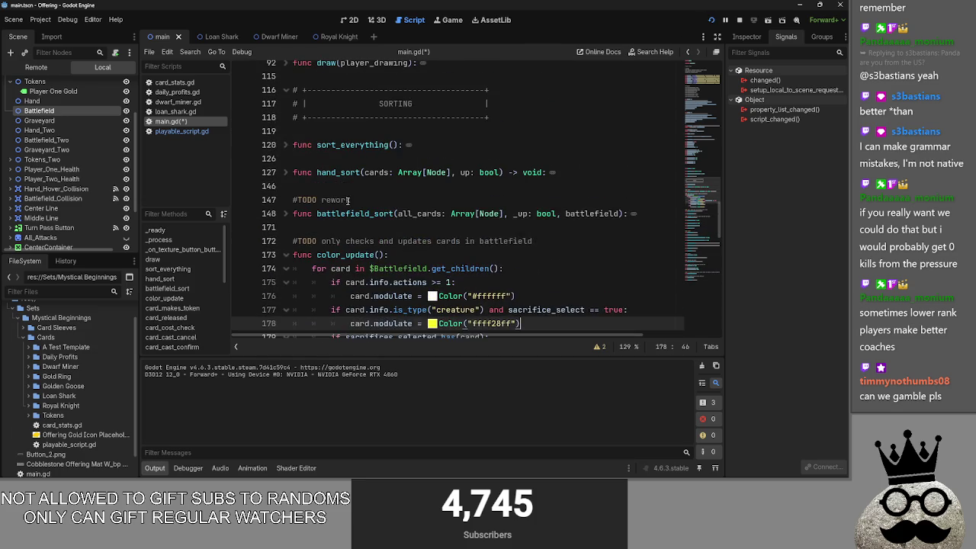
pyautogui.scroll(-4, 322, 205)
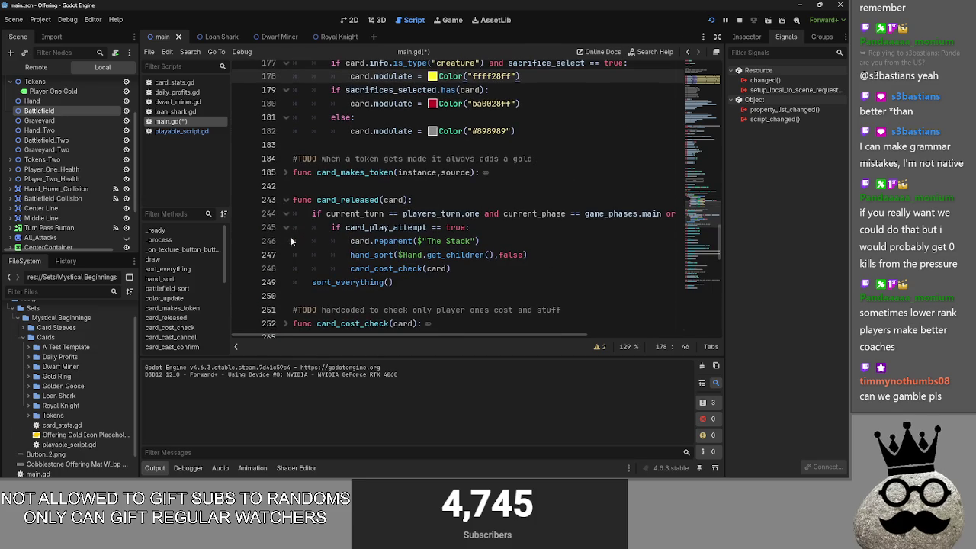
pyautogui.click(286, 200)
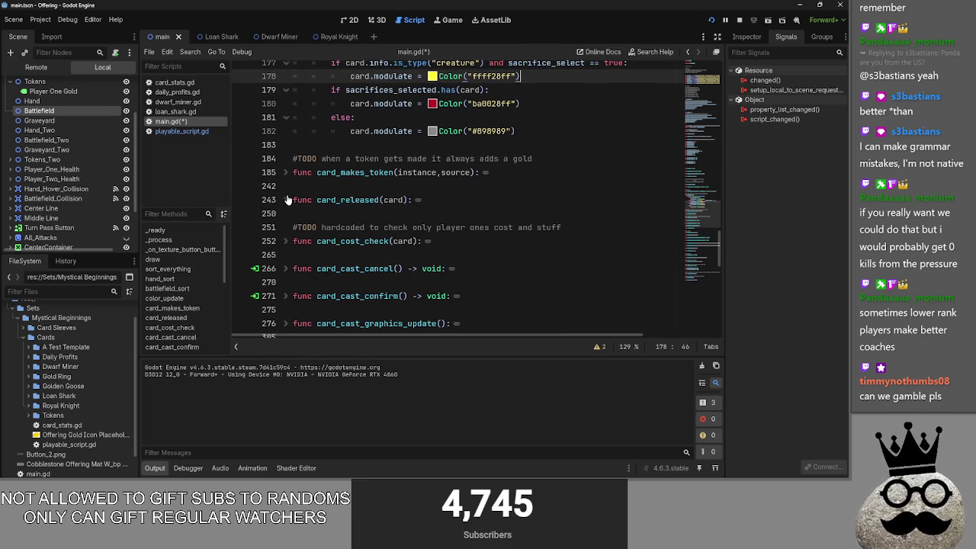
pyautogui.scroll(4, 439, 213)
pyautogui.click(738, 20)
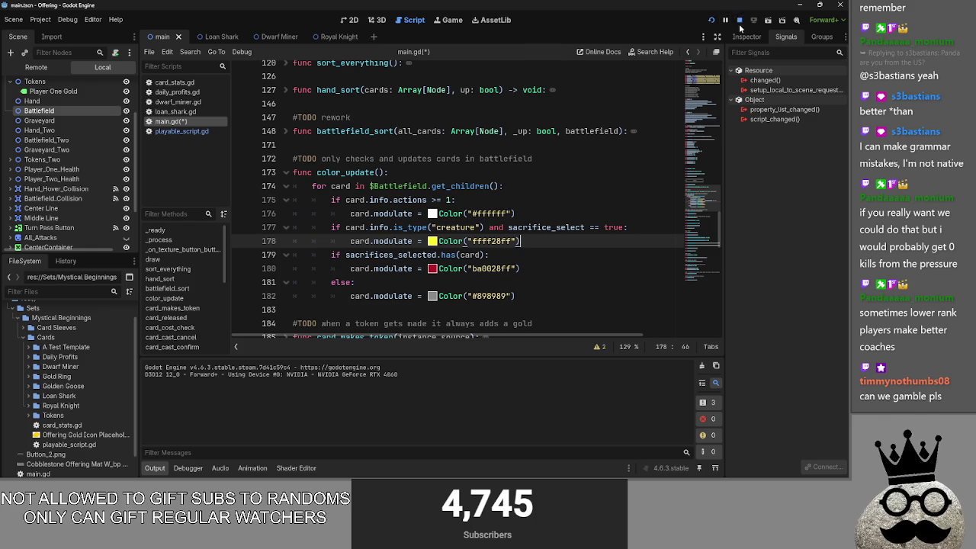
pyautogui.click(709, 22)
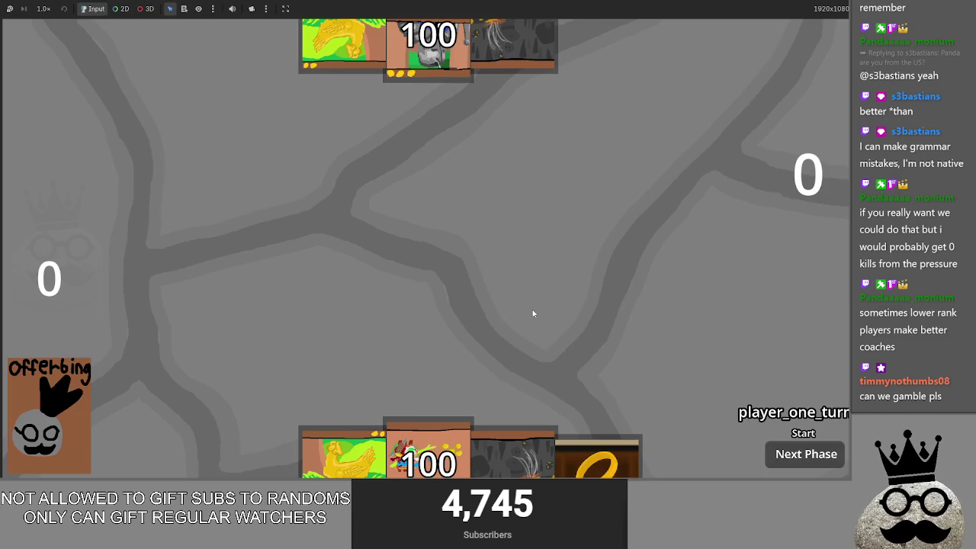
# Play four cards onto the board, pick one as a sacrifice, then stop and open playable_script.gd
pyautogui.moveTo(499, 440)
pyautogui.mouseDown()
pyautogui.moveTo(497, 360)
pyautogui.moveTo(481, 308)
pyautogui.mouseUp()
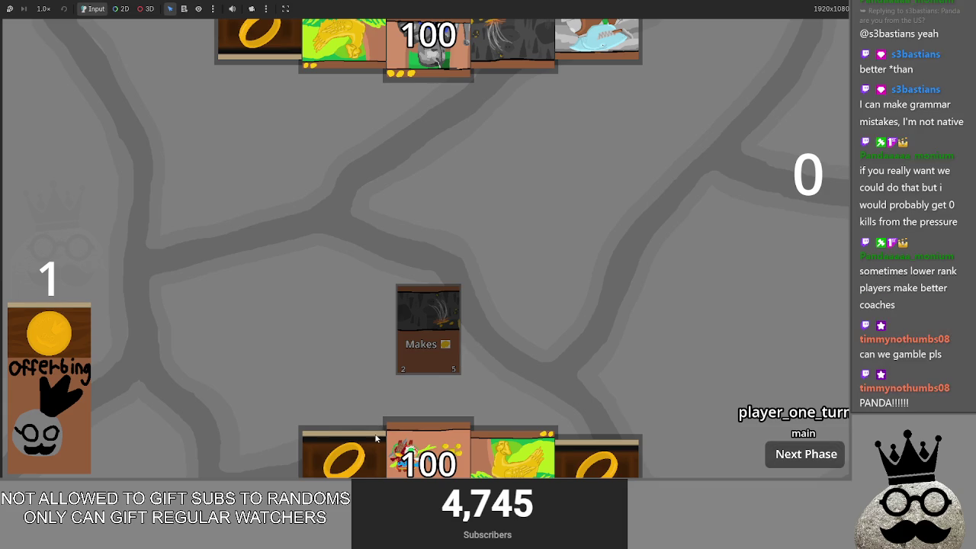
pyautogui.moveTo(343, 456)
pyautogui.mouseDown()
pyautogui.moveTo(380, 316)
pyautogui.moveTo(397, 328)
pyautogui.mouseUp()
pyautogui.moveTo(380, 437)
pyautogui.mouseDown()
pyautogui.moveTo(357, 328)
pyautogui.moveTo(389, 348)
pyautogui.moveTo(392, 331)
pyautogui.mouseUp()
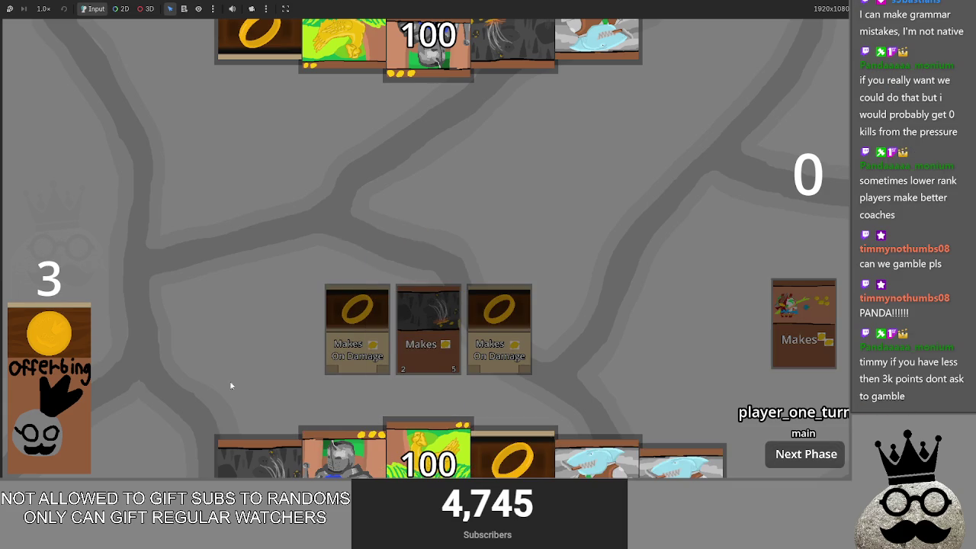
pyautogui.moveTo(512, 456); pyautogui.dragTo(536, 315)
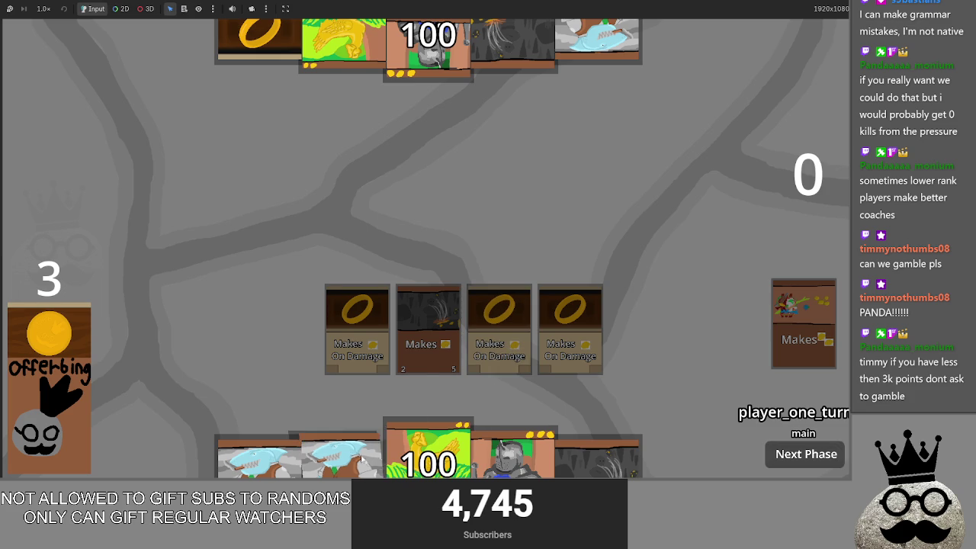
pyautogui.click(439, 319)
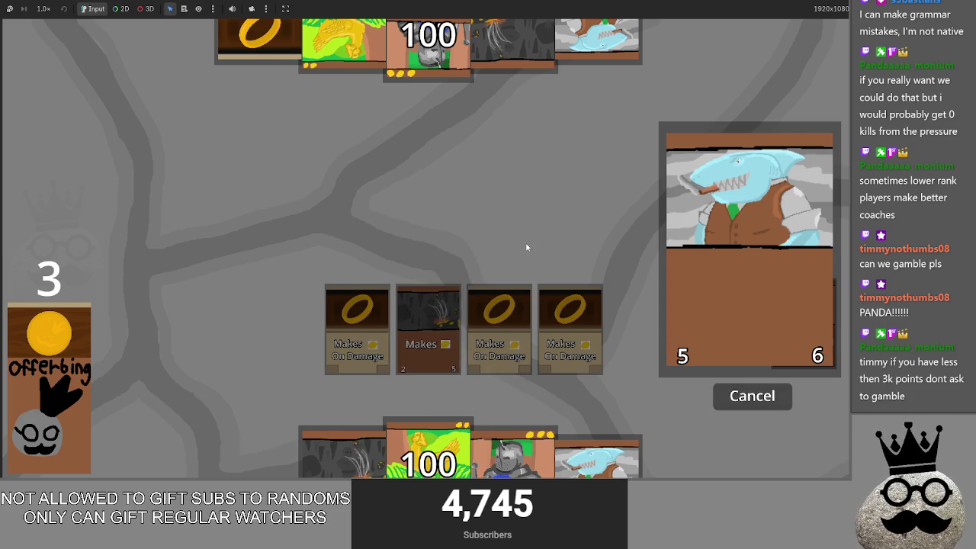
pyautogui.press('F8')
pyautogui.click(172, 132)
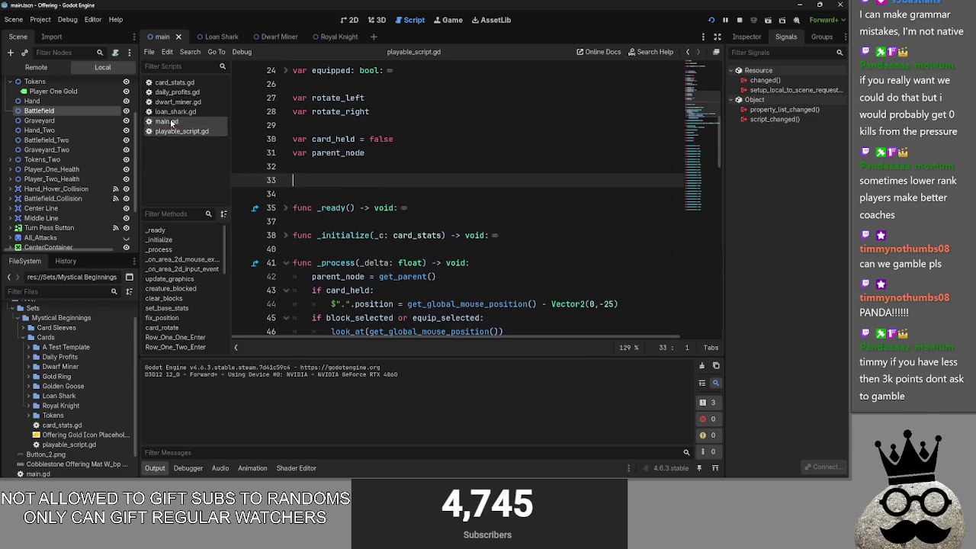
# Back in main.gd, select and copy the .is_type("creature") check on line 177
pyautogui.click(166, 121)
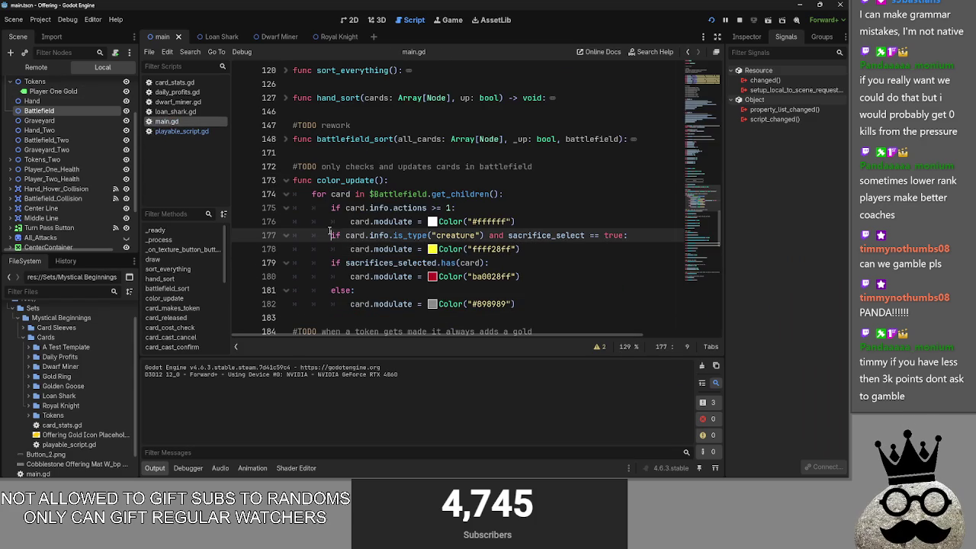
pyautogui.click(411, 235)
pyautogui.doubleClick(452, 221)
pyautogui.doubleClick(455, 235)
pyautogui.doubleClick(526, 236)
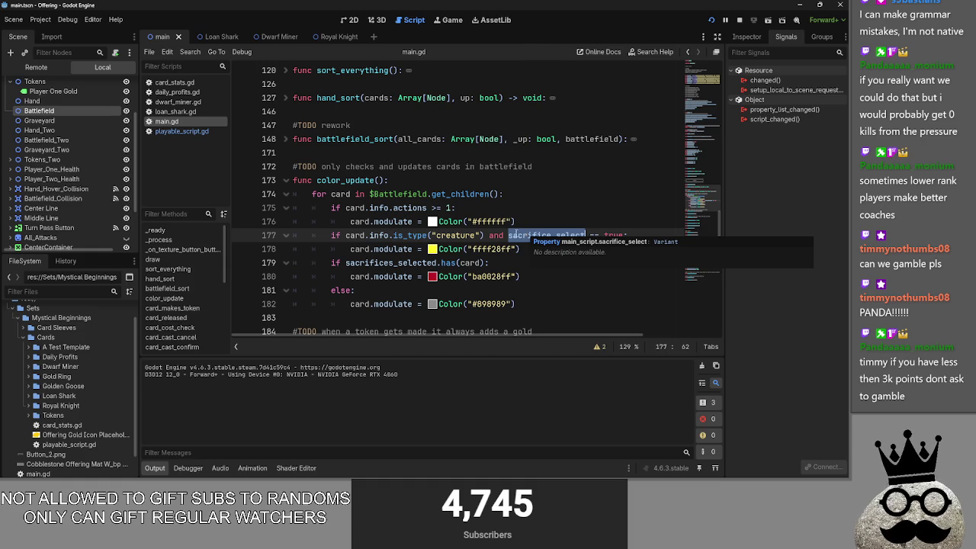
pyautogui.doubleClick(393, 249)
pyautogui.doubleClick(359, 249)
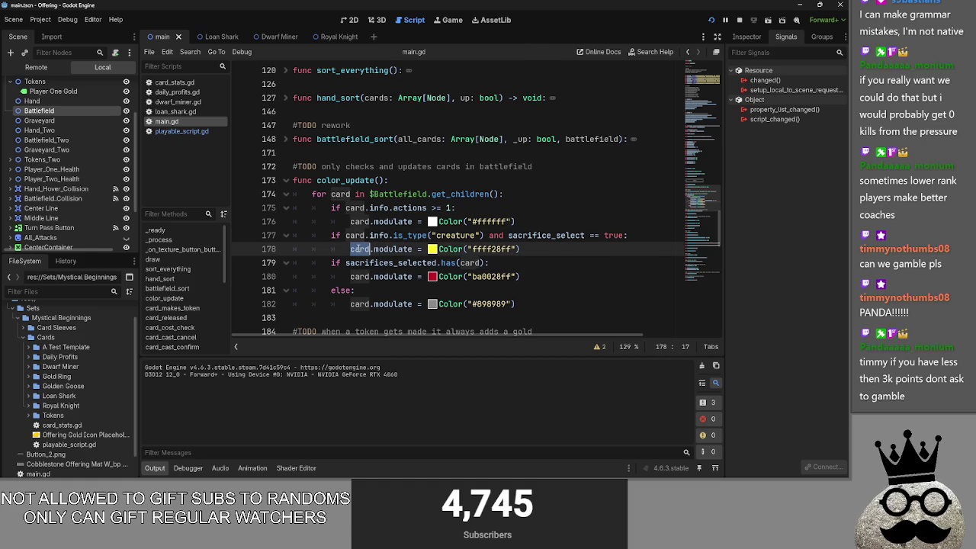
pyautogui.doubleClick(473, 236)
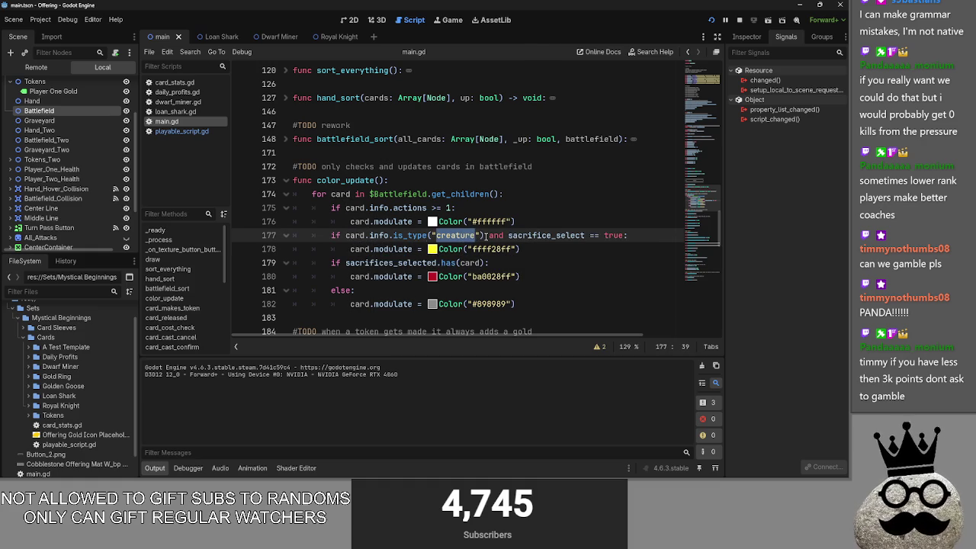
pyautogui.click(484, 235)
pyautogui.moveTo(484, 235); pyautogui.dragTo(382, 236)
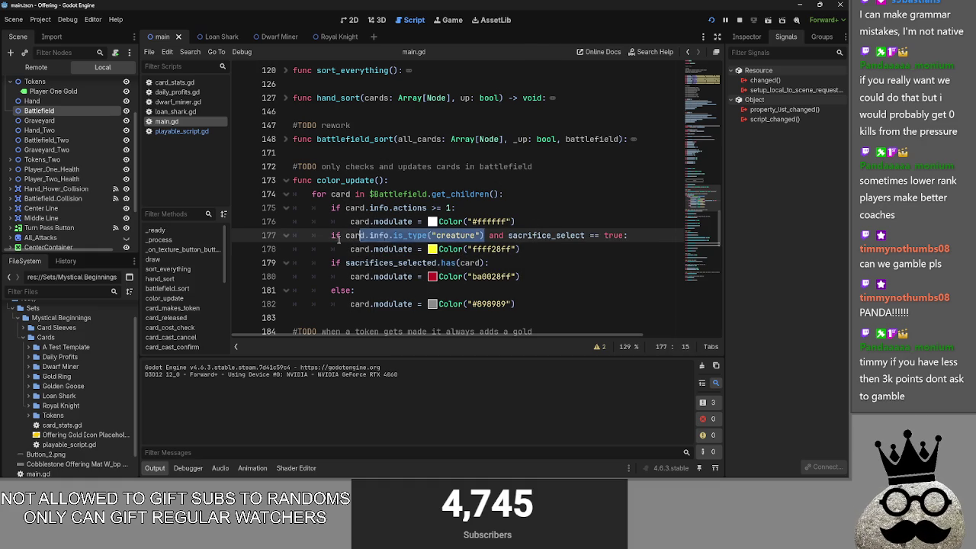
pyautogui.click(545, 222)
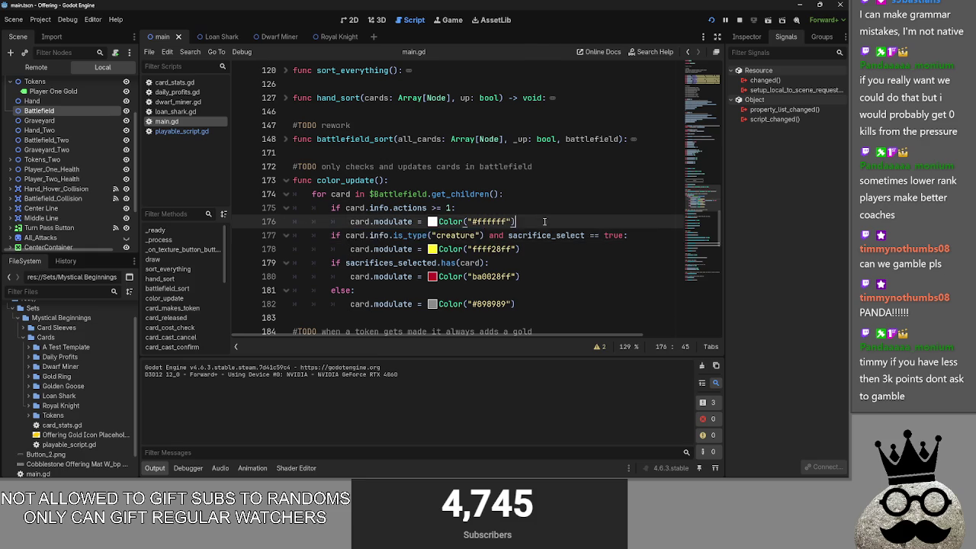
# Unfold card_clicked and paste the type check as a # comment at the end of line 329
pyautogui.scroll(-15, 494, 211)
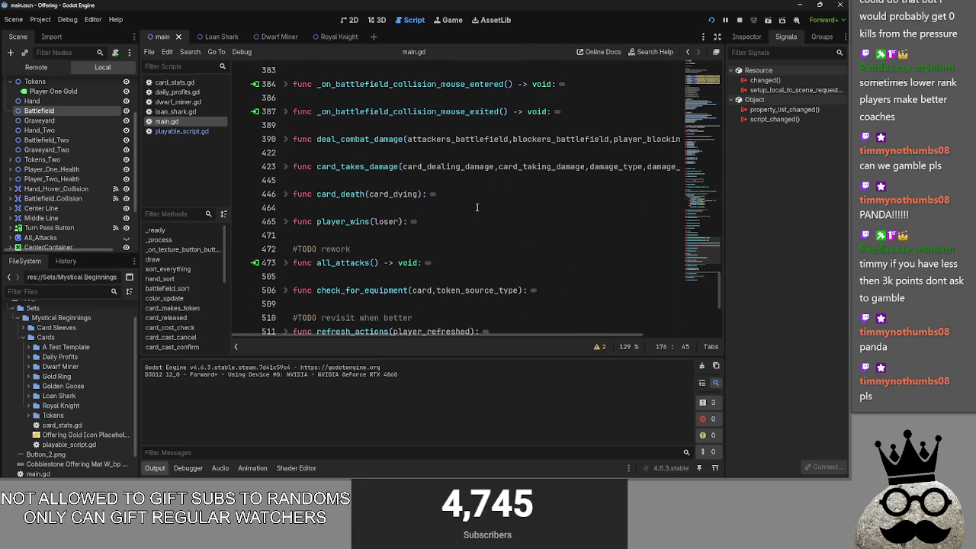
pyautogui.scroll(3, 425, 209)
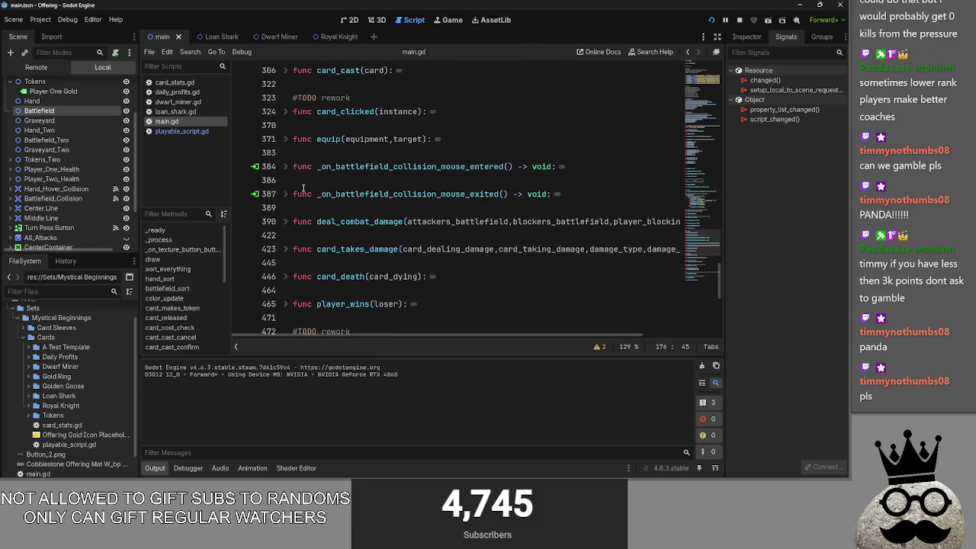
pyautogui.scroll(-3, 302, 213)
pyautogui.scroll(5, 293, 214)
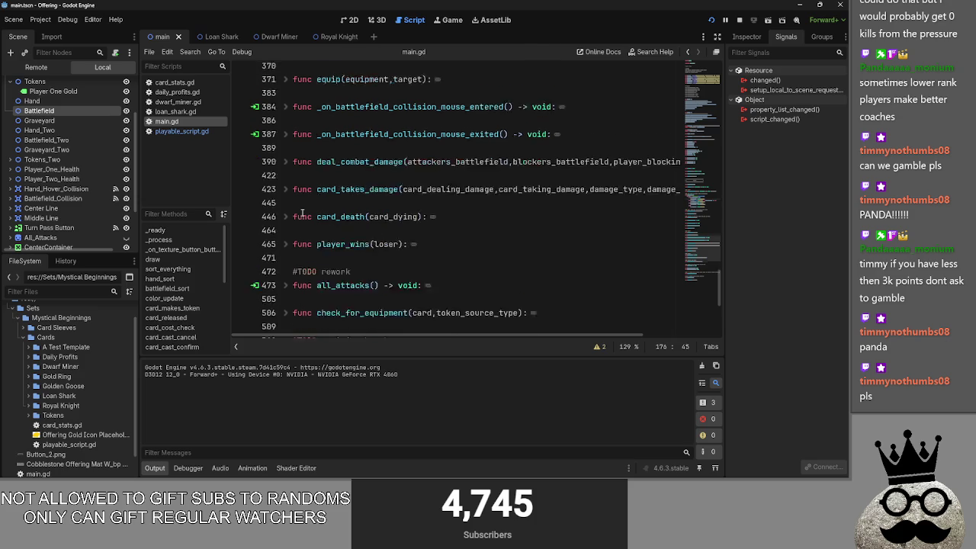
pyautogui.click(285, 152)
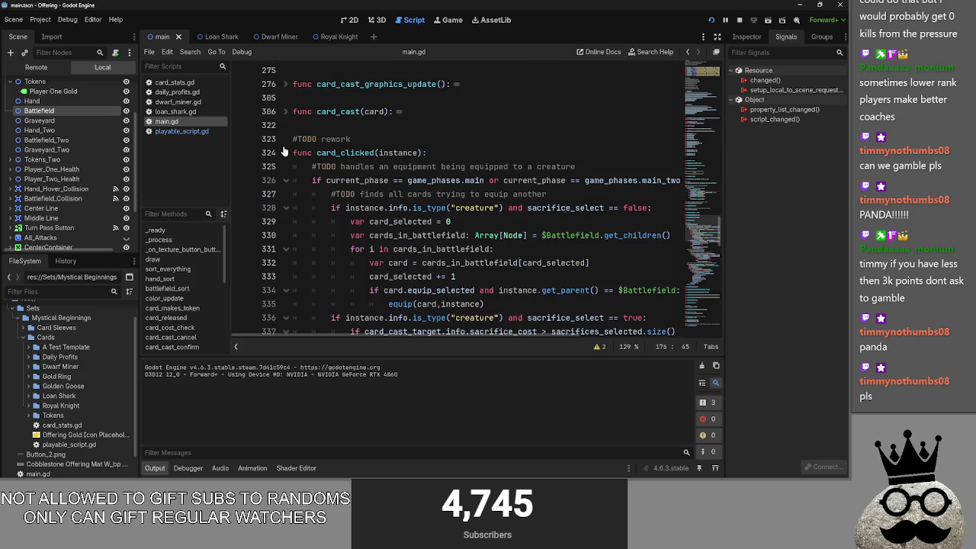
pyautogui.scroll(-5, 283, 151)
pyautogui.scroll(3, 483, 186)
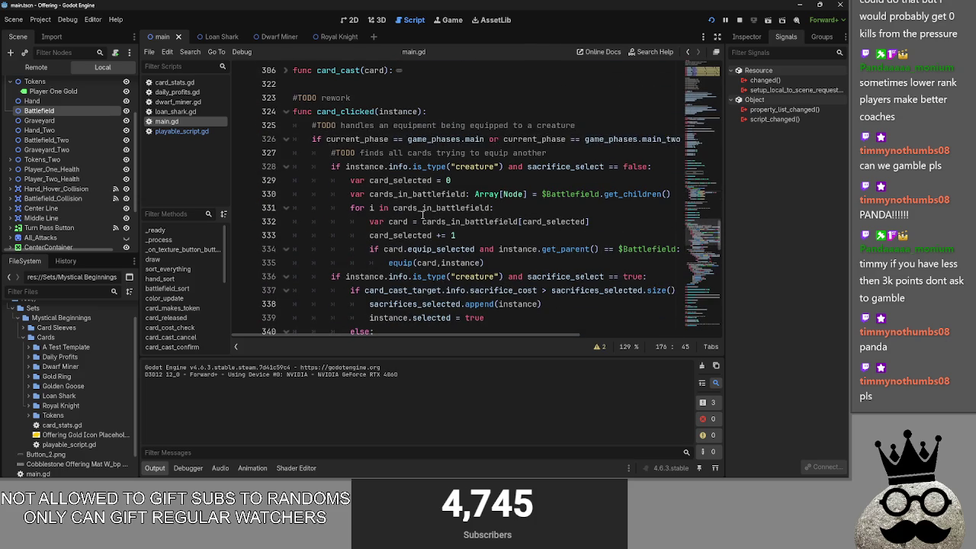
pyautogui.scroll(1, 491, 174)
pyautogui.click(479, 220)
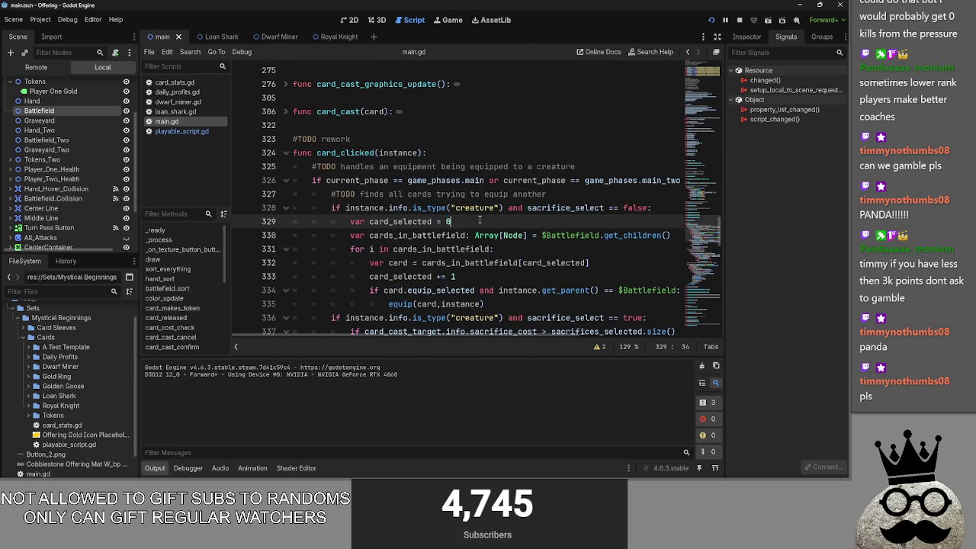
pyautogui.hotkey('ctrl', 'z')
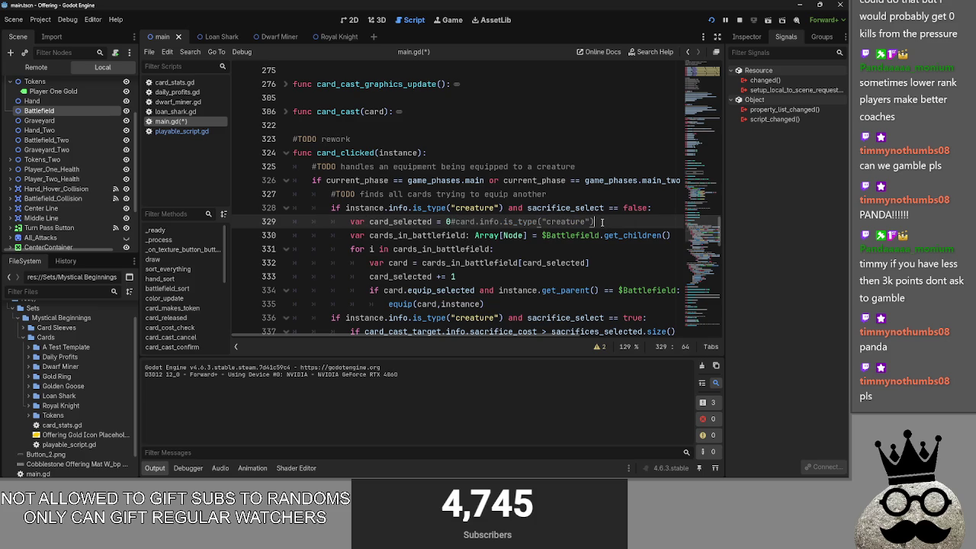
pyautogui.moveTo(499, 226); pyautogui.dragTo(455, 222)
# Scroll back to color_update around line 173 and place the caret at the end of the else line
pyautogui.click(451, 222)
pyautogui.scroll(5, 511, 221)
pyautogui.scroll(-4, 510, 222)
pyautogui.scroll(5, 511, 222)
pyautogui.scroll(3, 511, 222)
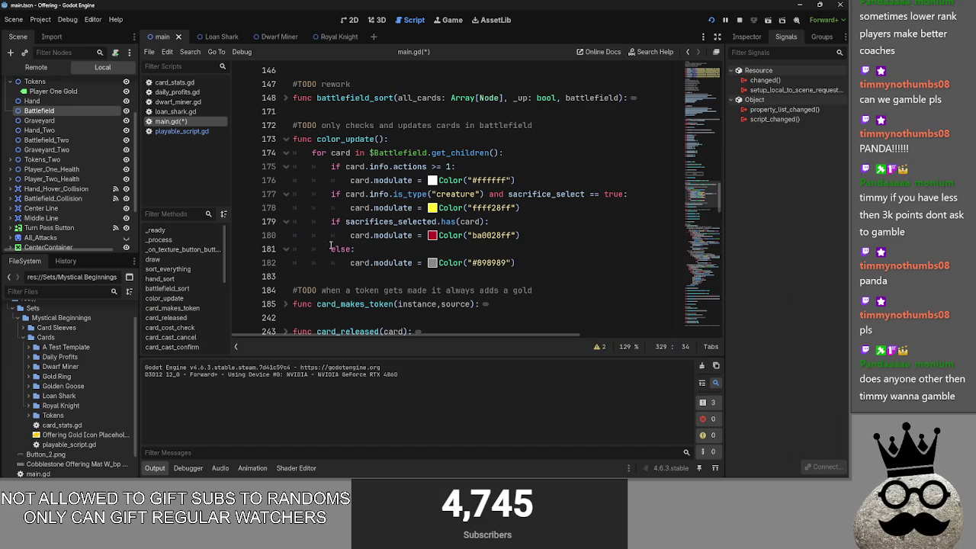
pyautogui.click(491, 249)
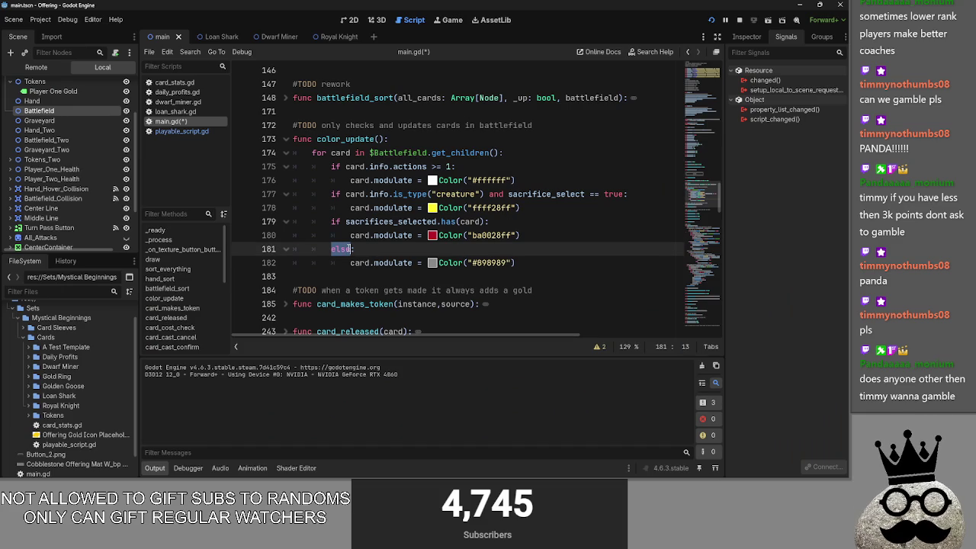
# Correct the mistyped 'elsd' to 'else' in color_update
pyautogui.press('BackSpace')
pyautogui.write('e')
pyautogui.click(332, 221)
pyautogui.press('Down')
pyautogui.press('End')
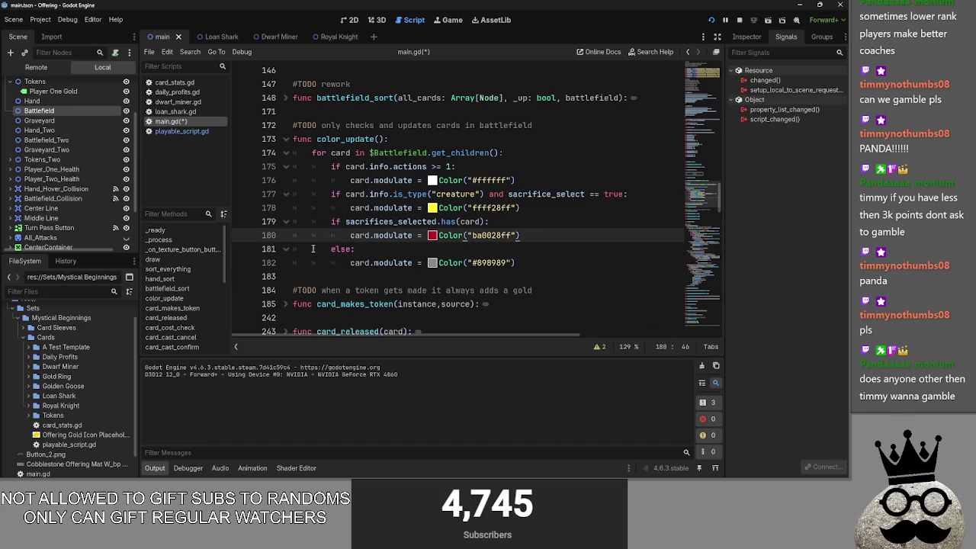
pyautogui.click(328, 246)
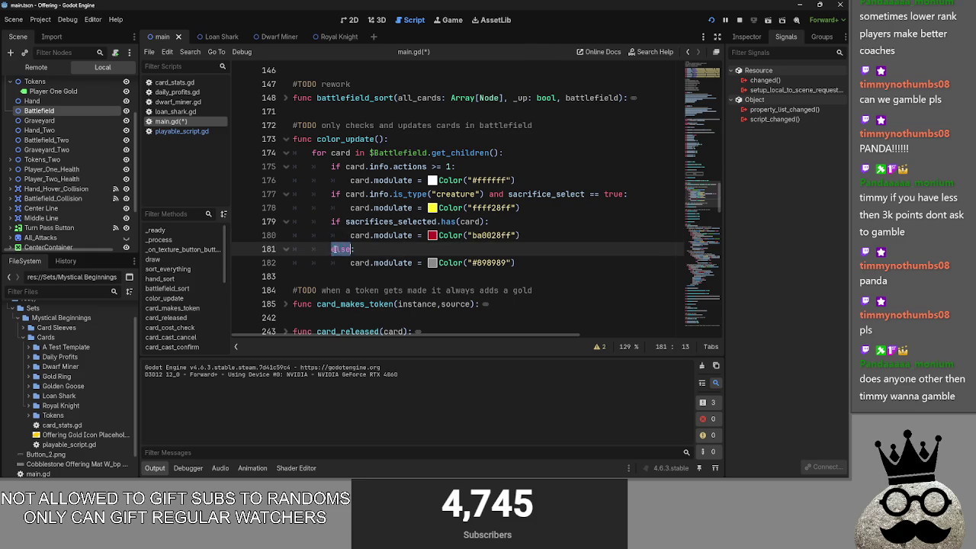
pyautogui.click(568, 241)
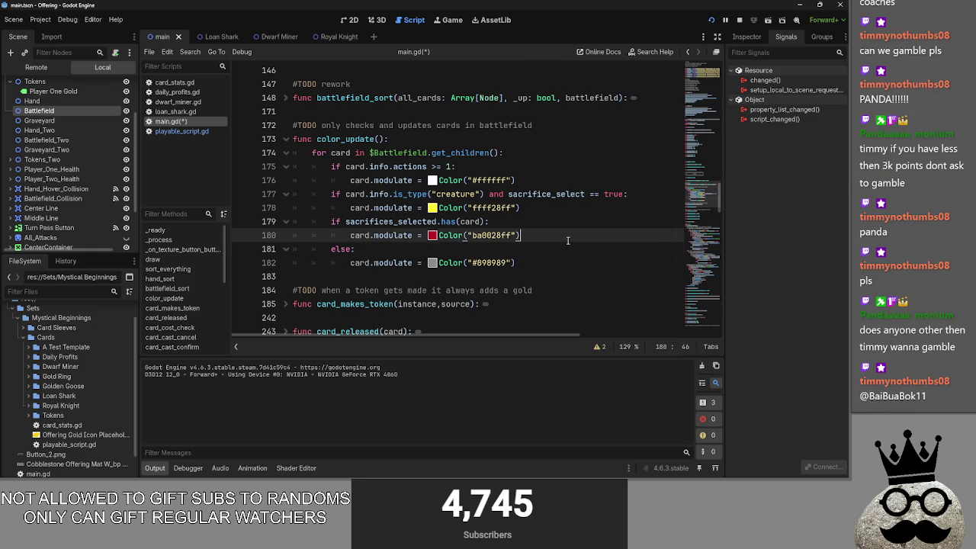
# Move the else branch with grey #898989 tint under the actions check, then stop the game
pyautogui.click(540, 175)
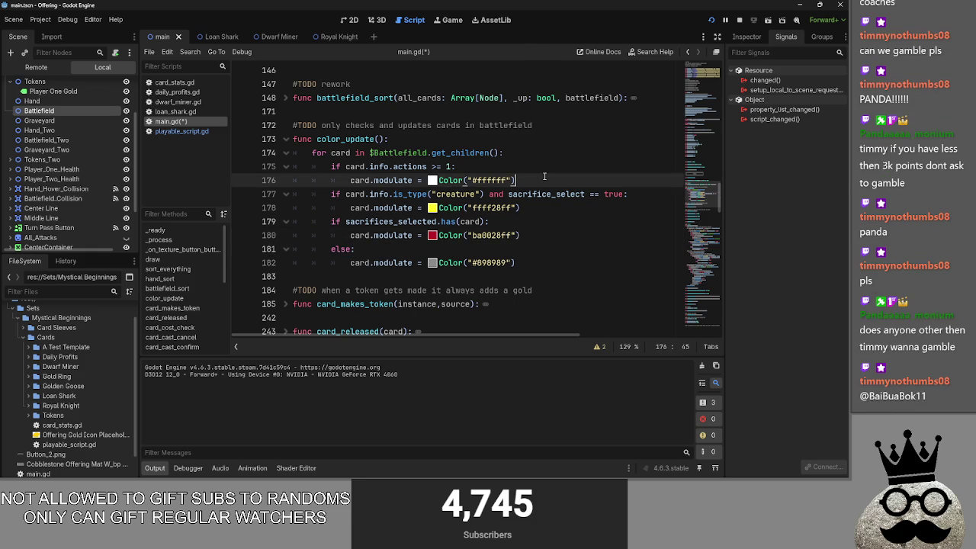
pyautogui.press('Return')
pyautogui.moveTo(545, 270)
pyautogui.mouseDown()
pyautogui.moveTo(333, 260)
pyautogui.moveTo(567, 277)
pyautogui.mouseUp()
pyautogui.click(331, 262)
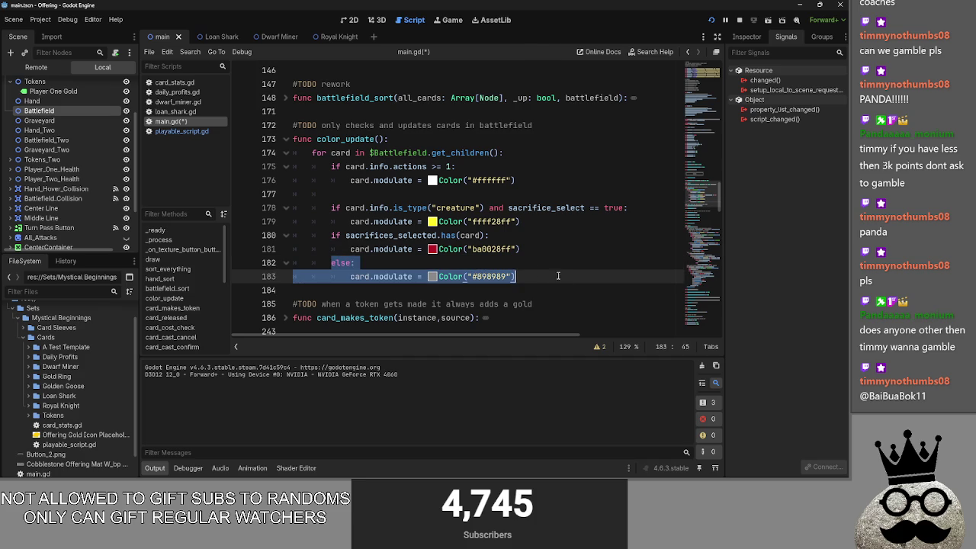
pyautogui.moveTo(344, 263); pyautogui.dragTo(340, 194)
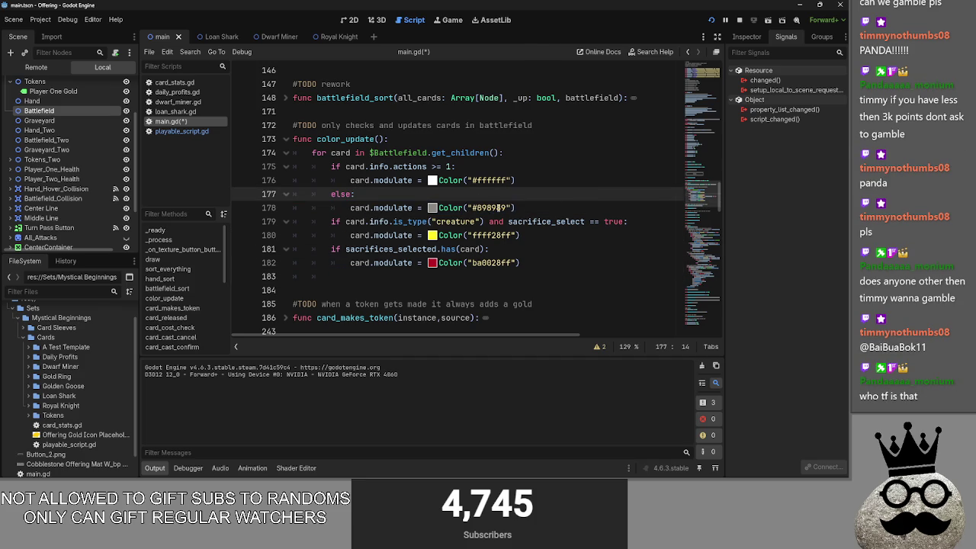
pyautogui.doubleClick(340, 195)
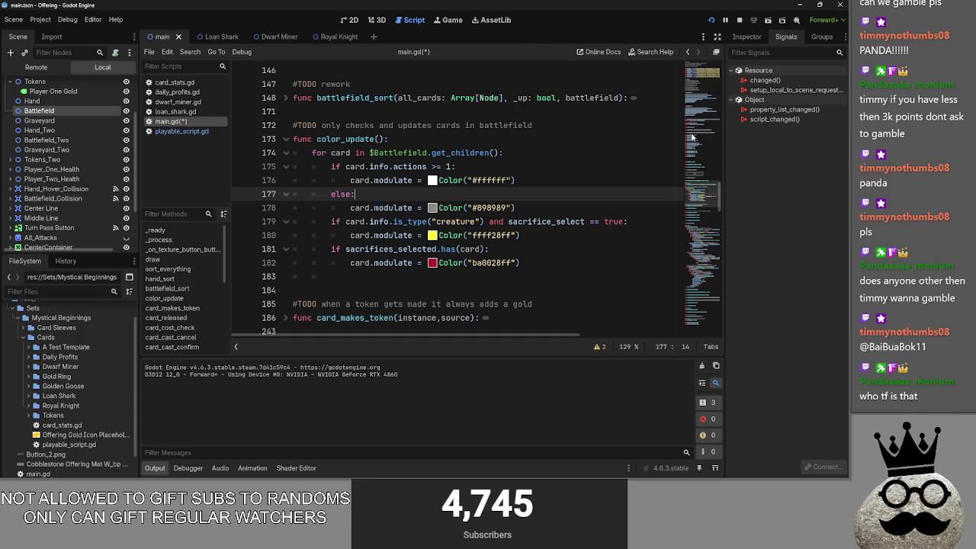
pyautogui.scroll(1, 692, 137)
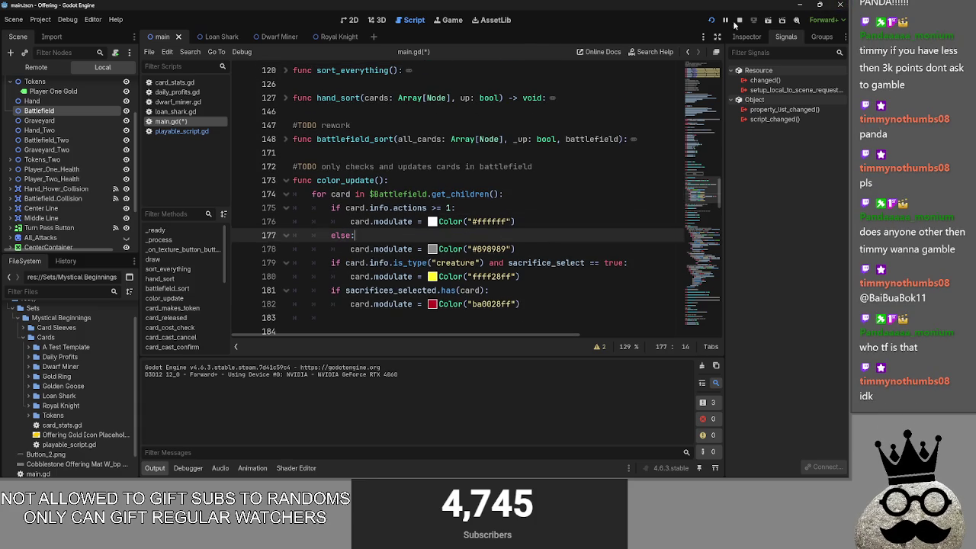
pyautogui.click(736, 22)
# Run the game, play cards and cast the shark so the chosen sacrifice turns red, then return
pyautogui.click(709, 23)
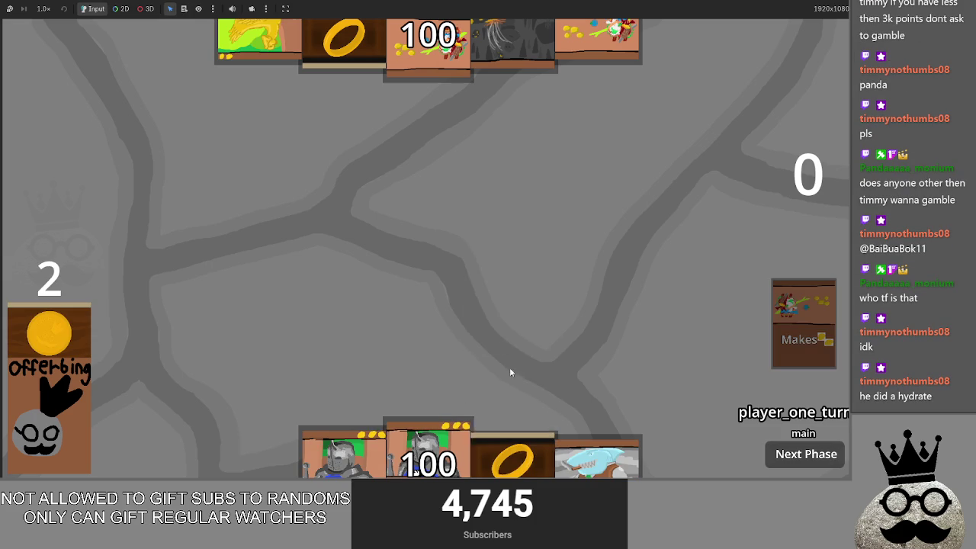
pyautogui.moveTo(343, 456); pyautogui.dragTo(398, 273)
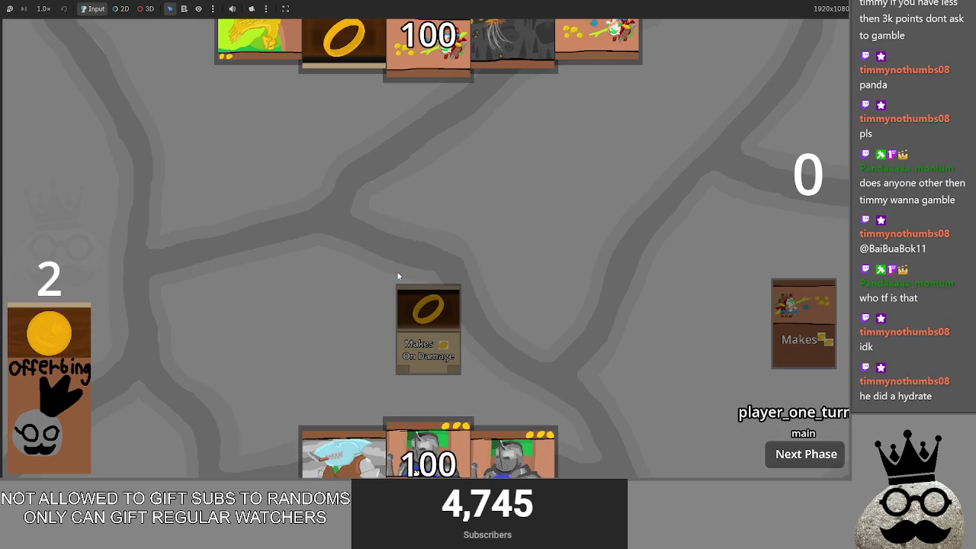
pyautogui.moveTo(261, 456)
pyautogui.mouseDown()
pyautogui.moveTo(287, 286)
pyautogui.moveTo(294, 294)
pyautogui.mouseUp()
pyautogui.moveTo(358, 452)
pyautogui.mouseDown()
pyautogui.moveTo(366, 309)
pyautogui.moveTo(381, 305)
pyautogui.mouseUp()
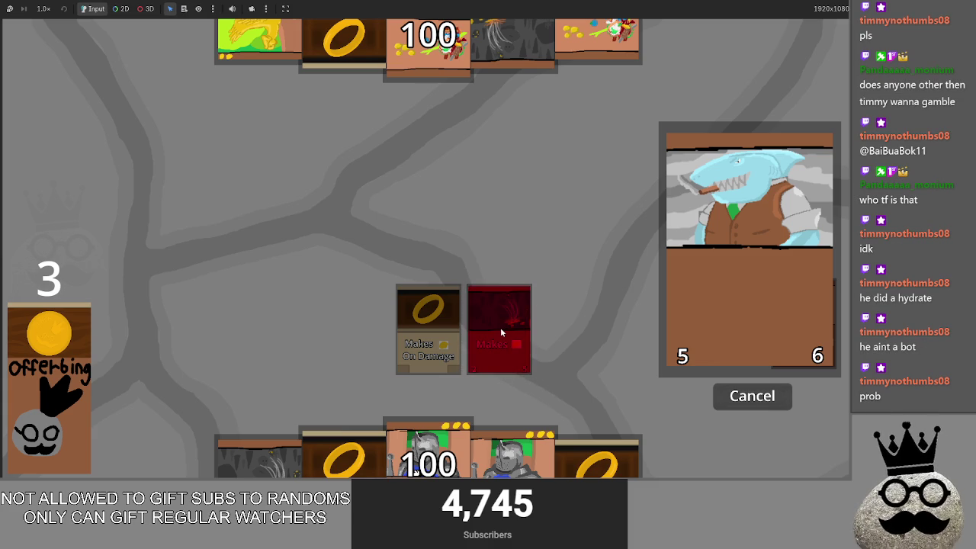
pyautogui.hotkey('alt', 'Tab')
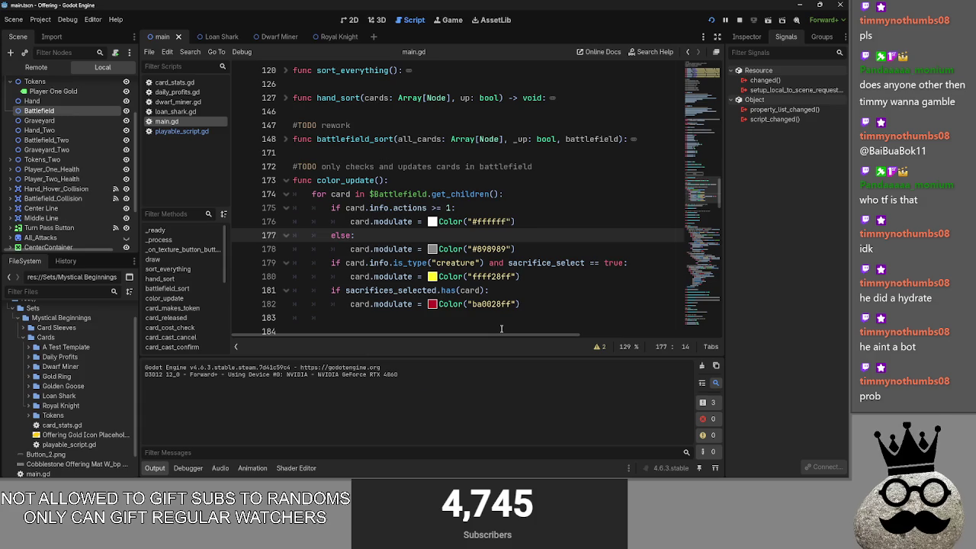
# Change the line 182 sacrifice tint from ba0028ff to the opaque, brighter red ff3148ff
pyautogui.click(433, 304)
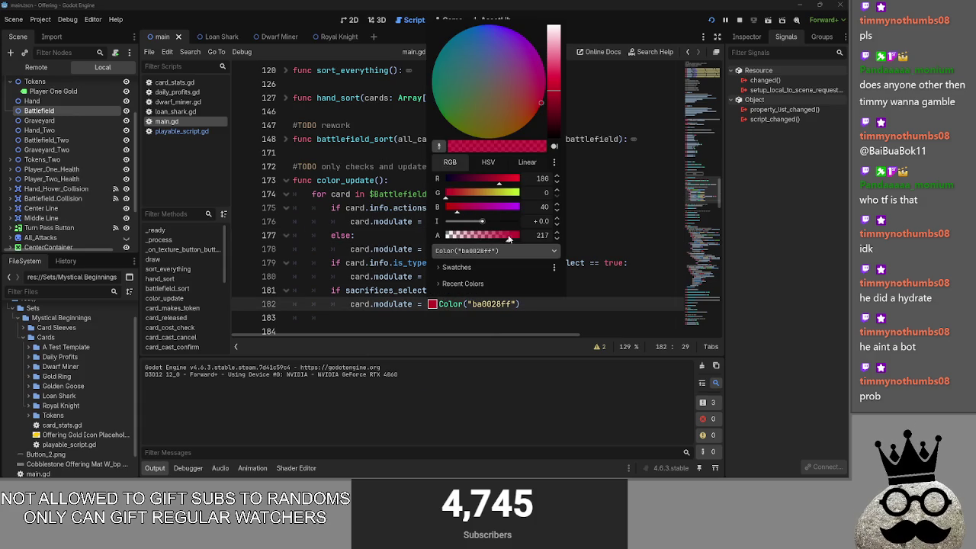
pyautogui.moveTo(493, 237); pyautogui.dragTo(545, 239)
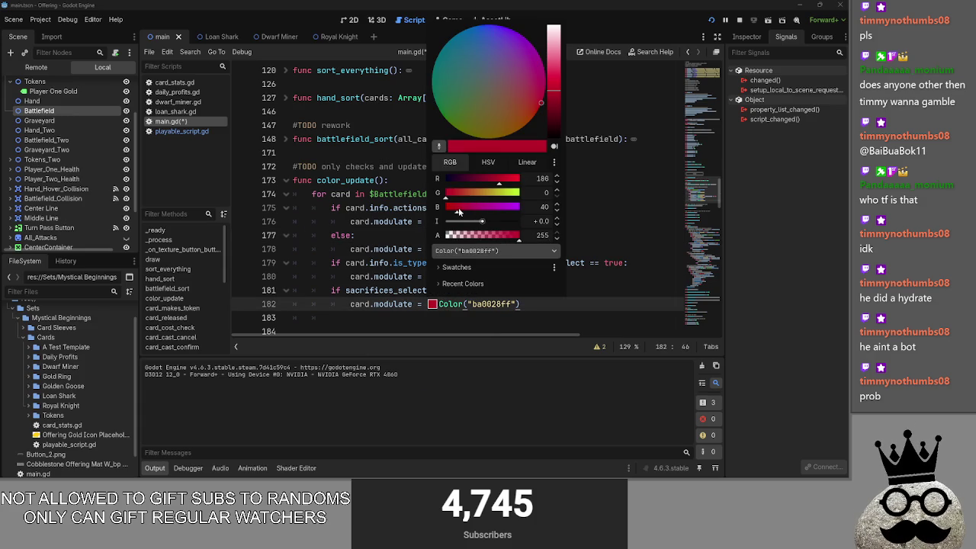
pyautogui.moveTo(548, 79); pyautogui.dragTo(551, 69)
pyautogui.click(750, 127)
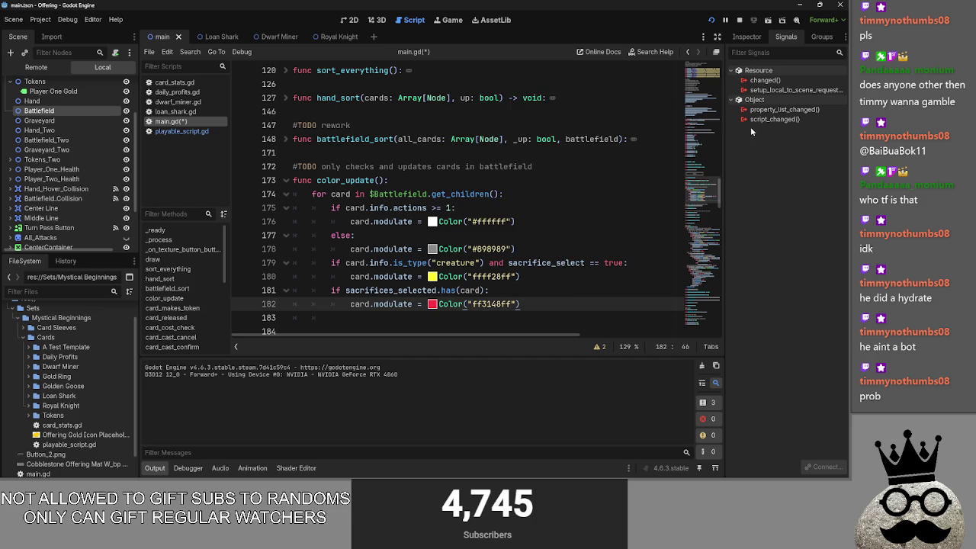